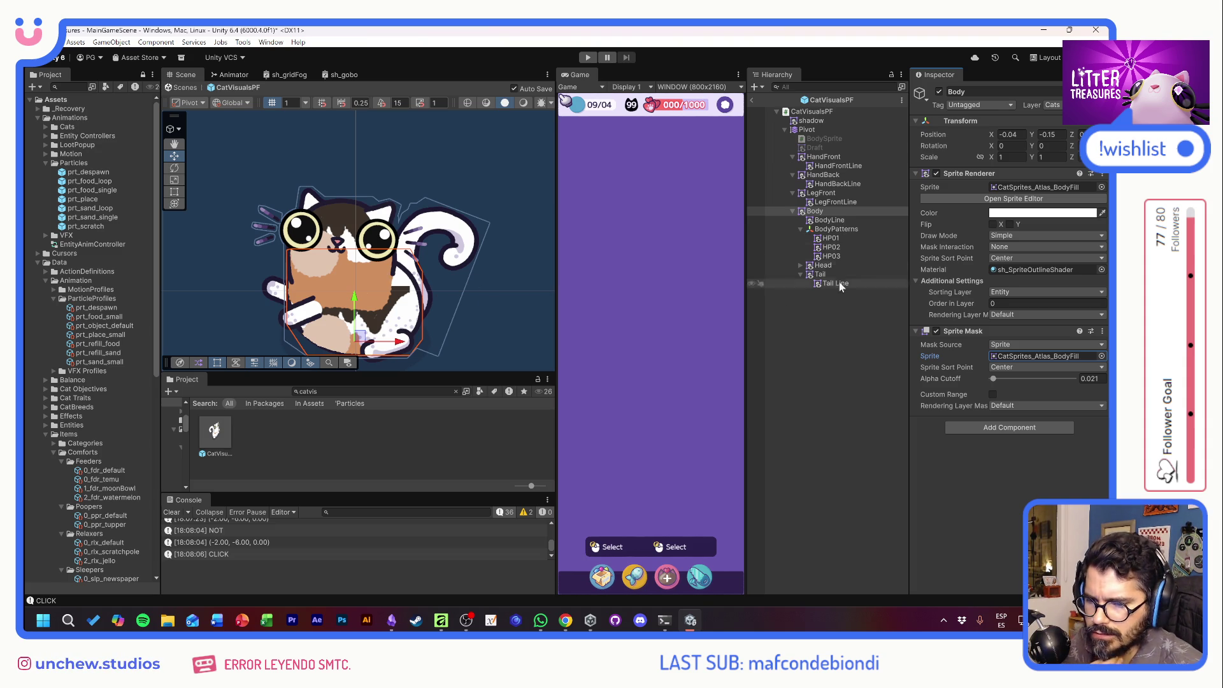
# Move BodyPatterns above BodyLine and shift it down-right to position 0.96, -0.94.
pyautogui.moveTo(816, 228); pyautogui.dragTo(832, 221)
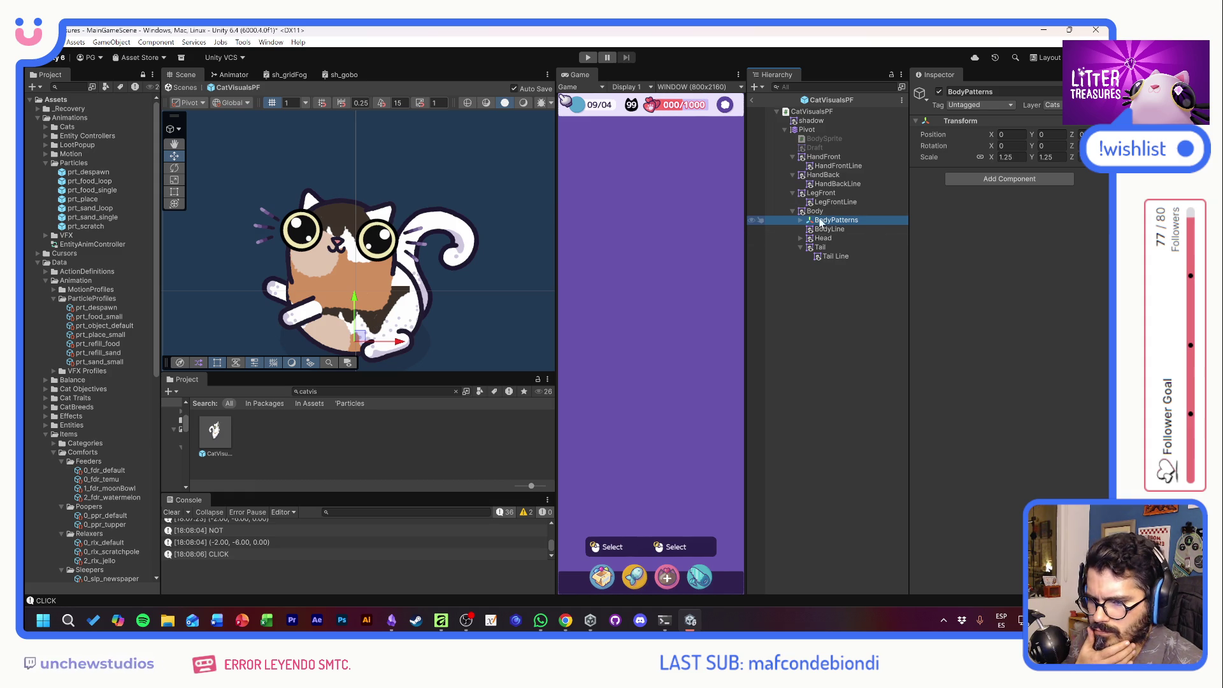
pyautogui.moveTo(360, 337); pyautogui.dragTo(395, 372)
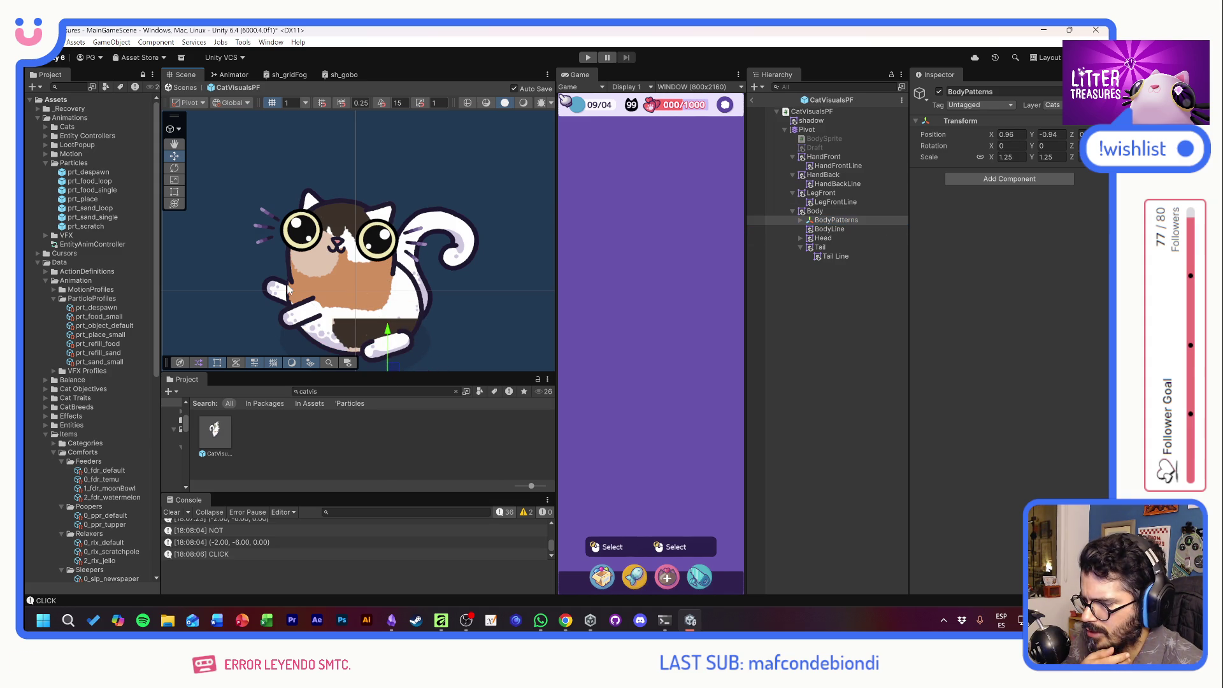
pyautogui.hotkey('alt', 'Tab')
pyautogui.hotkey('alt', 'Tab')
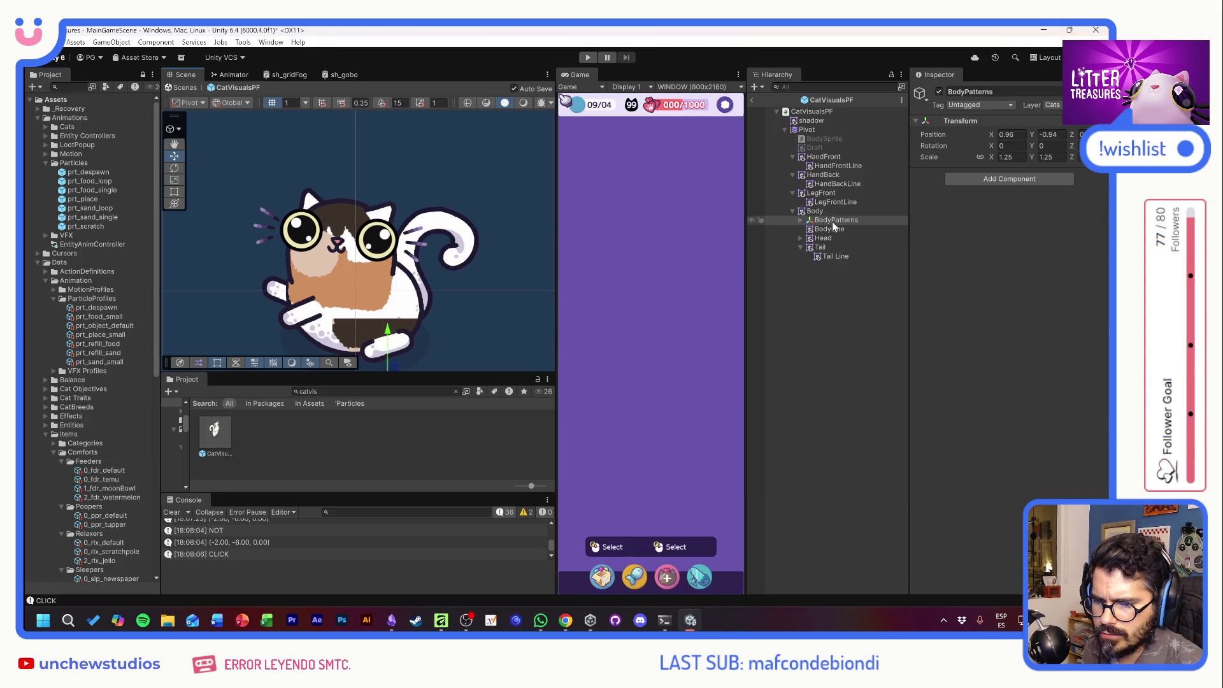
pyautogui.click(800, 239)
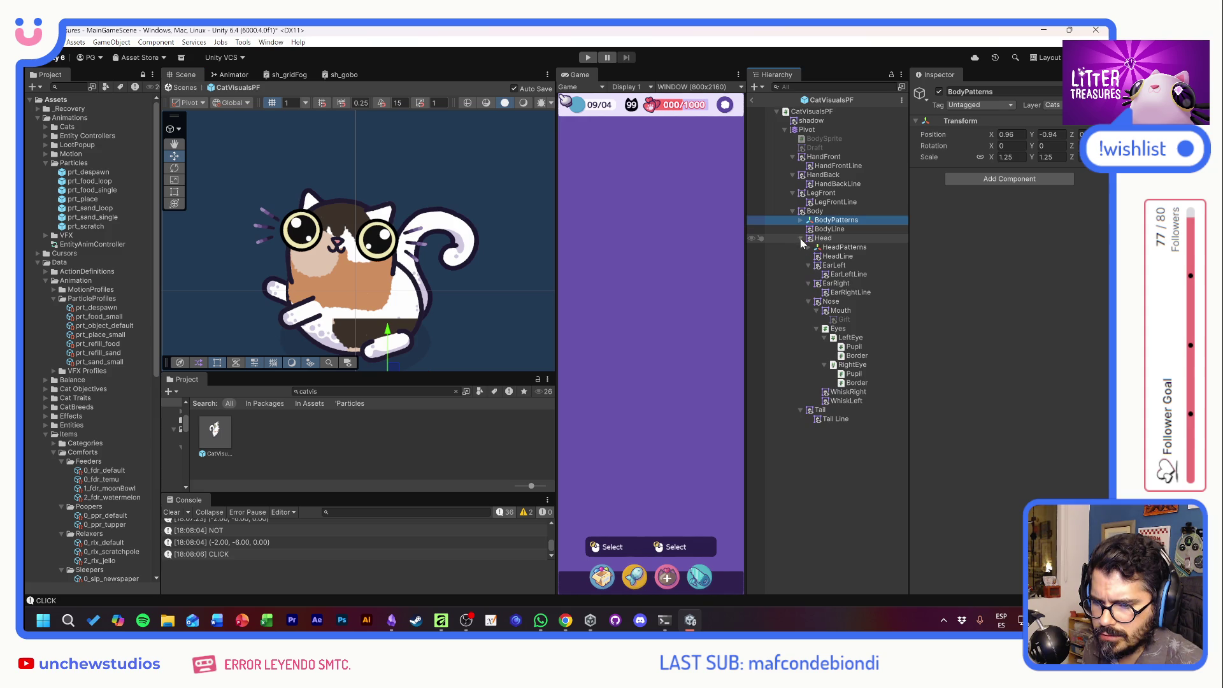
# Test-lower HeadPatterns, undo it, then expand it and select the HP01 head pattern sprite.
pyautogui.click(844, 247)
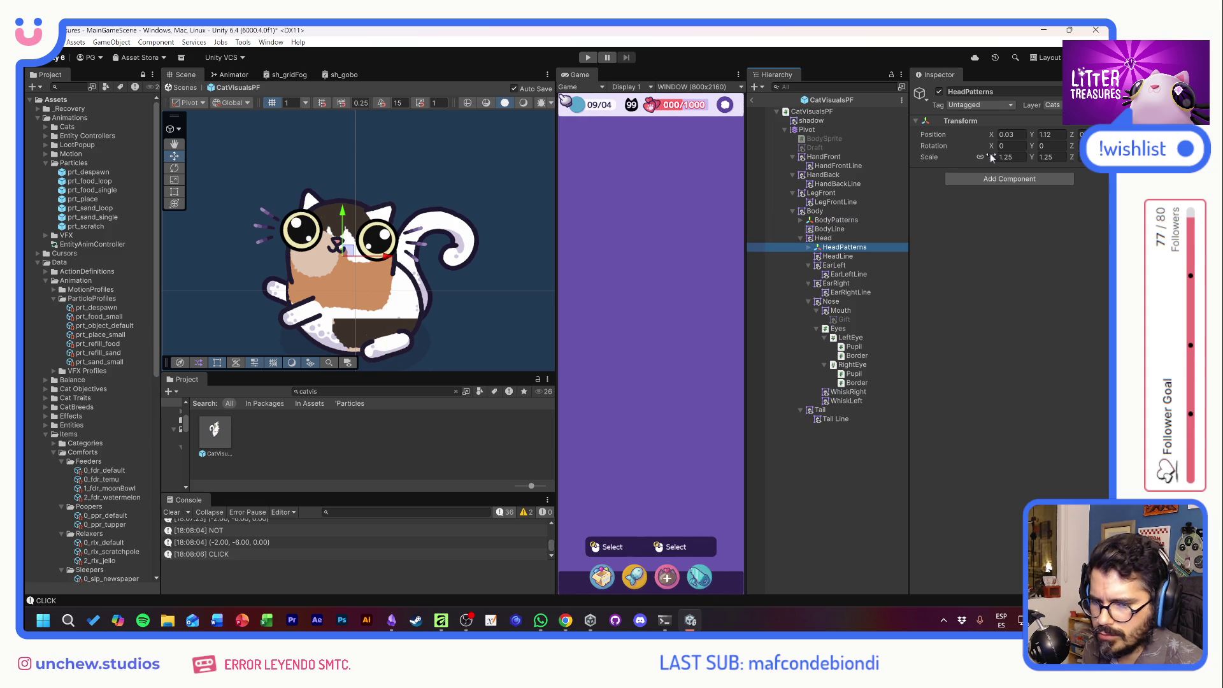
pyautogui.moveTo(352, 210)
pyautogui.mouseDown()
pyautogui.moveTo(347, 233)
pyautogui.moveTo(348, 222)
pyautogui.mouseUp()
pyautogui.hotkey('ctrl', 'z')
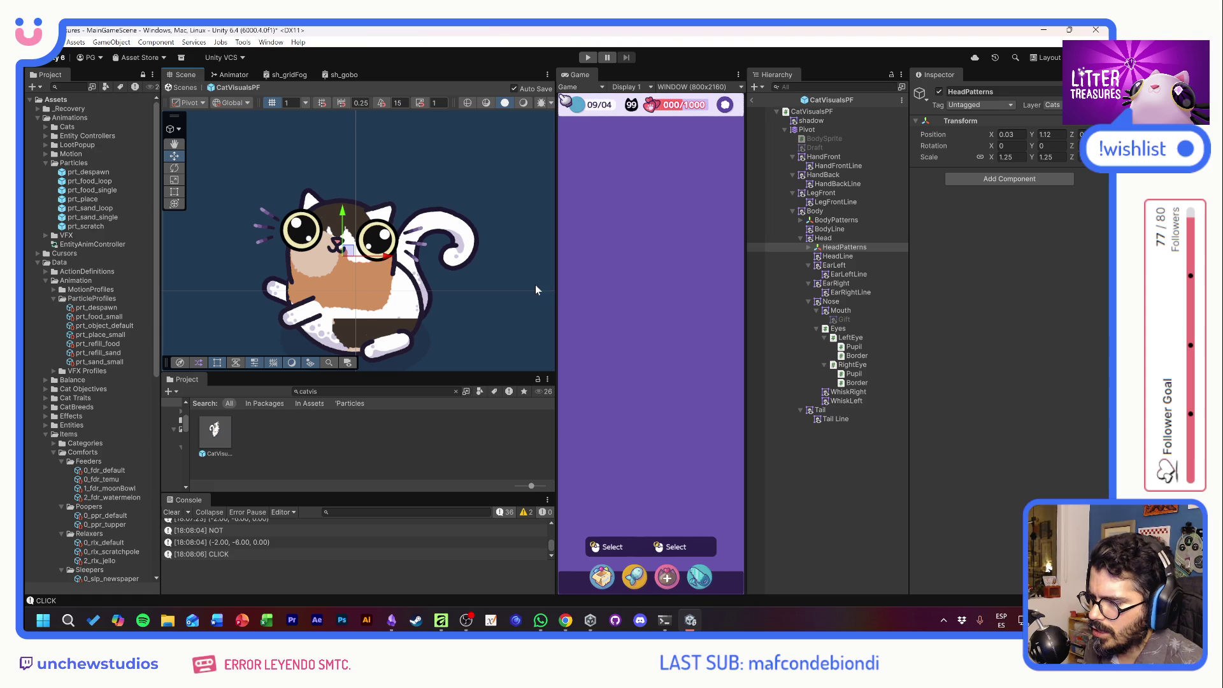
pyautogui.click(808, 247)
pyautogui.click(843, 249)
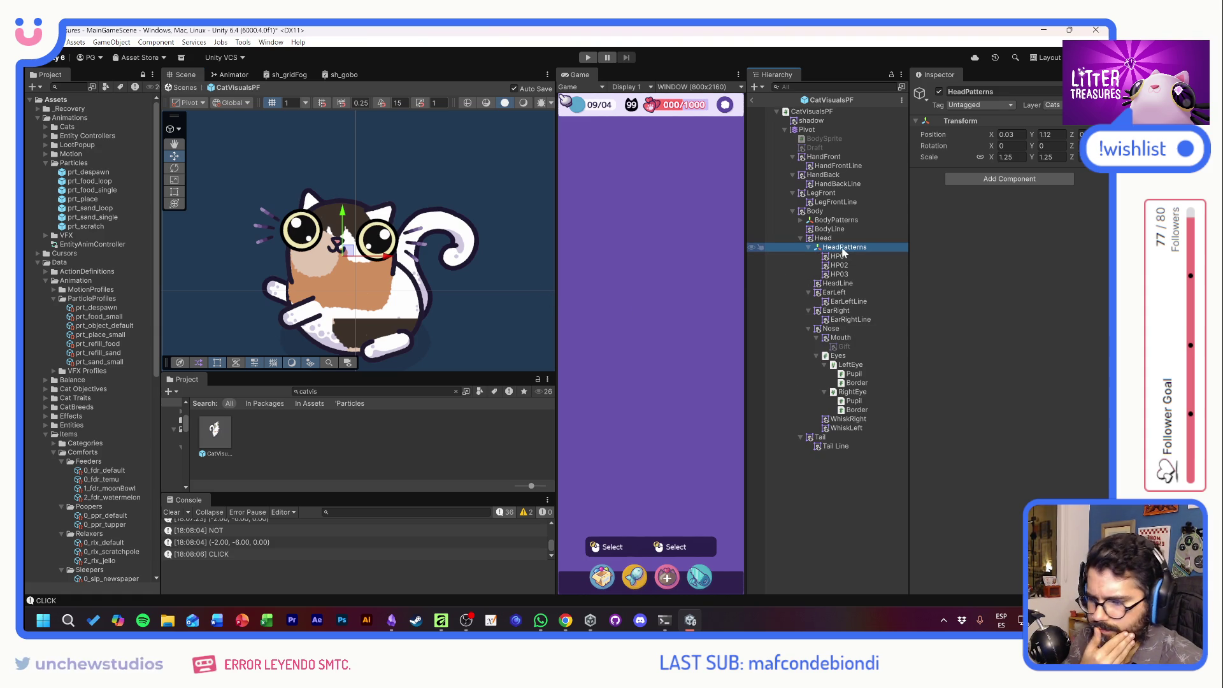
pyautogui.click(847, 255)
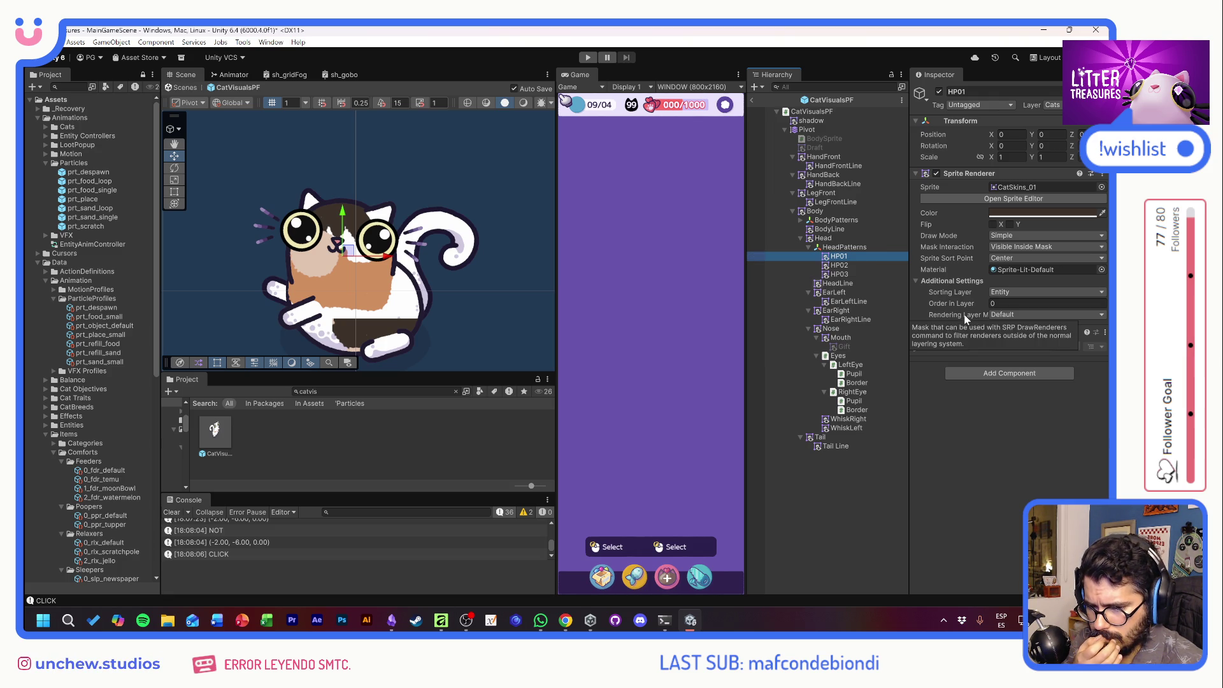
# Check HP01's Rendering Layer Mask, step to HP03, then select the Body sprite and its mask.
pyautogui.click(1004, 315)
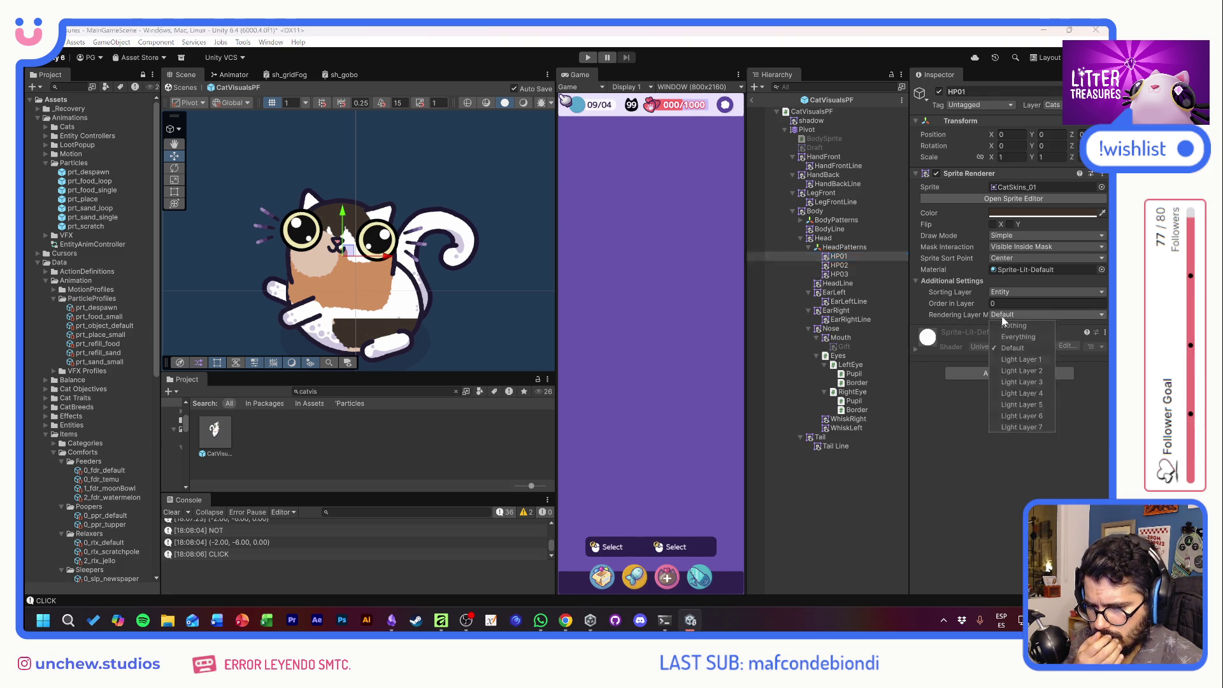
pyautogui.click(835, 259)
pyautogui.click(835, 258)
pyautogui.press('Down')
pyautogui.press('Down')
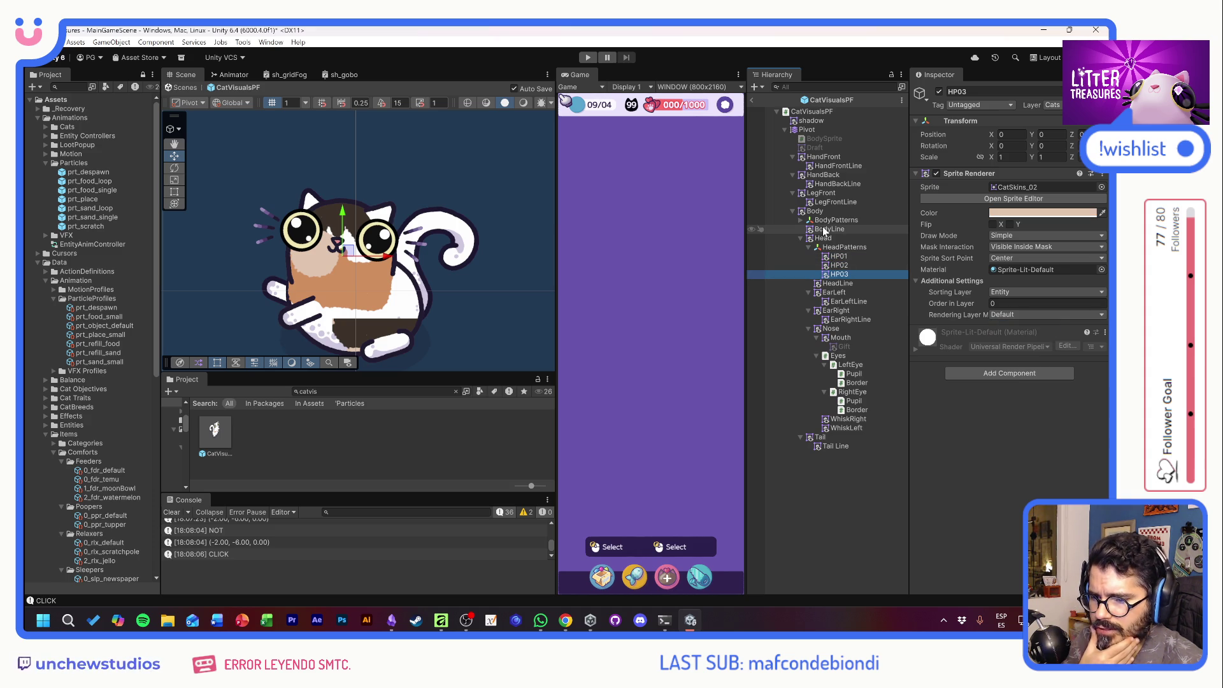
pyautogui.click(822, 212)
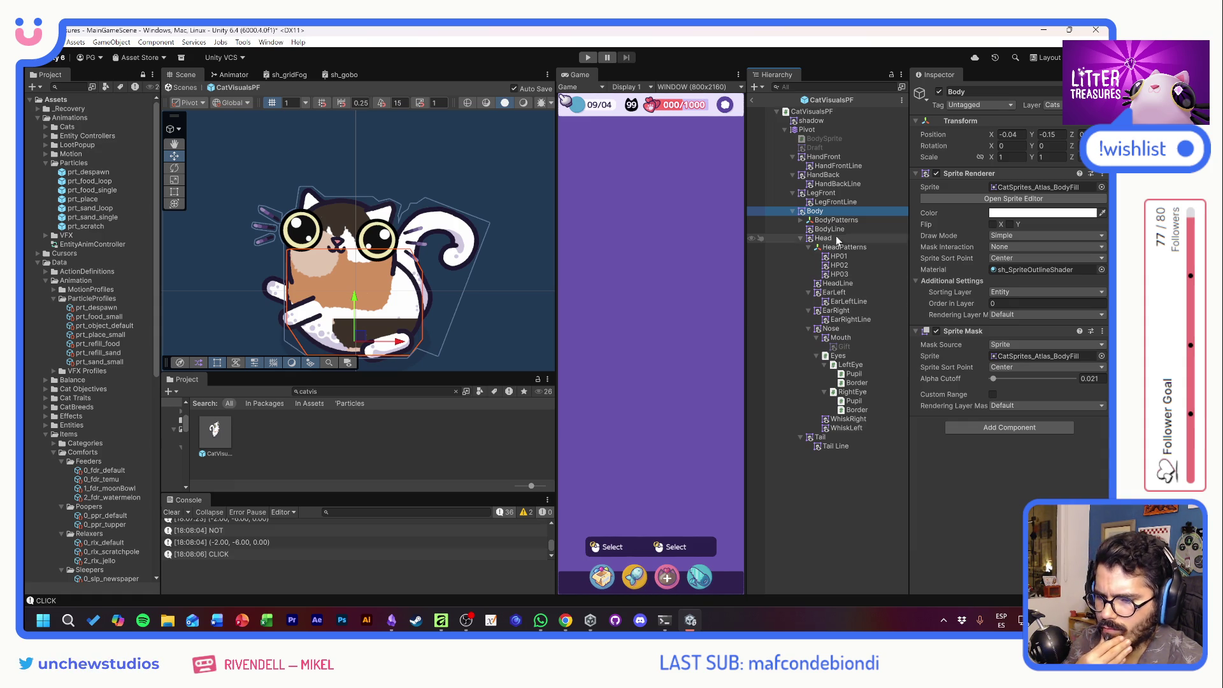
pyautogui.click(801, 220)
# Set BodyPatterns X to 0, move it up-right to about 0.18, 0.95, and scale it to 1.46.
pyautogui.click(841, 230)
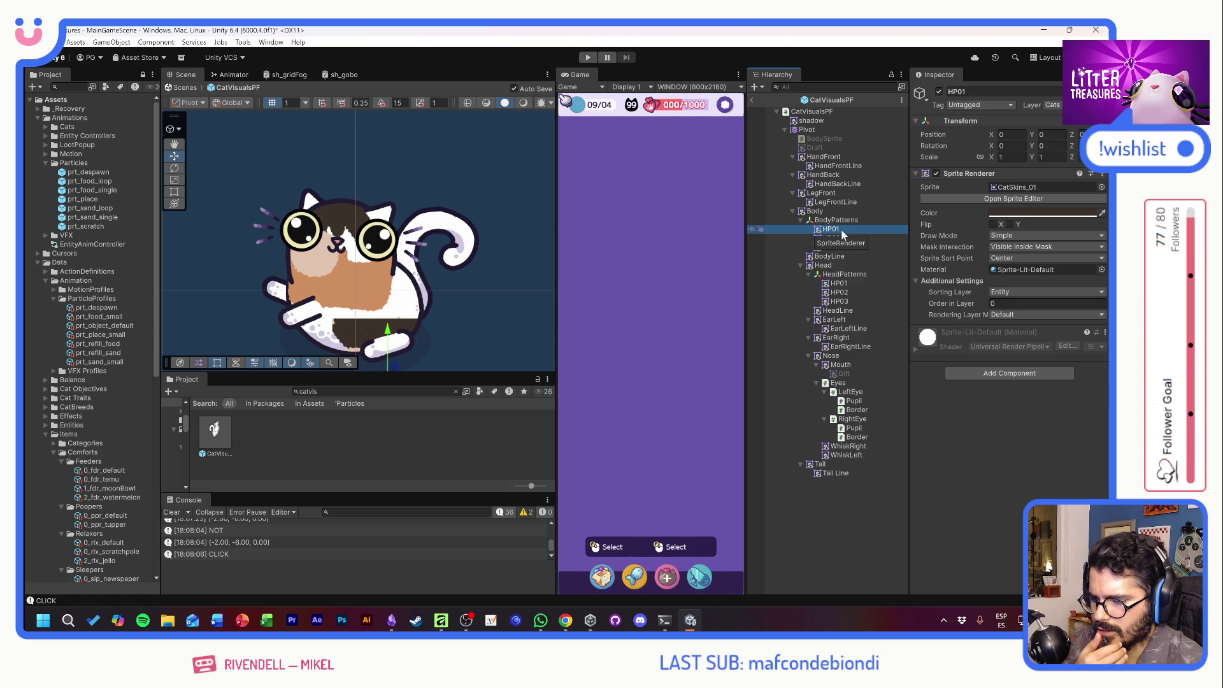
pyautogui.click(844, 221)
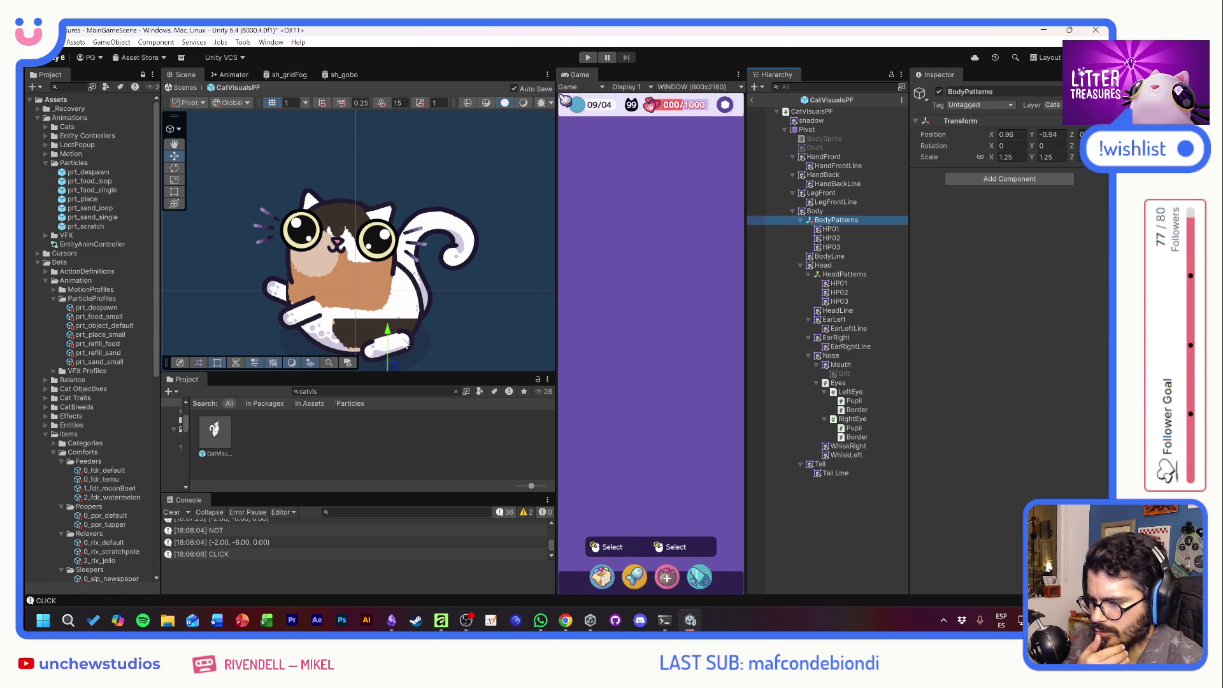
pyautogui.click(1006, 134)
pyautogui.write('0')
pyautogui.press('Tab')
pyautogui.moveTo(359, 348)
pyautogui.mouseDown()
pyautogui.moveTo(369, 296)
pyautogui.moveTo(365, 309)
pyautogui.mouseUp()
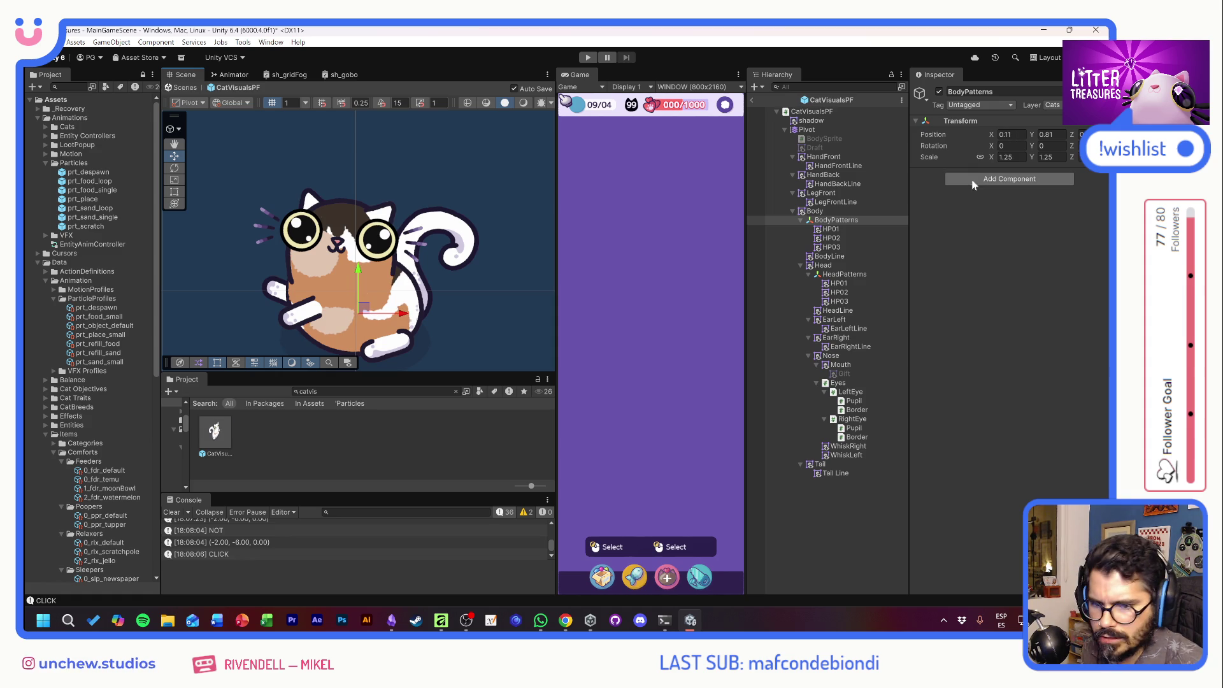
pyautogui.moveTo(993, 158); pyautogui.dragTo(996, 155)
pyautogui.moveTo(364, 309)
pyautogui.mouseDown()
pyautogui.moveTo(365, 325)
pyautogui.moveTo(362, 284)
pyautogui.moveTo(365, 305)
pyautogui.mouseUp()
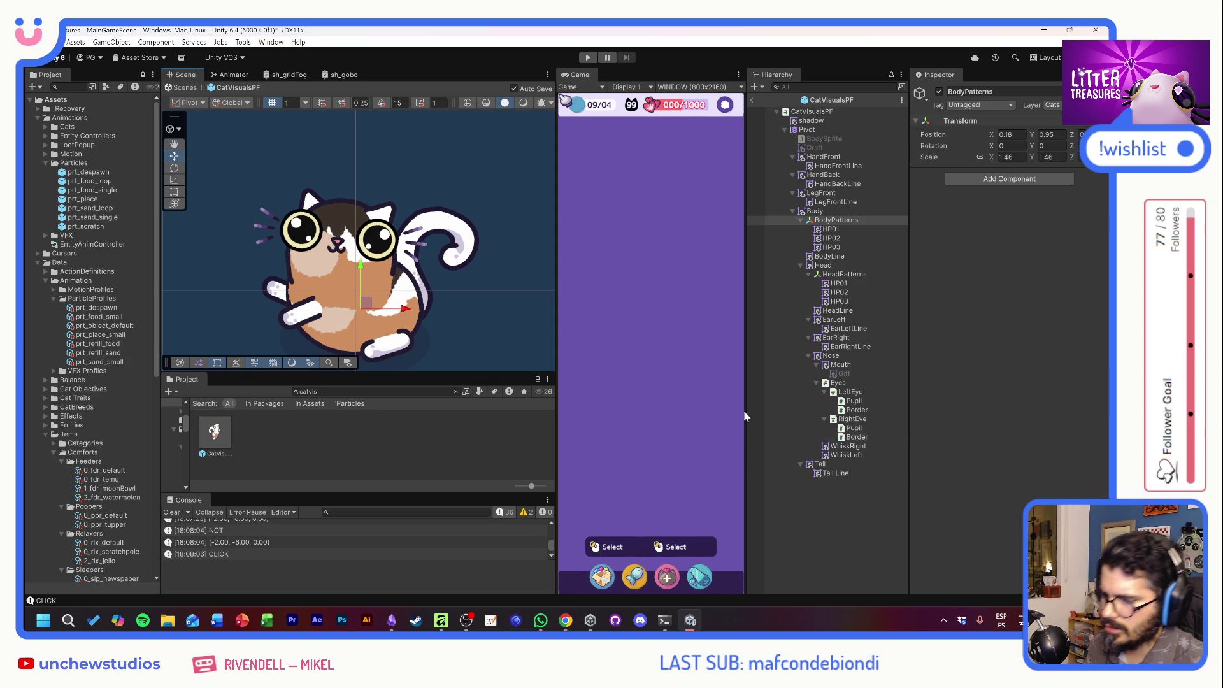
pyautogui.click(847, 533)
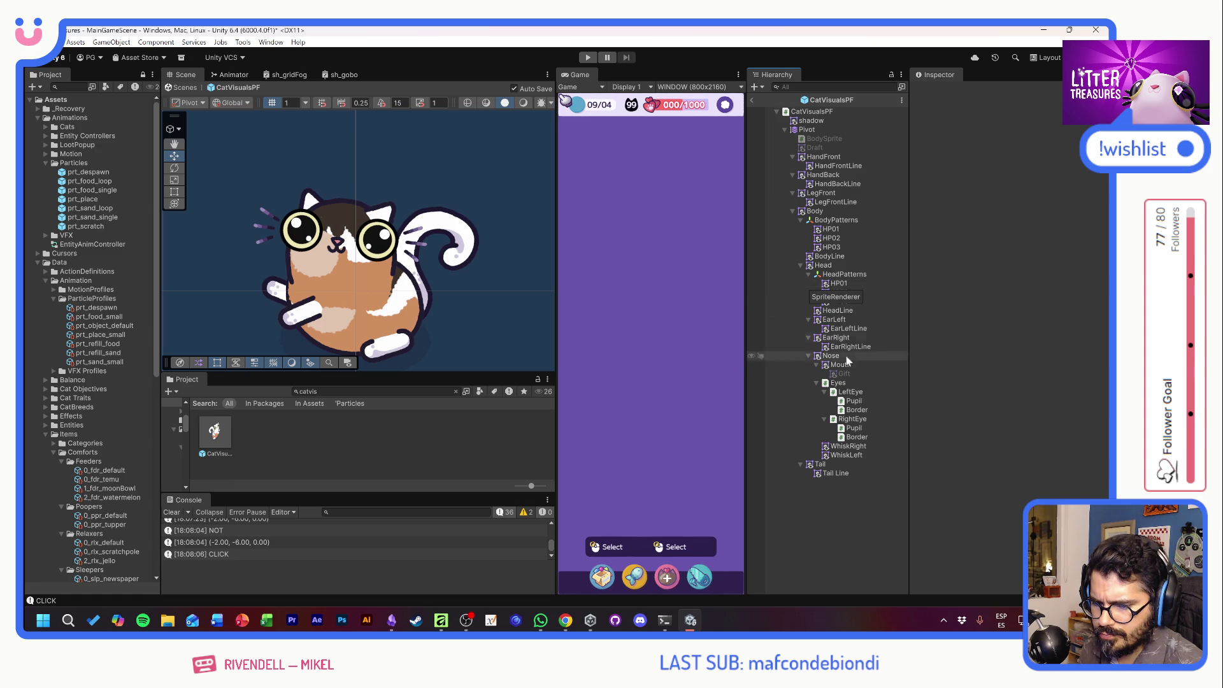
# Try Mask Interaction None and Visible Outside Mask on HP01–HP03, then restore Visible Inside Mask.
pyautogui.click(826, 229)
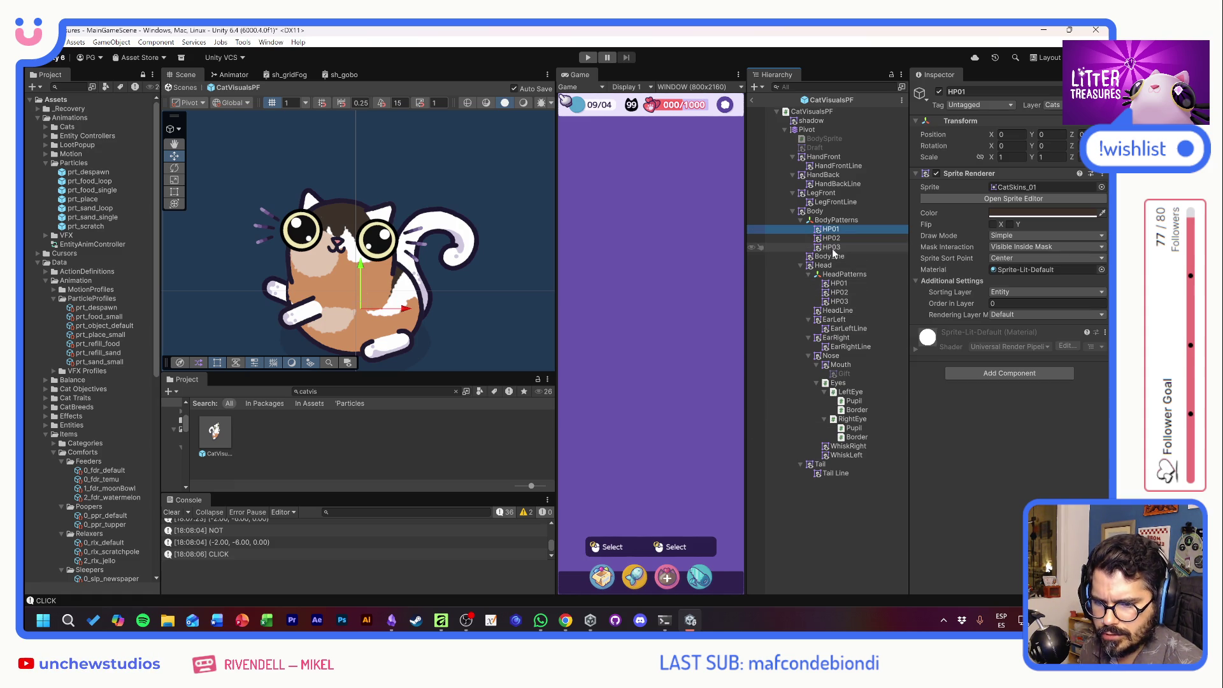
pyautogui.keyDown('shift'); pyautogui.click(827, 247); pyautogui.keyUp('shift')
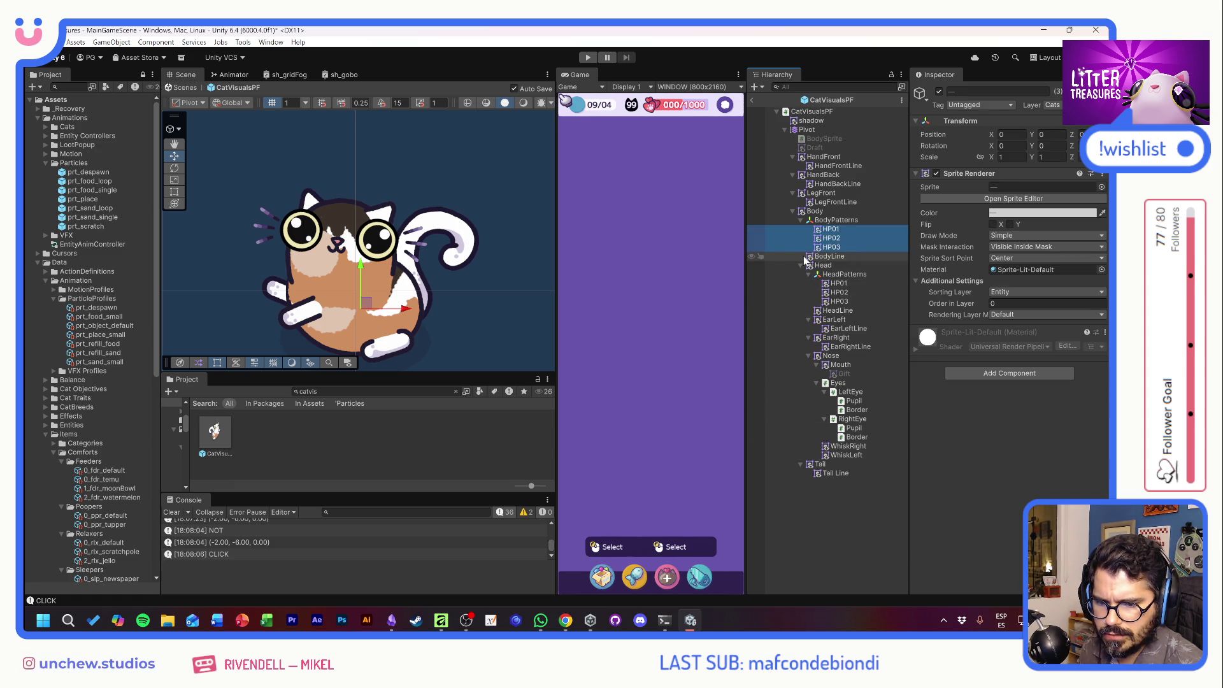
pyautogui.click(1037, 250)
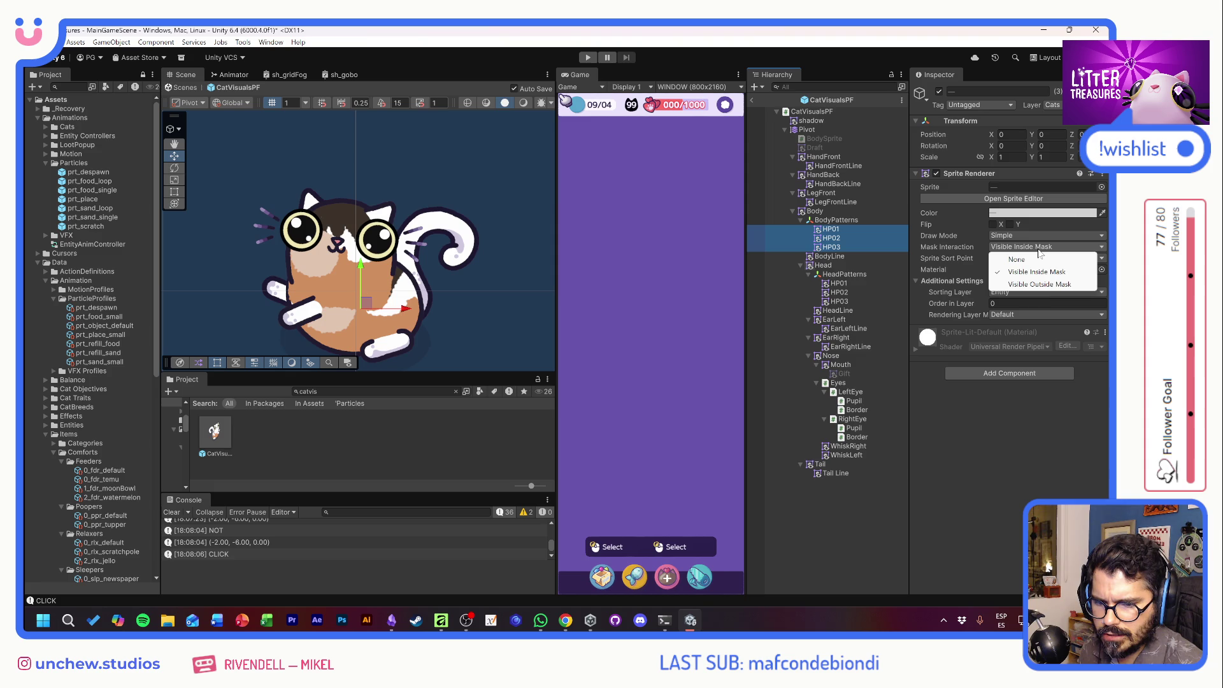
pyautogui.click(1038, 257)
pyautogui.click(1019, 246)
pyautogui.click(1034, 284)
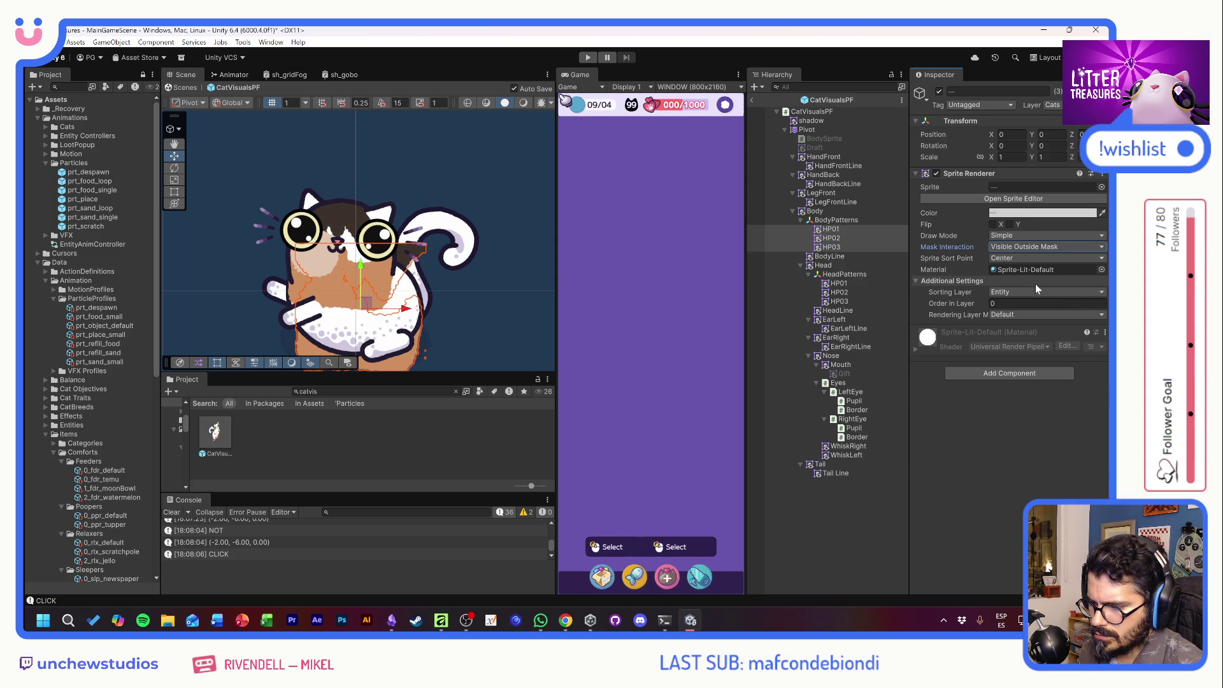
pyautogui.click(1016, 246)
pyautogui.click(1017, 273)
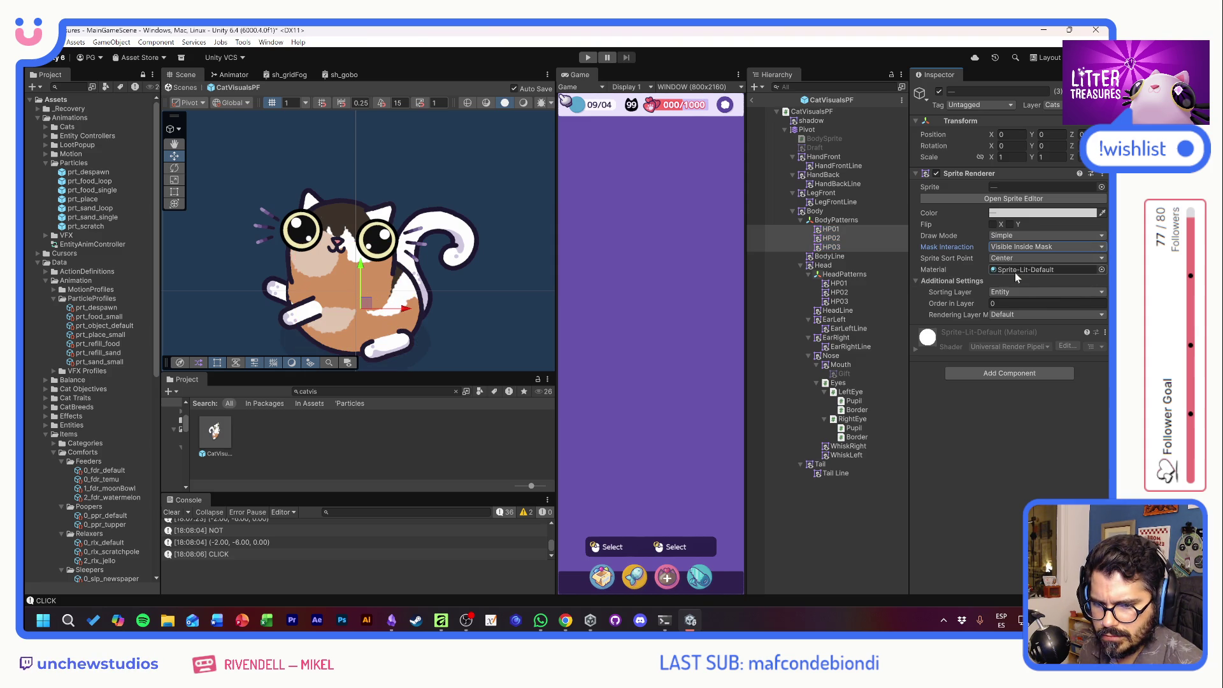
# Collapse BodyPatterns and select the Head object.
pyautogui.click(824, 221)
pyautogui.click(801, 220)
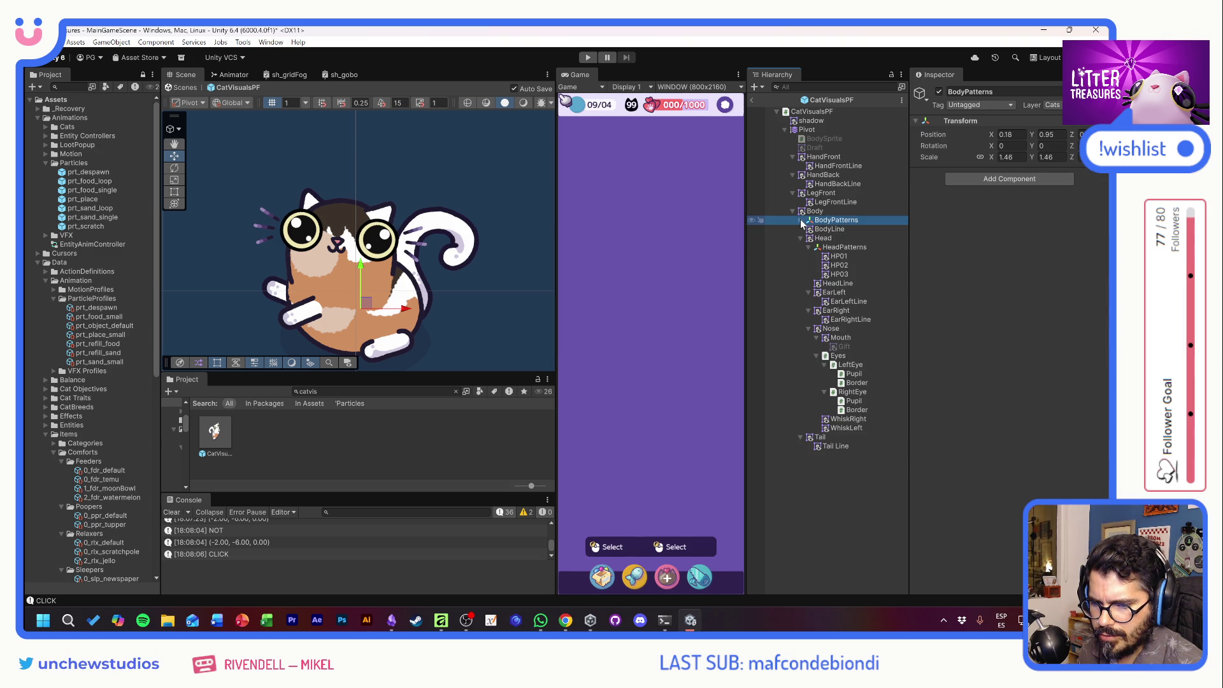
pyautogui.click(815, 238)
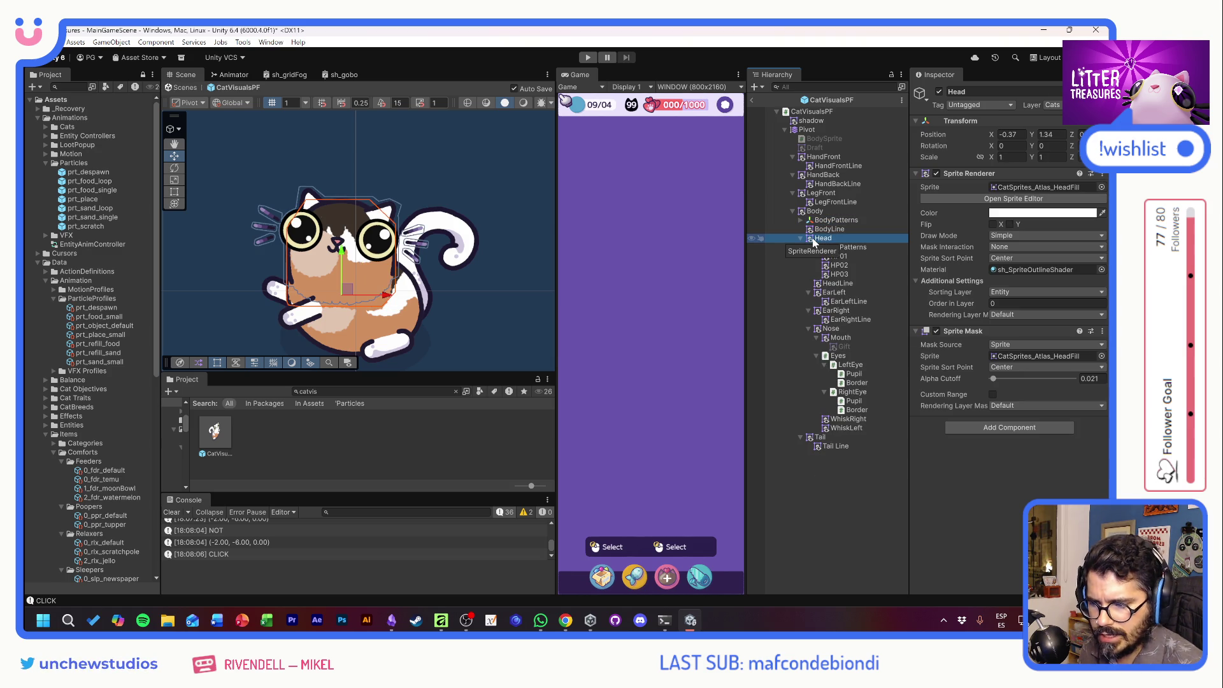
# Collapse the HeadPatterns, EarLeft, EarRight and Nose children under Head.
pyautogui.click(809, 247)
pyautogui.click(809, 265)
pyautogui.click(809, 274)
pyautogui.click(809, 284)
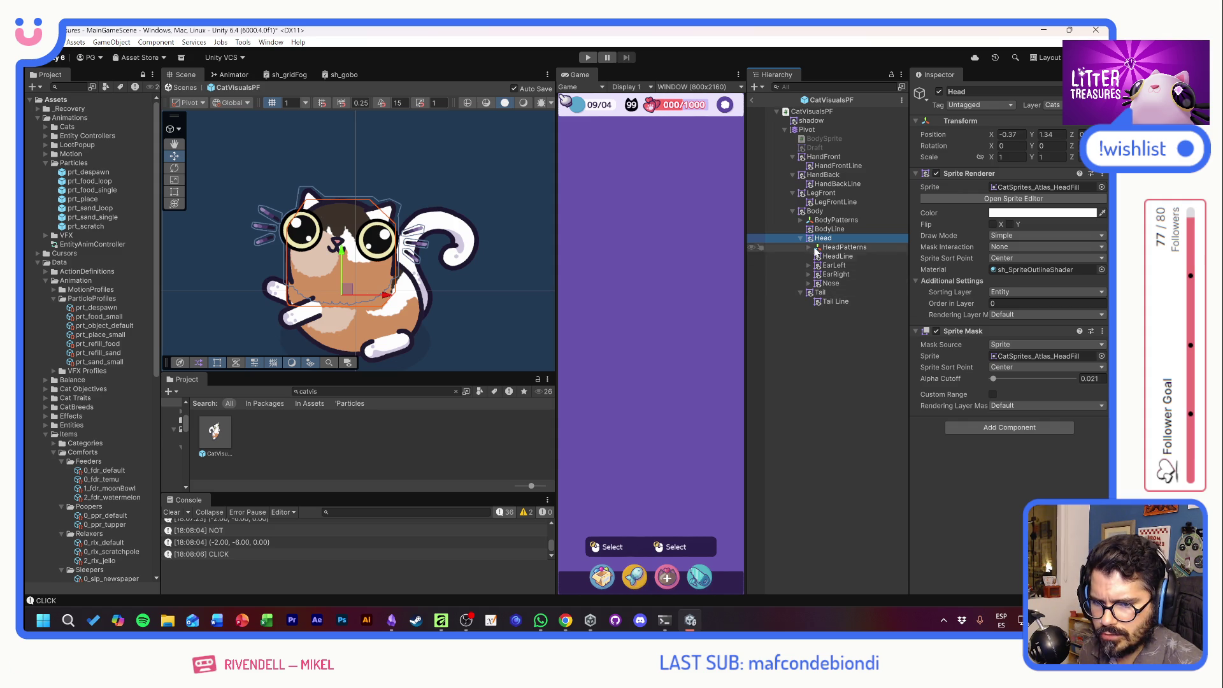
# Add a Sorting Group to Head on the Entity layer, order 0, sorted at root.
pyautogui.click(999, 433)
pyautogui.write('sorting')
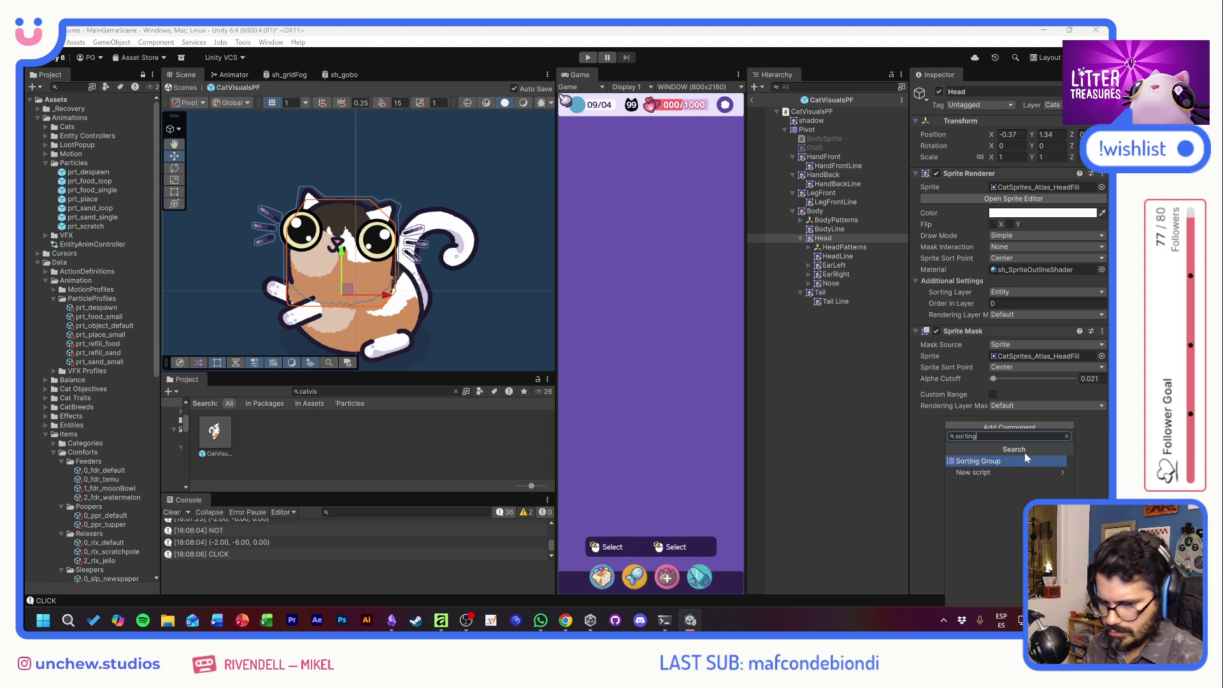
pyautogui.press('Return')
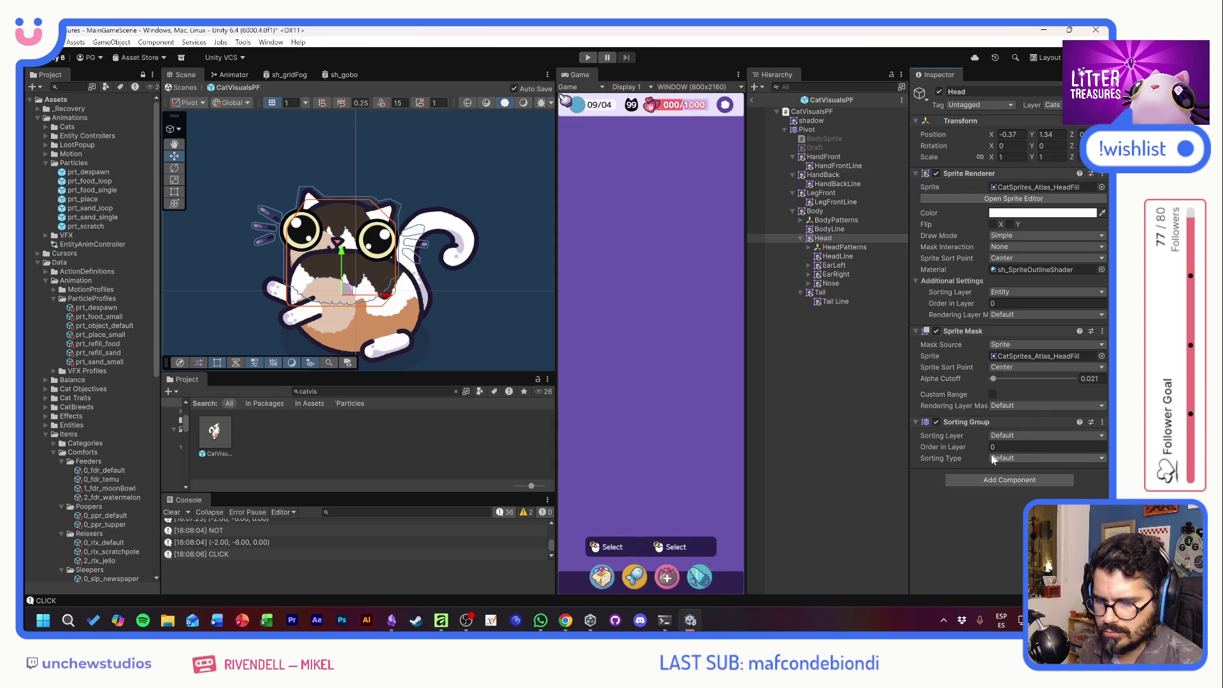
pyautogui.click(980, 446)
pyautogui.write('3141')
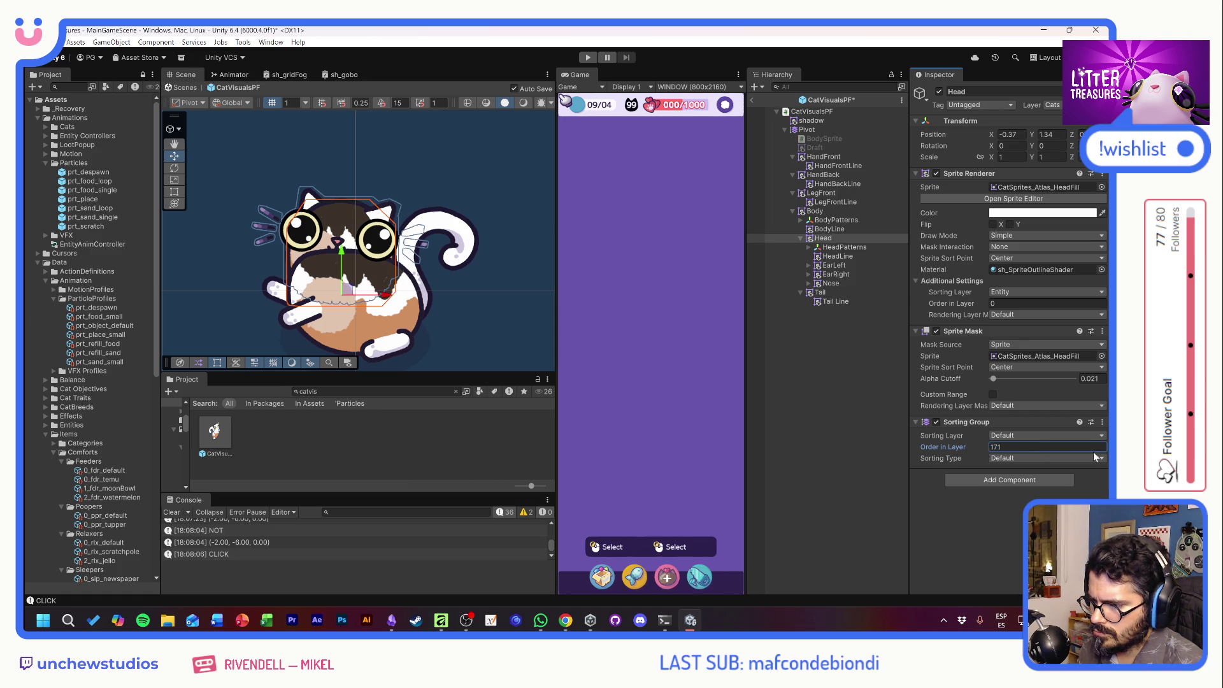
pyautogui.write('0')
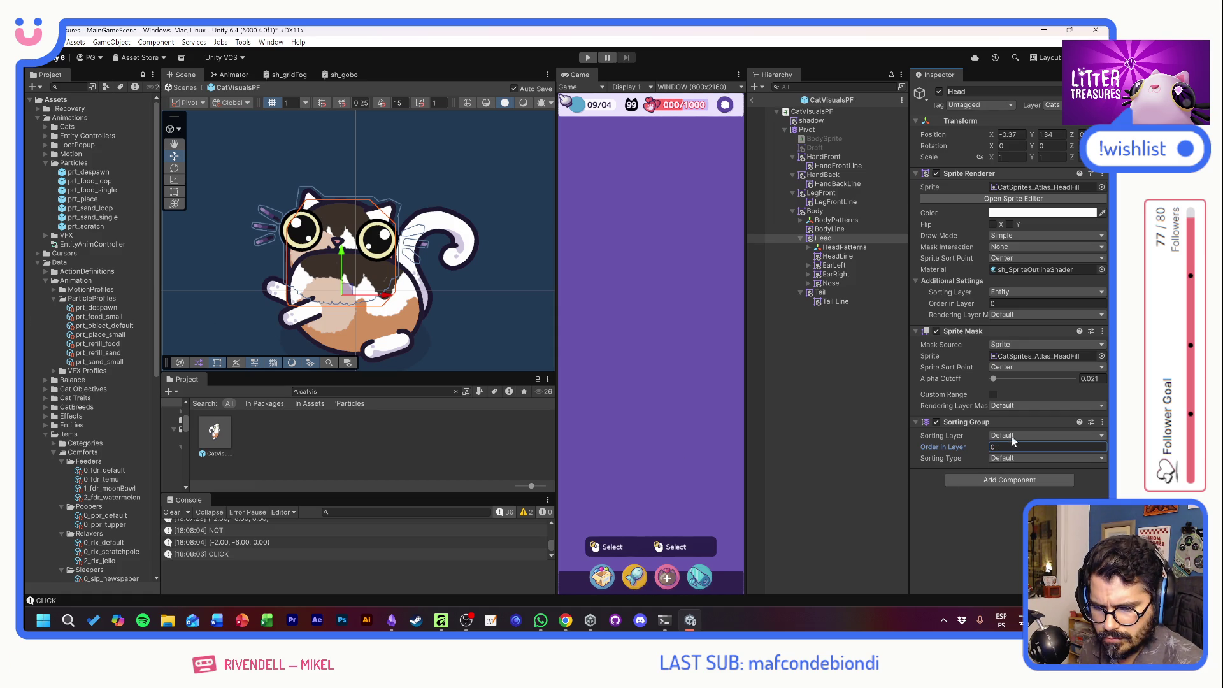
pyautogui.click(1011, 437)
pyautogui.click(1011, 491)
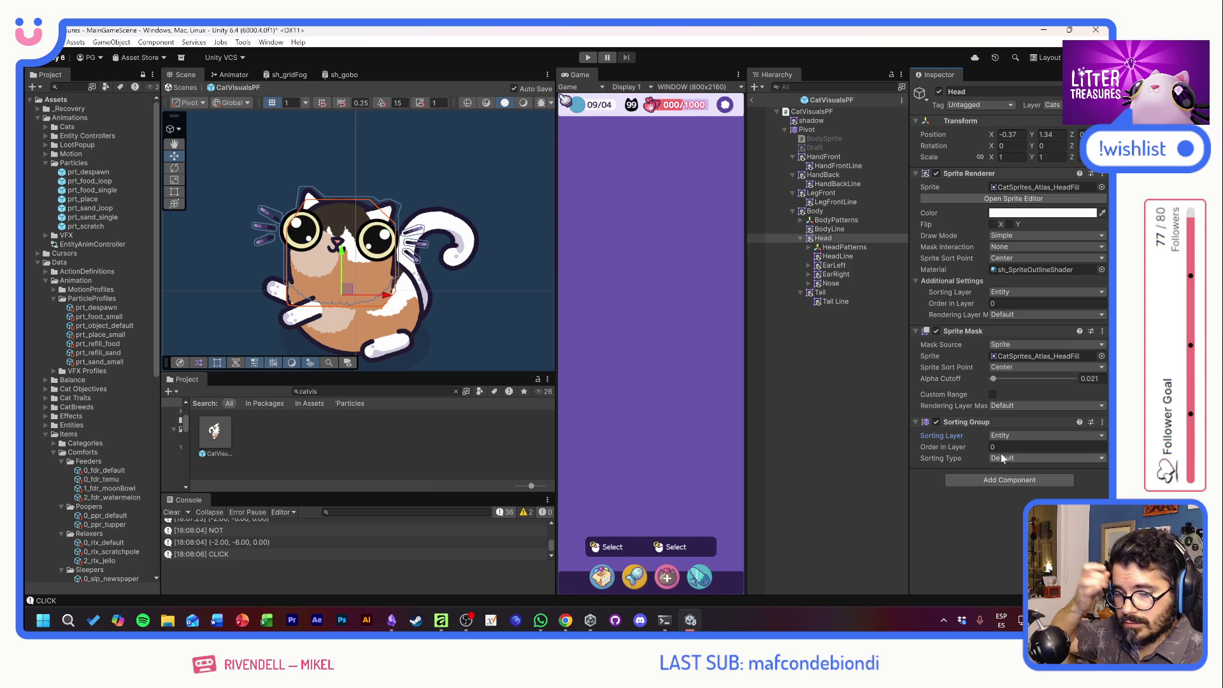
pyautogui.click(1008, 457)
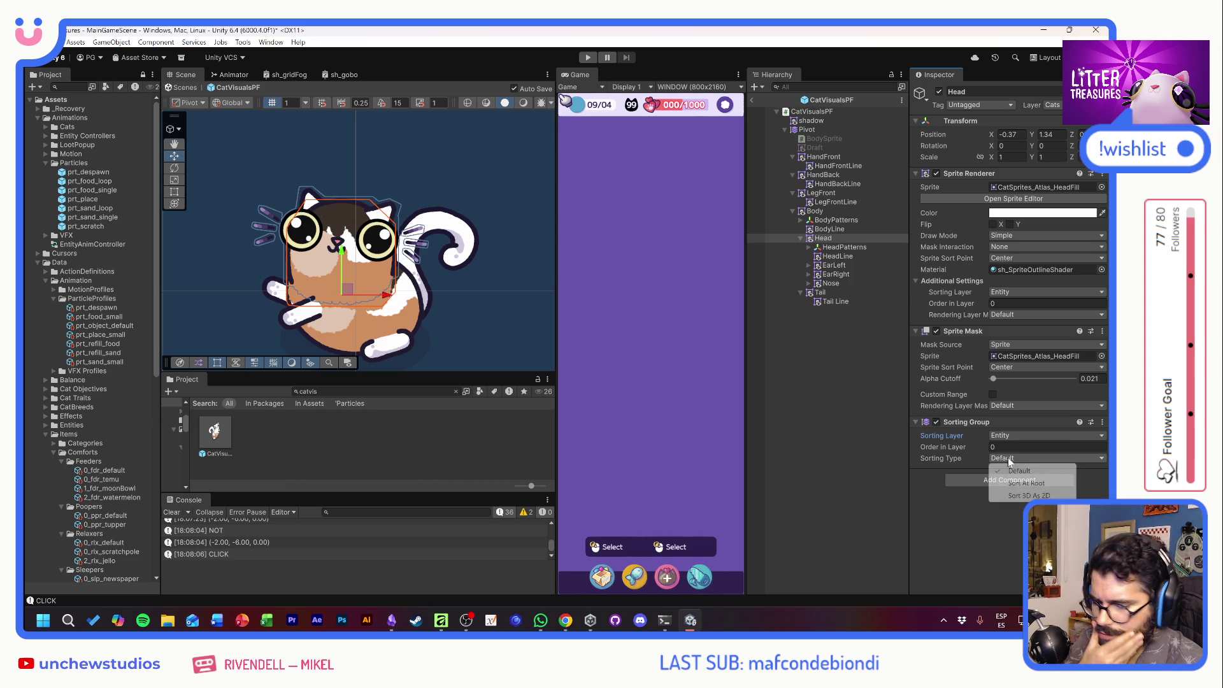
pyautogui.click(1023, 484)
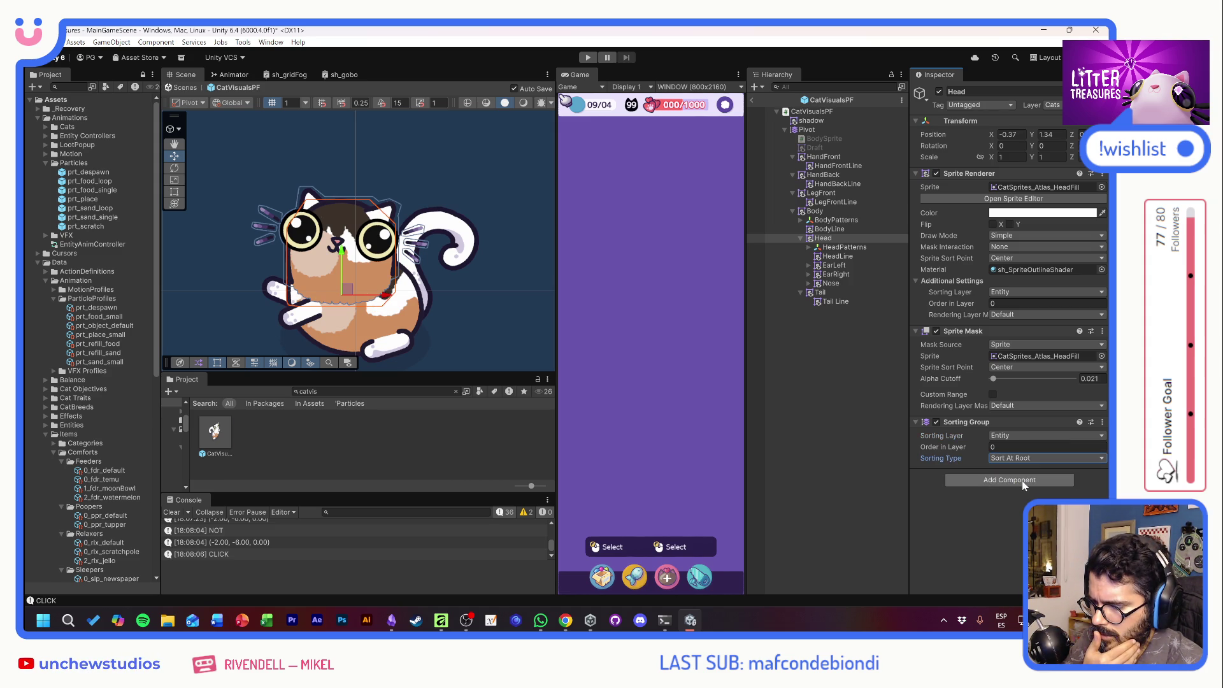
pyautogui.click(851, 367)
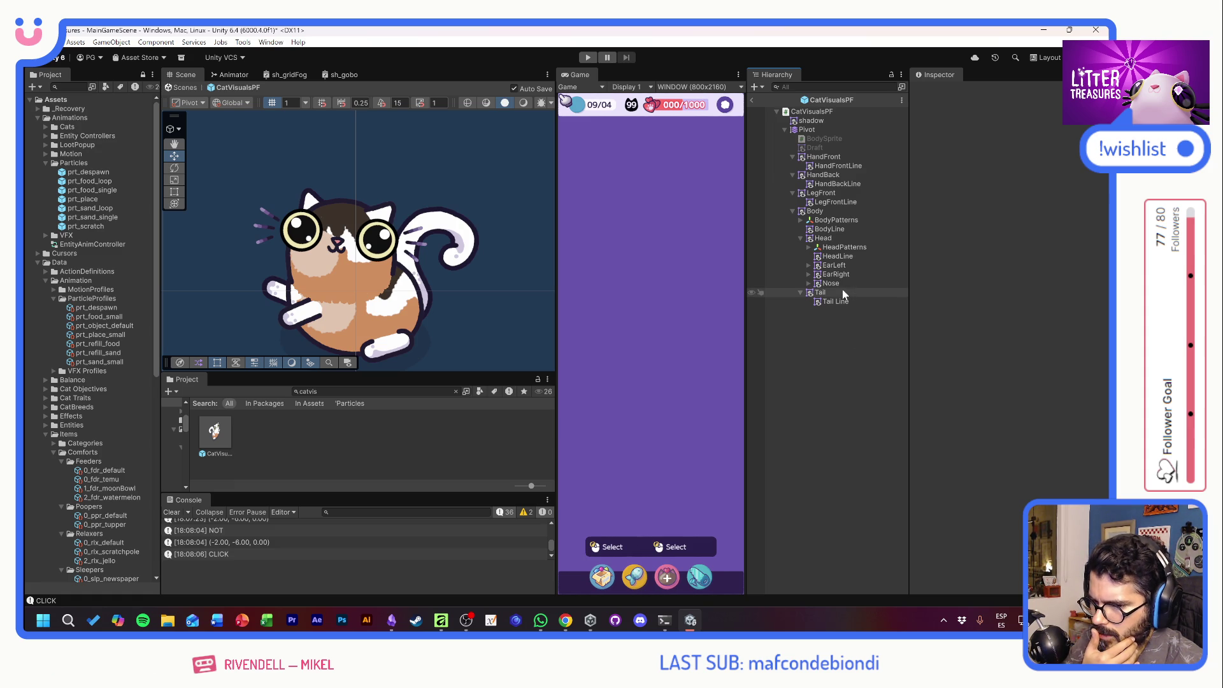
pyautogui.moveTo(842, 290); pyautogui.dragTo(842, 290)
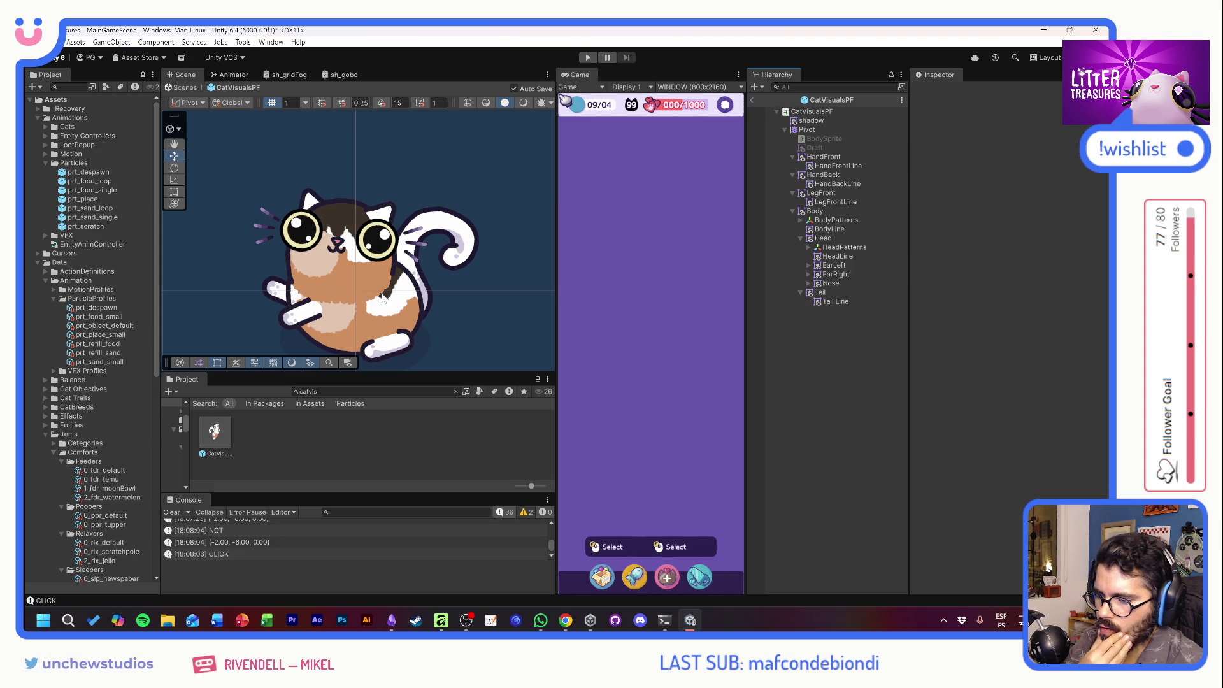
# Assign the zigzag CatSkins_05 sprite to body pattern HP01.
pyautogui.click(801, 219)
pyautogui.click(831, 228)
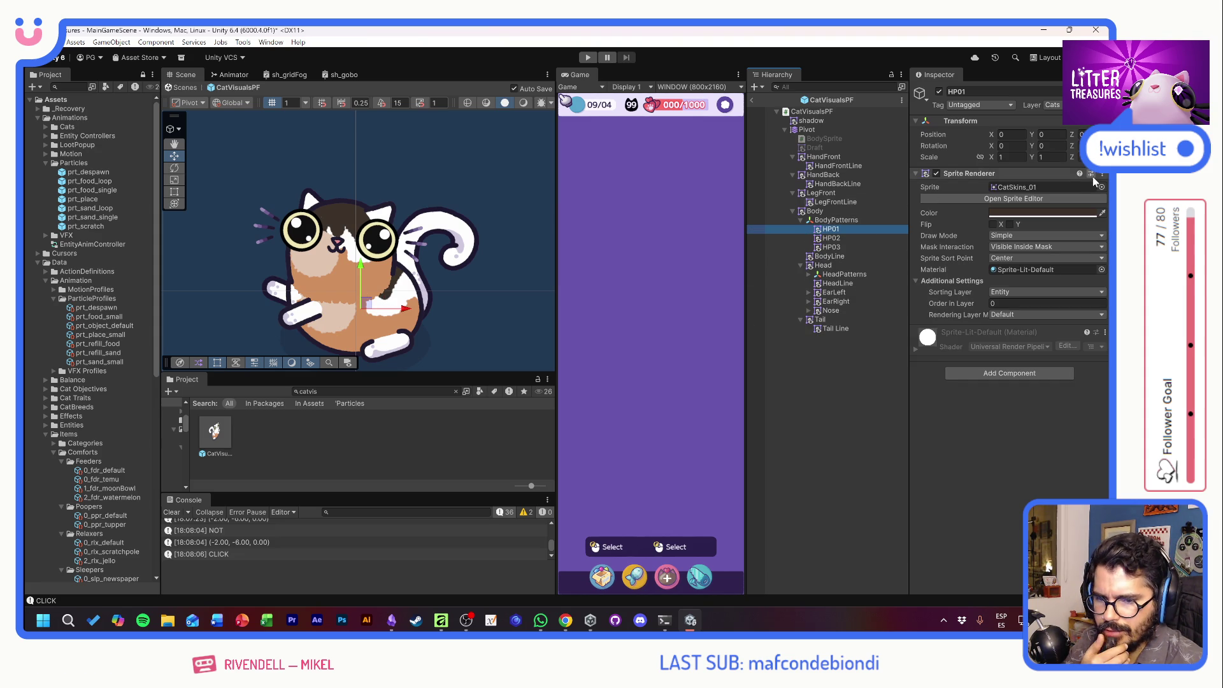
pyautogui.click(1102, 187)
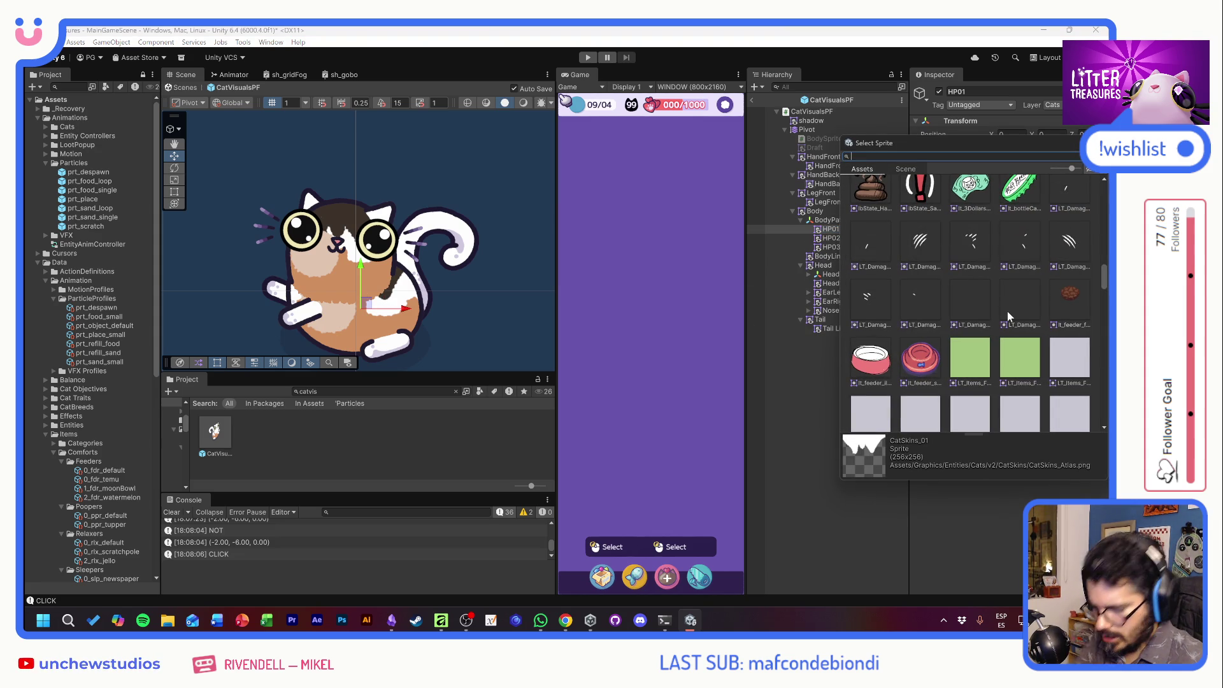
pyautogui.write('skin')
pyautogui.doubleClick(874, 255)
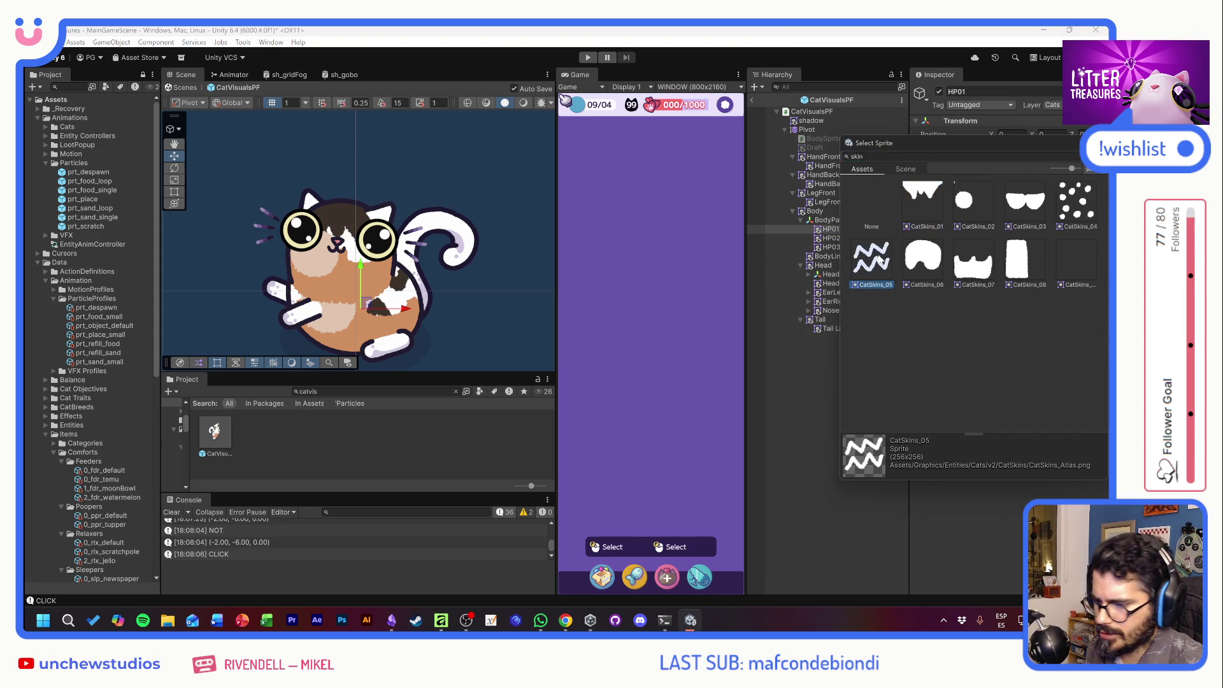
# Give body pattern HP02 the dotted CatSkins_04 sprite via a 'skin' search.
pyautogui.click(830, 239)
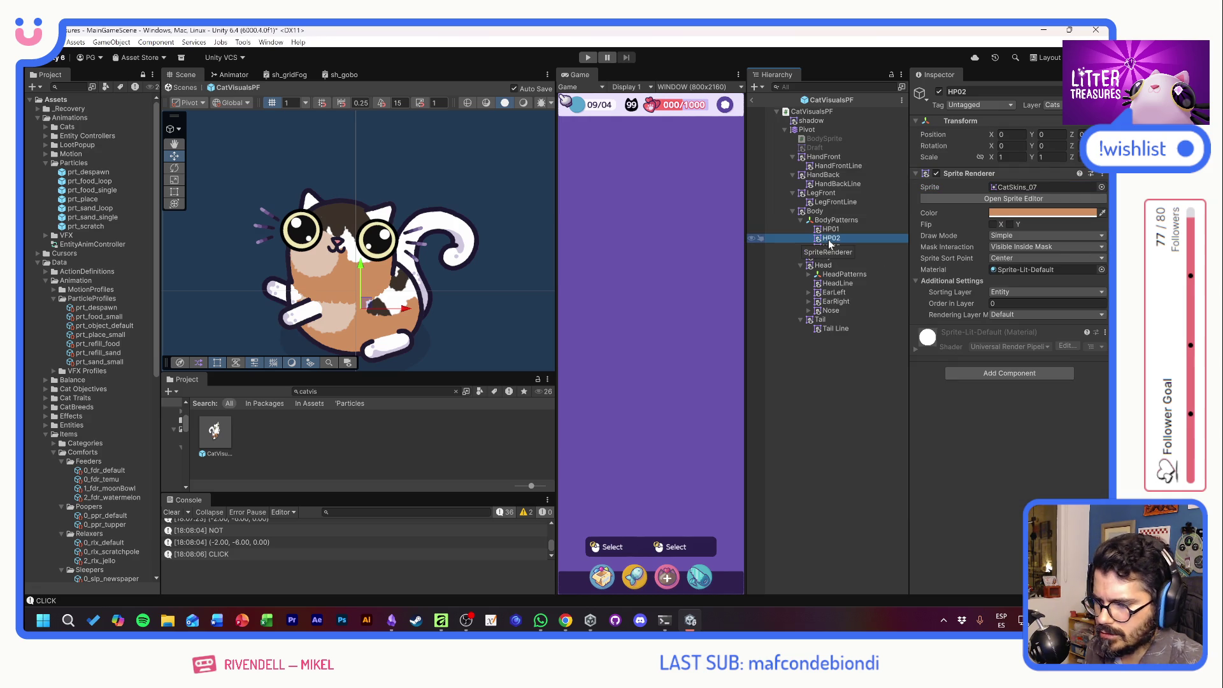
pyautogui.click(1102, 188)
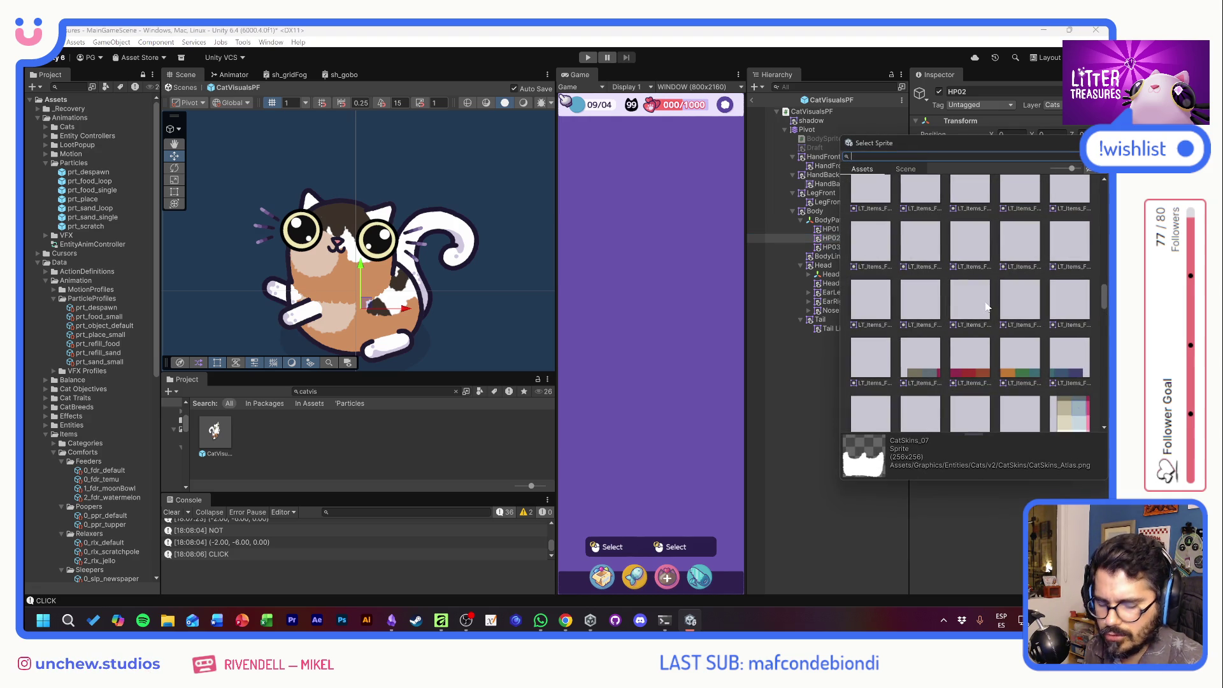
pyautogui.write('skin')
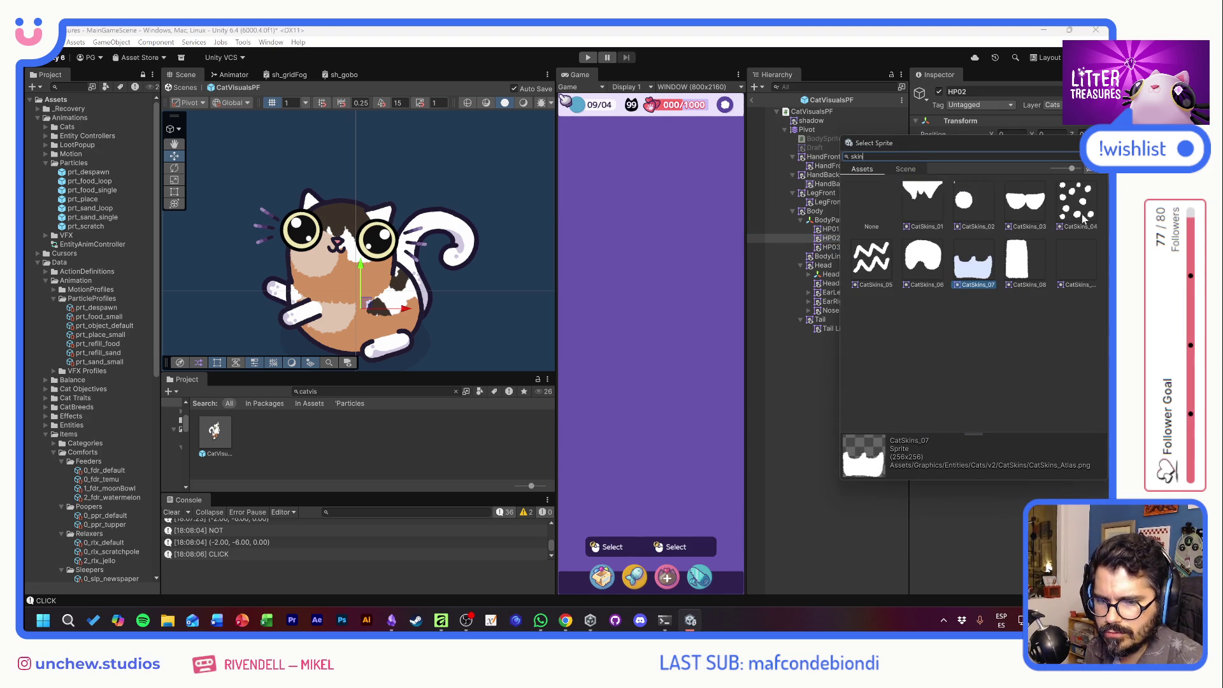
pyautogui.doubleClick(1075, 211)
# Try CatSkins_06 on HP03, then keep it on CatSkins_02.
pyautogui.click(830, 247)
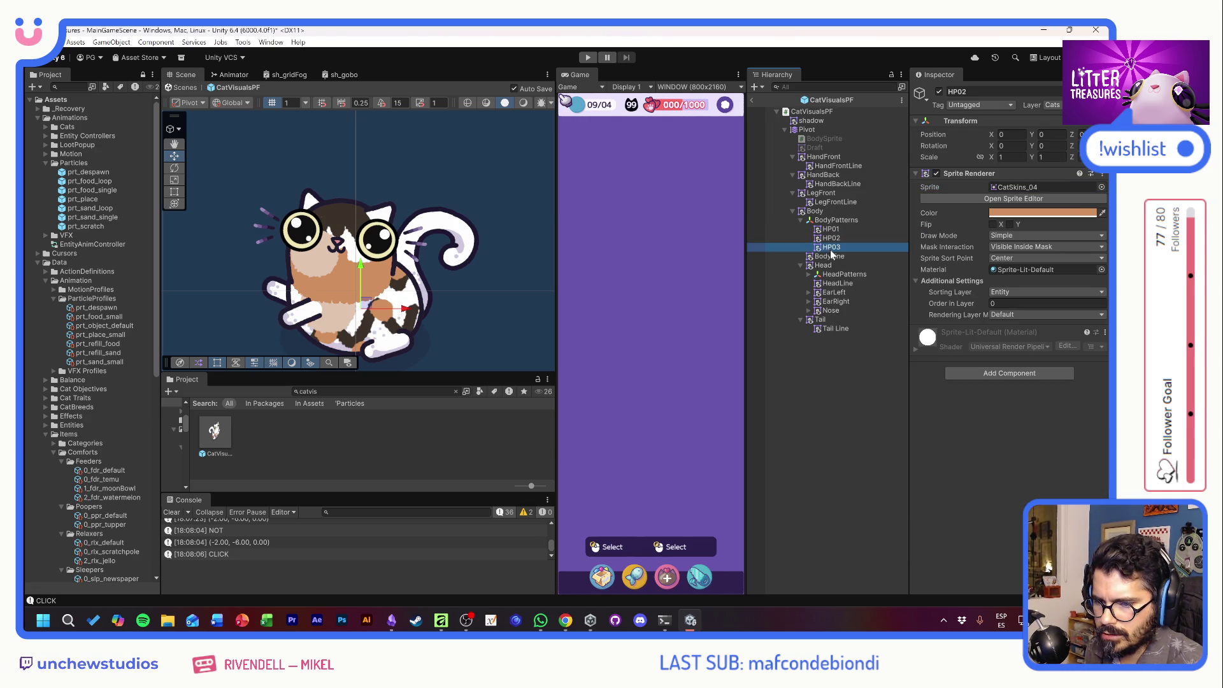
pyautogui.click(1102, 188)
pyautogui.write('sk')
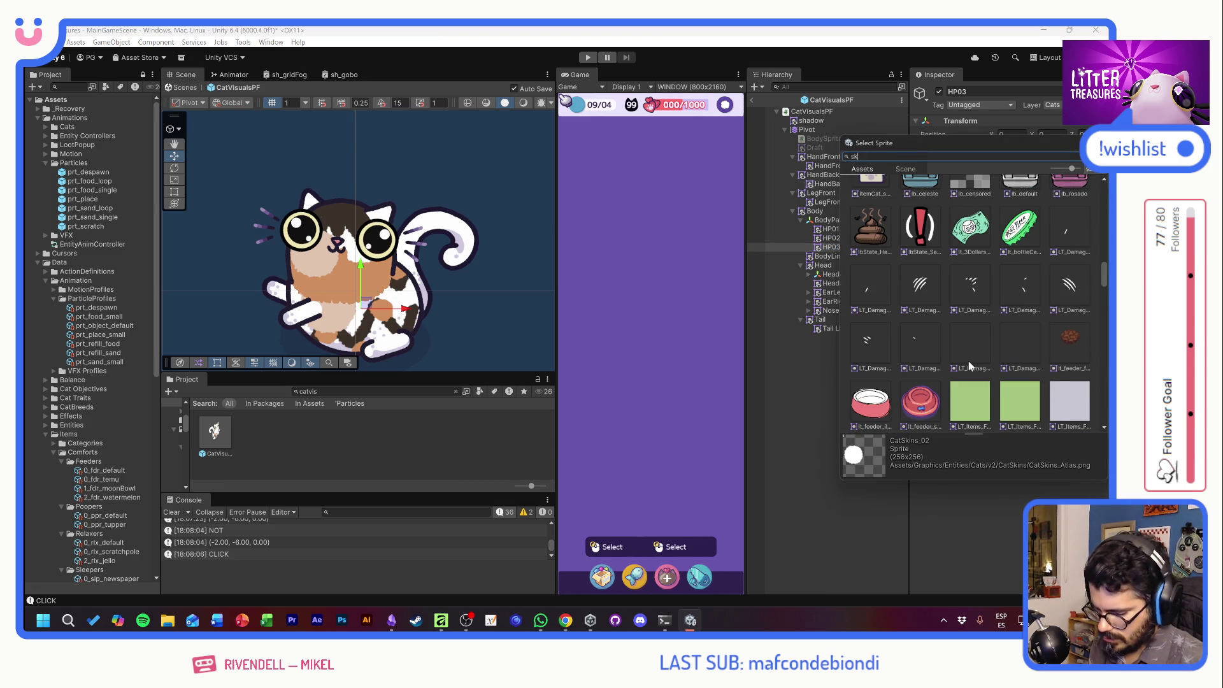
pyautogui.write('in')
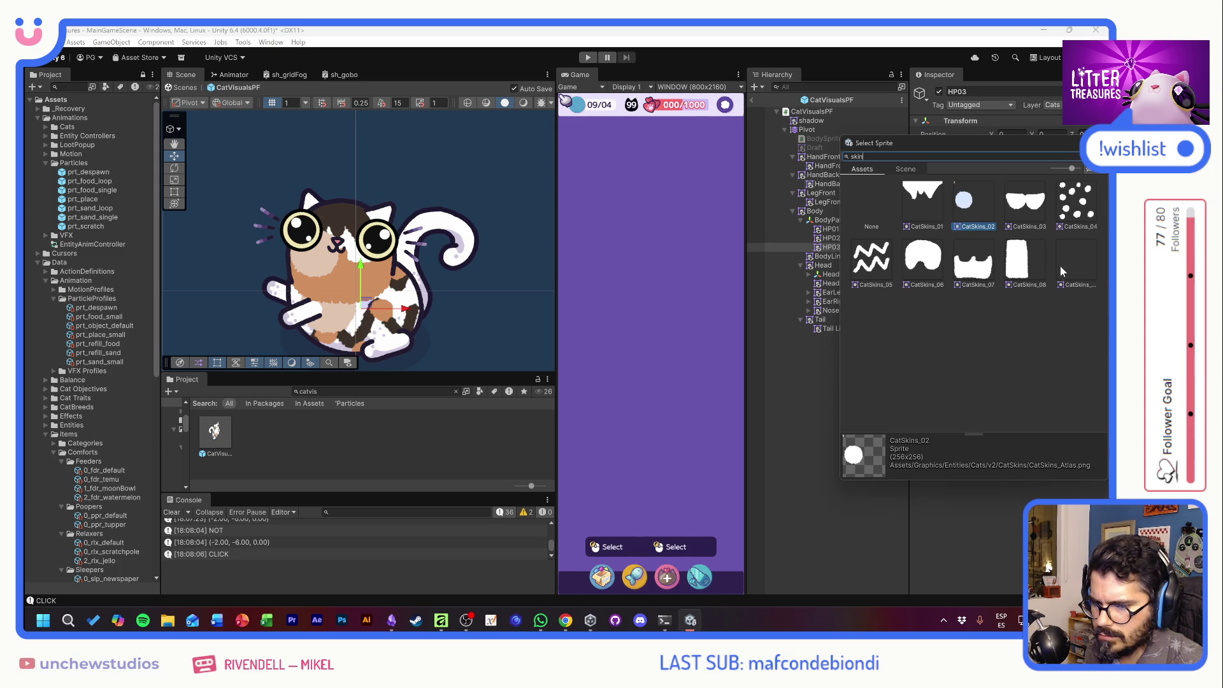
pyautogui.click(927, 257)
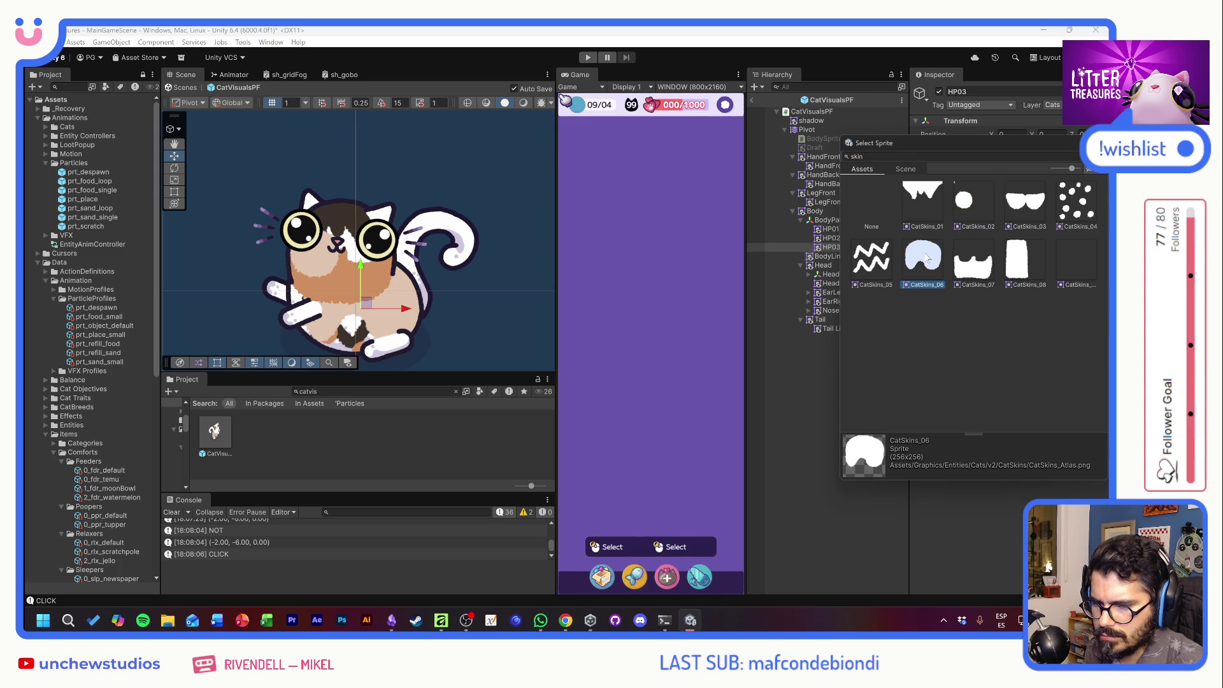
pyautogui.click(964, 210)
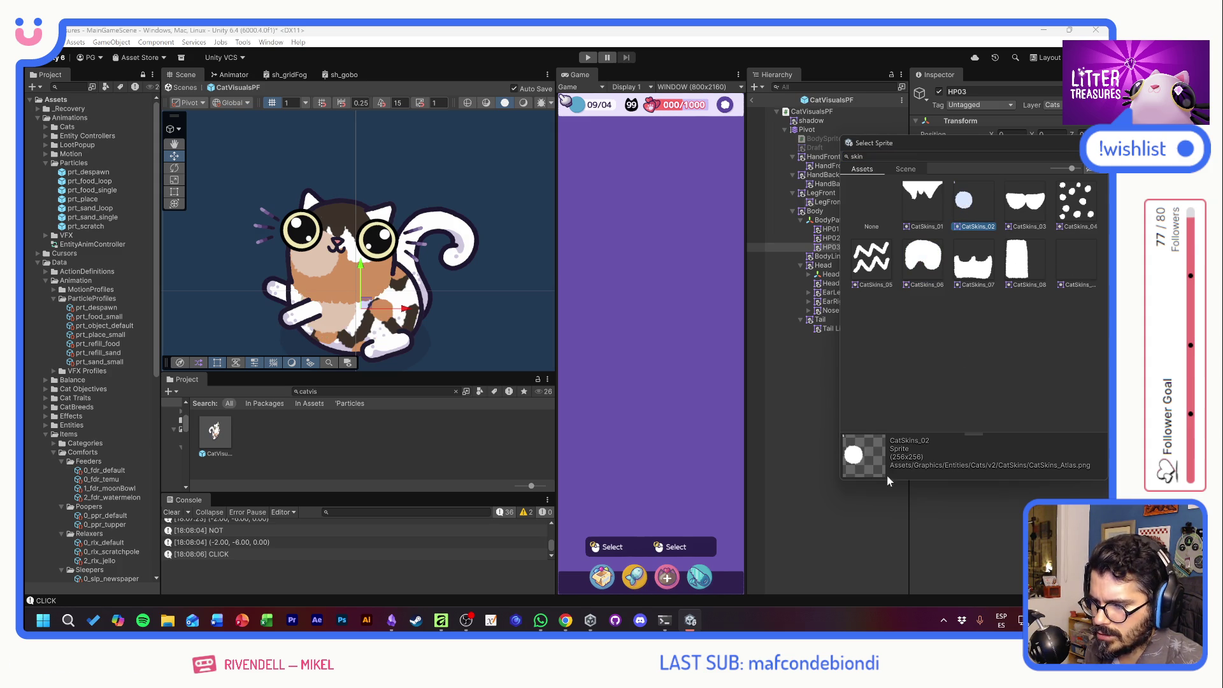
pyautogui.click(821, 512)
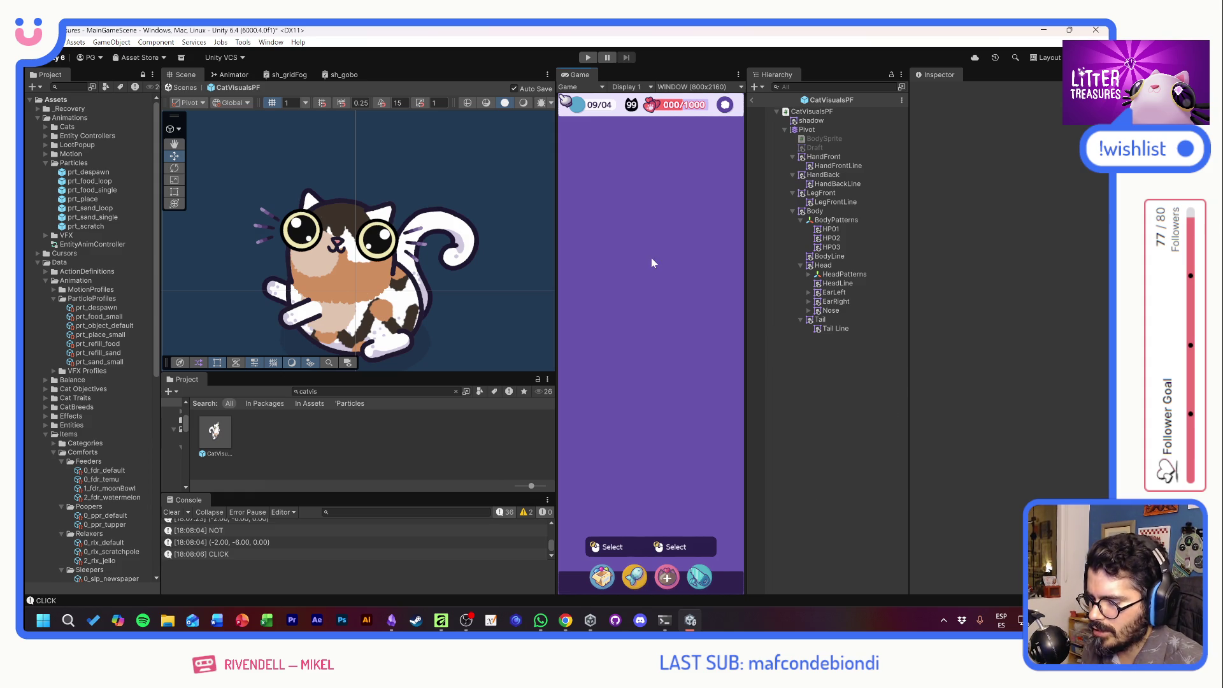
pyautogui.click(589, 57)
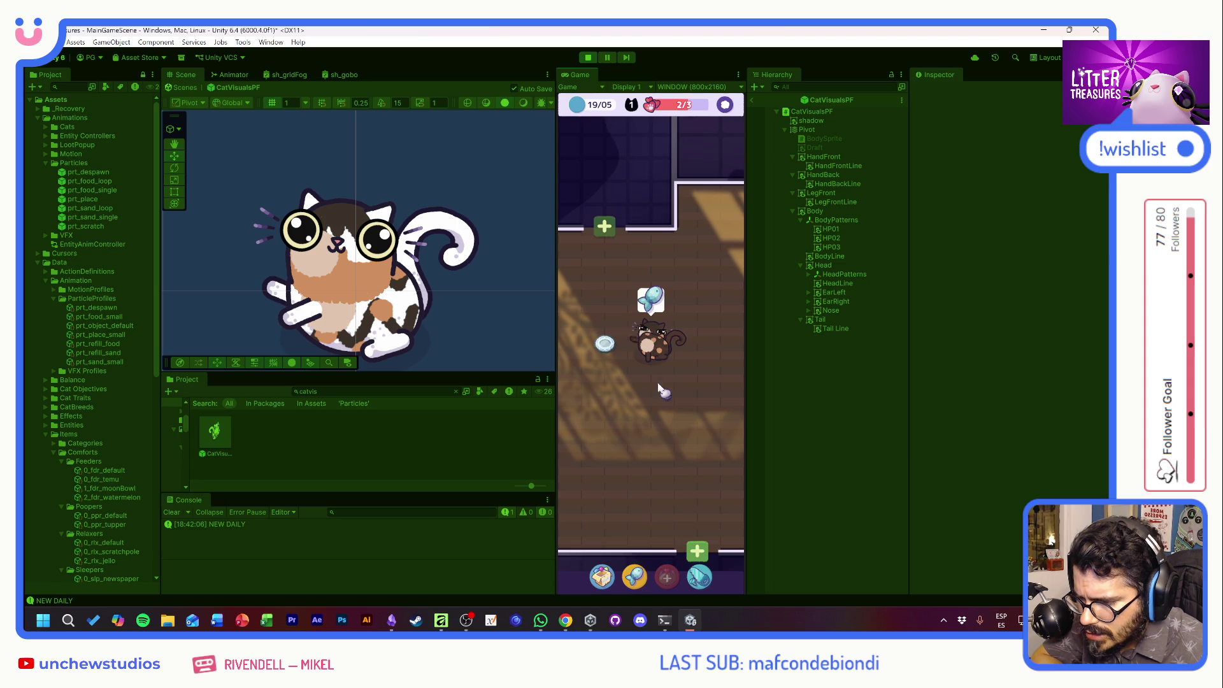
pyautogui.click(604, 341)
pyautogui.moveTo(605, 338)
pyautogui.mouseDown()
pyautogui.moveTo(605, 483)
pyautogui.moveTo(616, 487)
pyautogui.mouseUp()
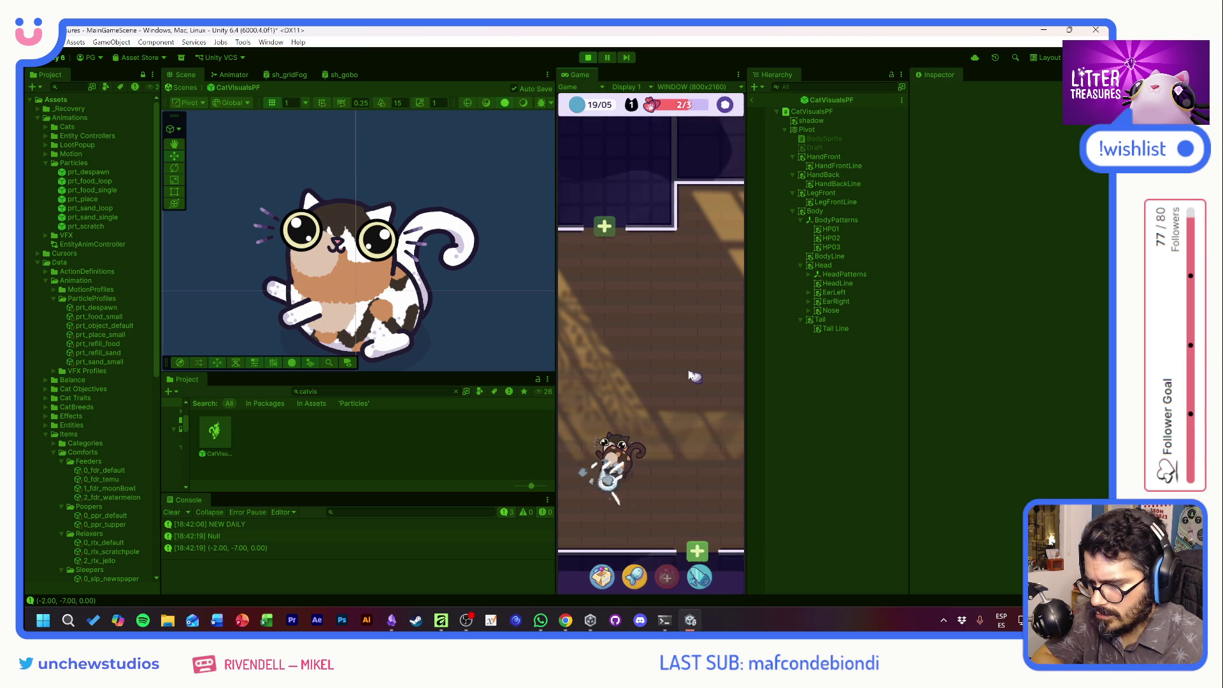
pyautogui.hotkey('ctrl', 'p')
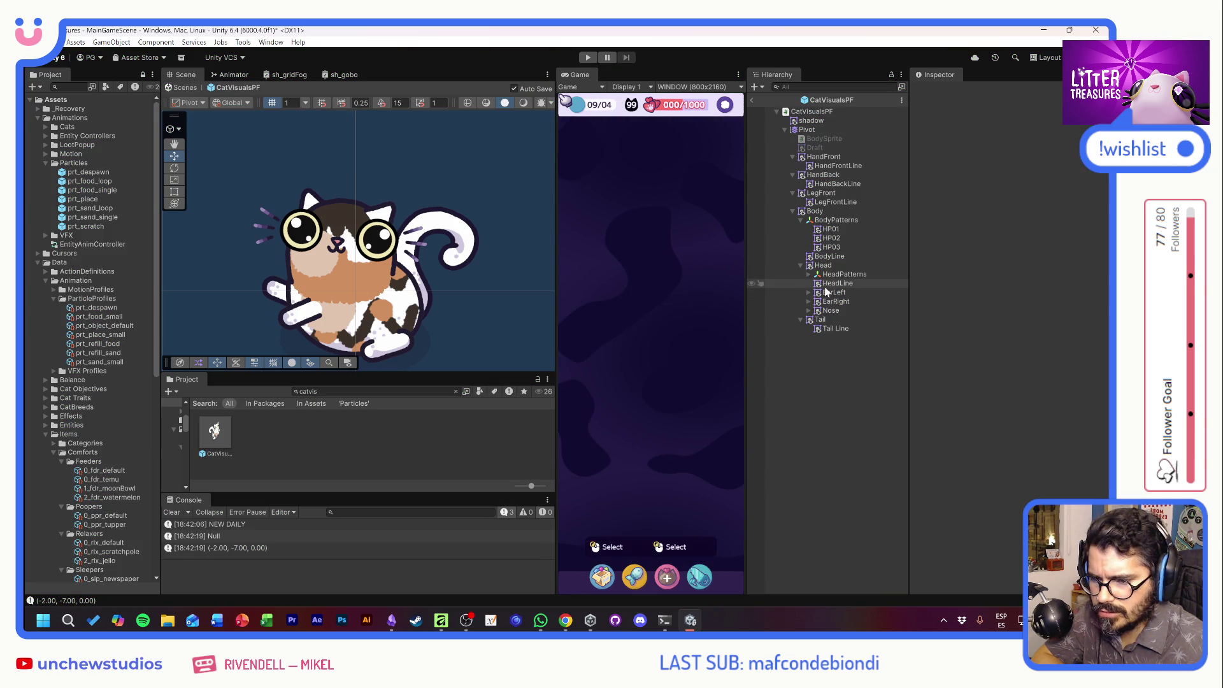
# Set the Head sorting group's order in layer to 1, play-test it, then stop the game.
pyautogui.click(814, 212)
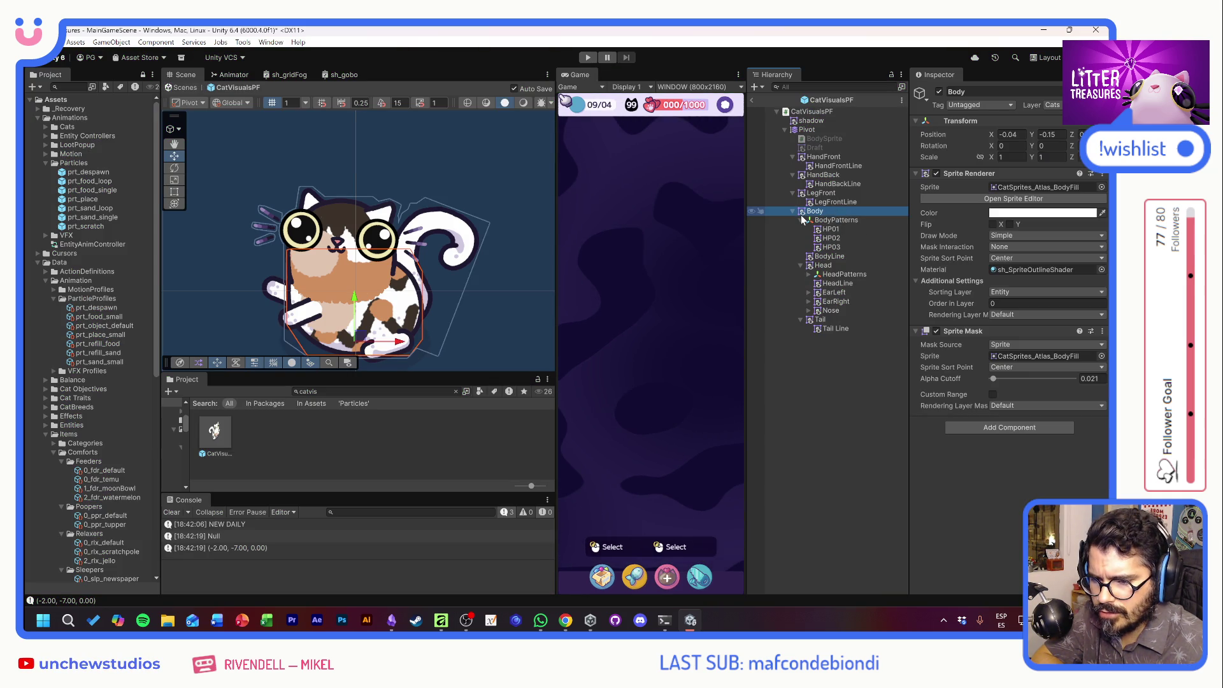
pyautogui.click(801, 220)
pyautogui.click(800, 237)
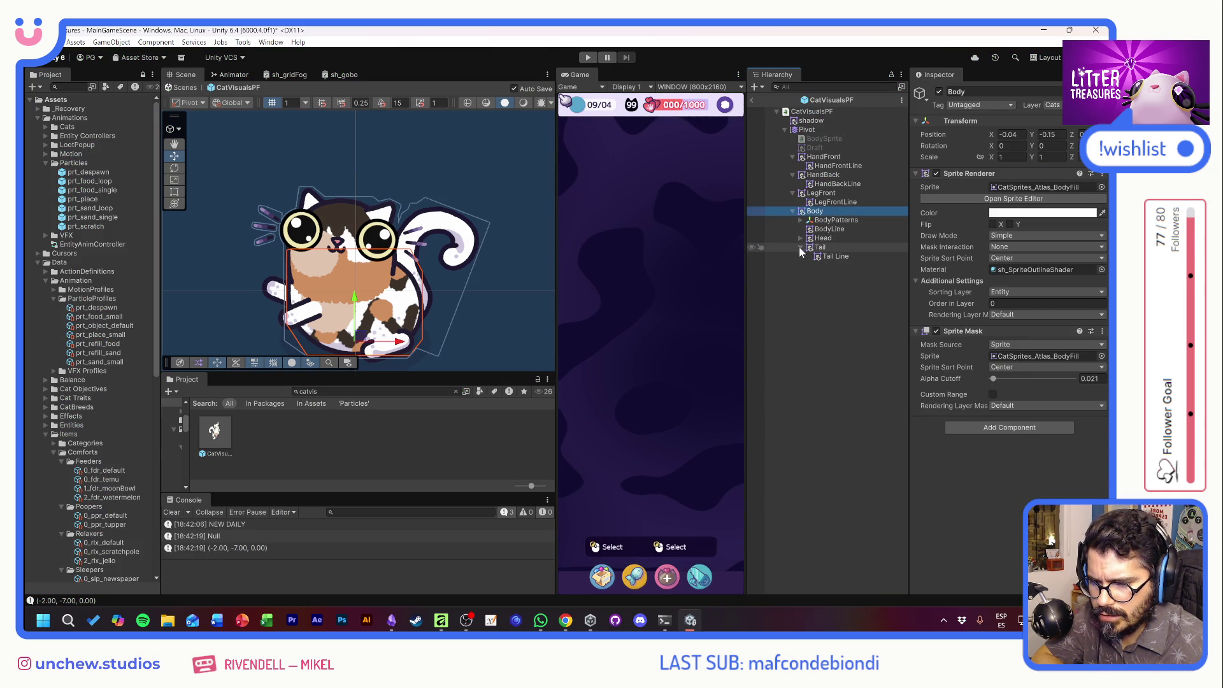
pyautogui.click(801, 247)
pyautogui.click(822, 239)
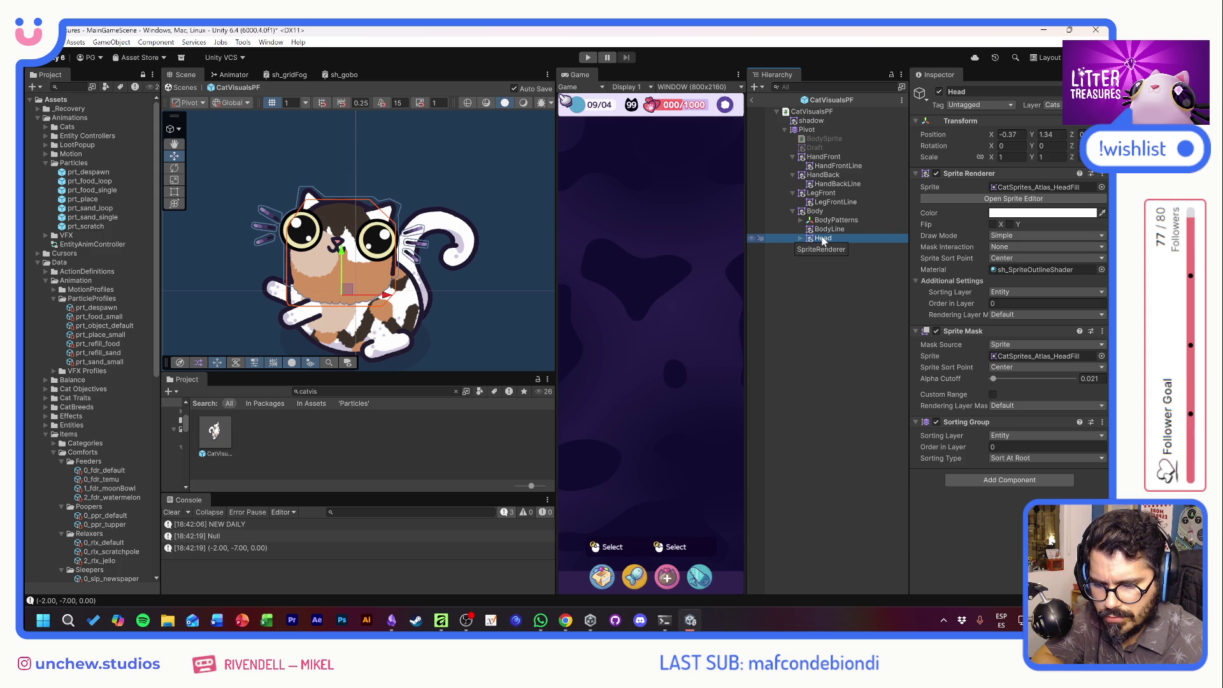
pyautogui.click(997, 446)
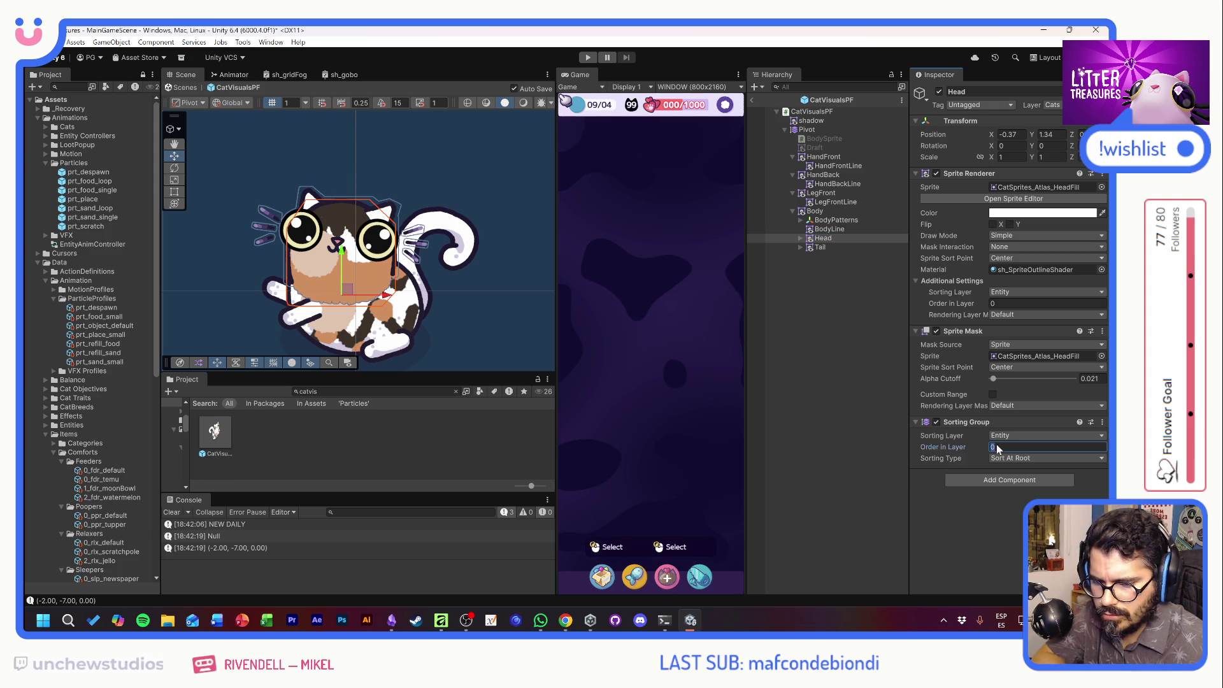
pyautogui.write('1')
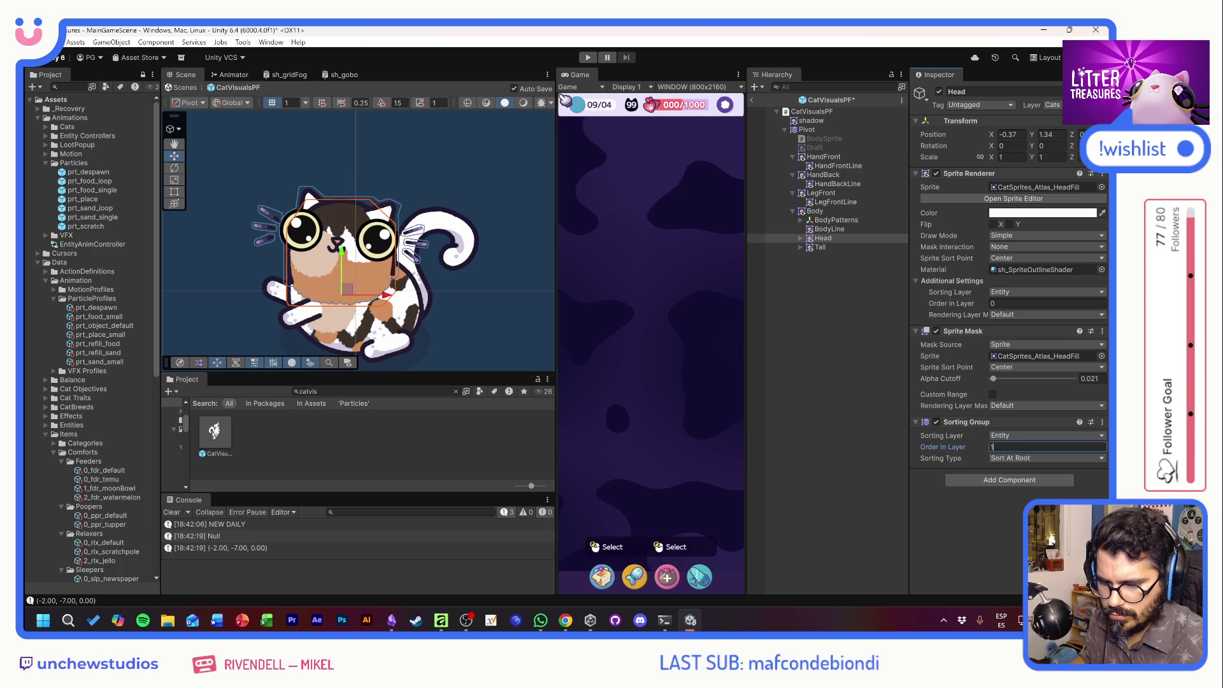
pyautogui.hotkey('ctrl', 'p')
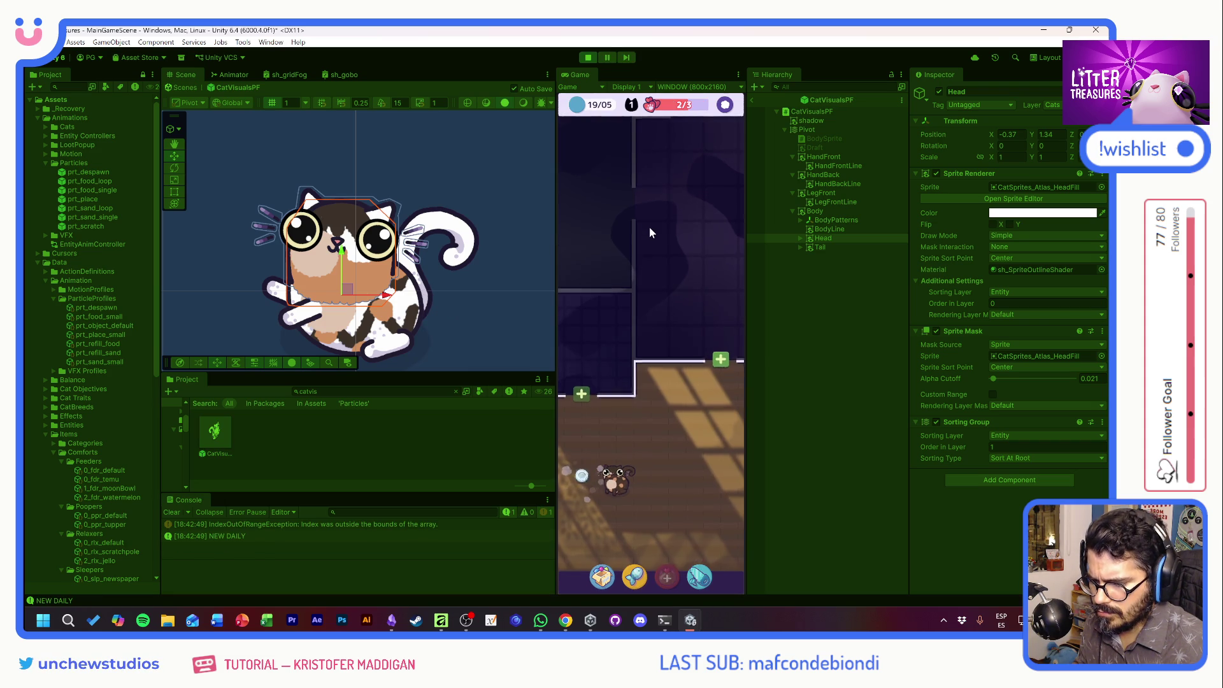
pyautogui.hotkey('ctrl', 'p')
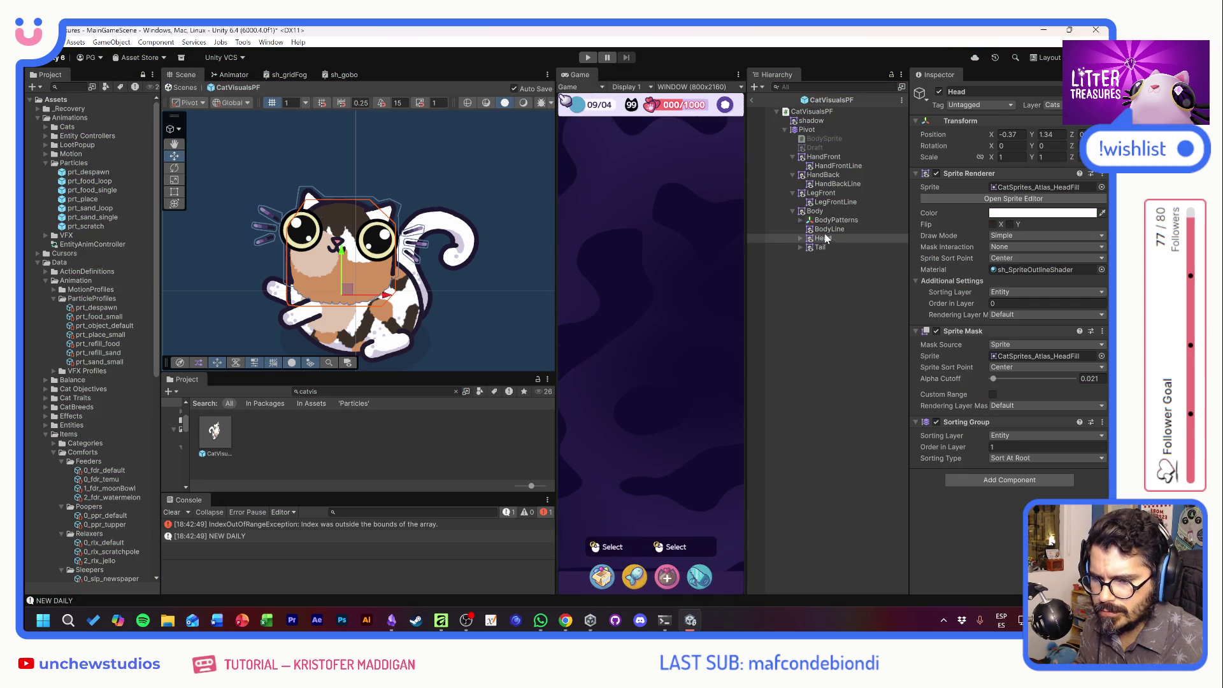
# Add a Sorting Group to Body on the Entity layer, sorted at root, and start Play.
pyautogui.click(821, 214)
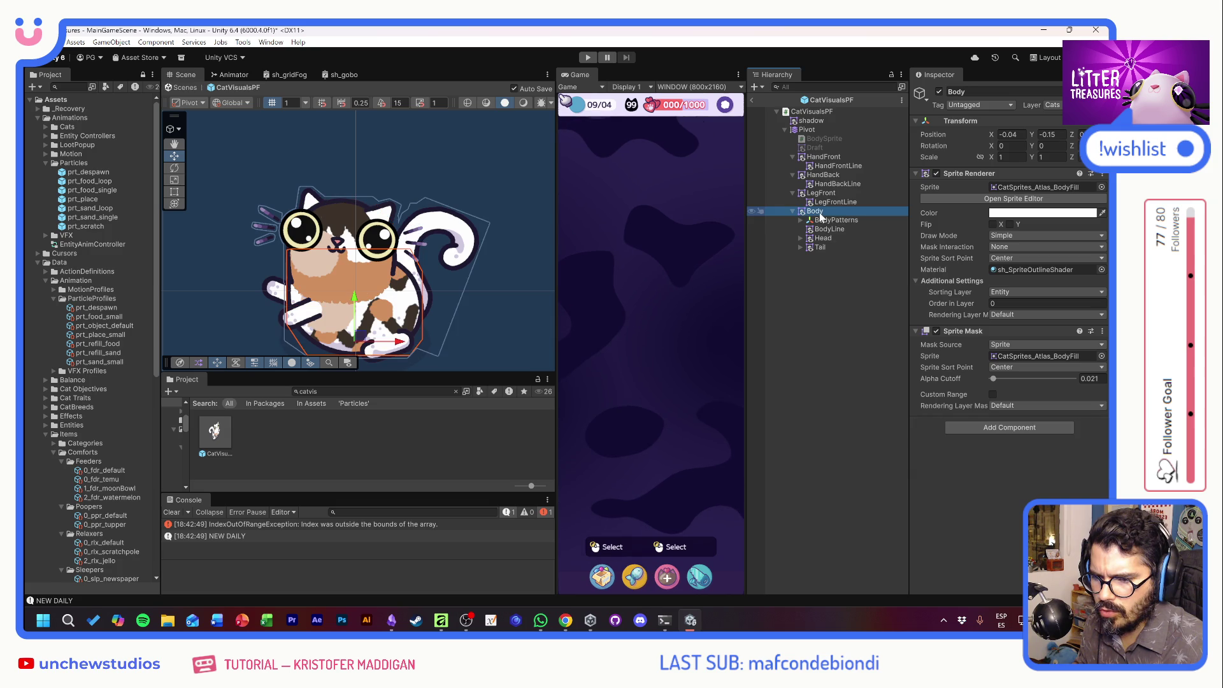
pyautogui.click(1008, 428)
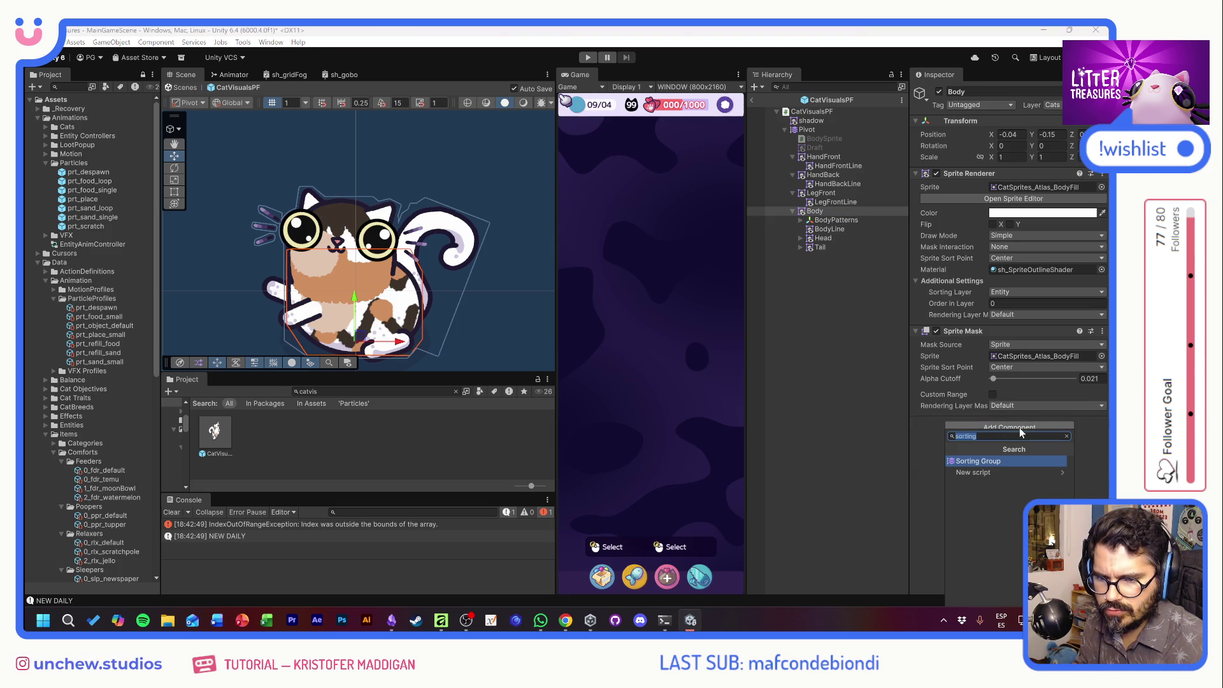
pyautogui.click(990, 461)
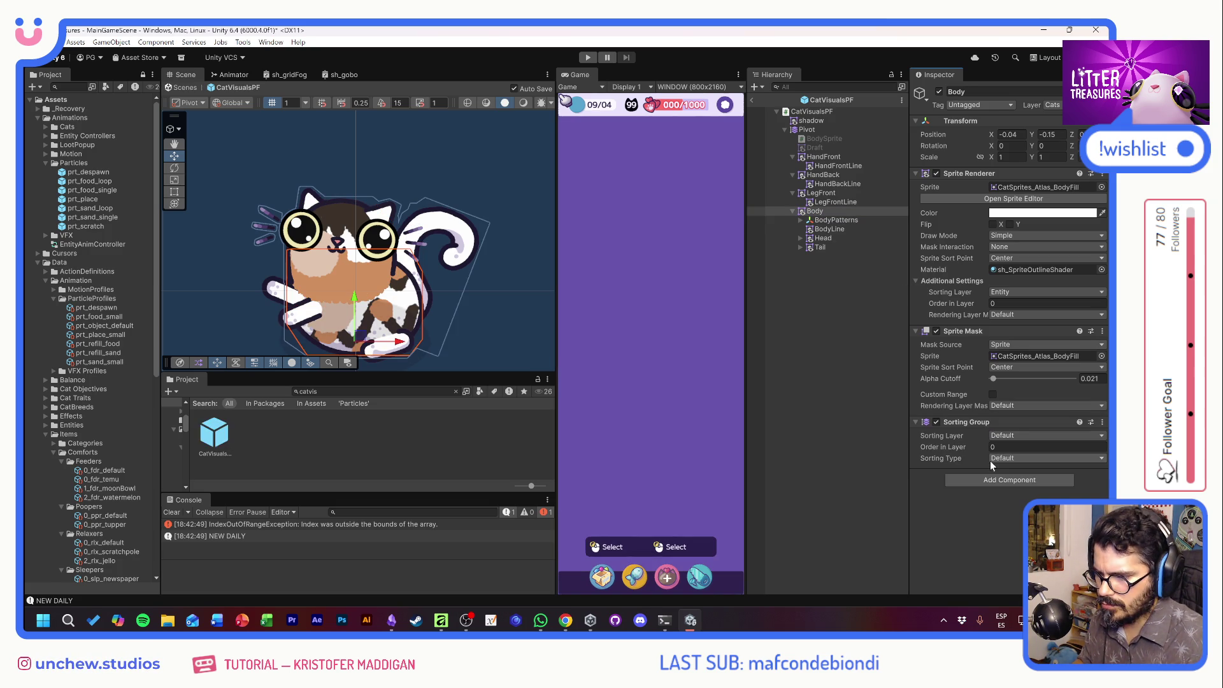
pyautogui.click(1010, 434)
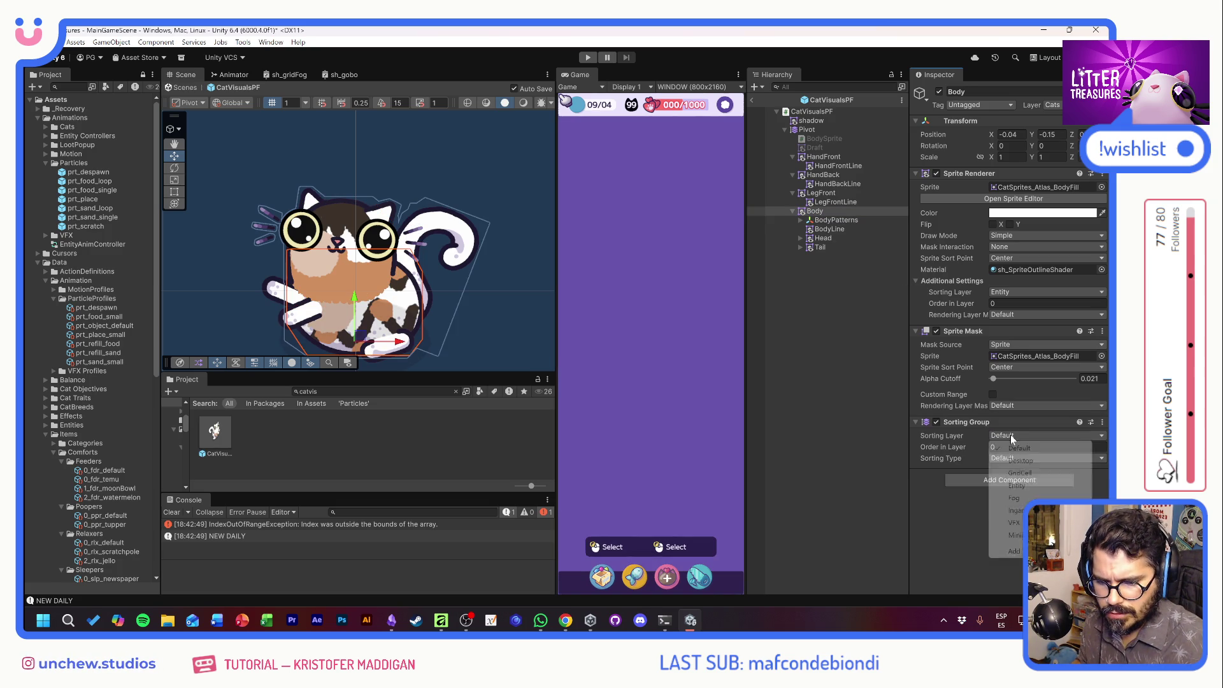
pyautogui.click(1023, 484)
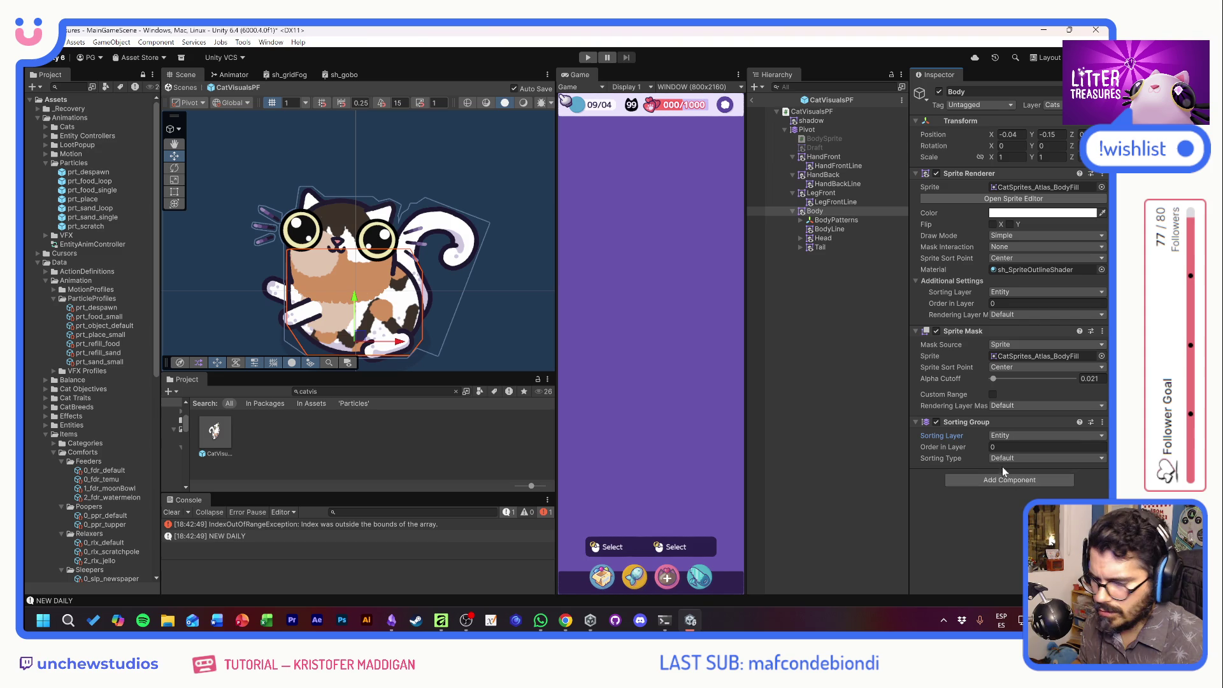
pyautogui.click(1004, 459)
pyautogui.click(1025, 483)
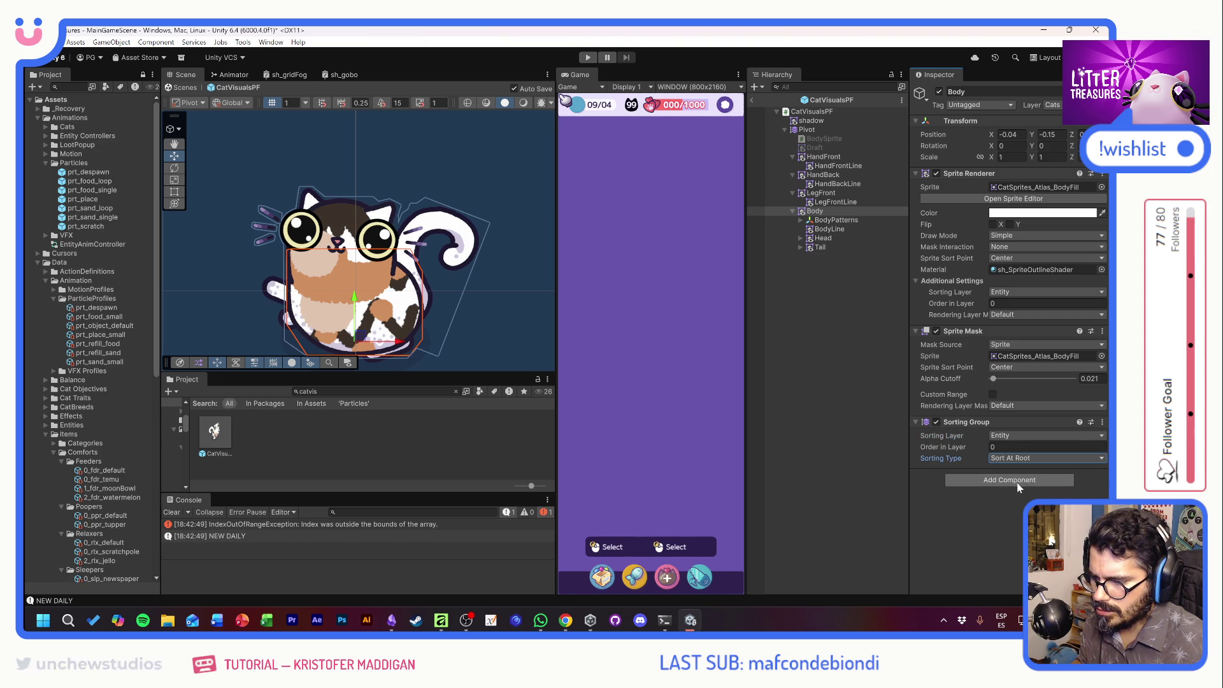
pyautogui.click(588, 58)
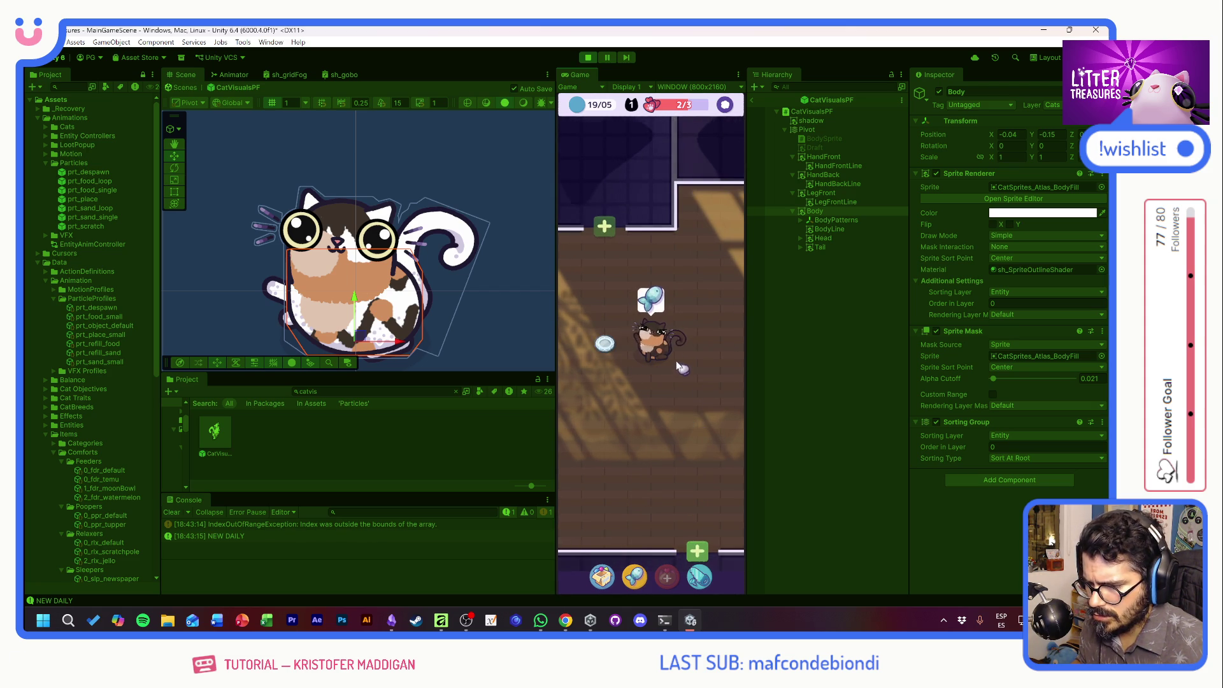
# Stop Play mode and reselect Body to resume editing CatVisualsPF.
pyautogui.moveTo(666, 359)
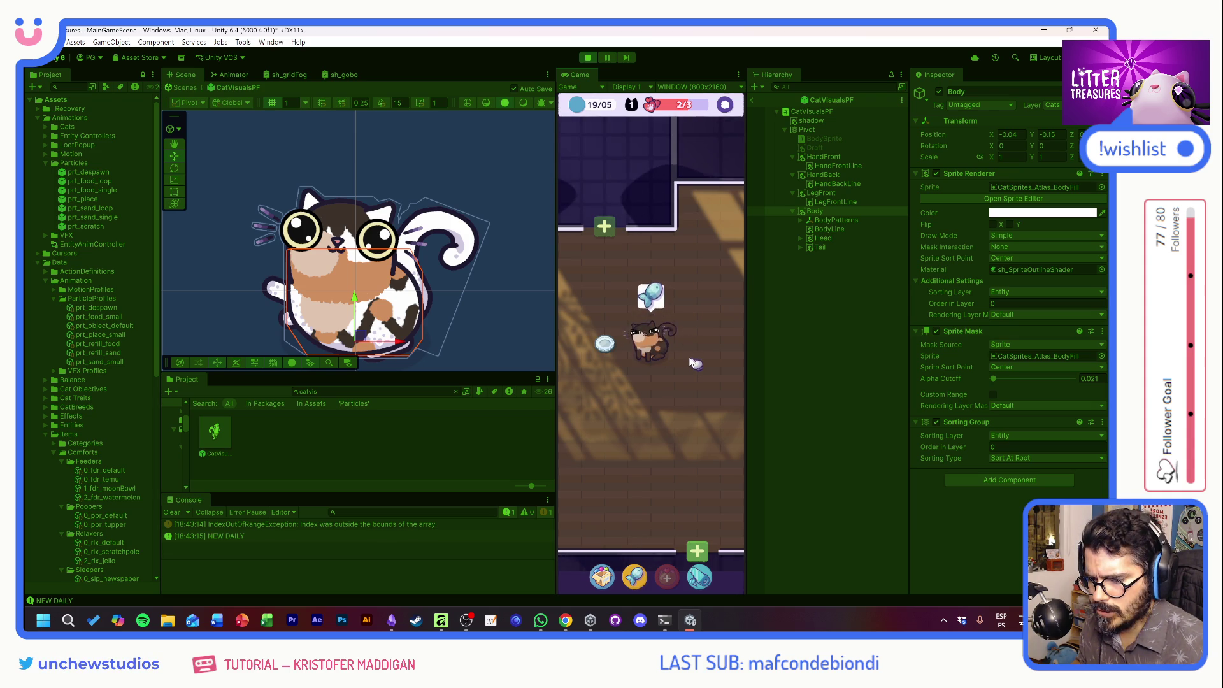
pyautogui.click(589, 59)
pyautogui.click(815, 212)
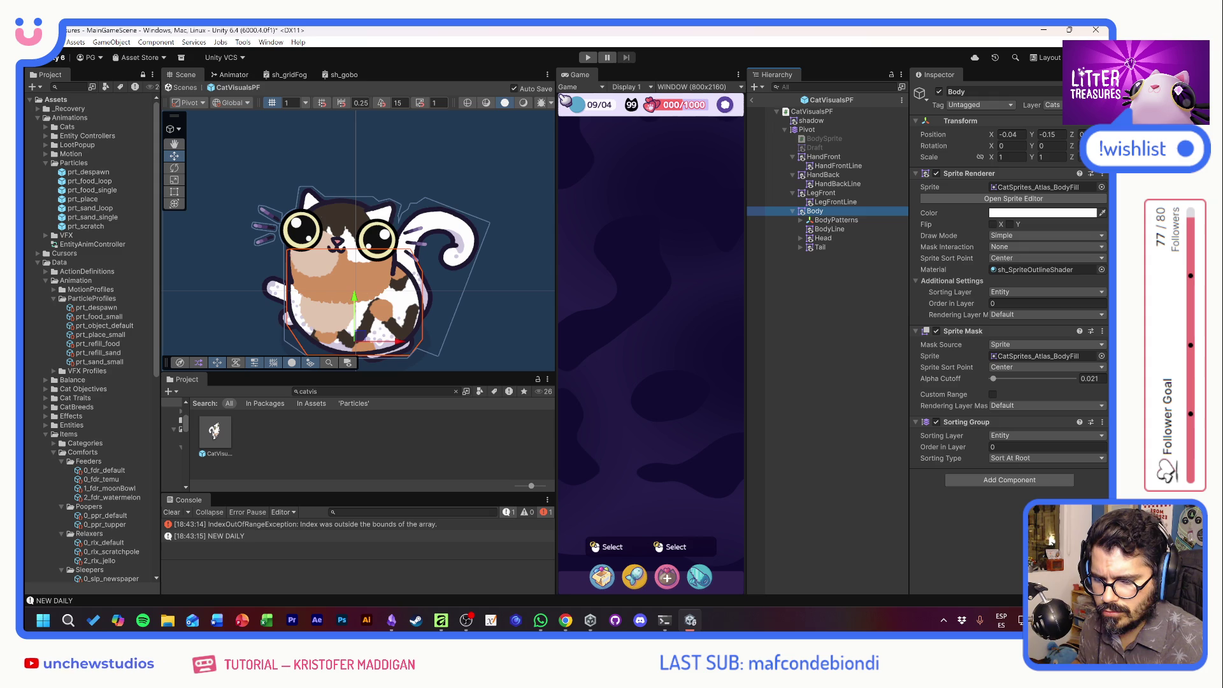
# Inspect the Head, Tail and BodyLine parts, then collapse the LegFront, HandBack and HandFront groups.
pyautogui.click(823, 238)
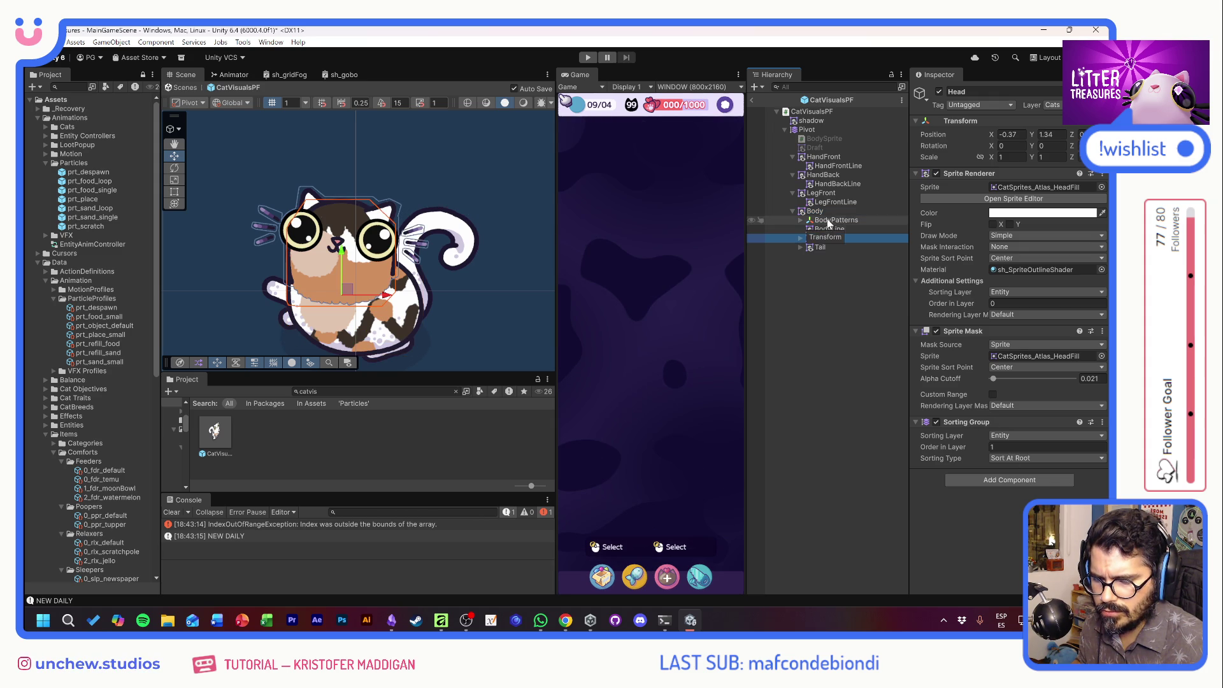
pyautogui.click(823, 248)
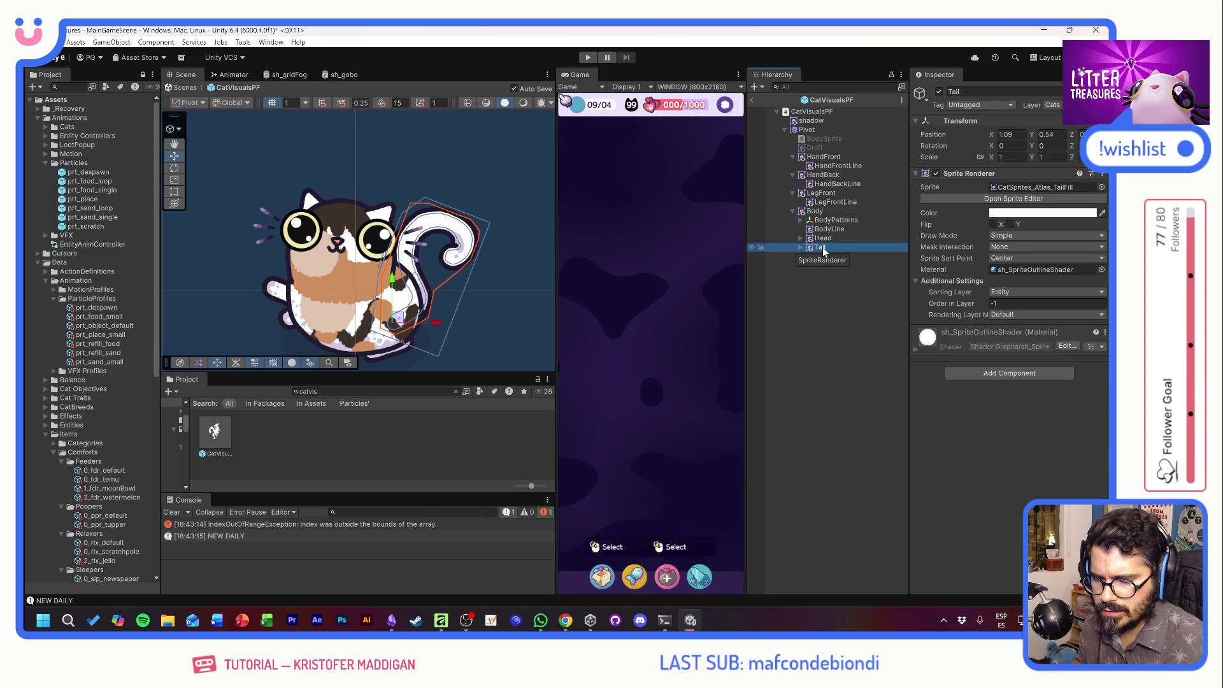
pyautogui.click(828, 230)
pyautogui.click(793, 193)
pyautogui.click(794, 175)
pyautogui.click(793, 157)
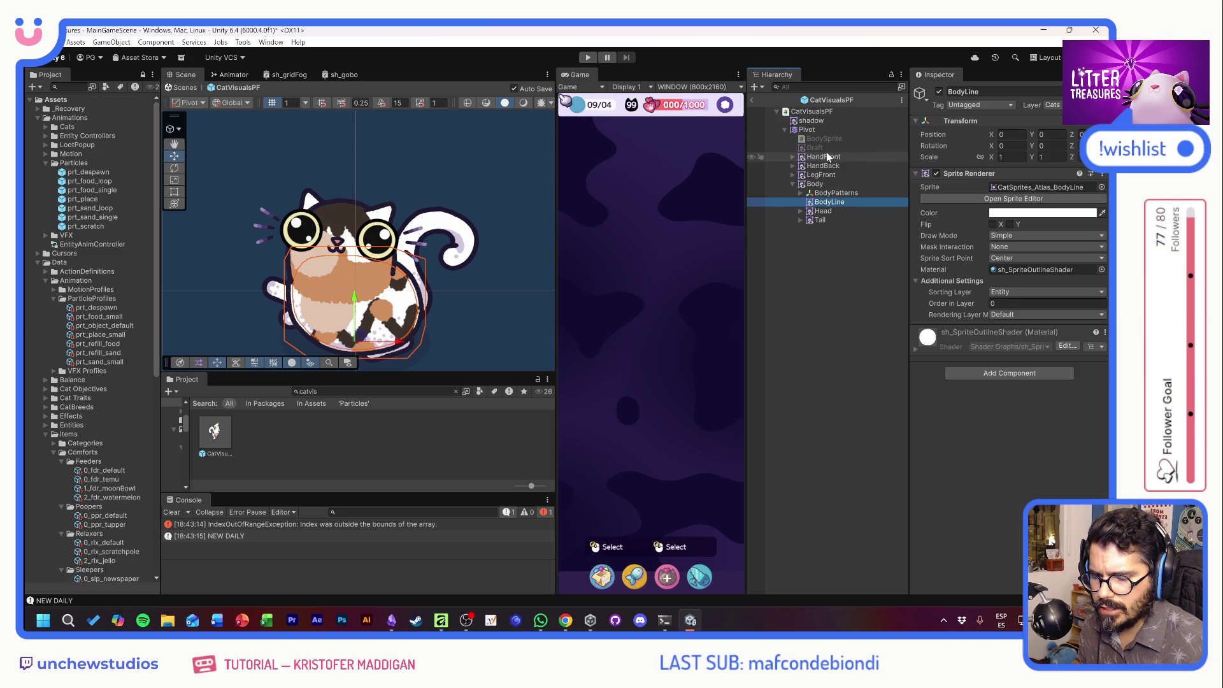
# Review HandBack's sorting layer and order in layer, collapse Body, and select Pivot.
pyautogui.click(818, 166)
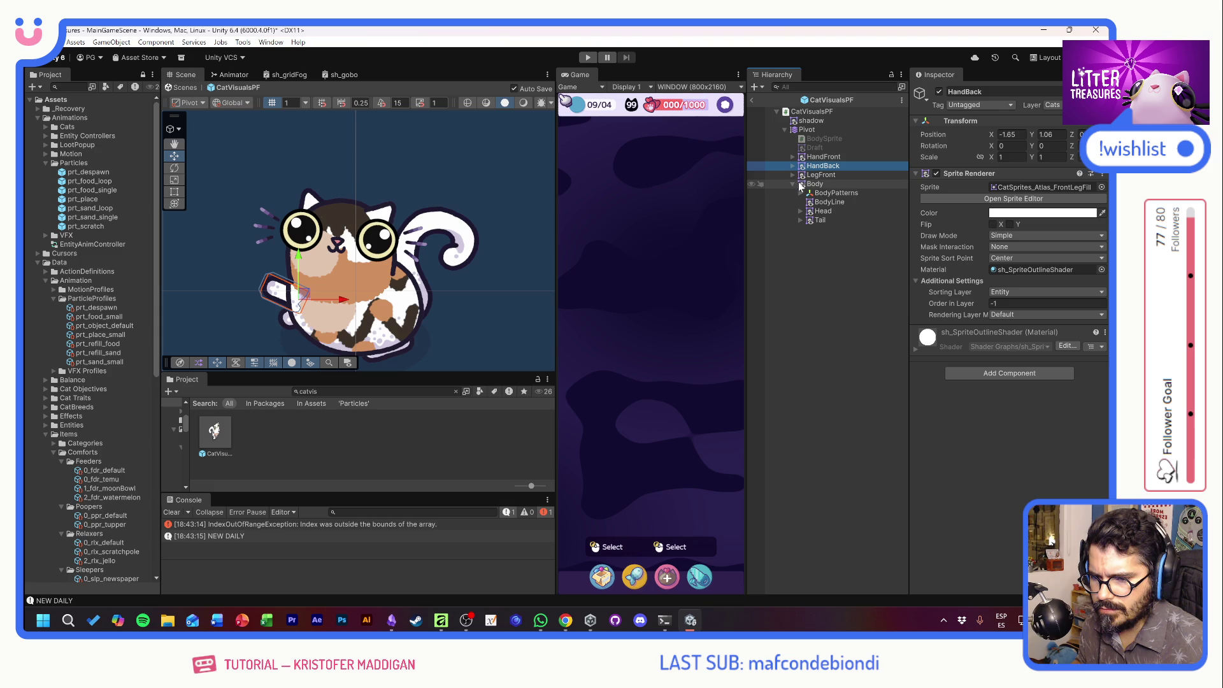
pyautogui.click(793, 184)
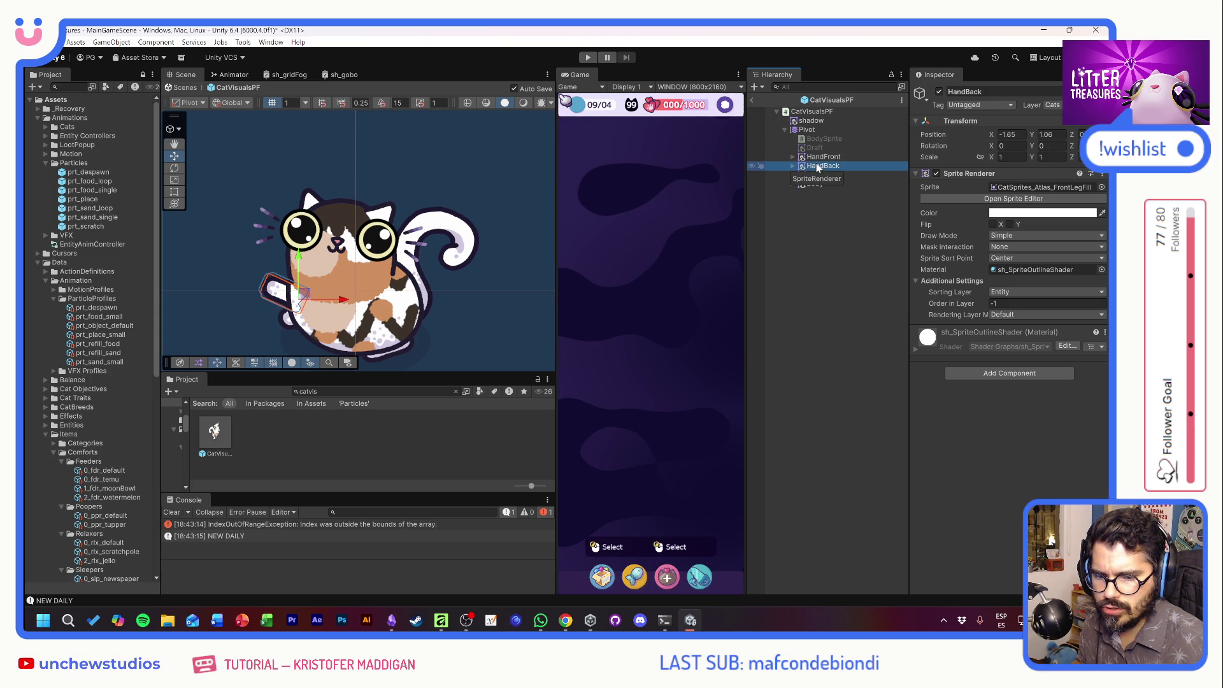
pyautogui.click(1027, 315)
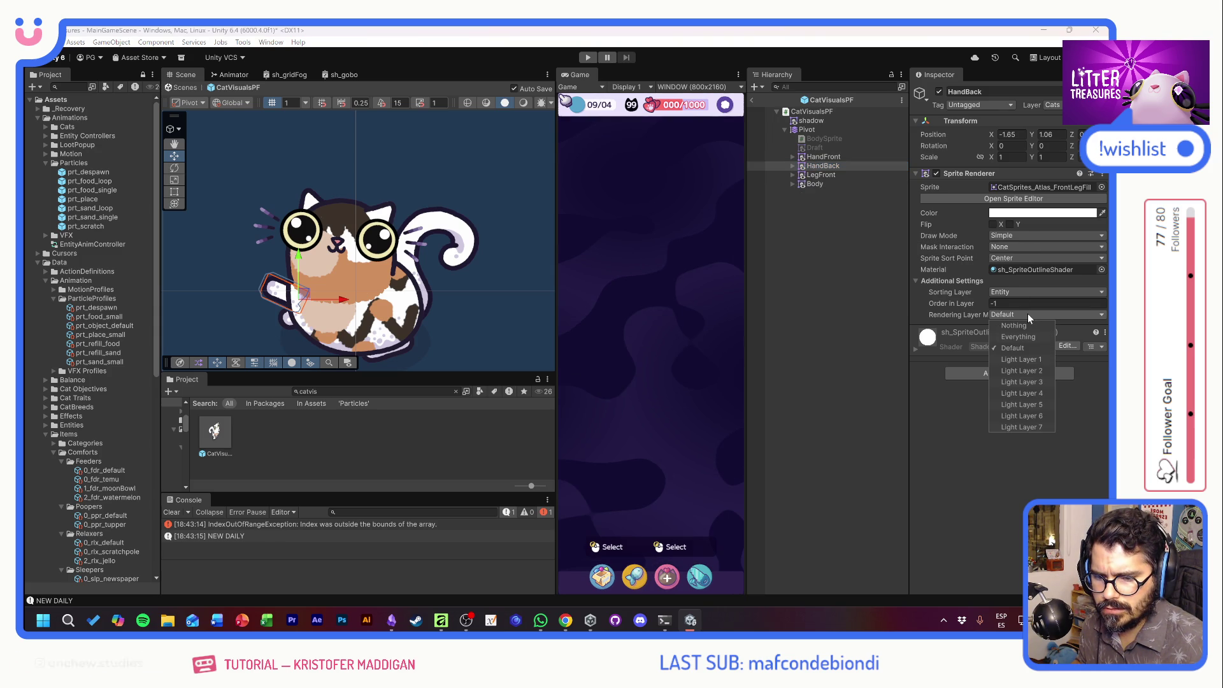
pyautogui.click(984, 304)
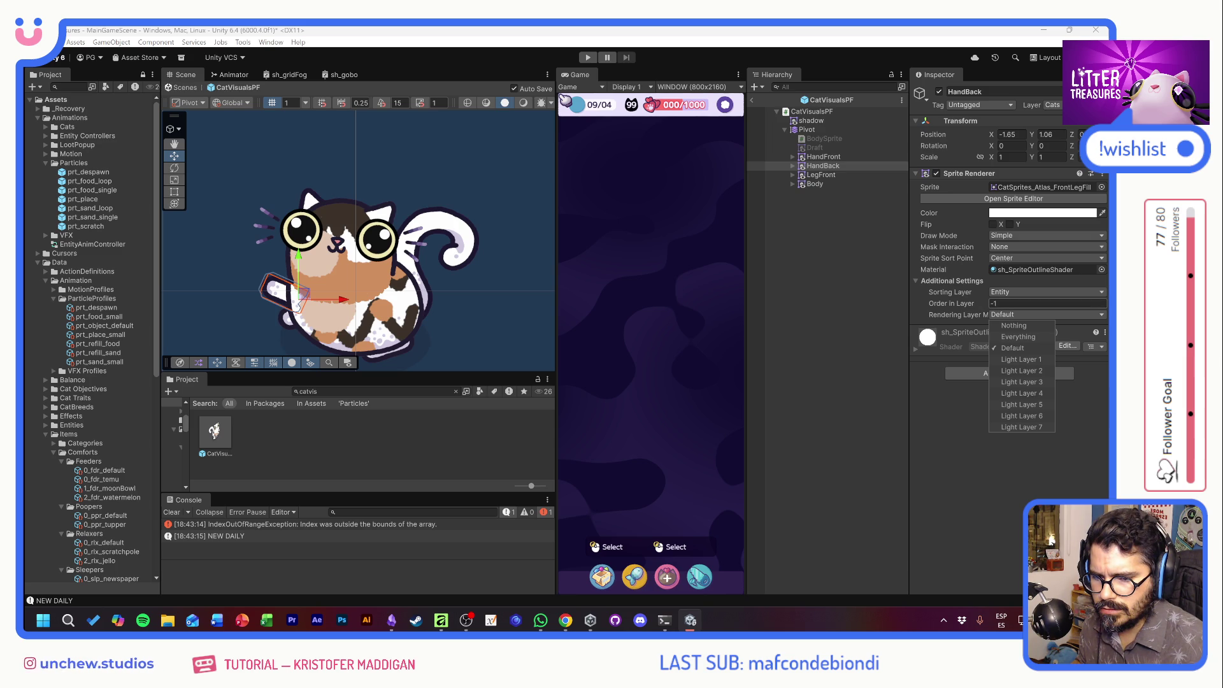
pyautogui.click(1019, 303)
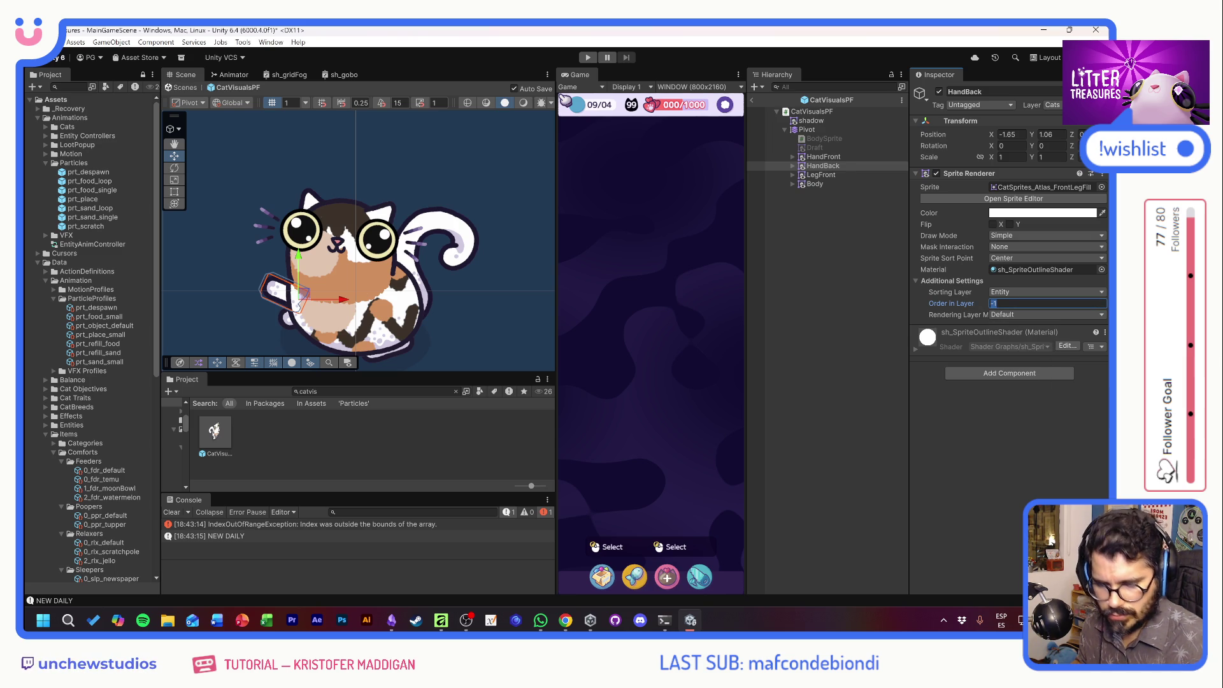
pyautogui.click(820, 128)
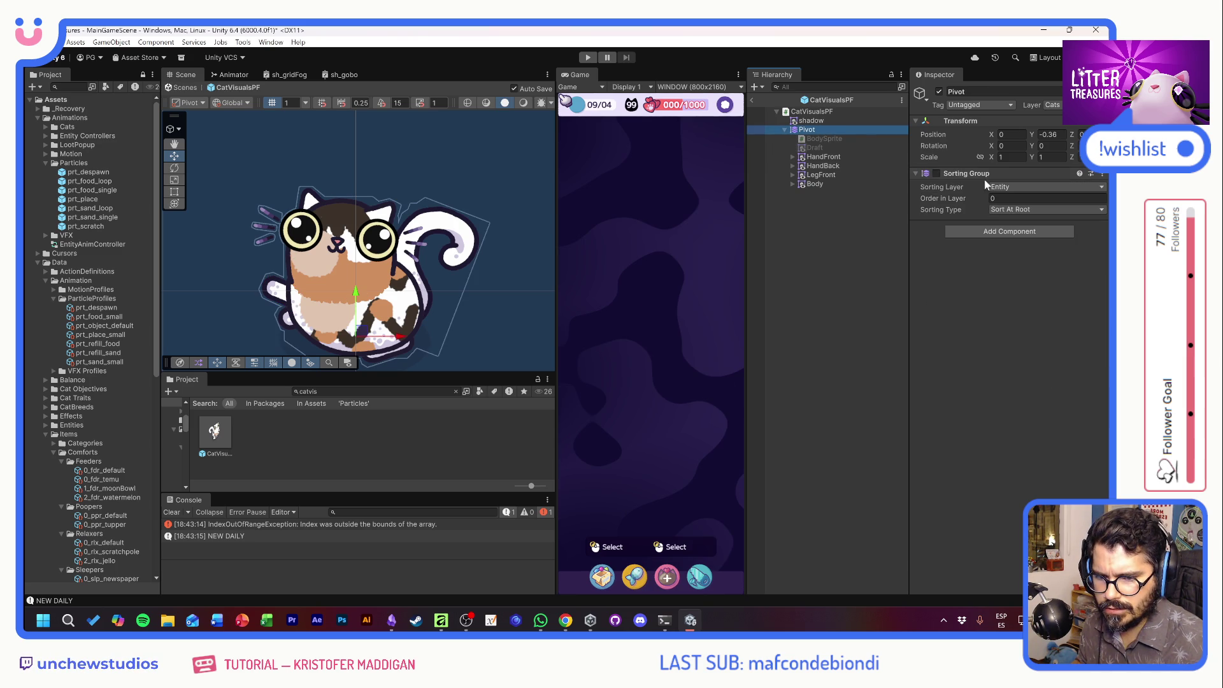
# Set the Body part's sorting order to -2.
pyautogui.click(812, 184)
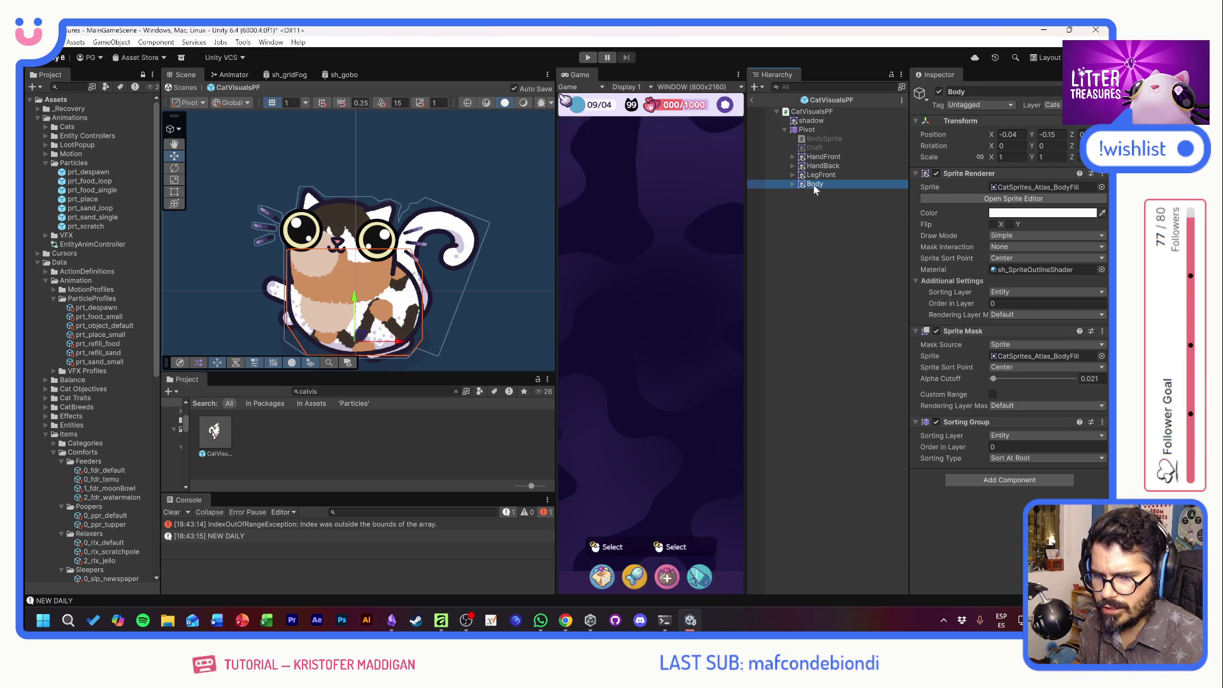
pyautogui.click(1048, 446)
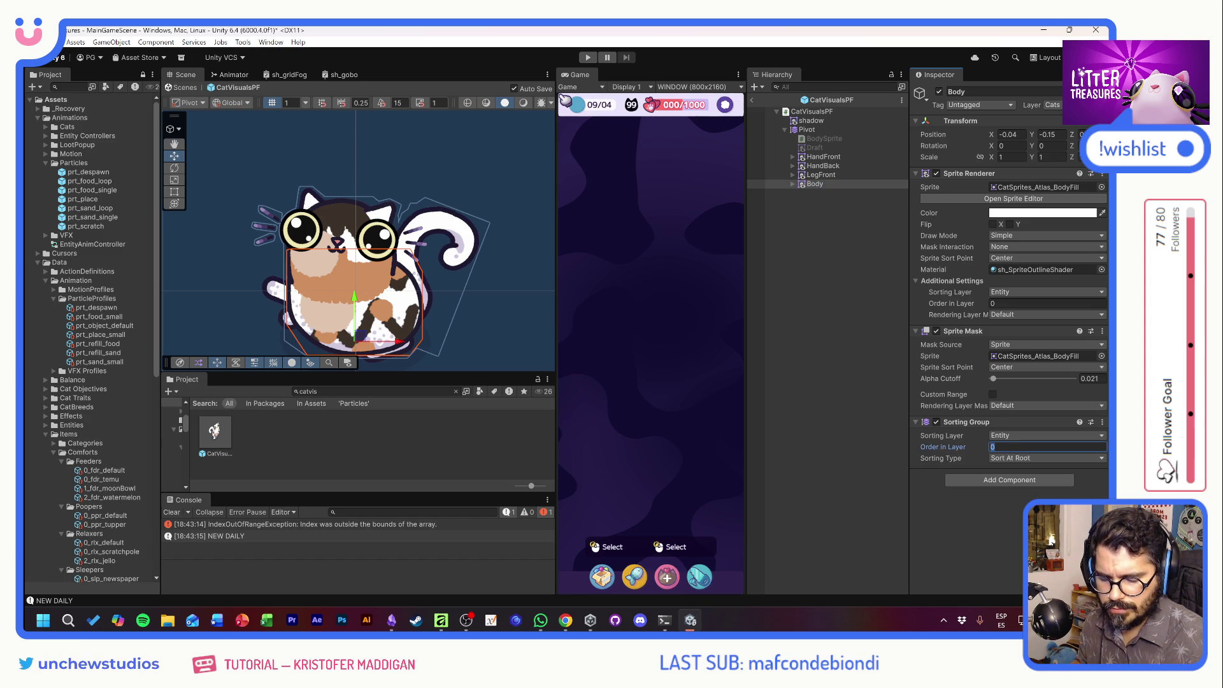
pyautogui.write('-1')
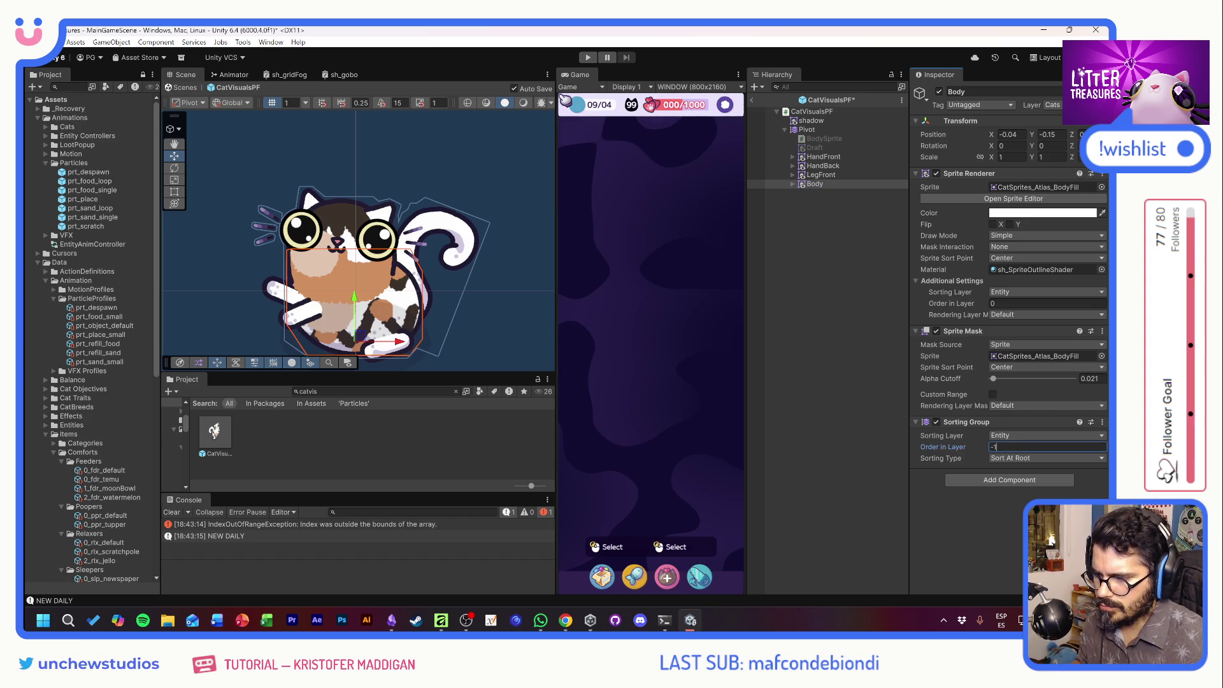
pyautogui.press('BackSpace')
pyautogui.write('2')
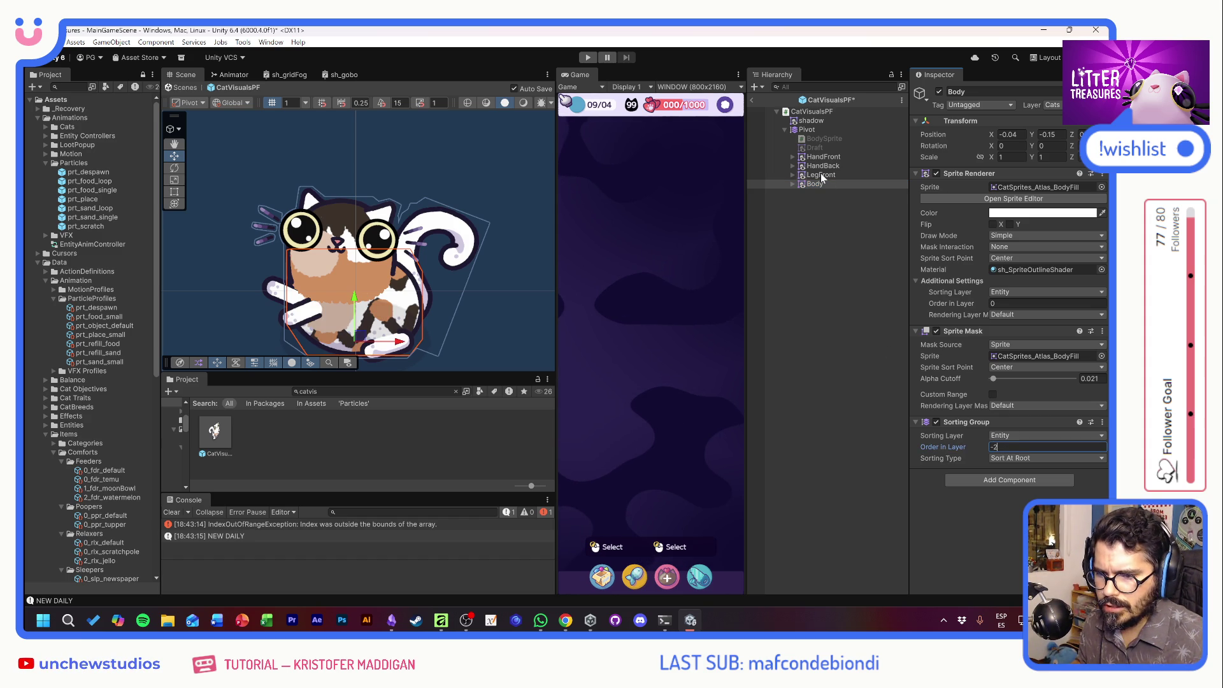
# Give HandBack a Sorting Group on the Entity layer, sorted at root with order -3, then enter Play mode.
pyautogui.click(819, 166)
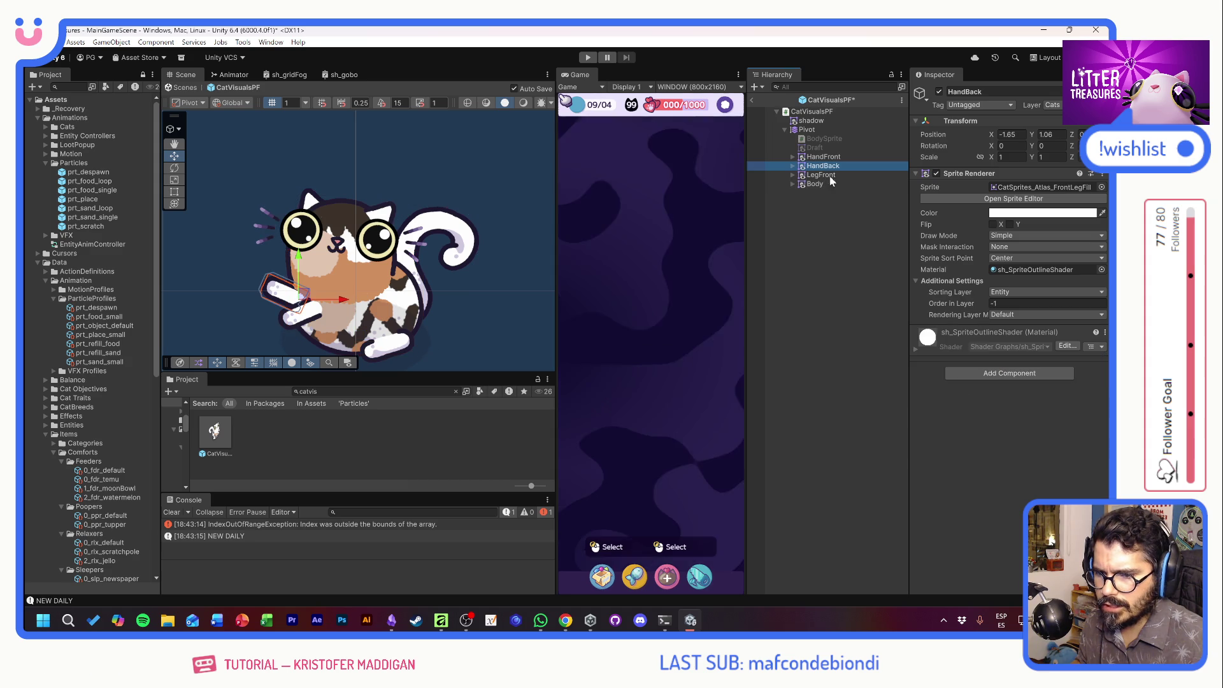
pyautogui.click(995, 373)
pyautogui.click(985, 413)
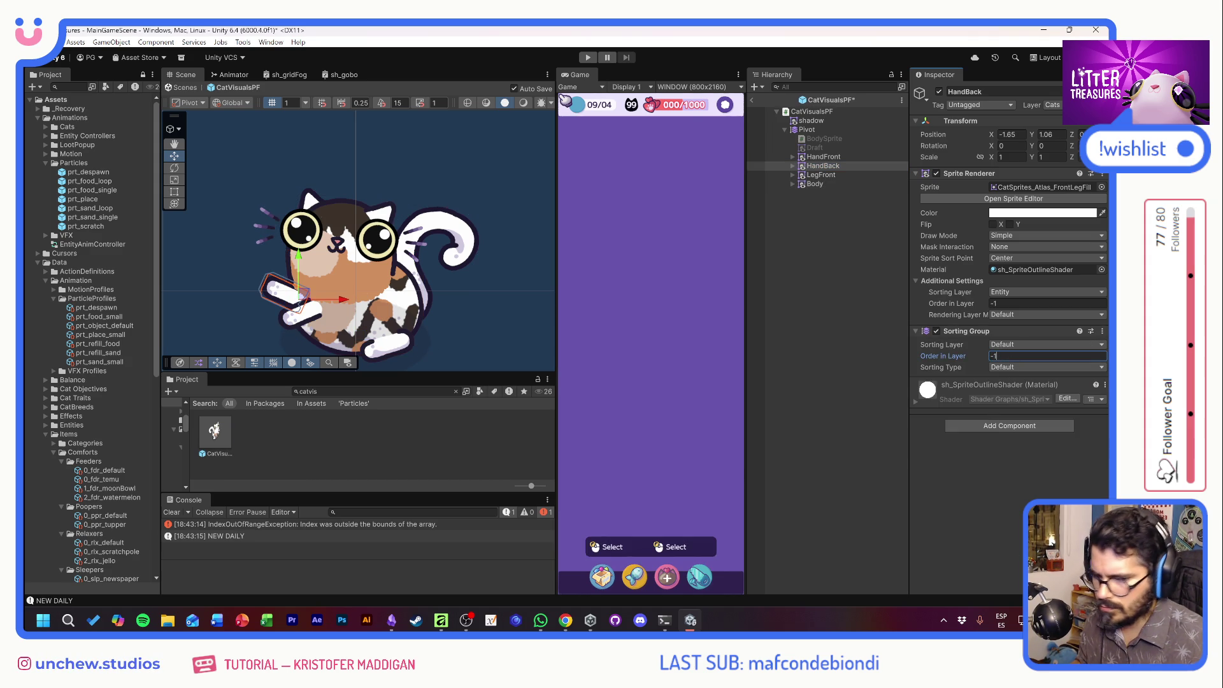
pyautogui.click(1014, 344)
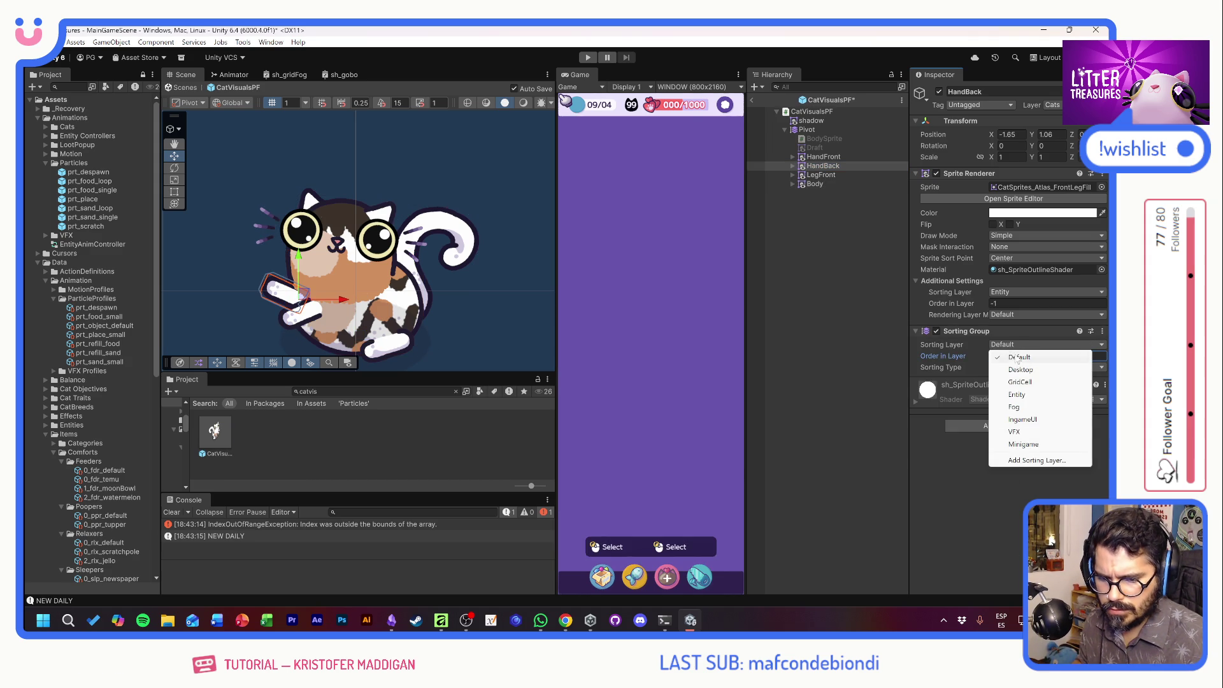
pyautogui.click(1019, 396)
pyautogui.click(1019, 368)
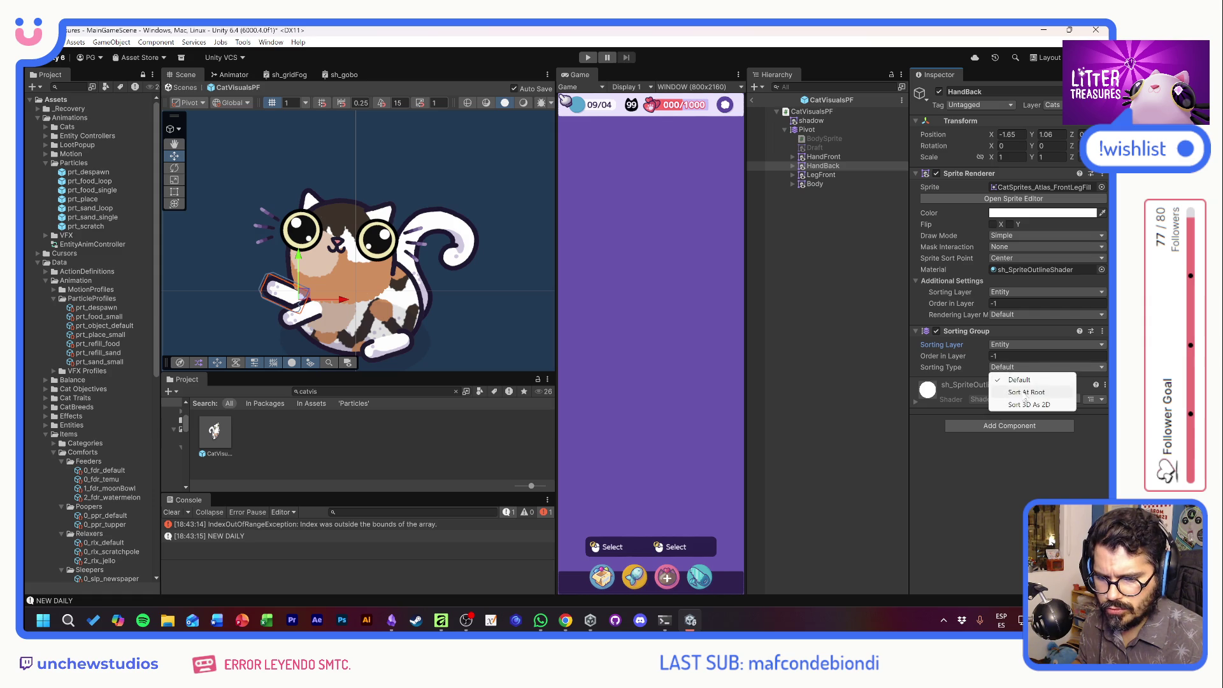
pyautogui.click(1021, 391)
pyautogui.moveTo(983, 357)
pyautogui.mouseDown()
pyautogui.moveTo(971, 354)
pyautogui.moveTo(986, 354)
pyautogui.mouseUp()
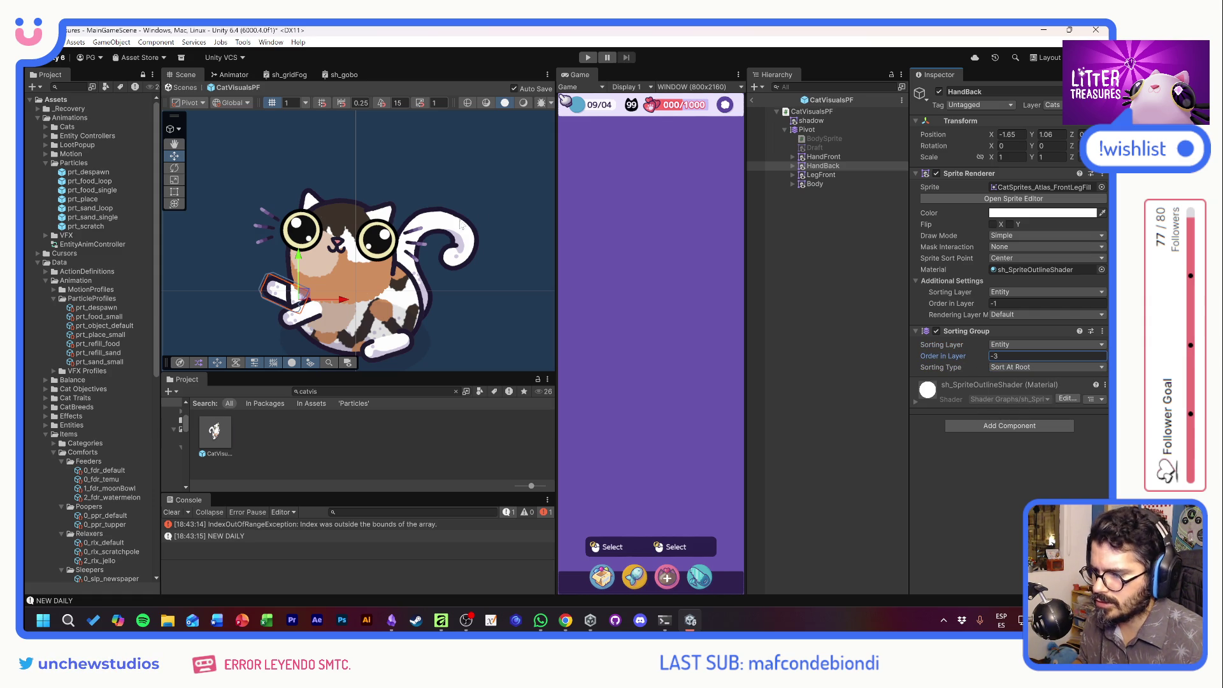
pyautogui.click(481, 186)
pyautogui.click(587, 57)
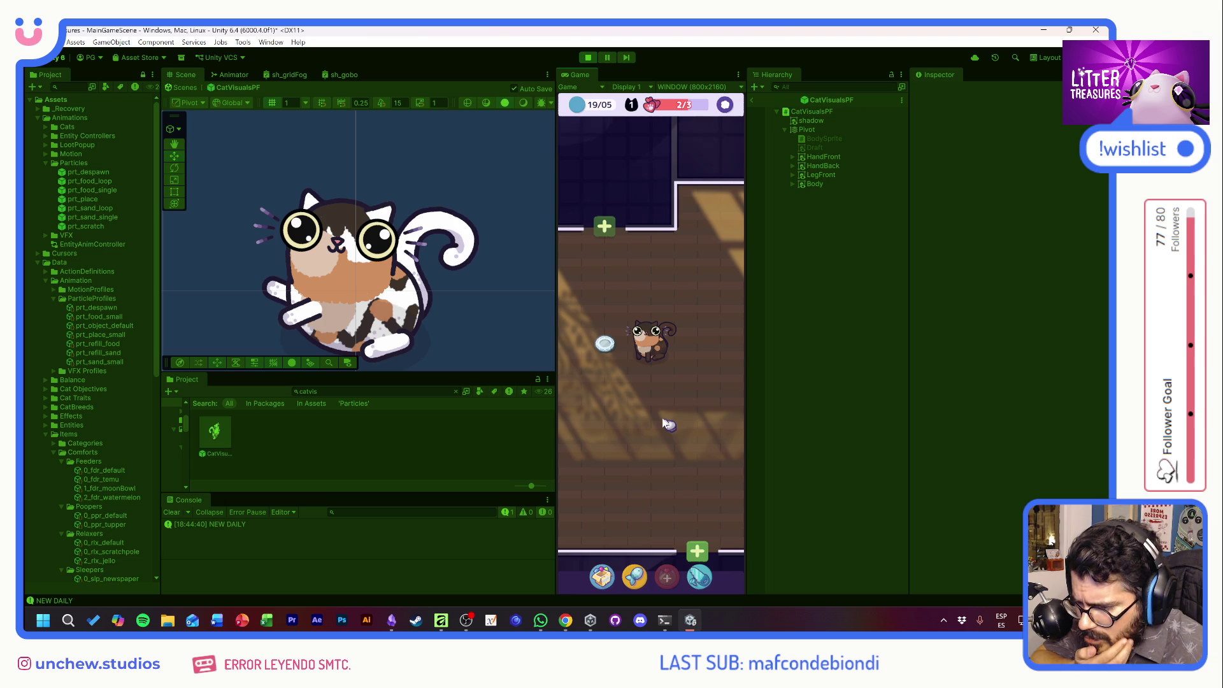
# Check the calico cat's info card, then move the food bowl to the bottom of the room.
pyautogui.click(660, 360)
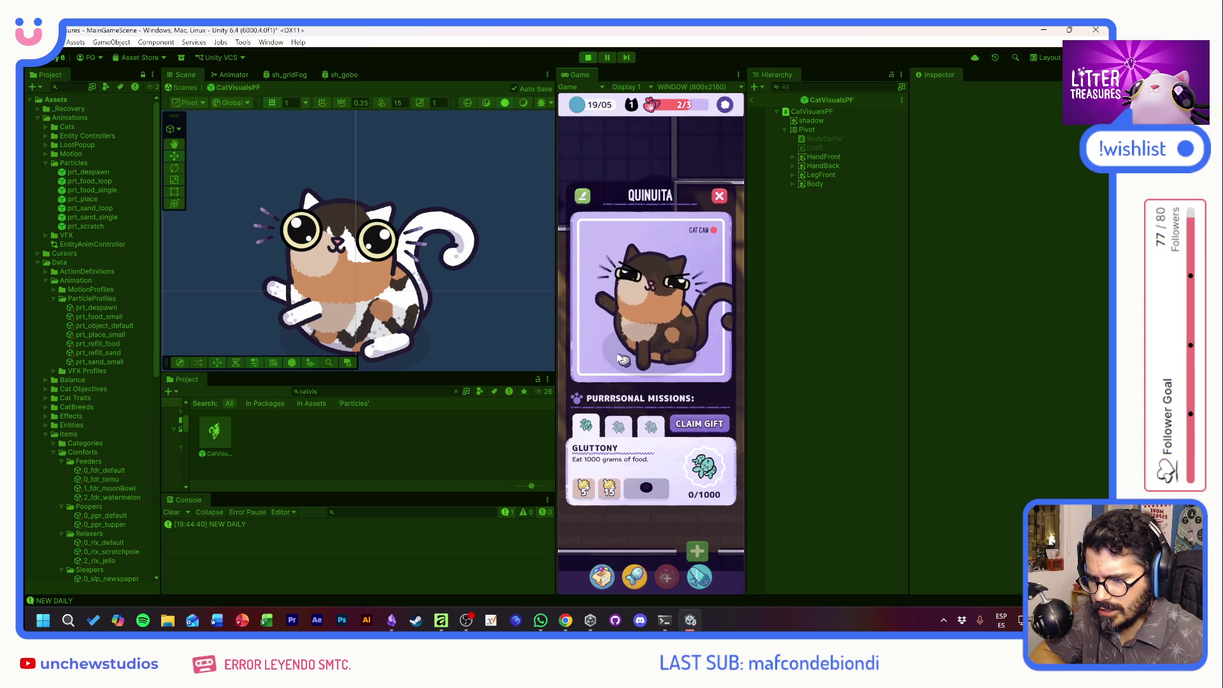
pyautogui.click(719, 195)
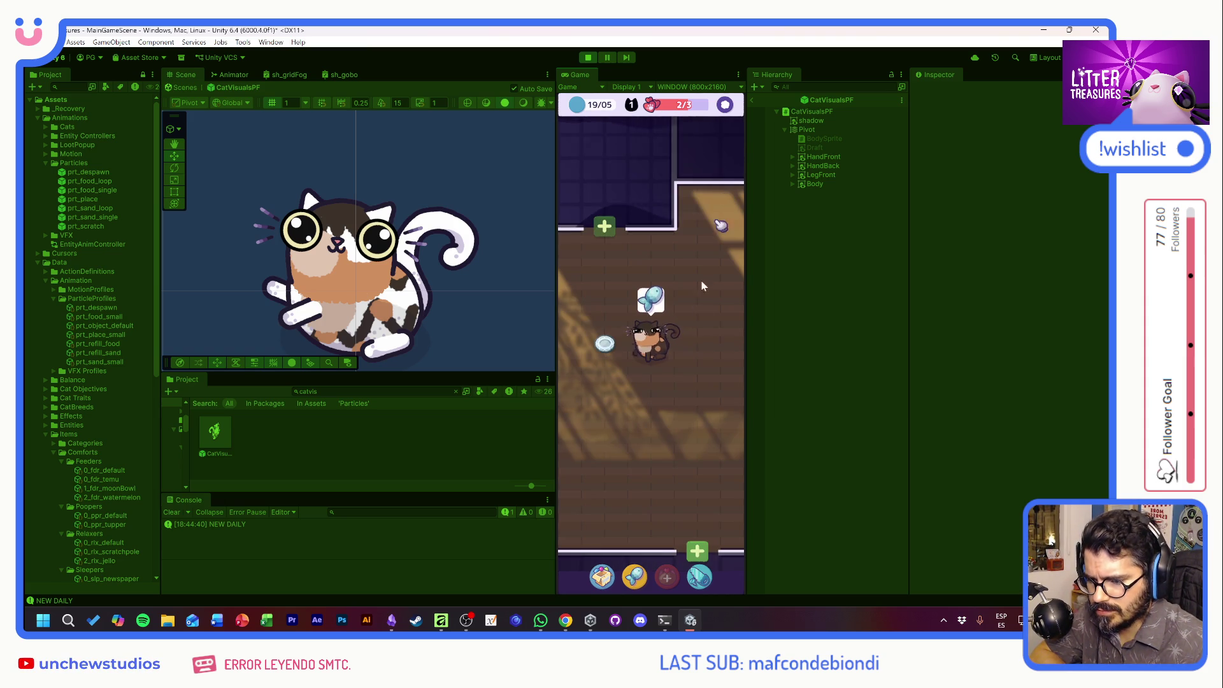
pyautogui.moveTo(618, 323)
pyautogui.mouseDown()
pyautogui.moveTo(621, 306)
pyautogui.moveTo(620, 497)
pyautogui.mouseUp()
pyautogui.click(683, 484)
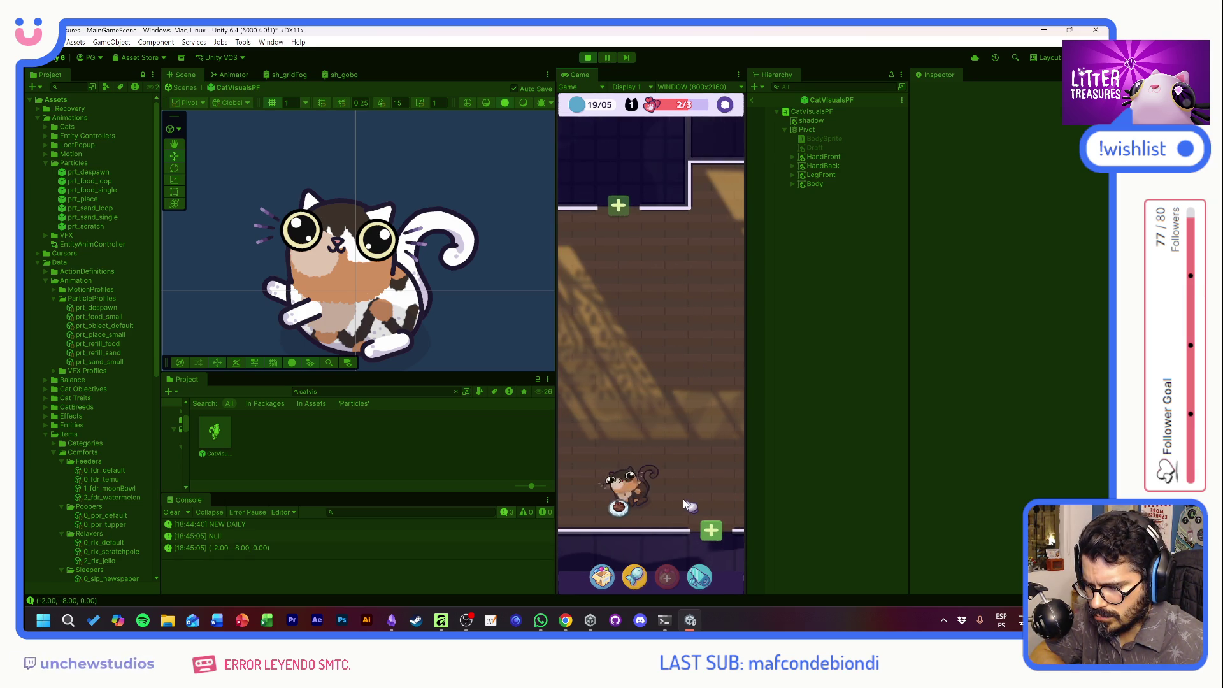
# Place a Plantpot from the inventory in the room's top-left corner.
pyautogui.click(602, 578)
pyautogui.click(615, 404)
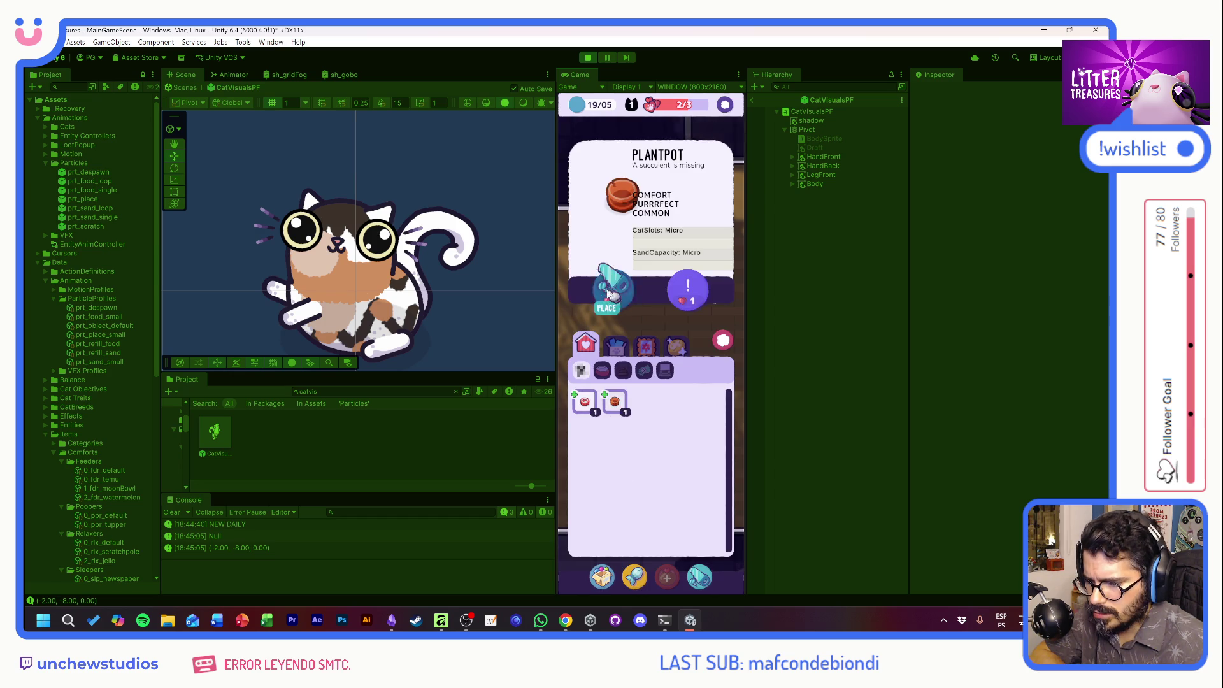
pyautogui.click(613, 287)
pyautogui.click(618, 315)
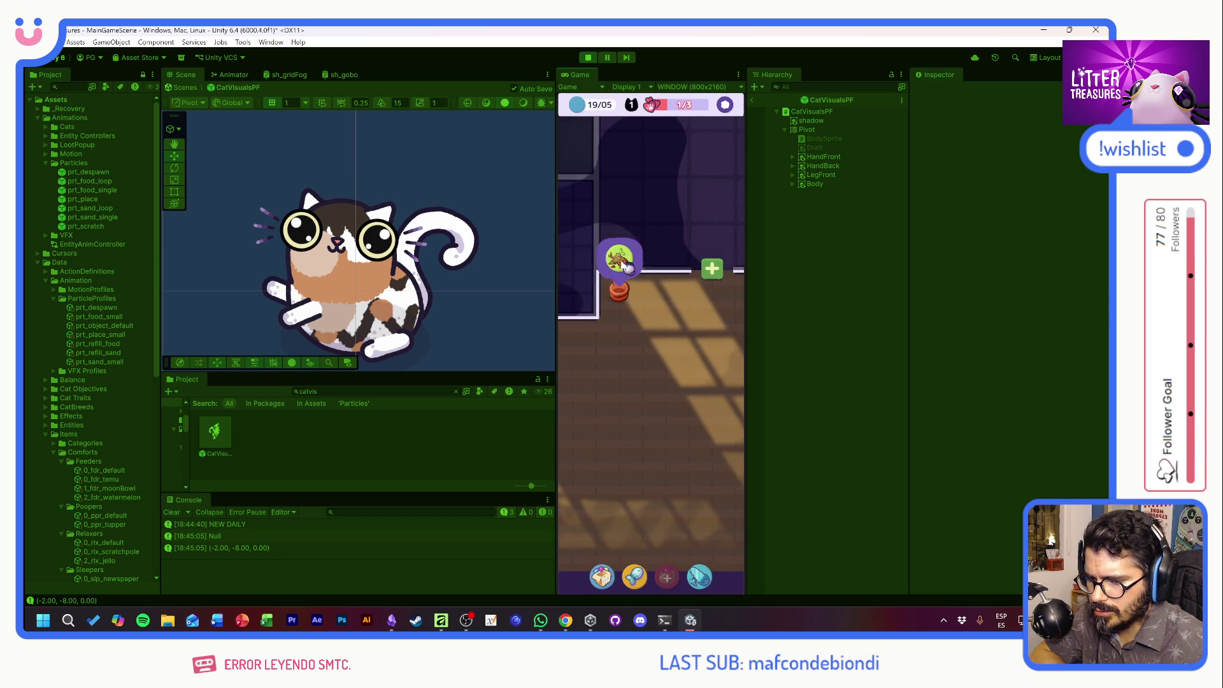
pyautogui.scroll(-3, 656, 320)
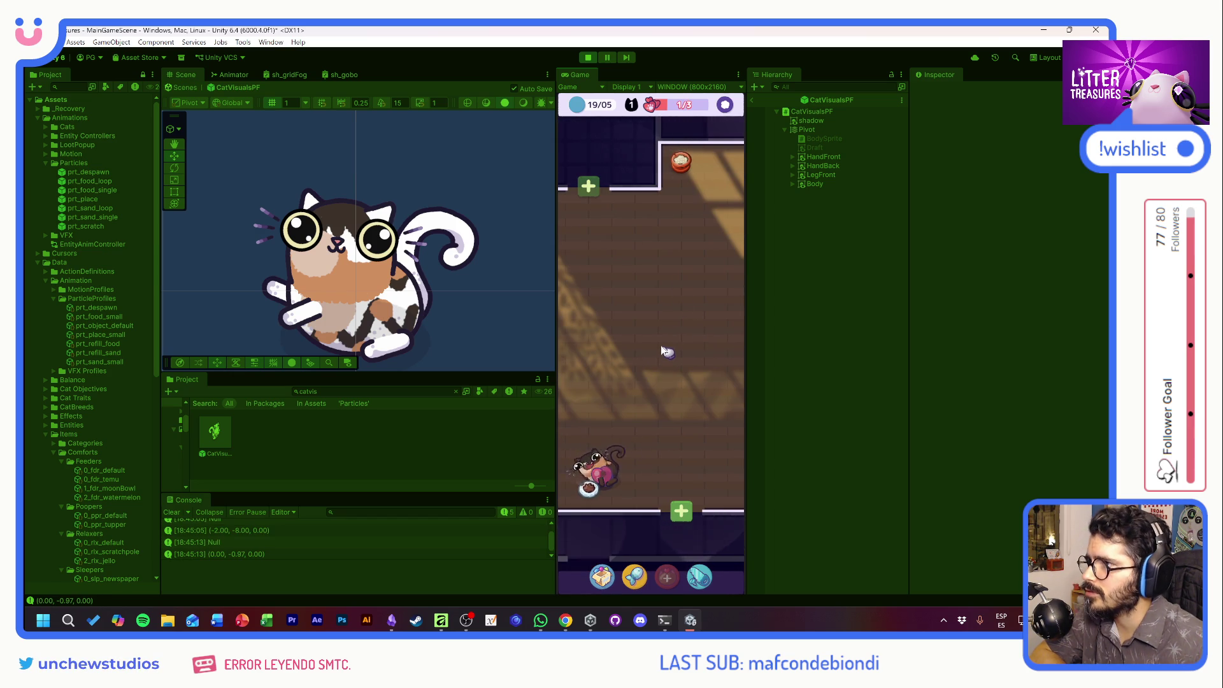
# Review the cat's info card twice, collect the room's treasure, and give love to Manguito.
pyautogui.click(615, 447)
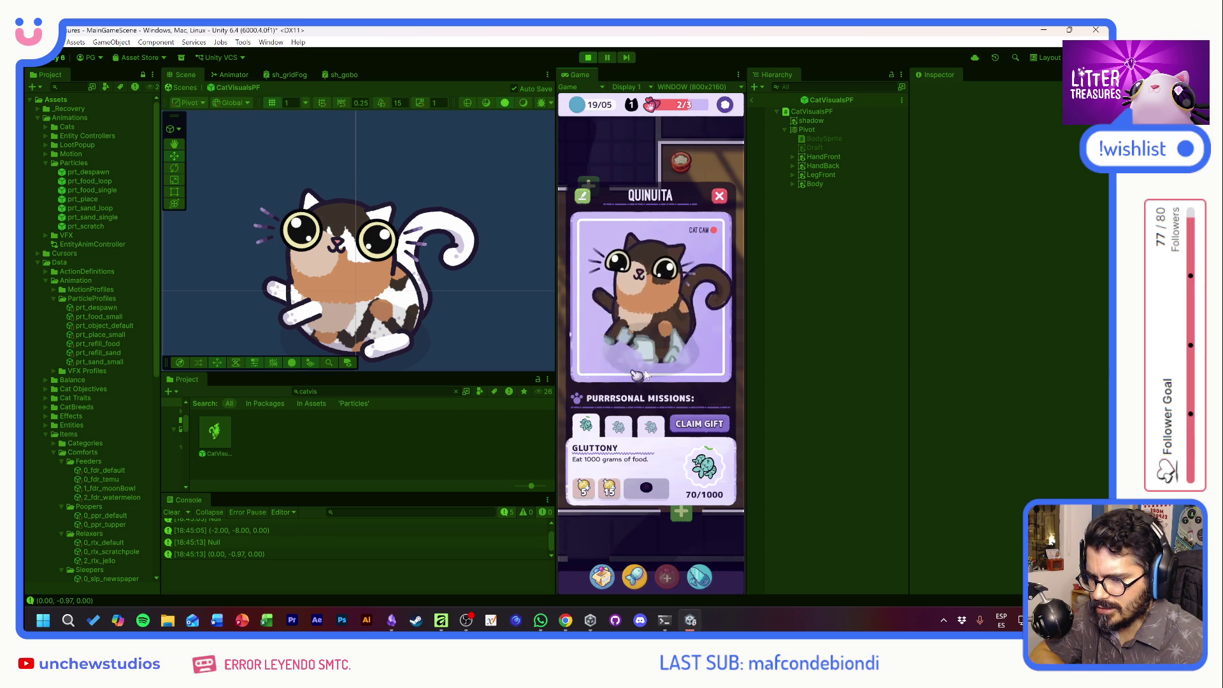
pyautogui.click(721, 198)
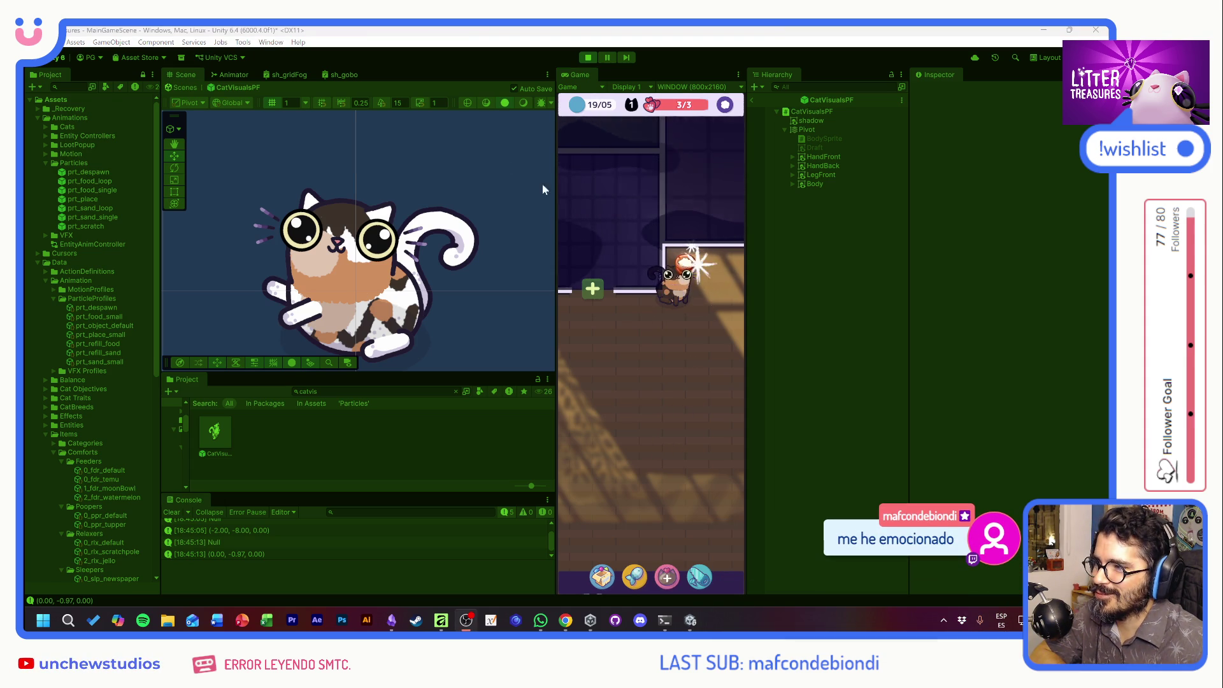
pyautogui.click(683, 300)
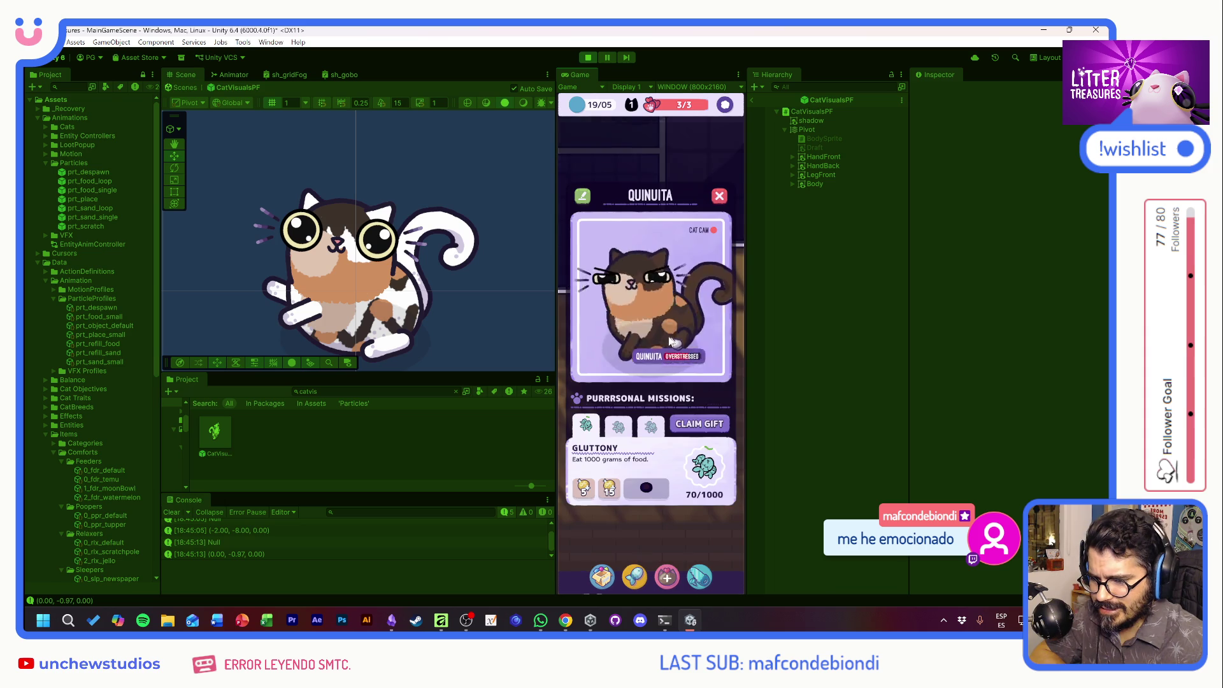
pyautogui.click(720, 197)
pyautogui.click(692, 274)
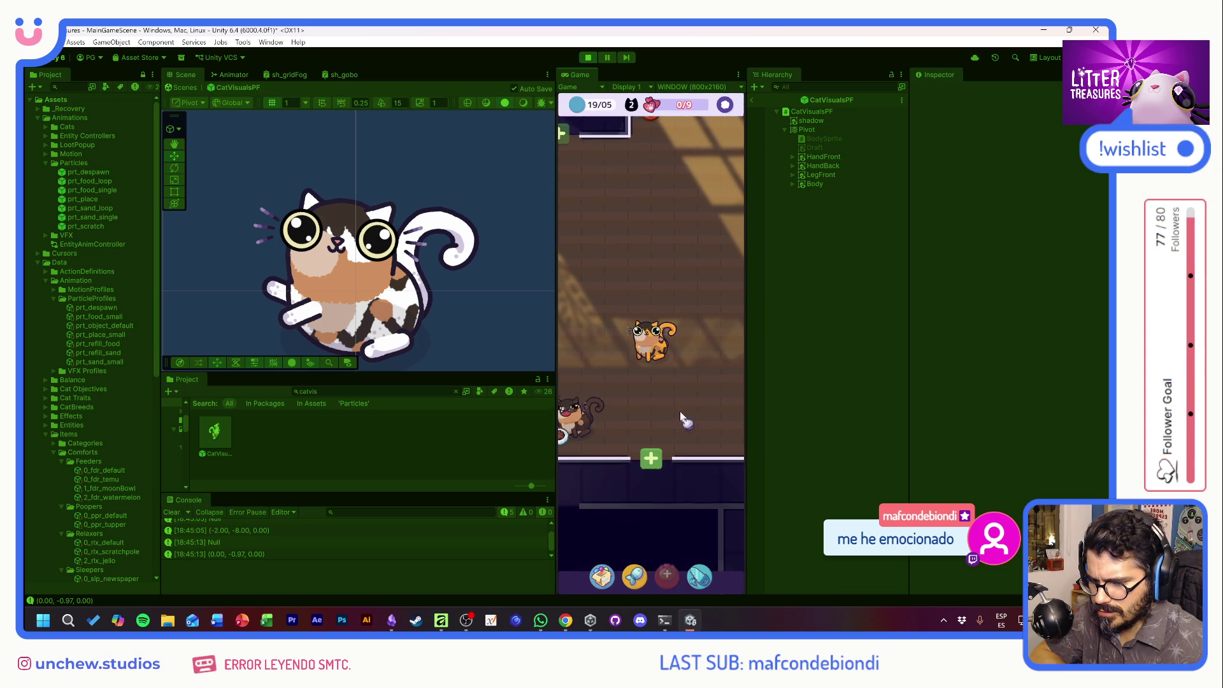
pyautogui.click(659, 349)
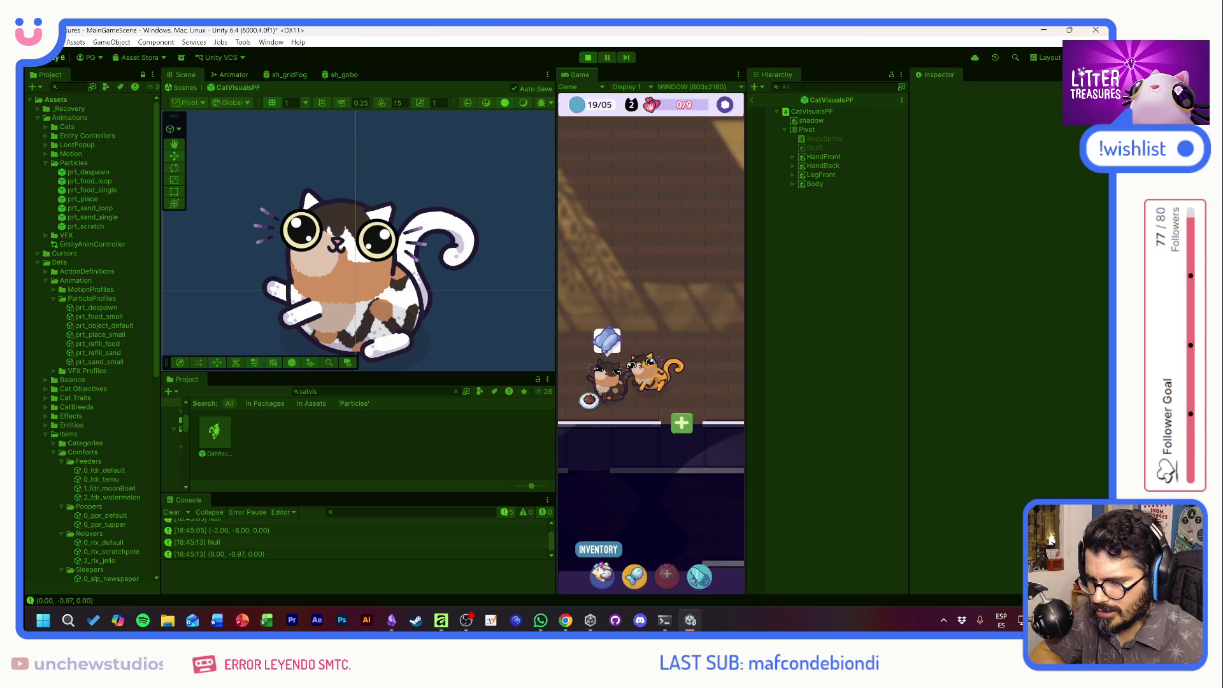
# Drag the food bowl higher up the room in edit mode, then stop Play mode.
pyautogui.moveTo(619, 408)
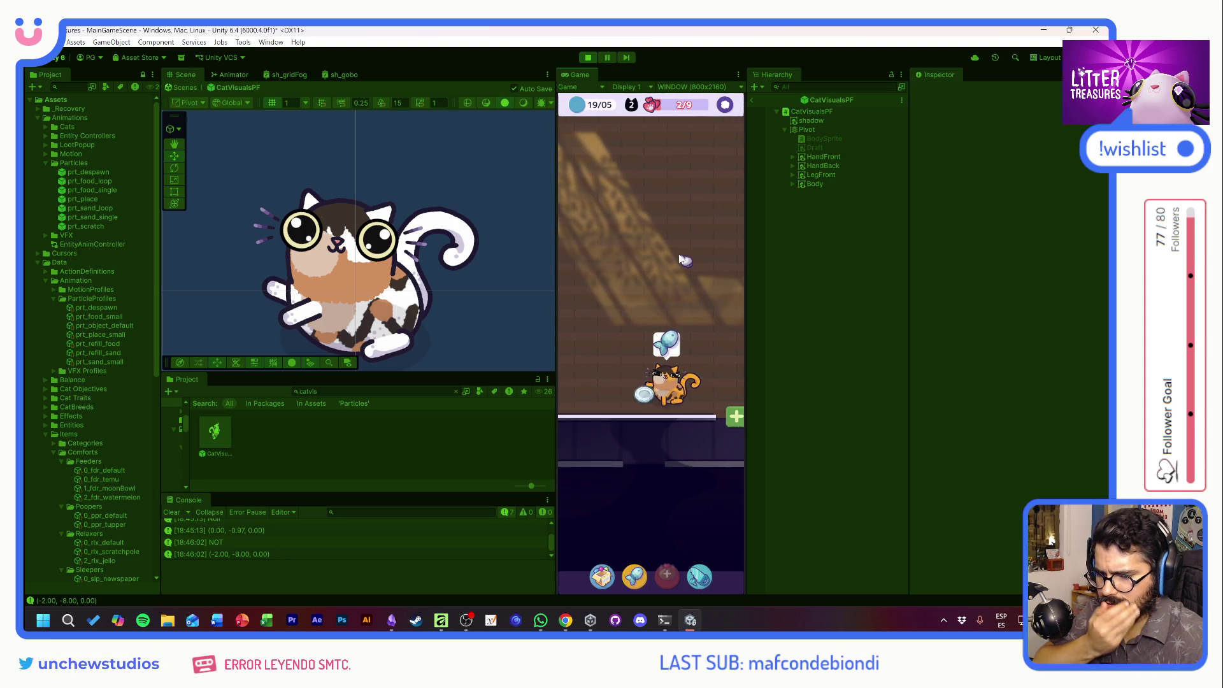
pyautogui.scroll(2, 683, 259)
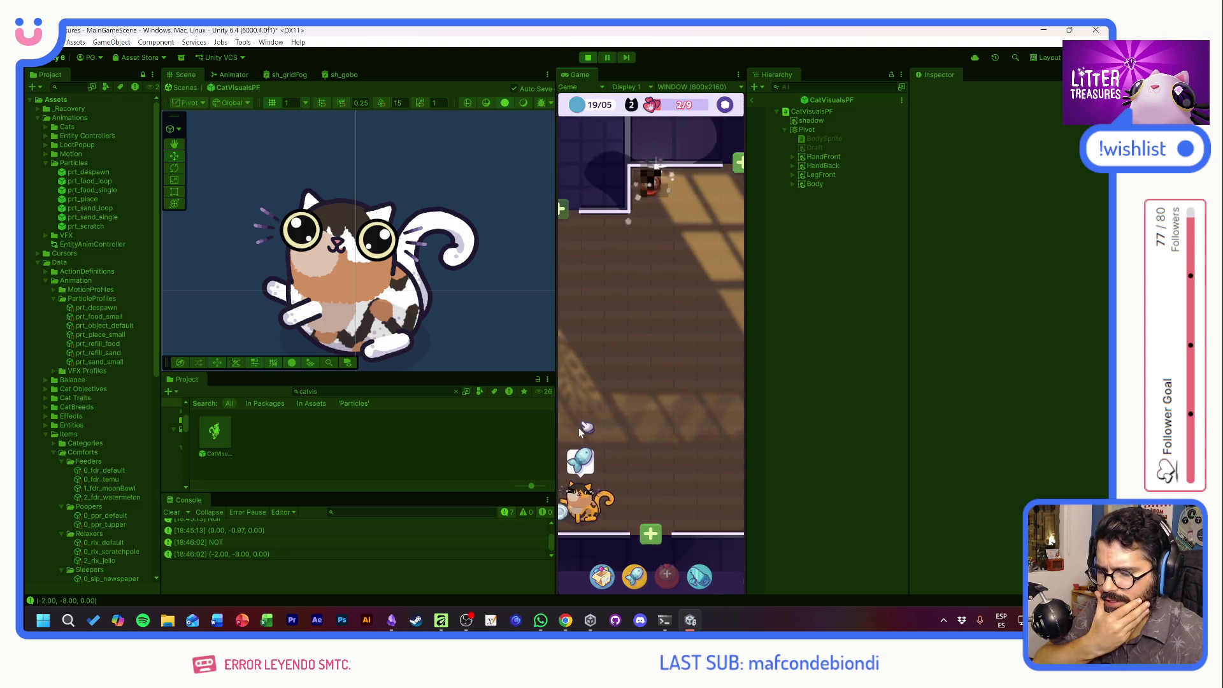
pyautogui.click(624, 420)
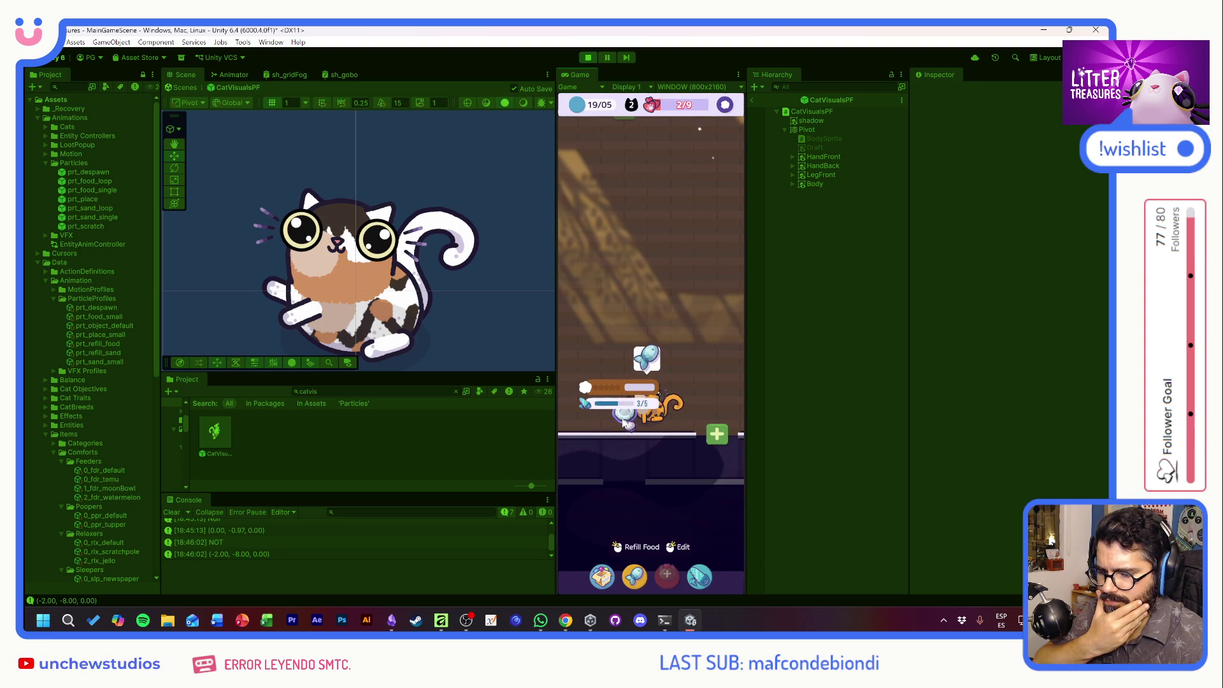
pyautogui.rightClick(625, 423)
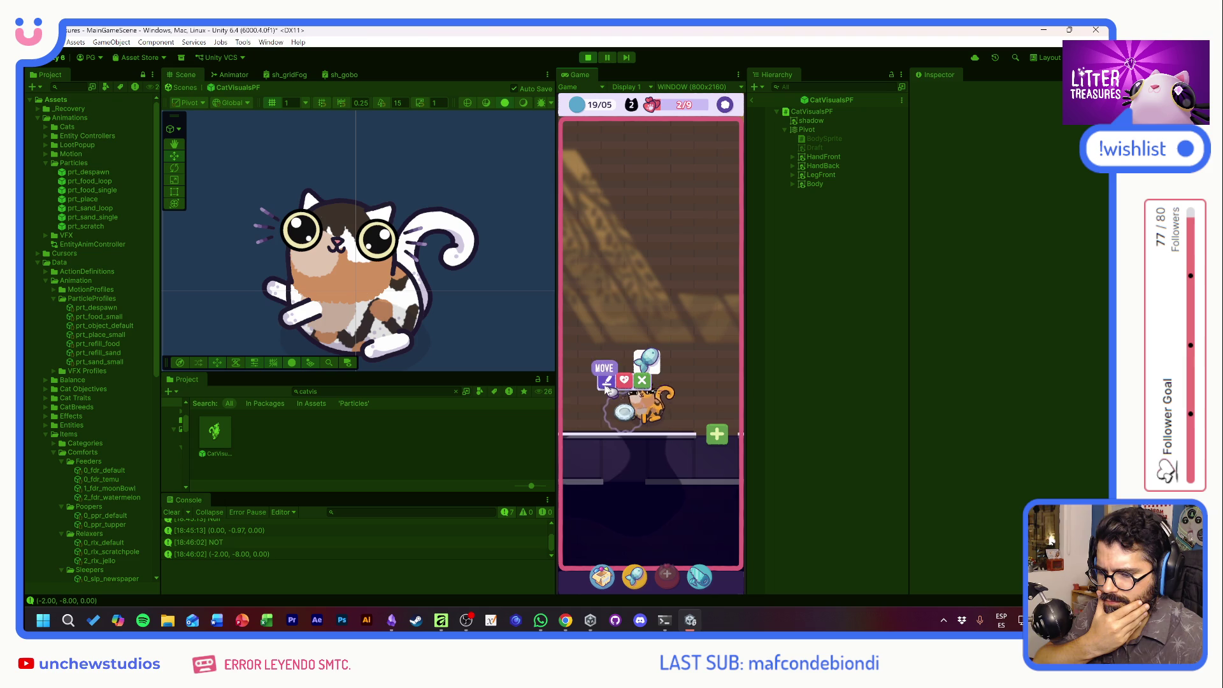
pyautogui.moveTo(607, 385); pyautogui.dragTo(607, 290)
pyautogui.rightClick(685, 321)
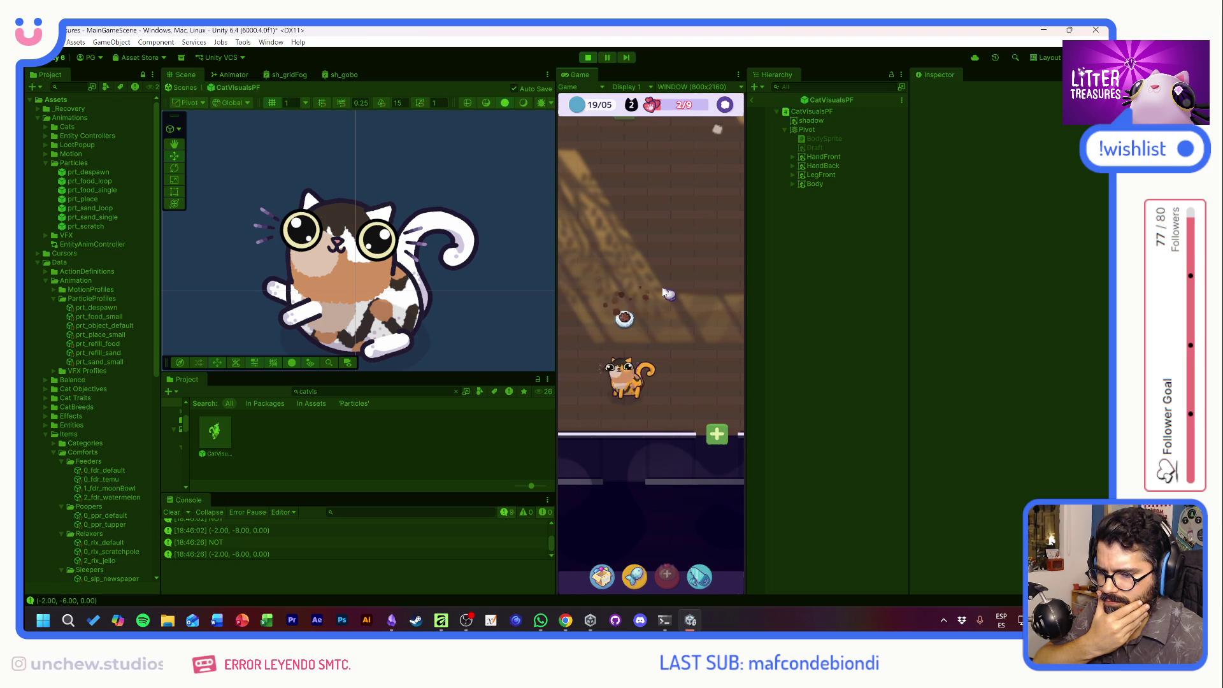
pyautogui.click(638, 339)
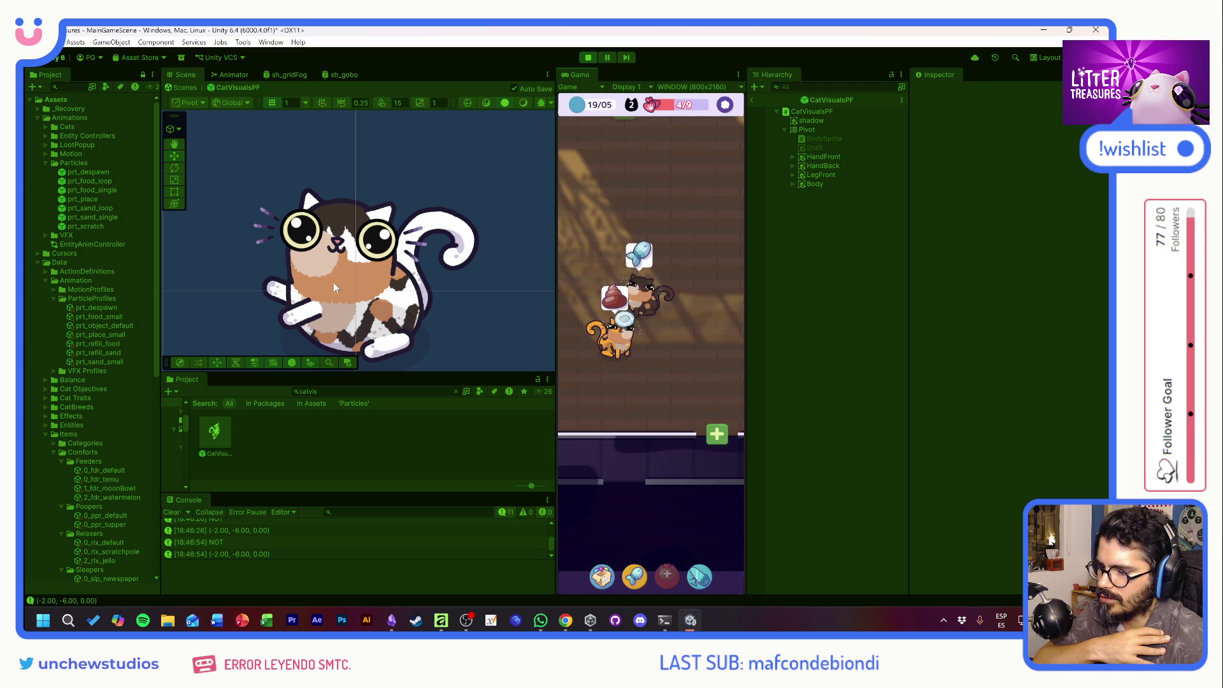
pyautogui.click(587, 58)
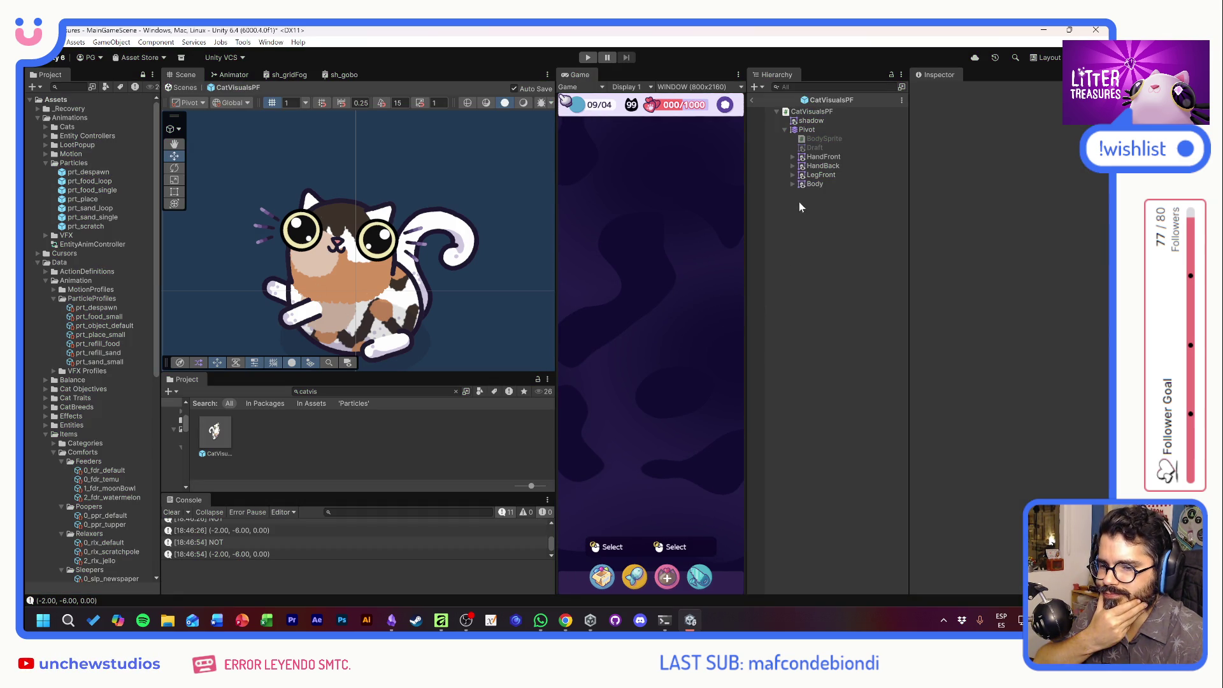
# Remove the Sorting Group components from Body, HandBack and Head, then clear the selection.
pyautogui.click(792, 184)
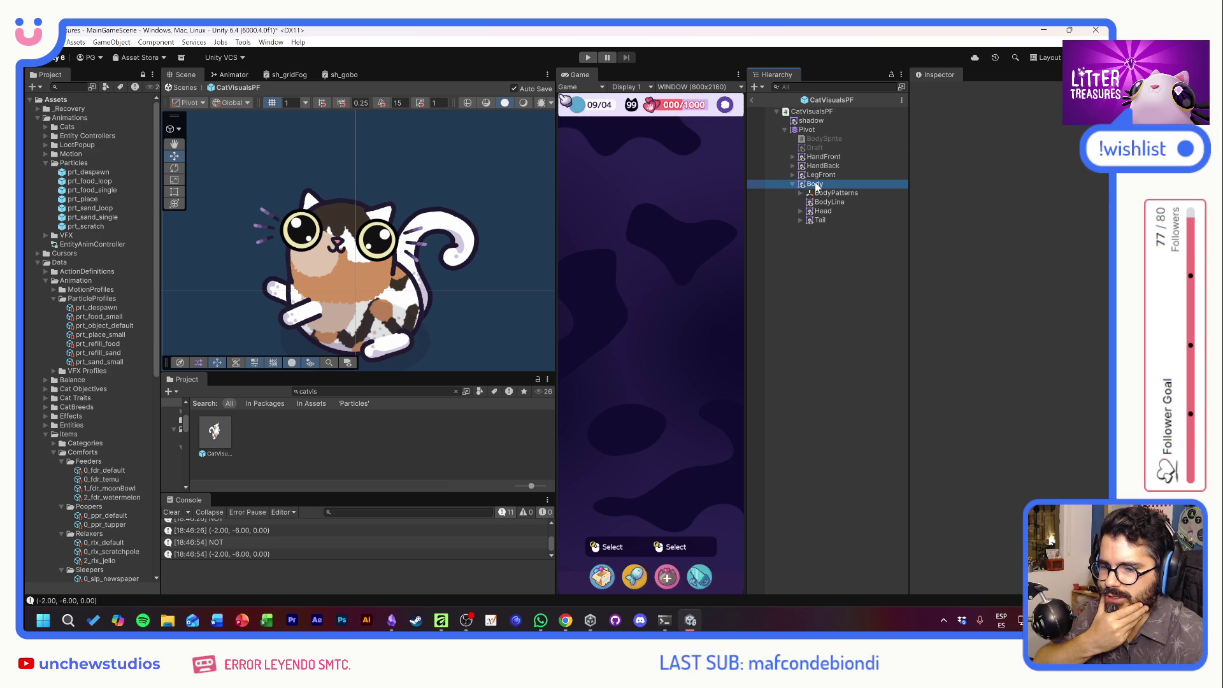
pyautogui.click(816, 183)
pyautogui.rightClick(996, 422)
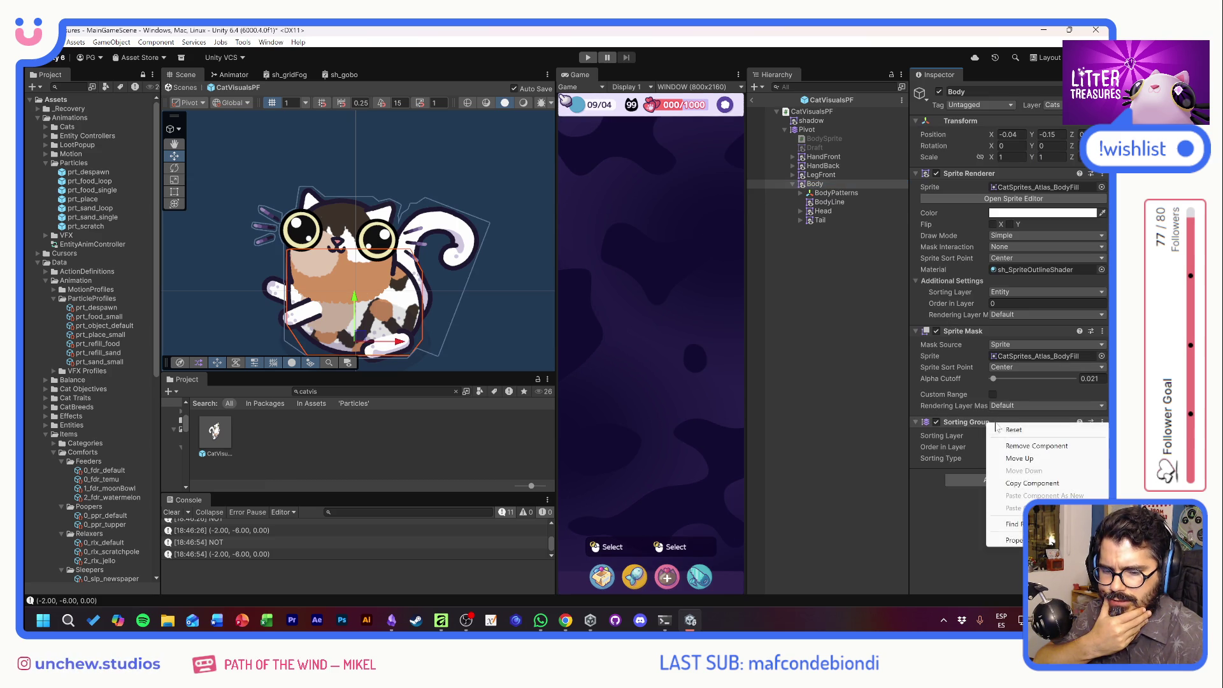
pyautogui.click(1019, 445)
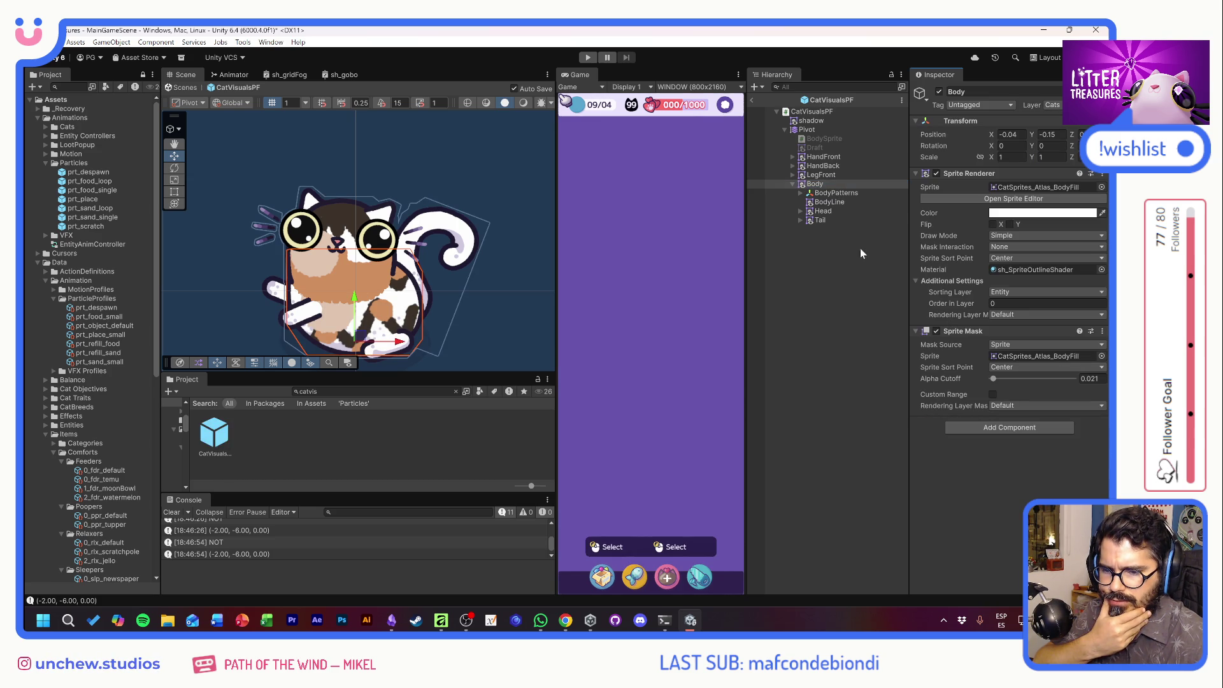
pyautogui.click(830, 193)
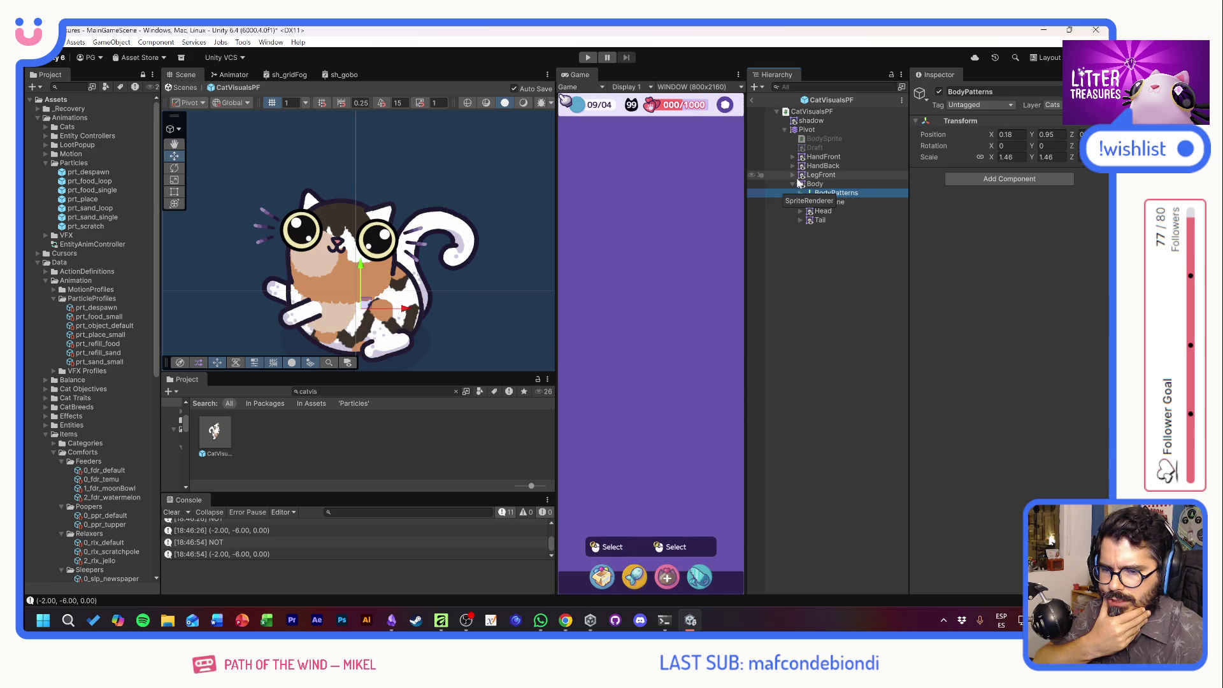
pyautogui.click(822, 166)
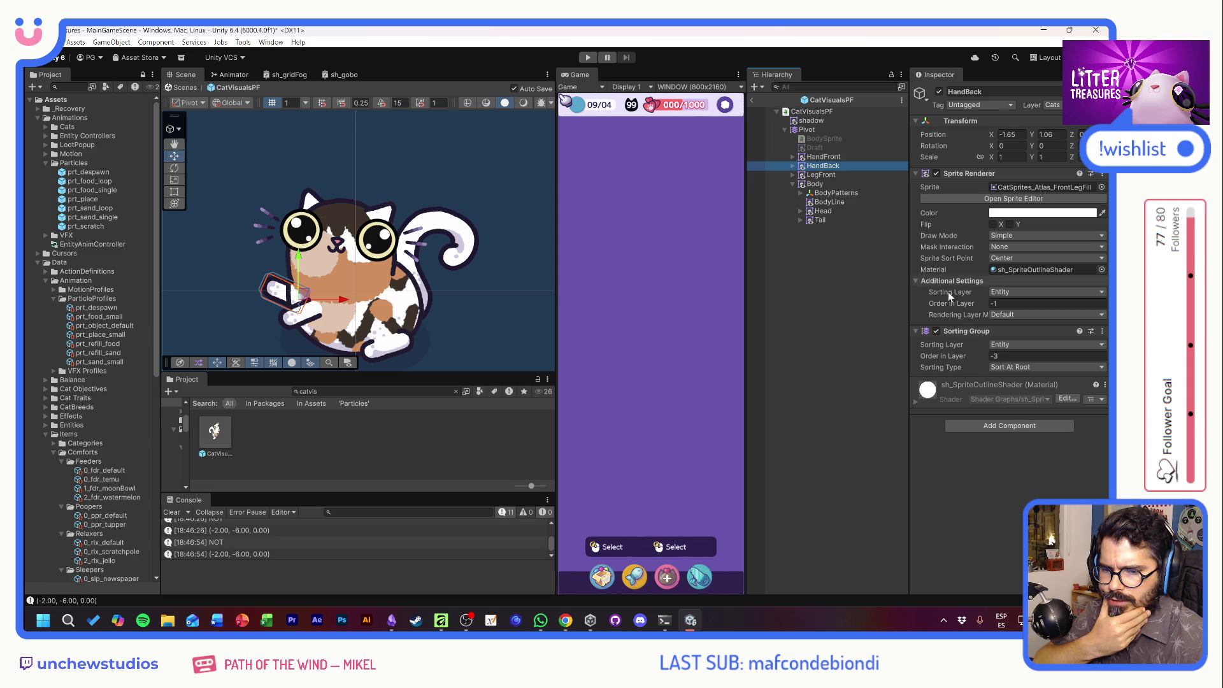
pyautogui.rightClick(974, 331)
pyautogui.click(997, 350)
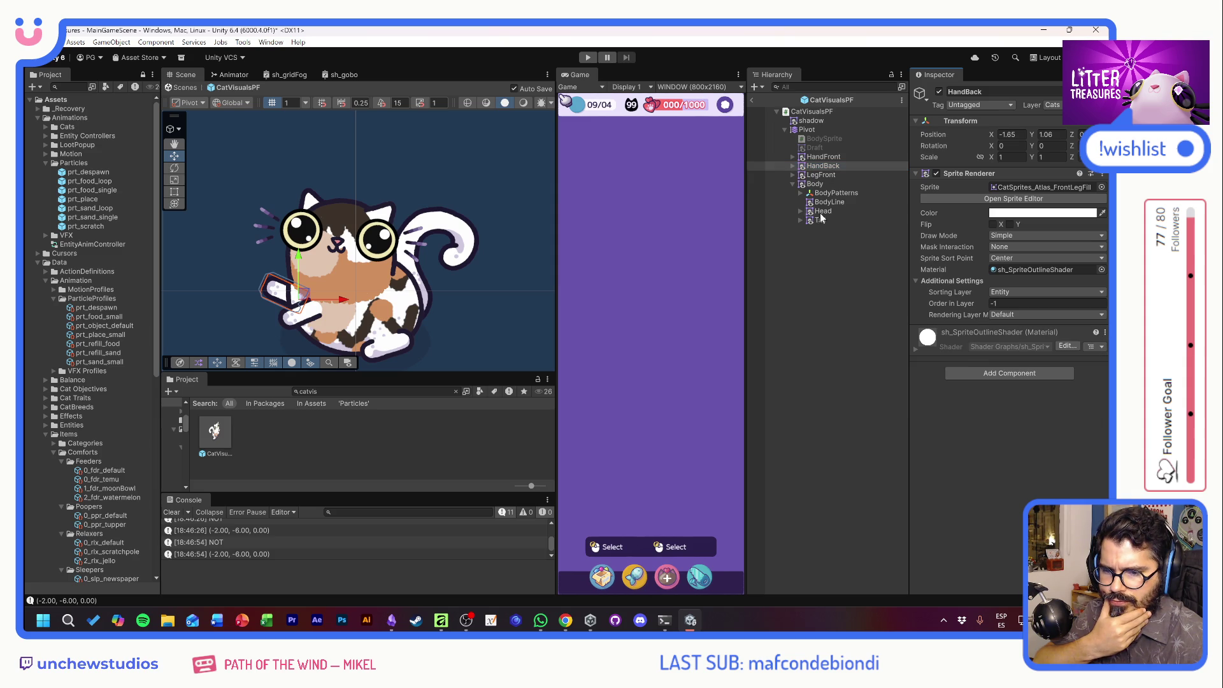
pyautogui.click(818, 212)
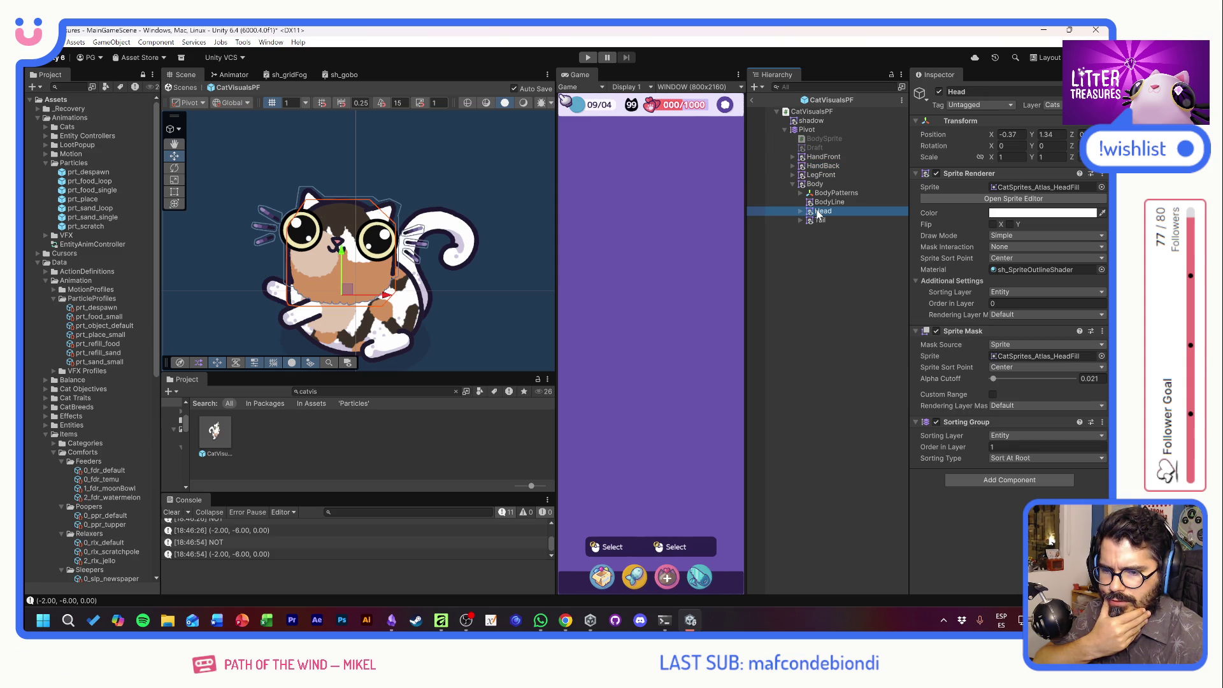
pyautogui.rightClick(989, 423)
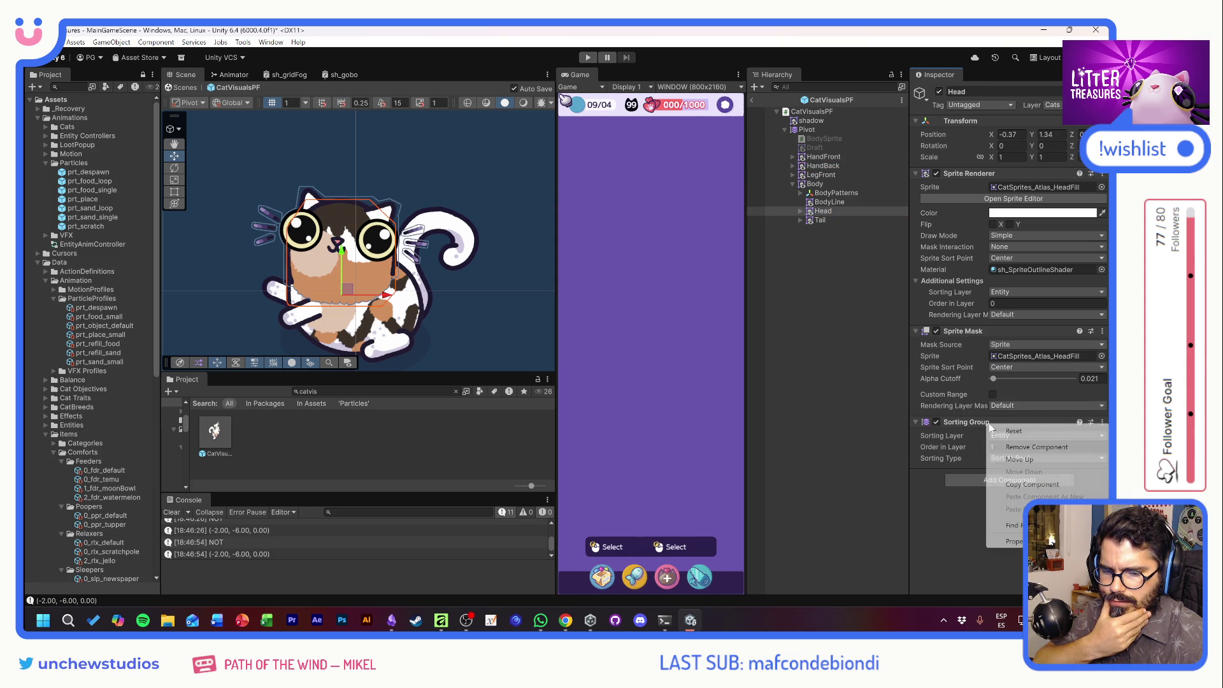
pyautogui.click(1025, 447)
pyautogui.click(859, 298)
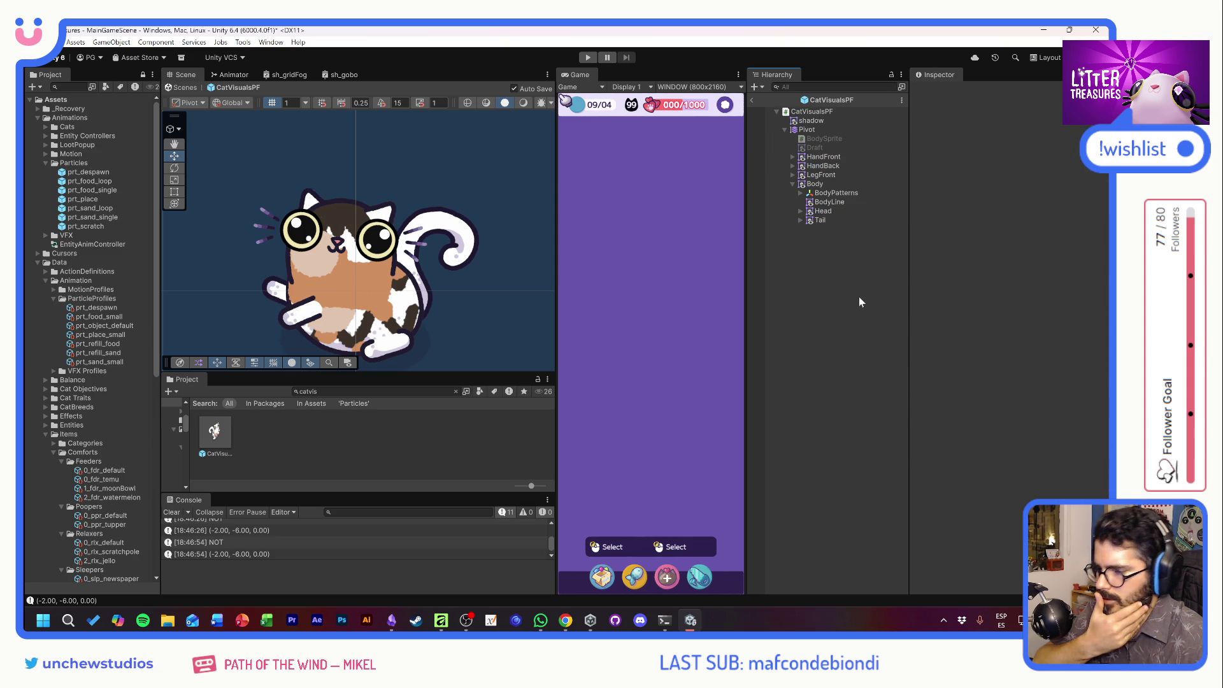
# Expand Head > HeadPatterns and shift the HP01 patch across the cat's head.
pyautogui.click(829, 201)
pyautogui.click(833, 193)
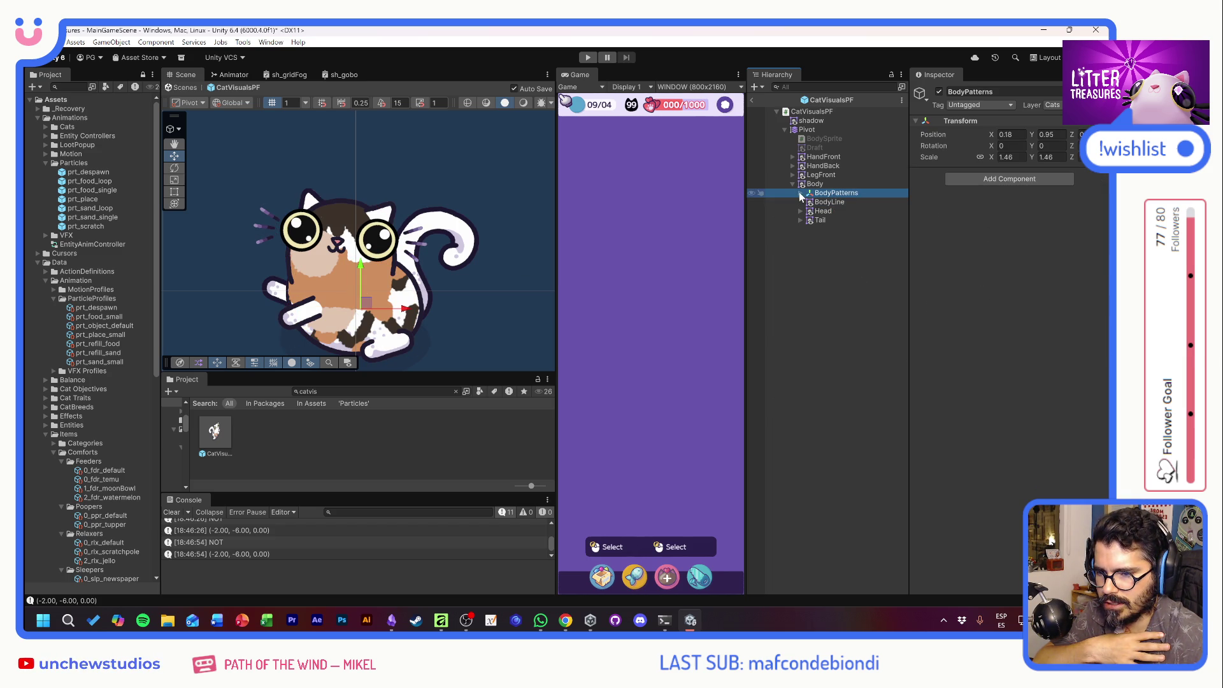
pyautogui.click(801, 210)
pyautogui.click(809, 220)
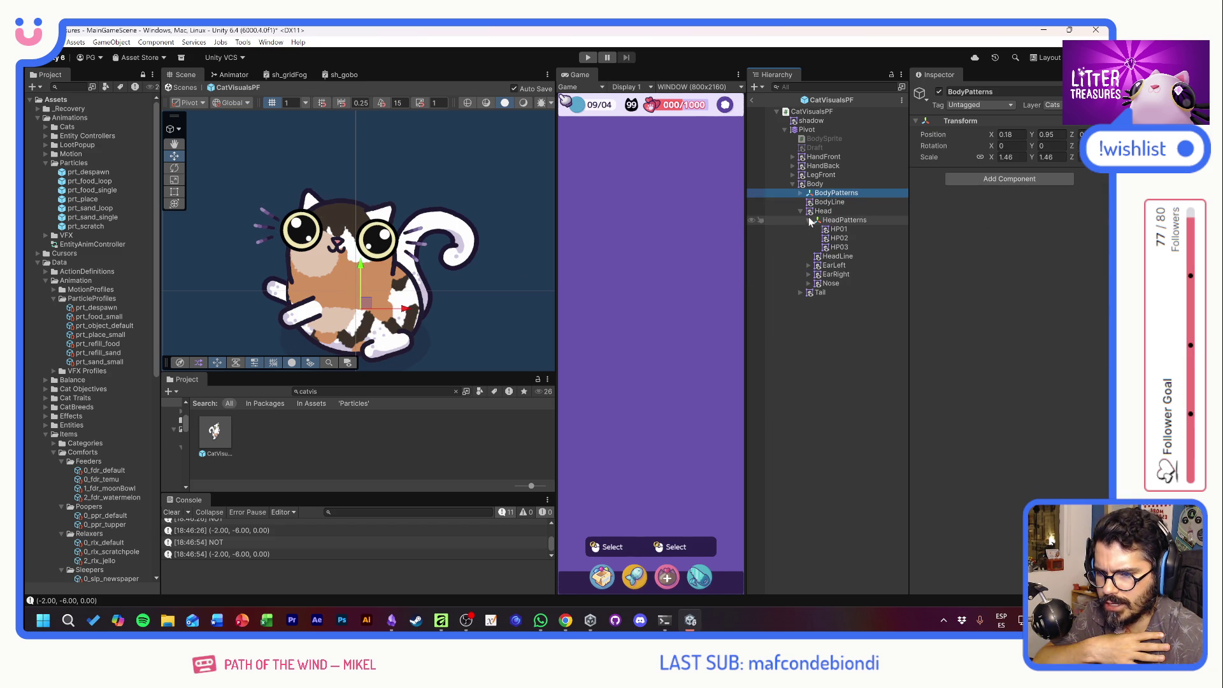
pyautogui.click(838, 229)
pyautogui.moveTo(348, 250); pyautogui.dragTo(363, 255)
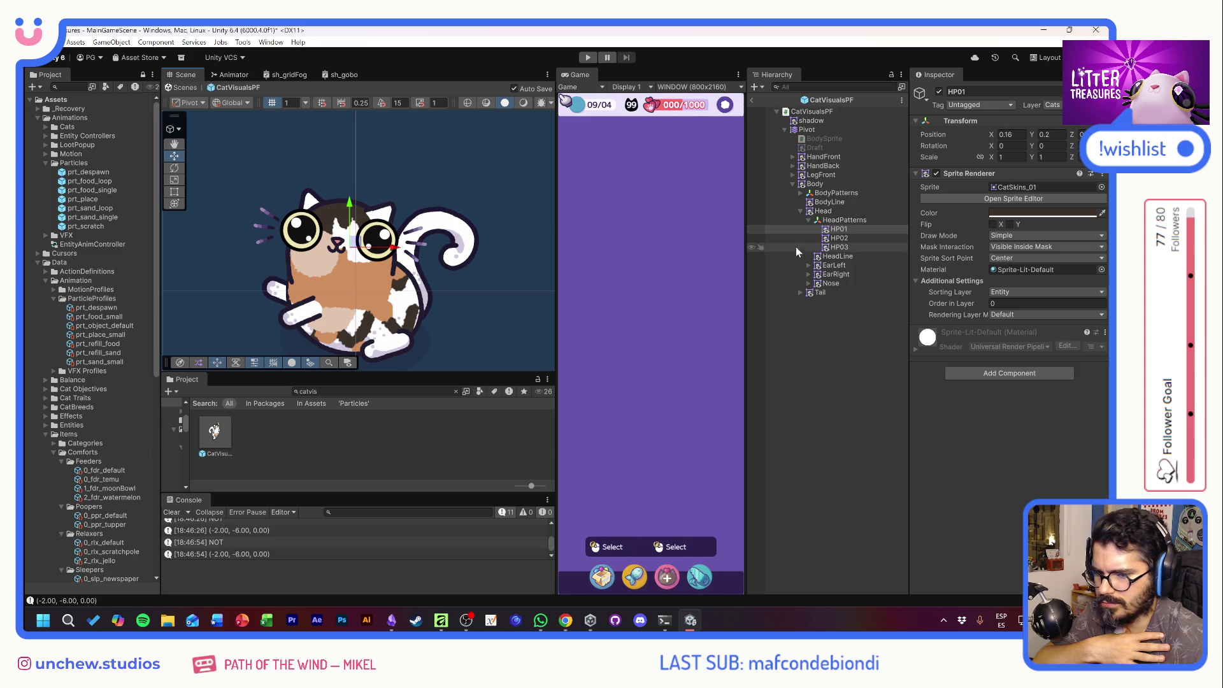
# Restore HP03 to its original position and nudge the HP02 patch slightly.
pyautogui.click(832, 249)
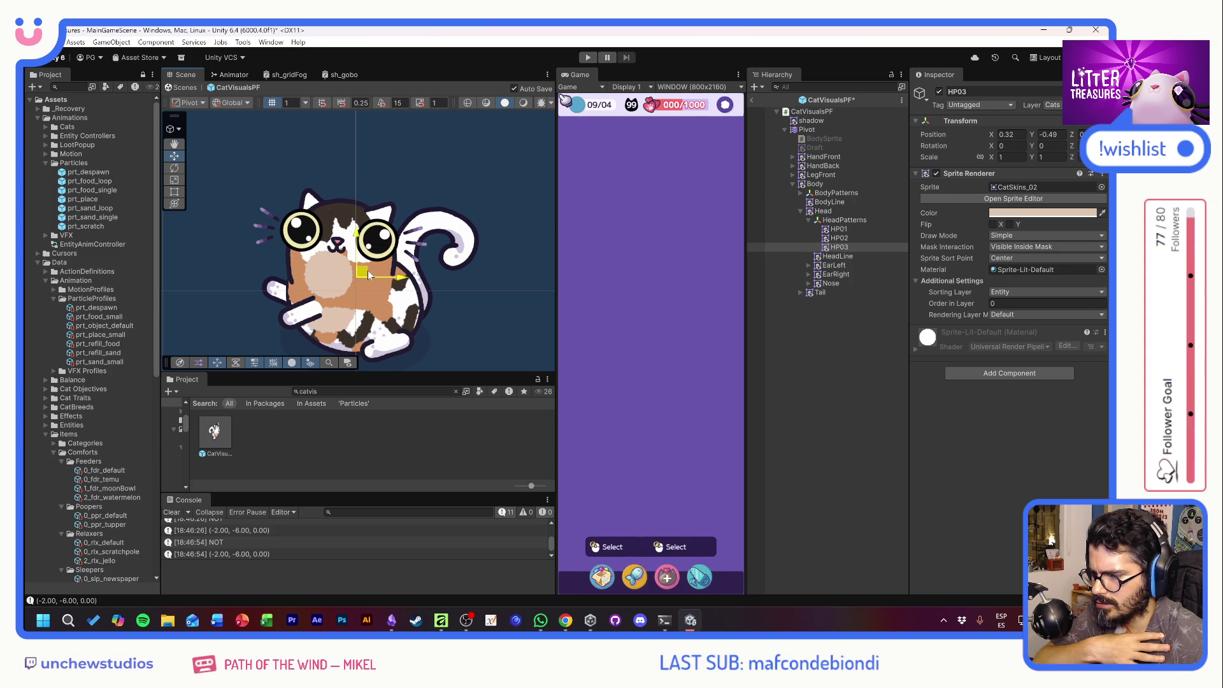
pyautogui.hotkey('ctrl', 'z')
pyautogui.click(838, 238)
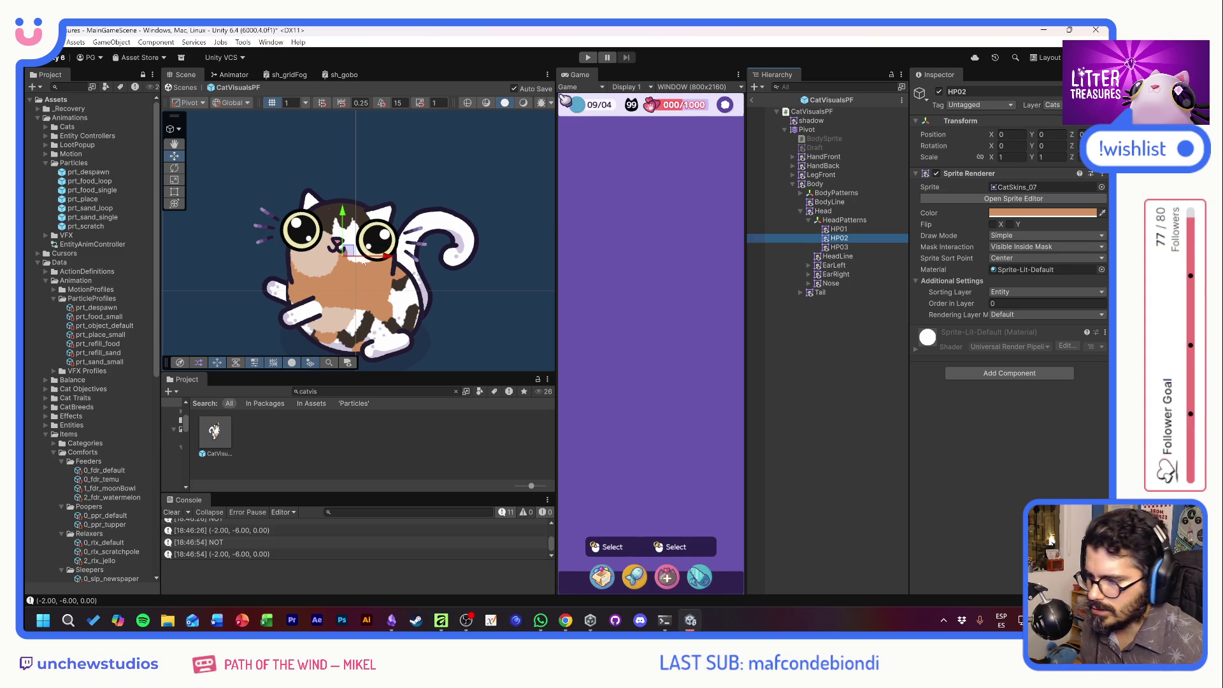
pyautogui.moveTo(347, 248)
pyautogui.mouseDown()
pyautogui.moveTo(350, 280)
pyautogui.moveTo(343, 267)
pyautogui.moveTo(360, 287)
pyautogui.moveTo(411, 293)
pyautogui.moveTo(446, 258)
pyautogui.moveTo(382, 226)
pyautogui.moveTo(334, 273)
pyautogui.moveTo(367, 257)
pyautogui.moveTo(351, 250)
pyautogui.mouseUp()
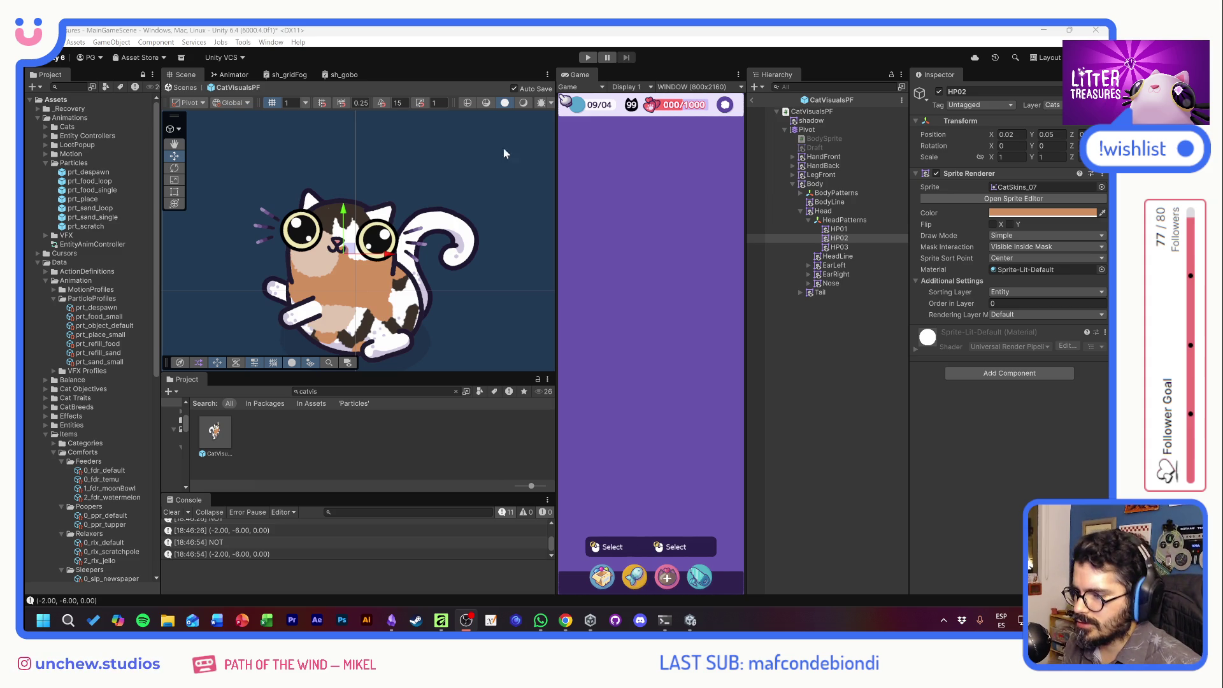
# Show the grey Pixel background layer in Affinity's CatSkins_Atlas and pan across the pattern shapes.
pyautogui.hotkey('alt', 'Tab')
pyautogui.hotkey('alt', 'Tab')
pyautogui.press('Tab')
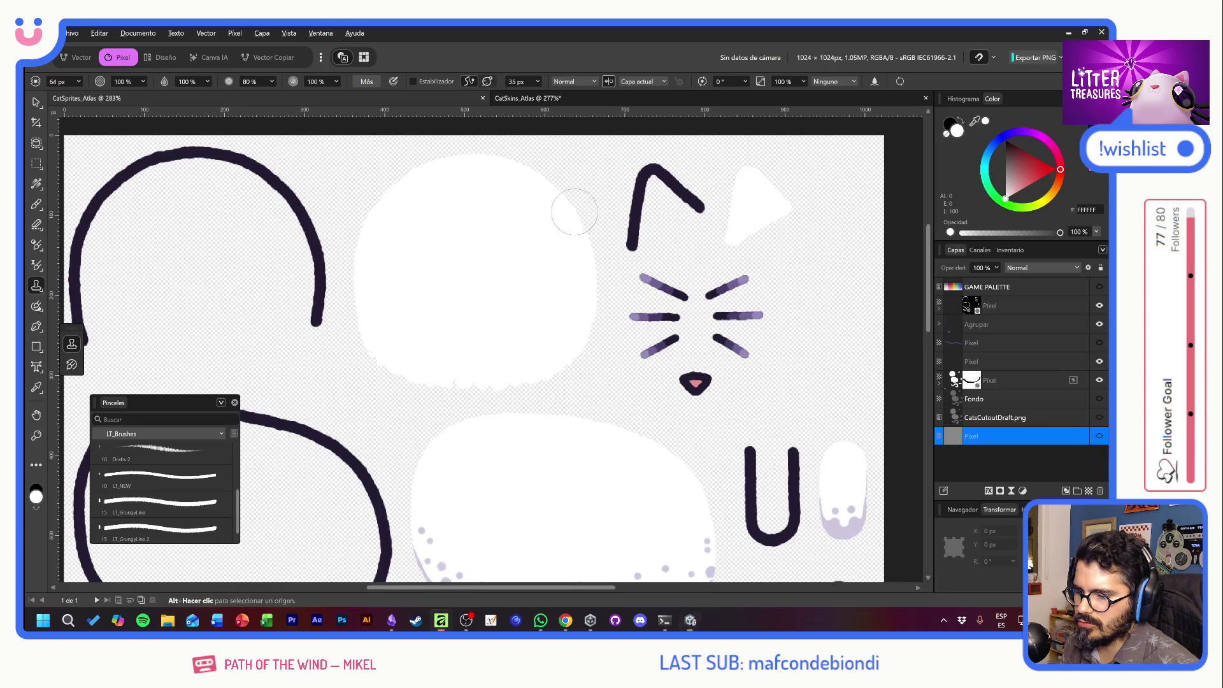
pyautogui.click(536, 102)
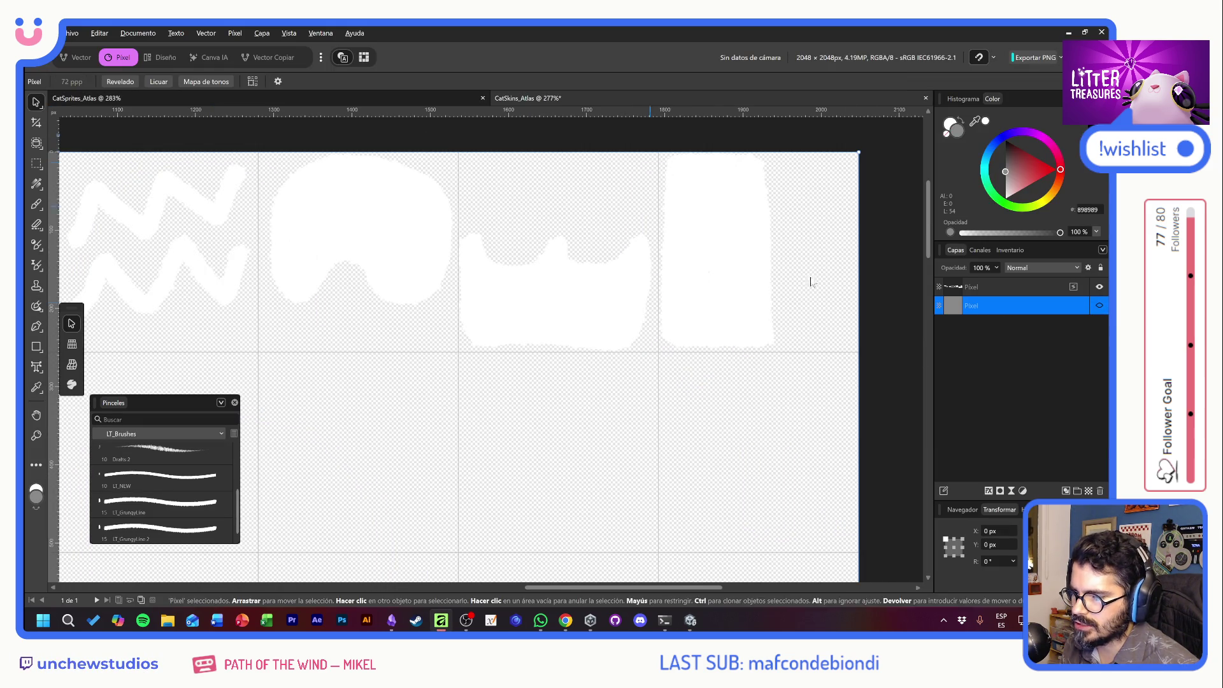
pyautogui.click(1099, 305)
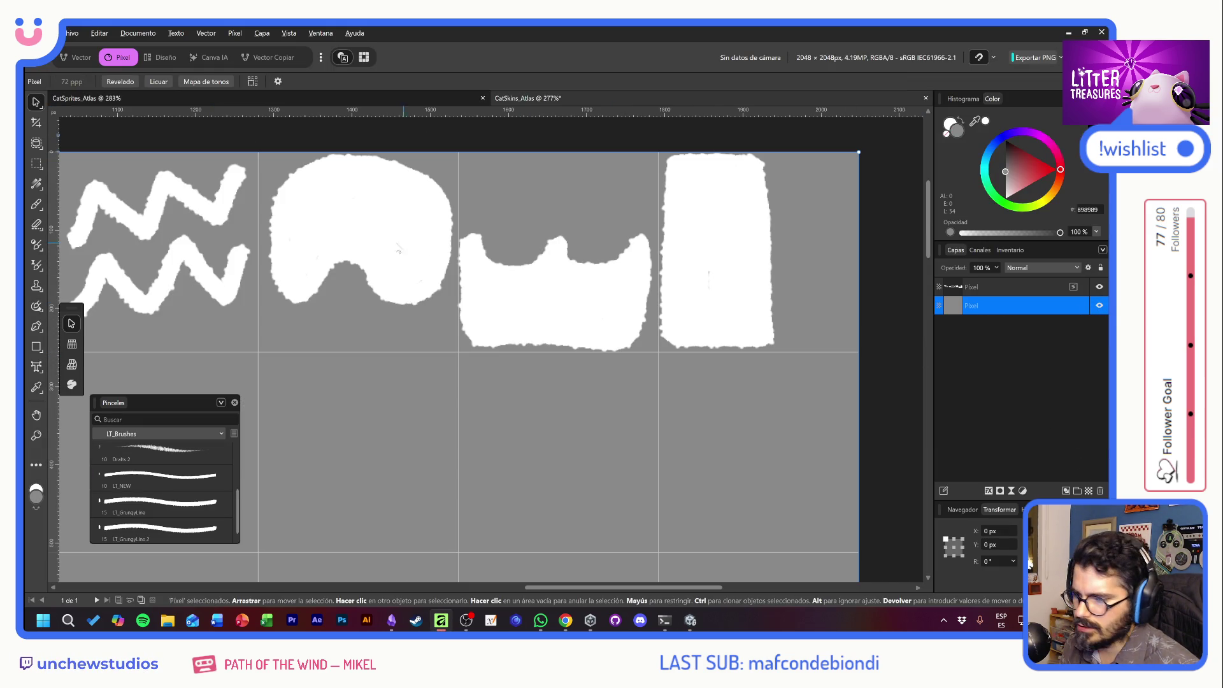
pyautogui.hscroll(-5, 404, 246)
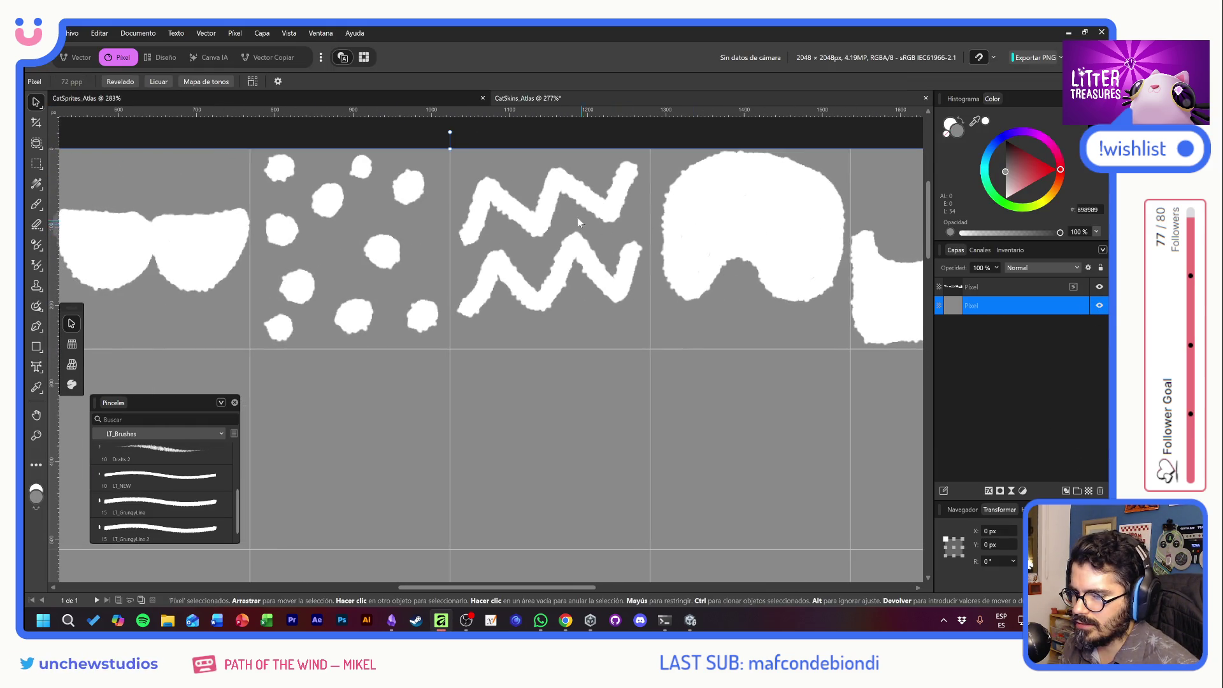
pyautogui.hscroll(-6, 342, 281)
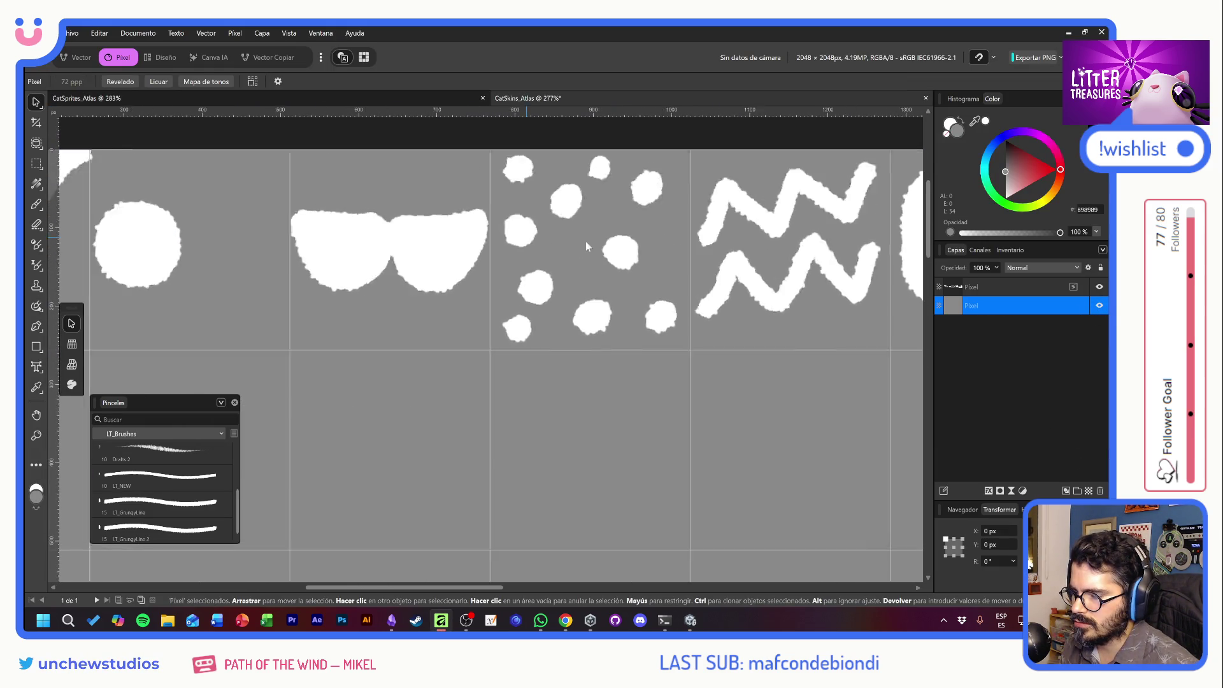
pyautogui.hscroll(10, 765, 242)
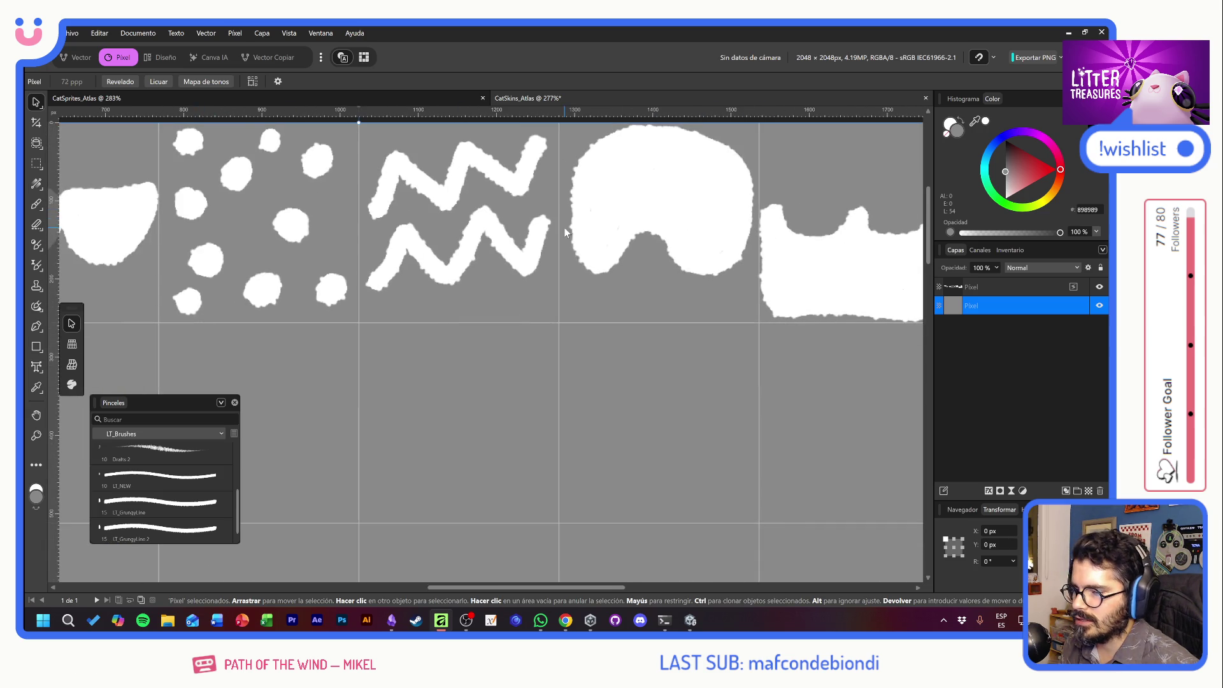
pyautogui.hotkey('alt', 'Tab')
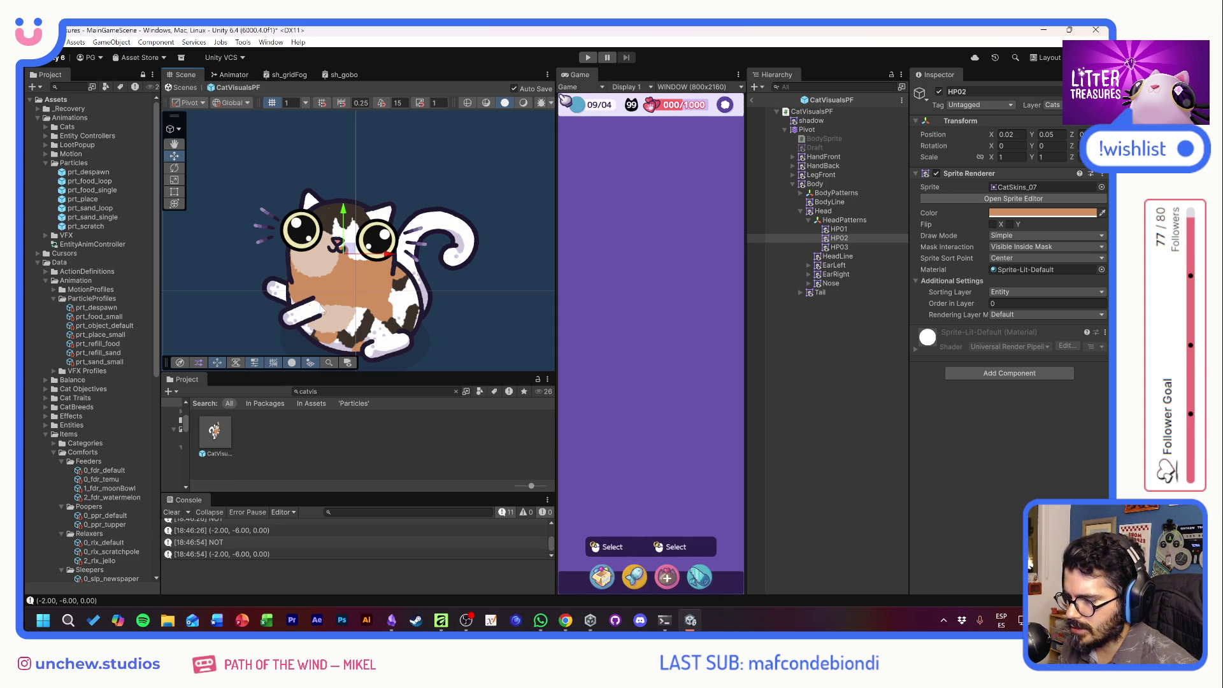
# Enter Play mode and open the cat QUINUITA's profile card in the Game view.
pyautogui.click(587, 58)
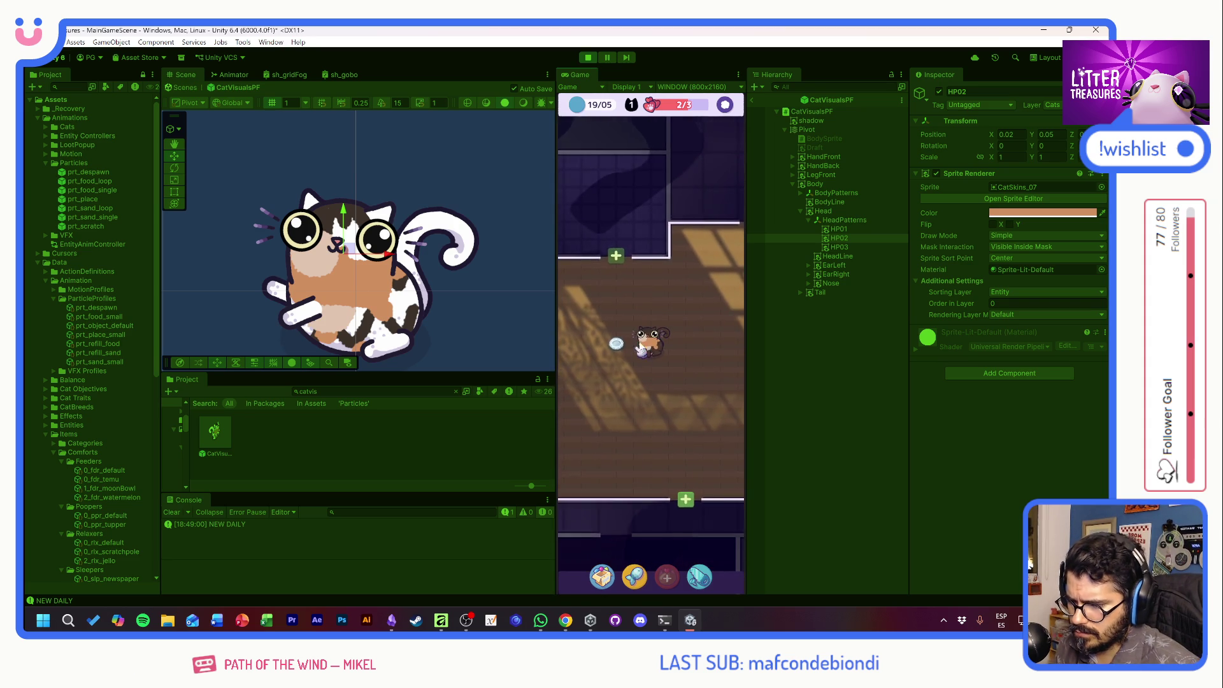
pyautogui.click(650, 344)
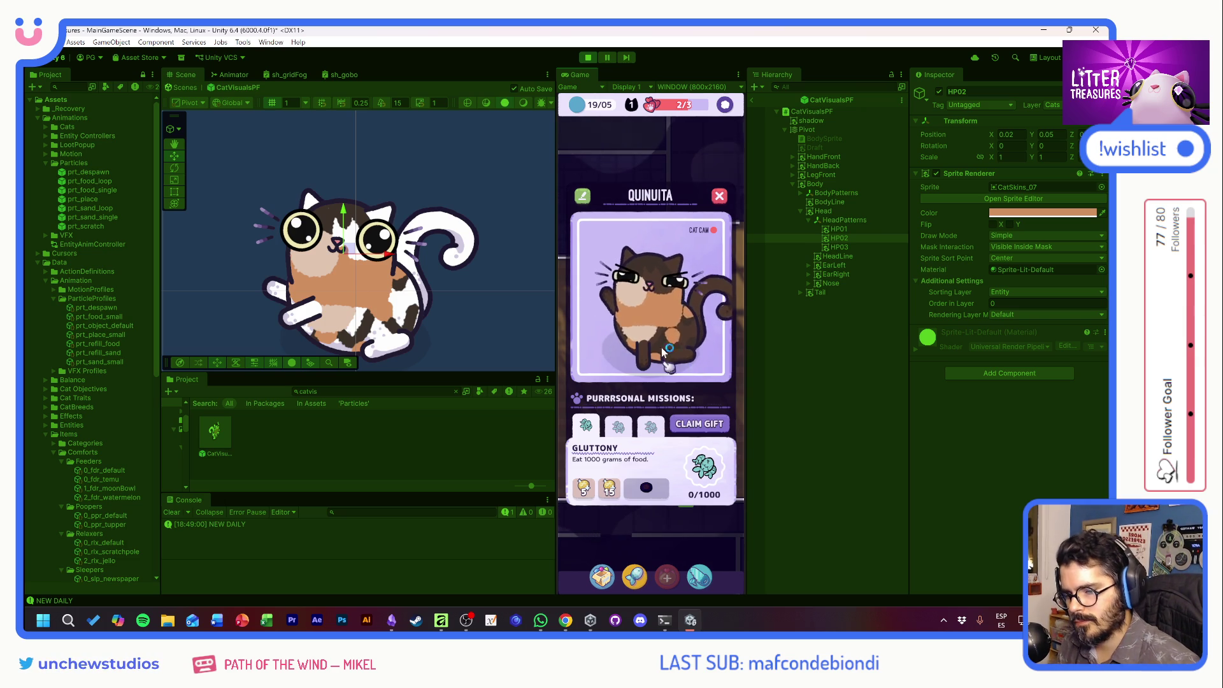
# Close QUINUITA's card, place the red food bowl on the floor, then pick up and release the cat.
pyautogui.click(665, 366)
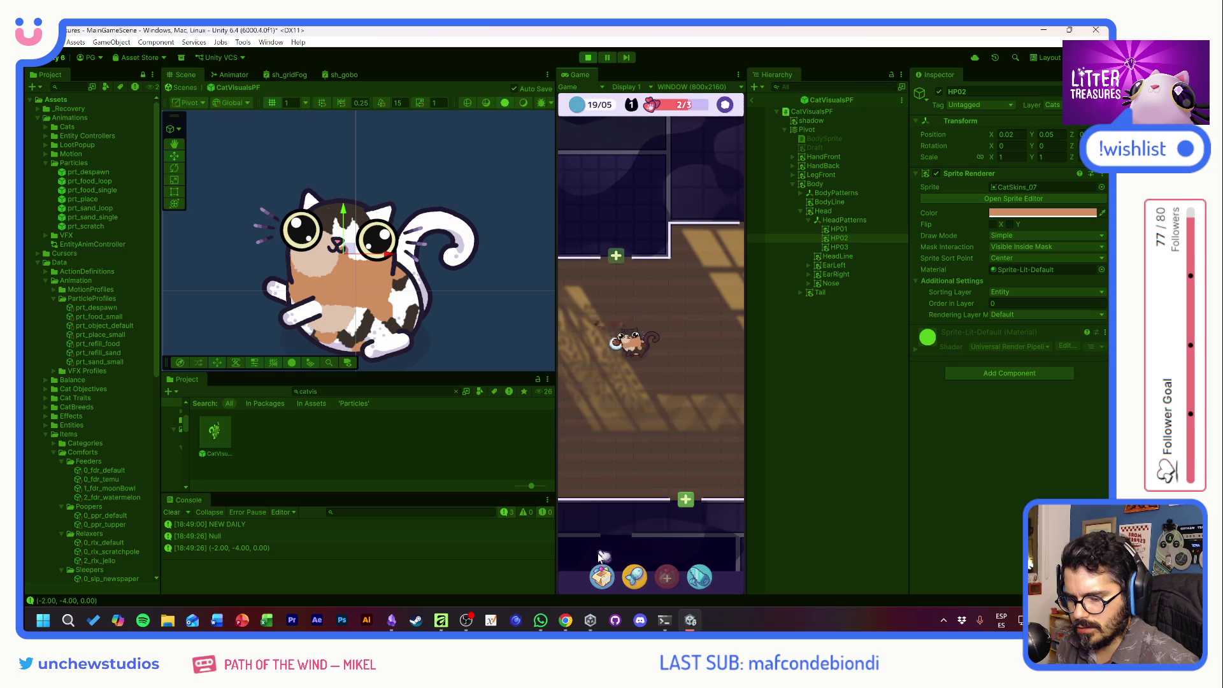
pyautogui.click(602, 574)
pyautogui.click(618, 403)
pyautogui.click(614, 287)
pyautogui.click(650, 309)
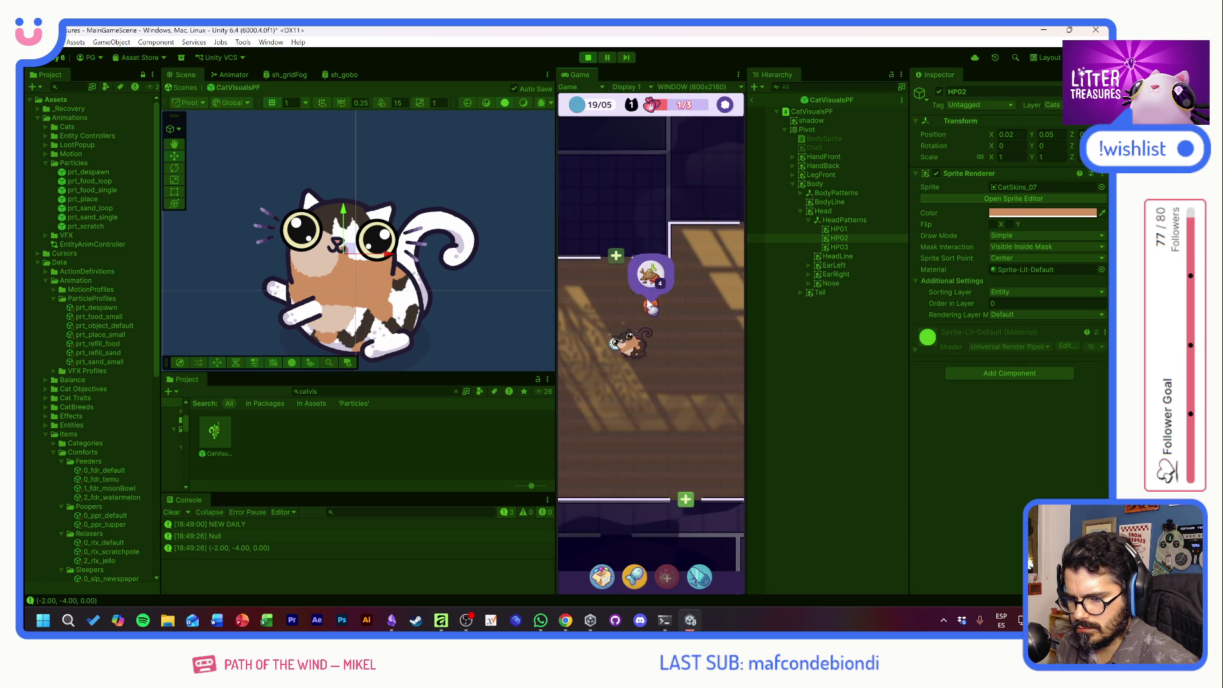
pyautogui.click(602, 577)
pyautogui.click(584, 403)
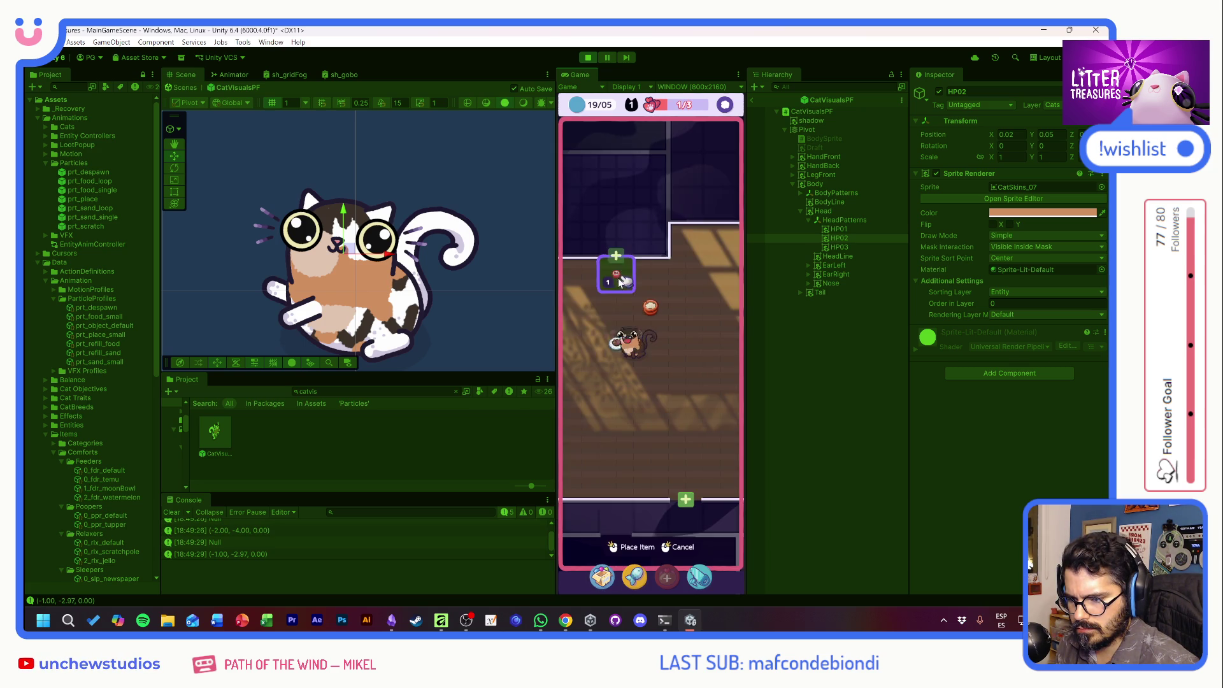
pyautogui.click(634, 547)
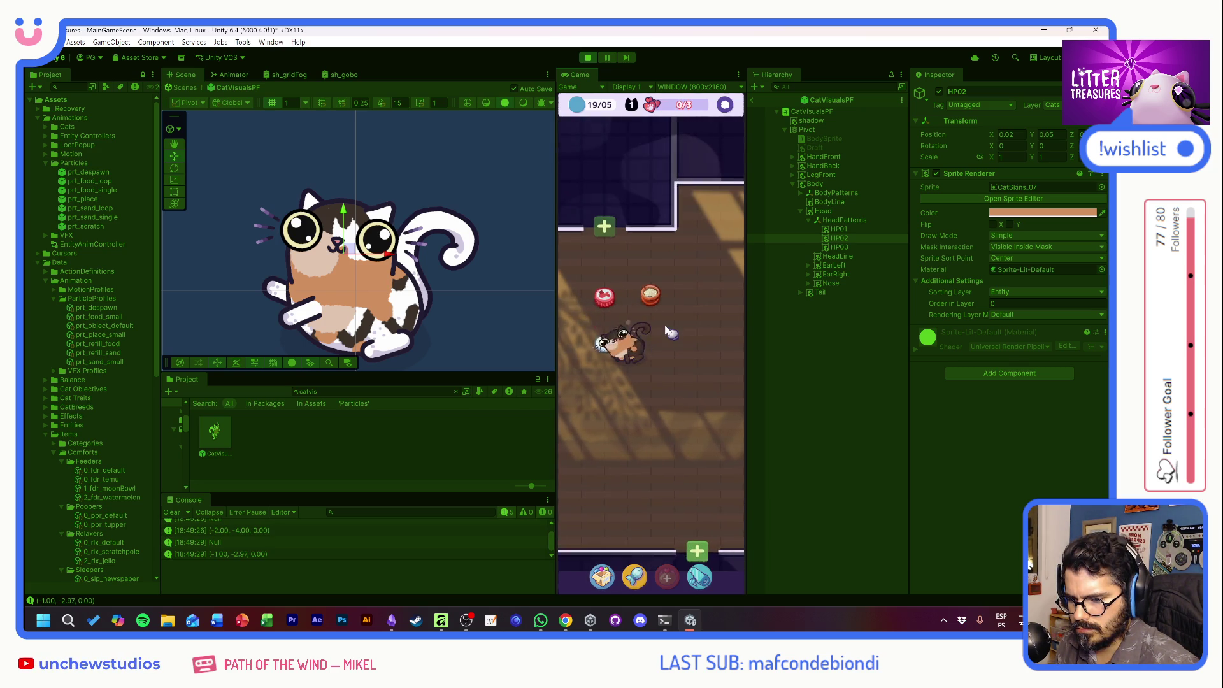
pyautogui.click(644, 372)
pyautogui.click(647, 377)
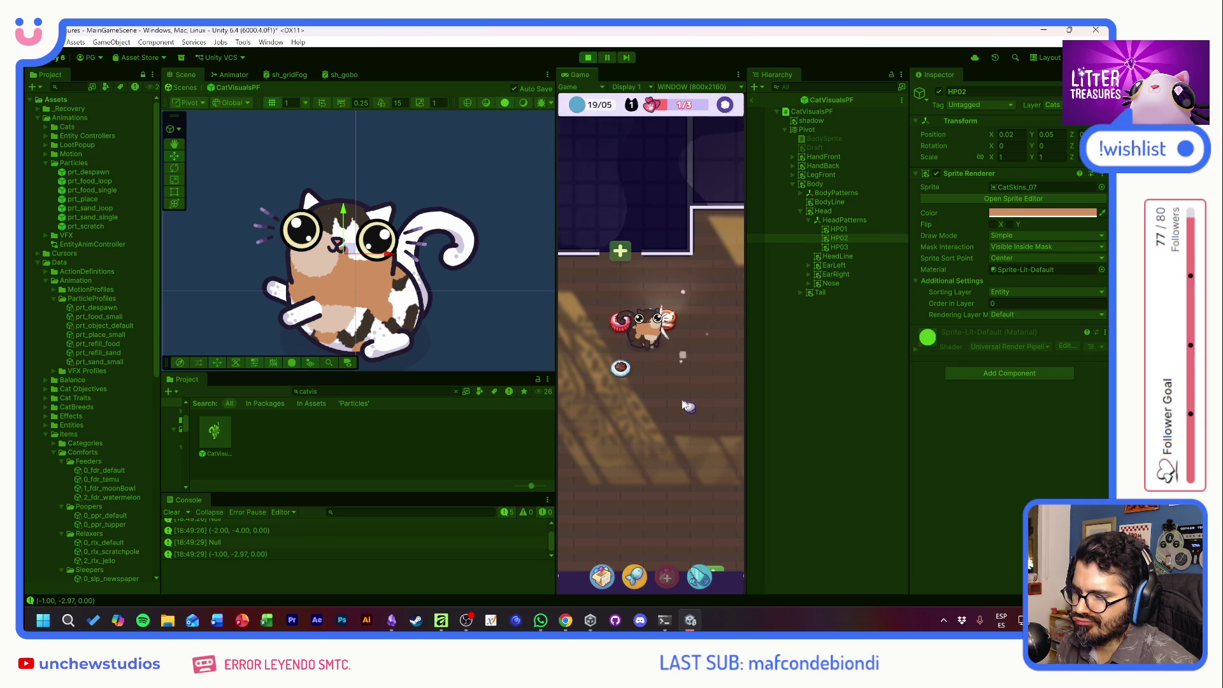
# Claim the Miau Daily newspaper reward and drop it onto the floor beside the sleeping cat.
pyautogui.click(691, 357)
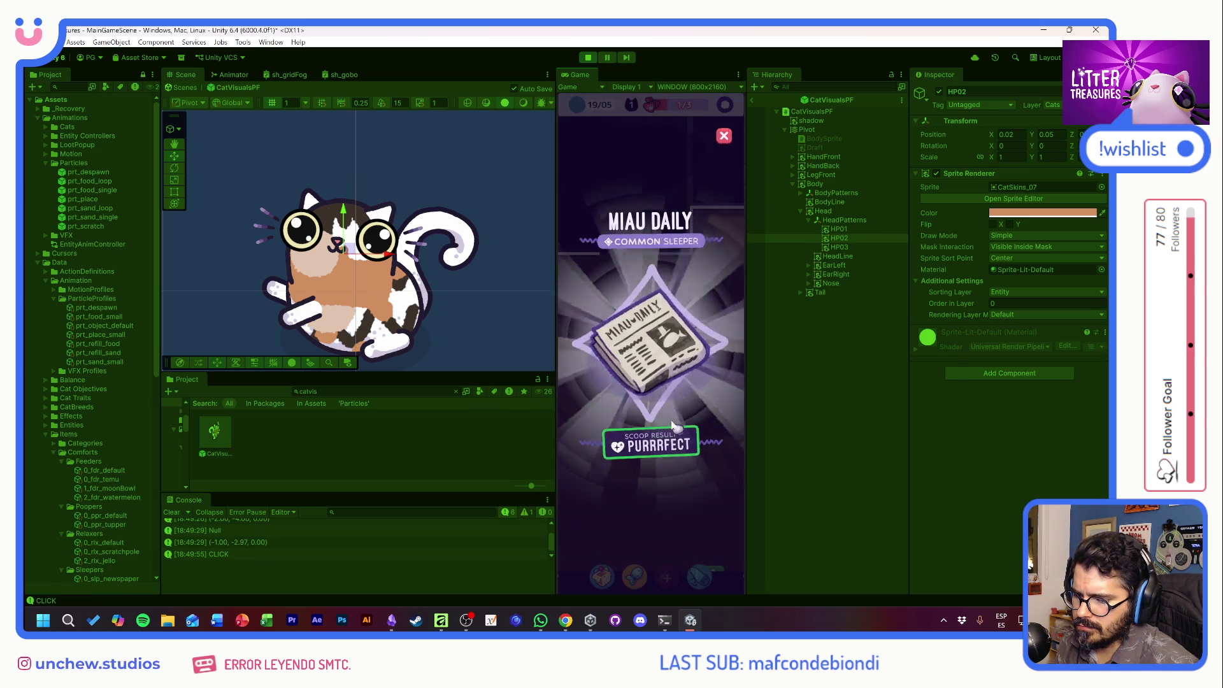
pyautogui.click(662, 373)
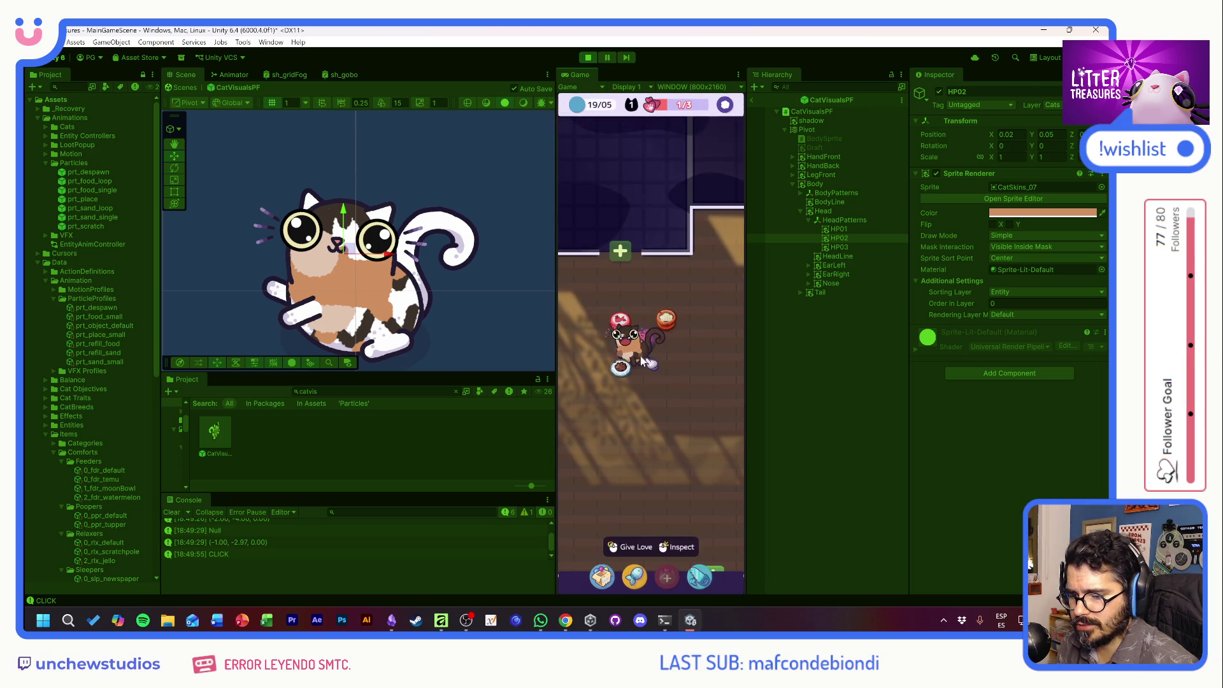
pyautogui.moveTo(584, 405)
pyautogui.mouseDown()
pyautogui.moveTo(622, 308)
pyautogui.moveTo(665, 414)
pyautogui.mouseUp()
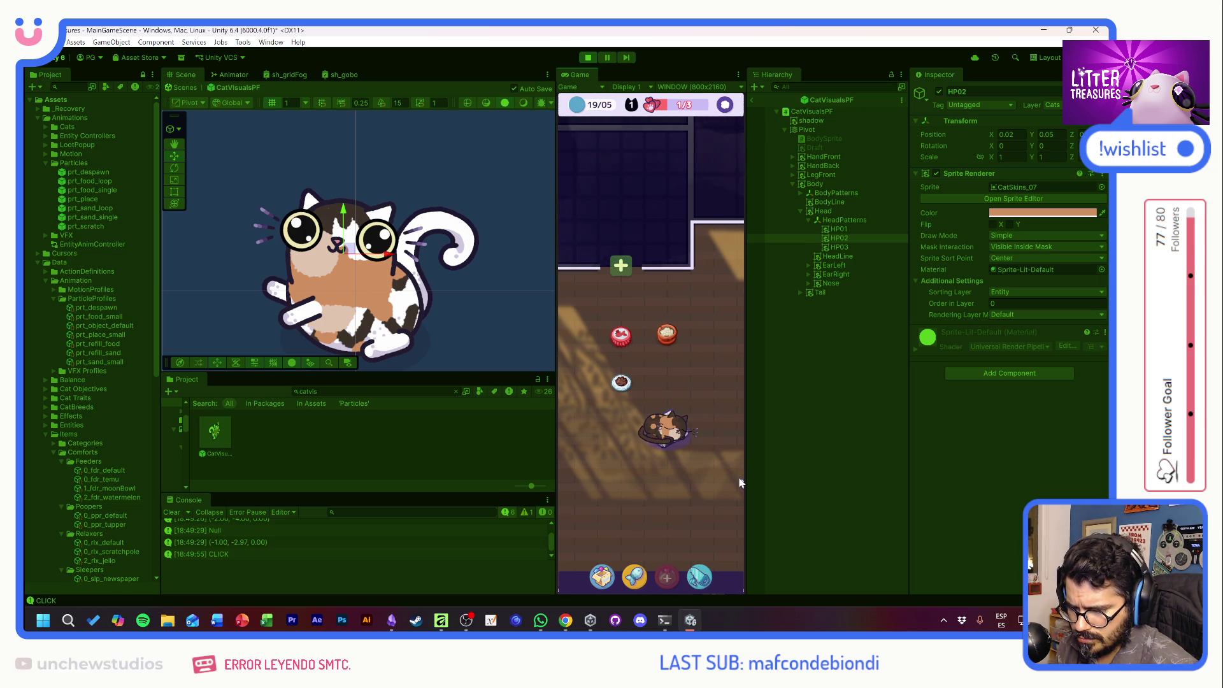
pyautogui.moveTo(653, 416)
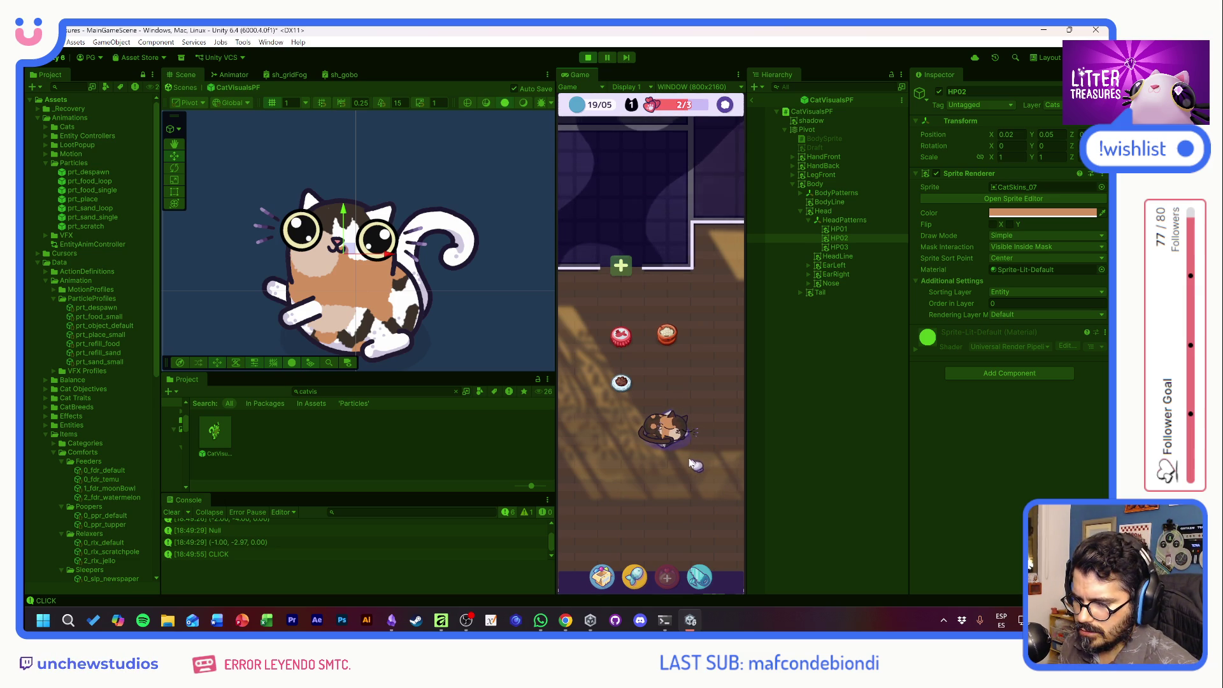
# Tap the cat on the newspaper and drag through the scoop minigame until the counter reads 3/3.
pyautogui.click(695, 440)
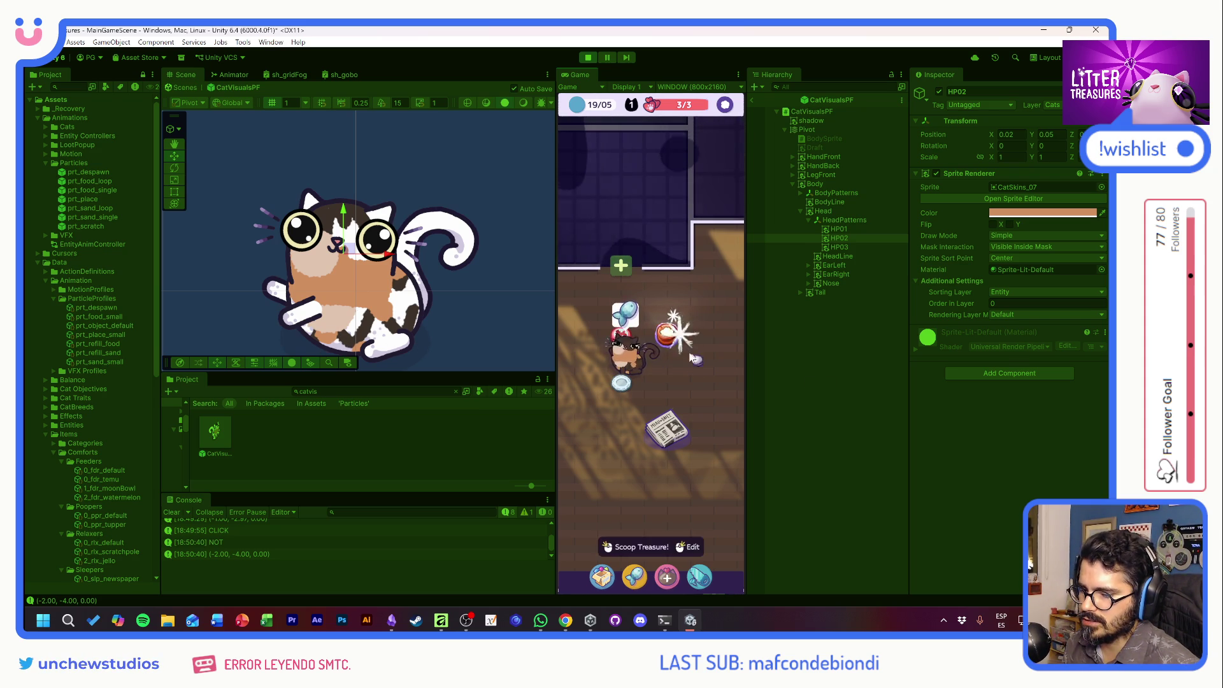
pyautogui.moveTo(592, 393); pyautogui.dragTo(649, 341)
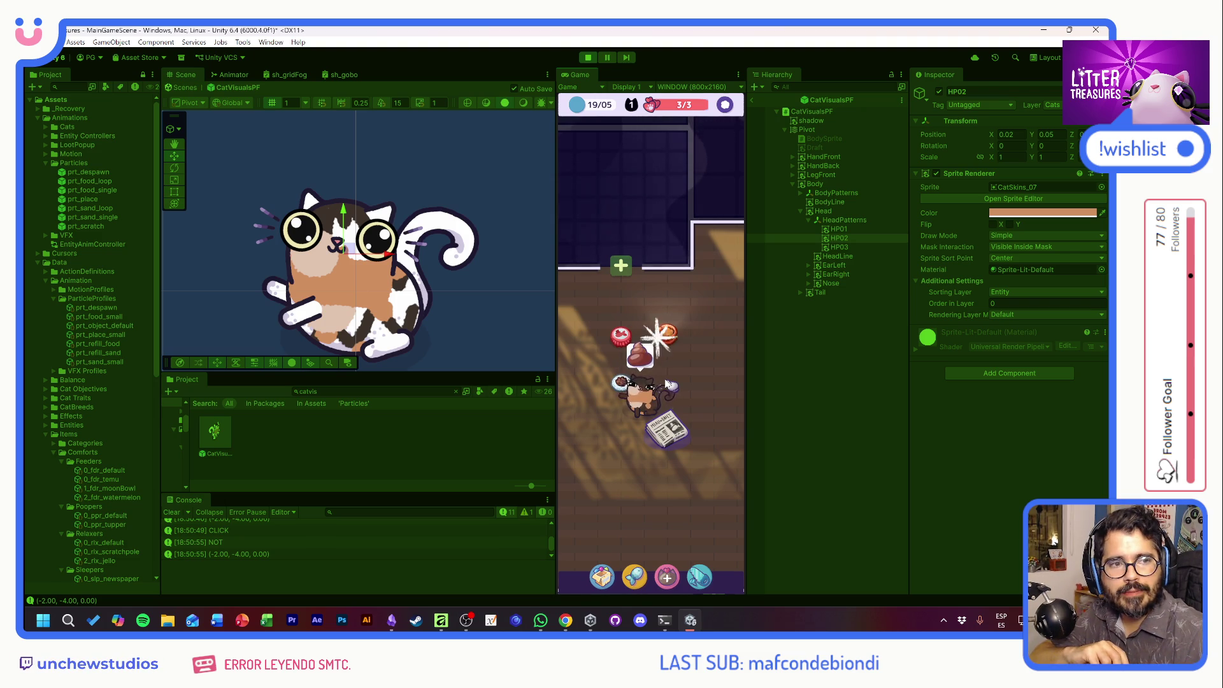
# Inspect the poop item in the game, then select HeadPatterns and move it up to 0.03, 2.79.
pyautogui.click(658, 362)
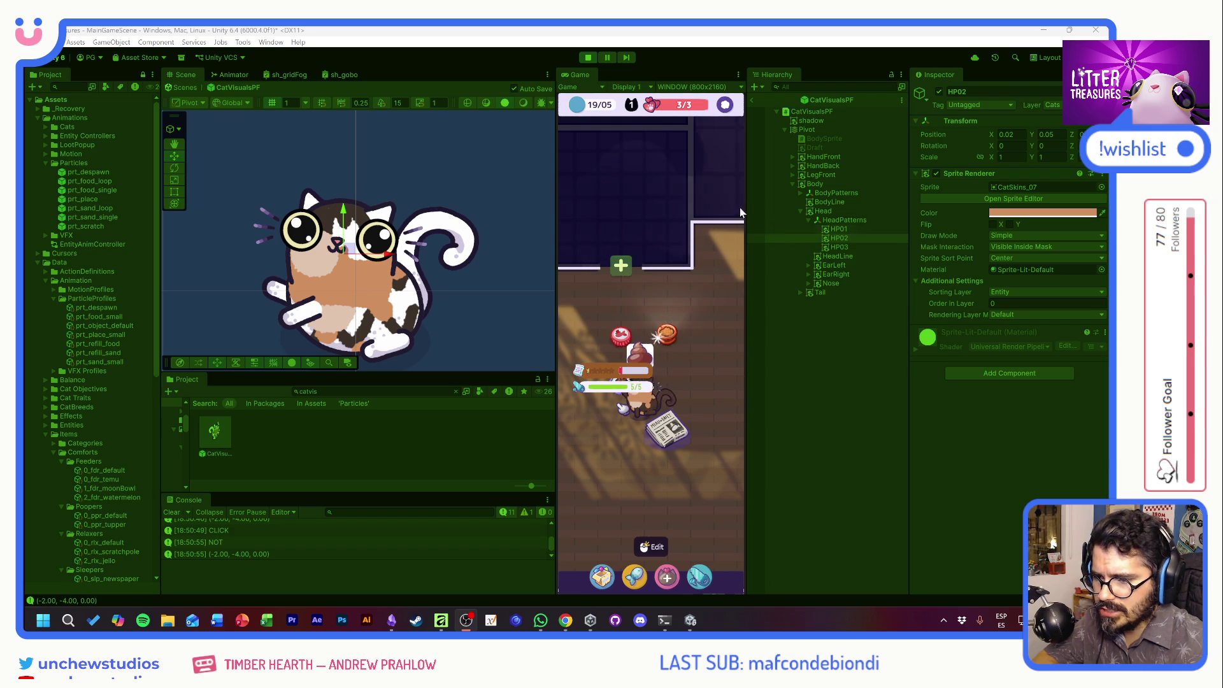
pyautogui.click(839, 219)
pyautogui.moveTo(349, 223)
pyautogui.mouseDown()
pyautogui.moveTo(350, 209)
pyautogui.moveTo(349, 255)
pyautogui.moveTo(369, 306)
pyautogui.moveTo(437, 331)
pyautogui.moveTo(467, 270)
pyautogui.moveTo(382, 268)
pyautogui.moveTo(357, 233)
pyautogui.moveTo(376, 274)
pyautogui.moveTo(329, 224)
pyautogui.mouseUp()
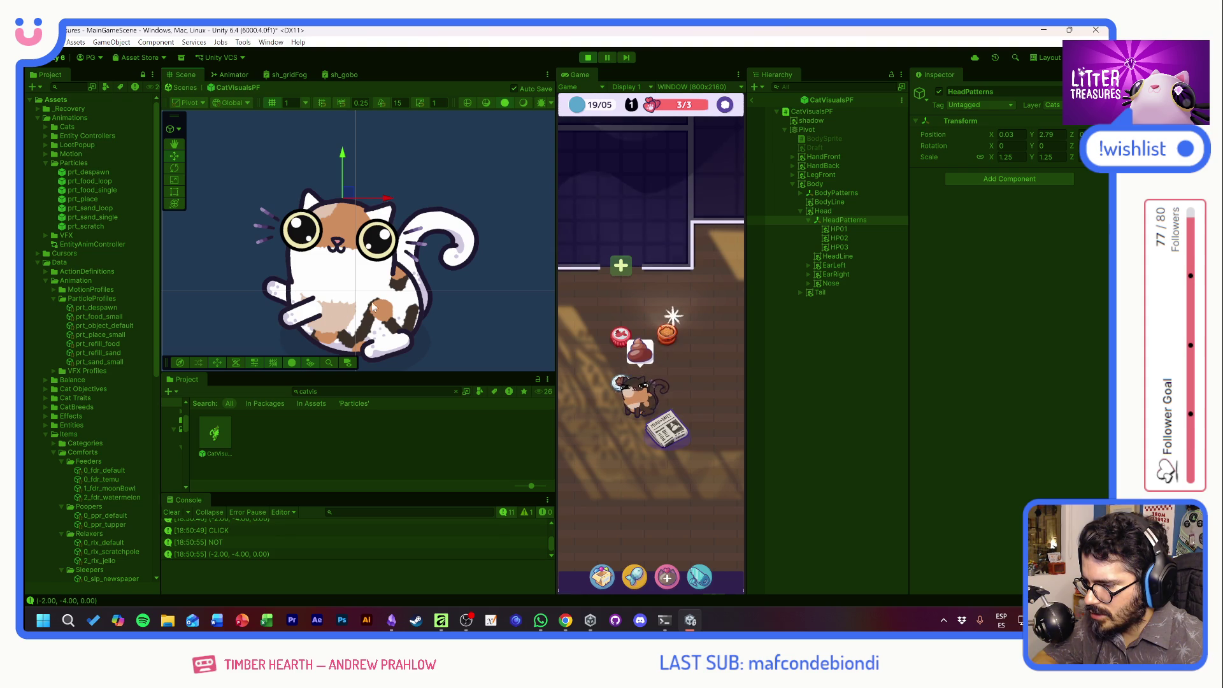
# Move HeadPatterns back onto the cat's face at position 0.03, 1.08, then bring up Chrome.
pyautogui.moveTo(350, 195)
pyautogui.mouseDown()
pyautogui.moveTo(348, 268)
pyautogui.moveTo(347, 247)
pyautogui.moveTo(349, 258)
pyautogui.mouseUp()
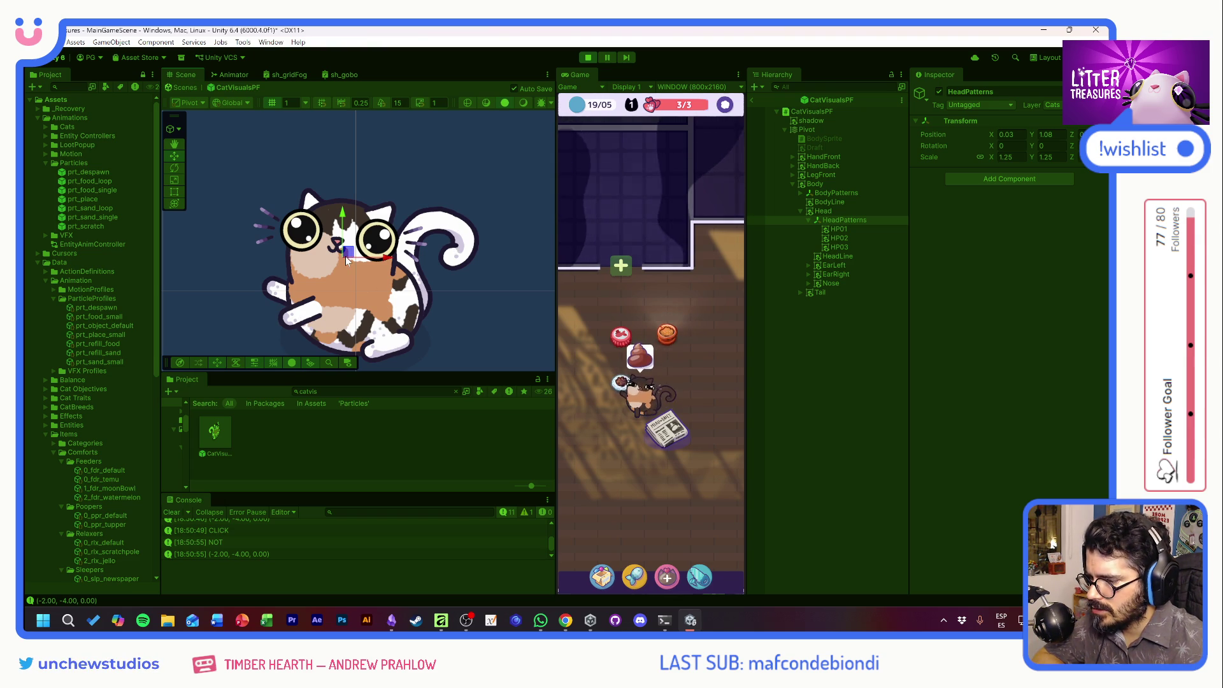
pyautogui.scroll(8, 347, 334)
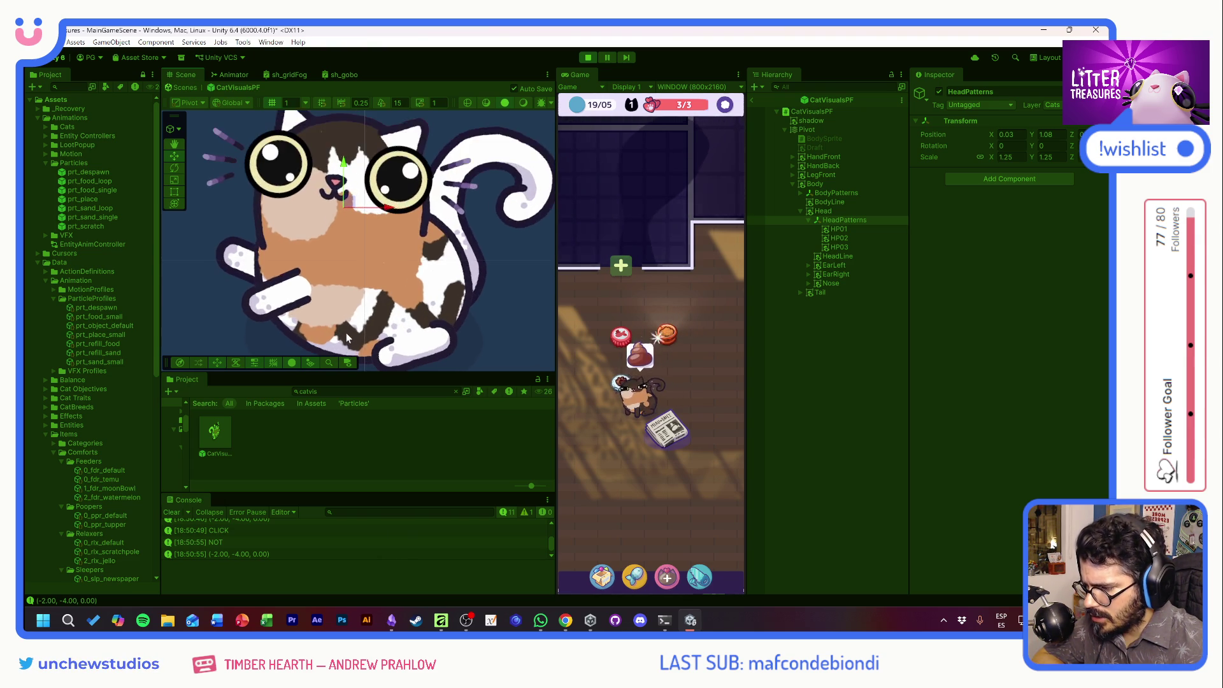
pyautogui.scroll(-8, 382, 323)
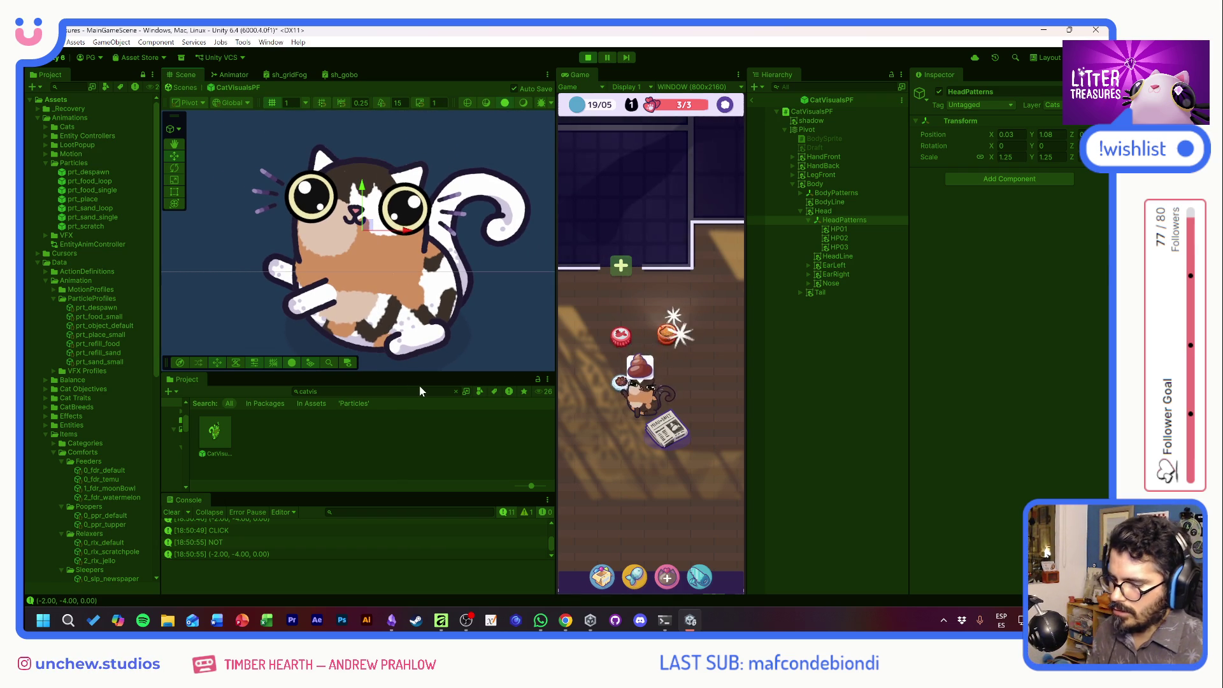
pyautogui.click(567, 624)
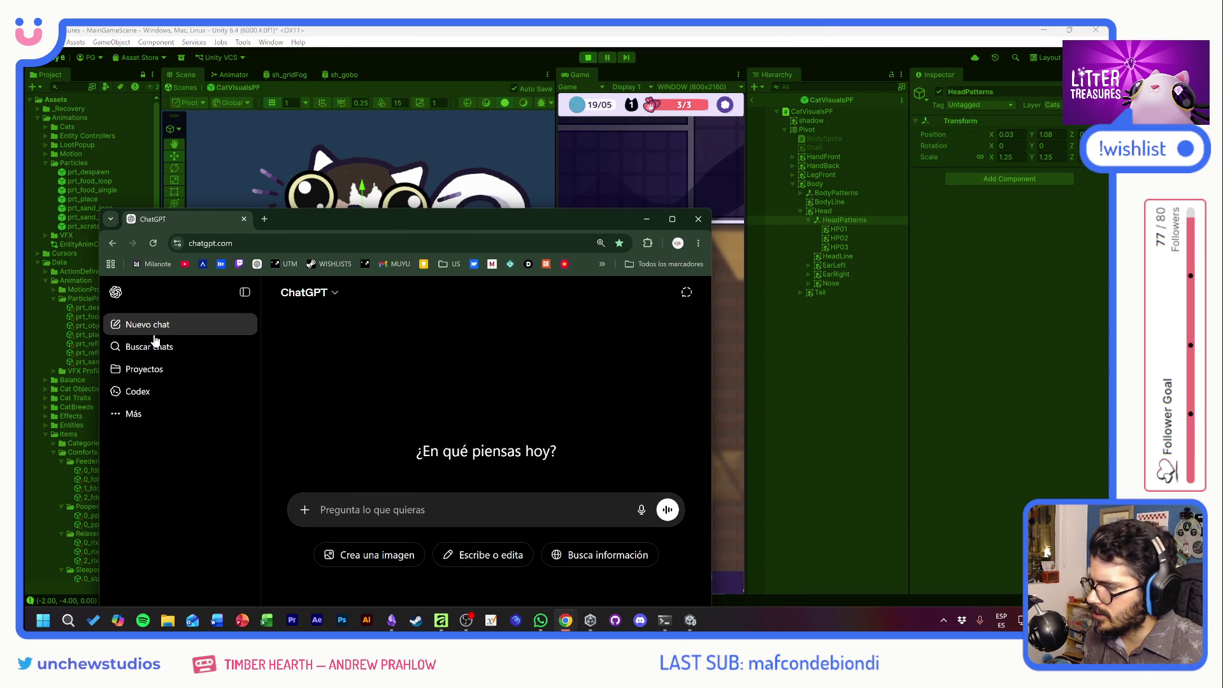
# Open the Litter Treasures project from ChatGPT's Proyectos list and start a new chat in it.
pyautogui.click(127, 415)
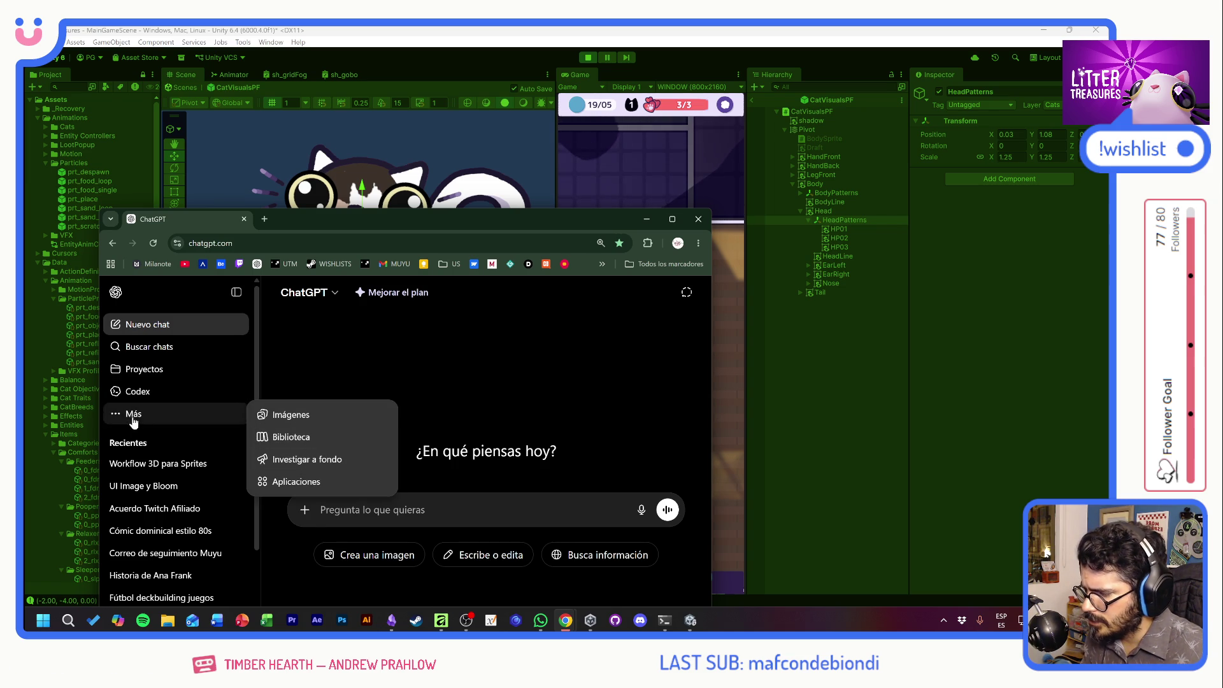
pyautogui.click(144, 369)
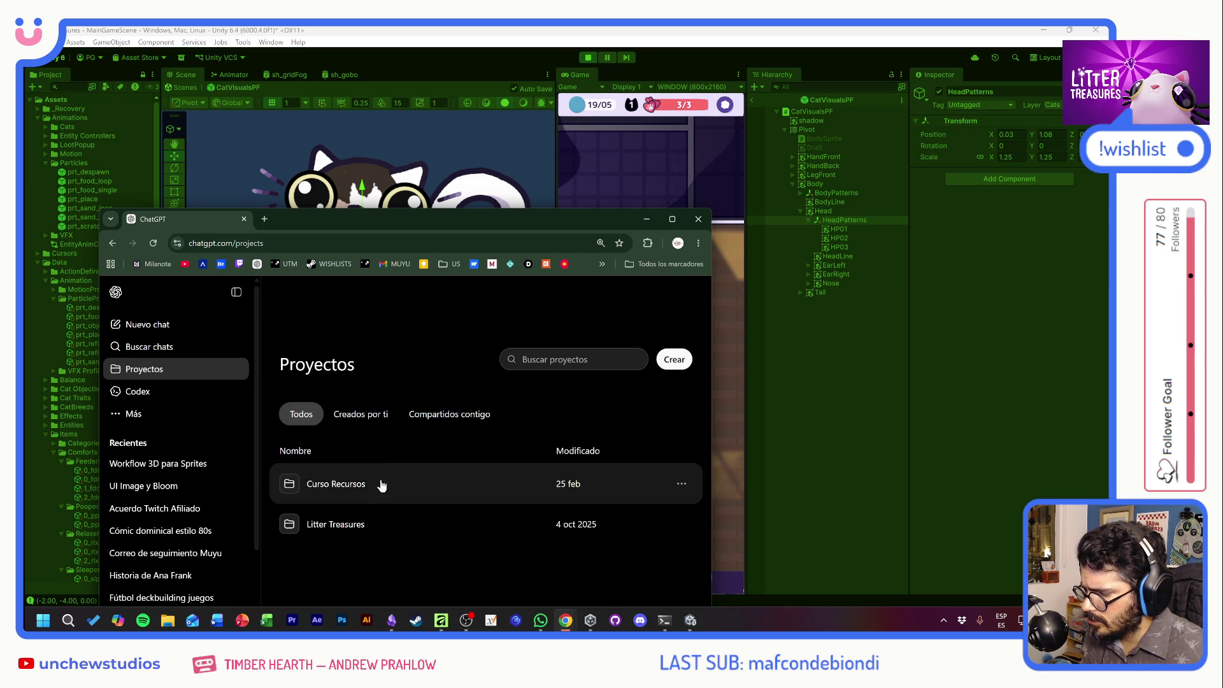
pyautogui.click(331, 526)
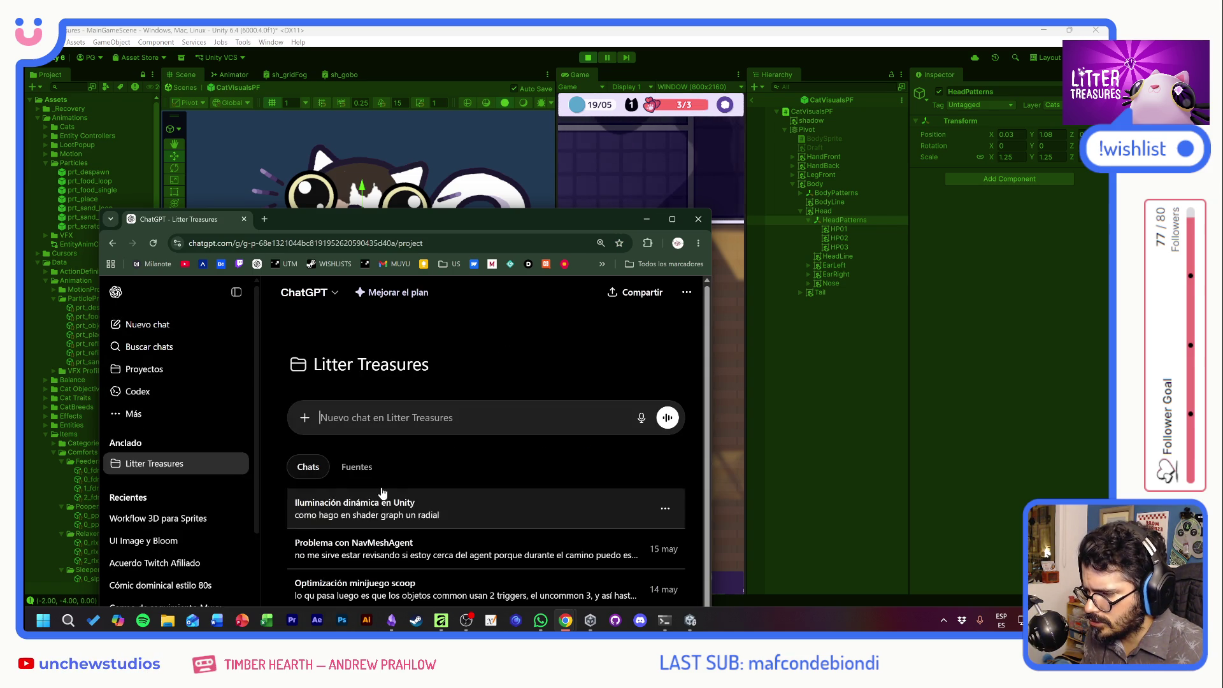
pyautogui.click(235, 292)
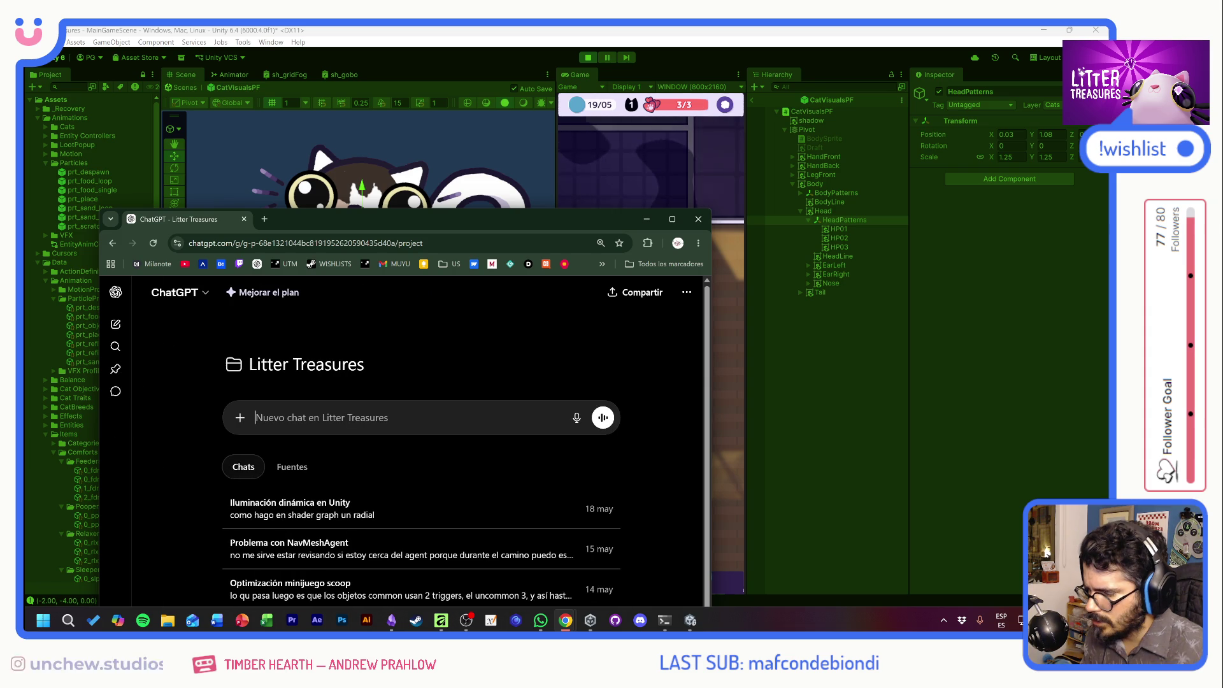
# Write and send the Spanish question comparing a CATSKIN MaterialPropertyBlock texture-overlay shader against sprite-mask objects.
pyautogui.write('chato, estoy cre')
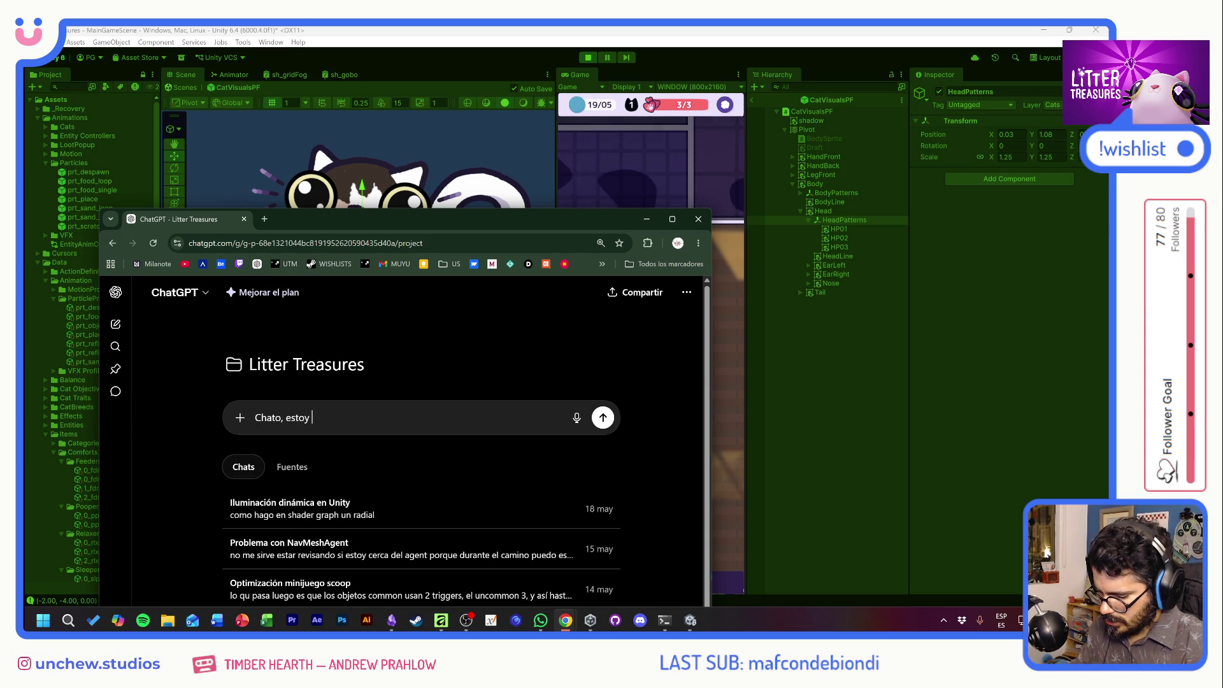
pyautogui.write('ando lo que conve')
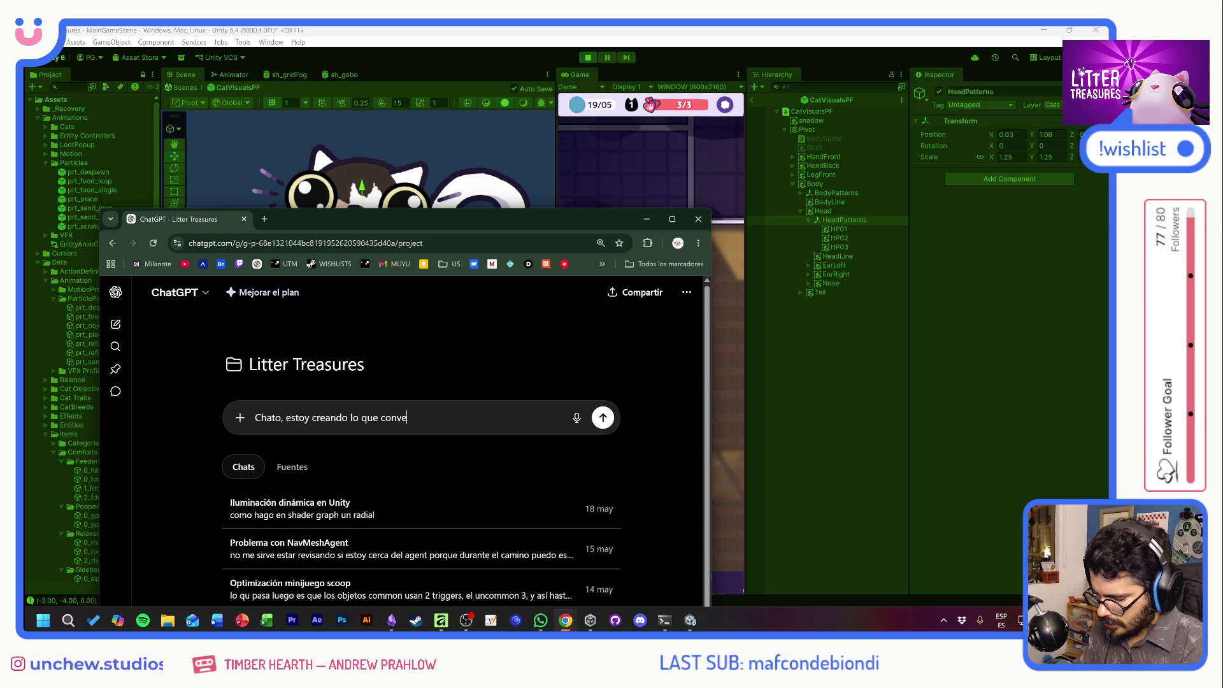
pyautogui.write('rsamos para las masn')
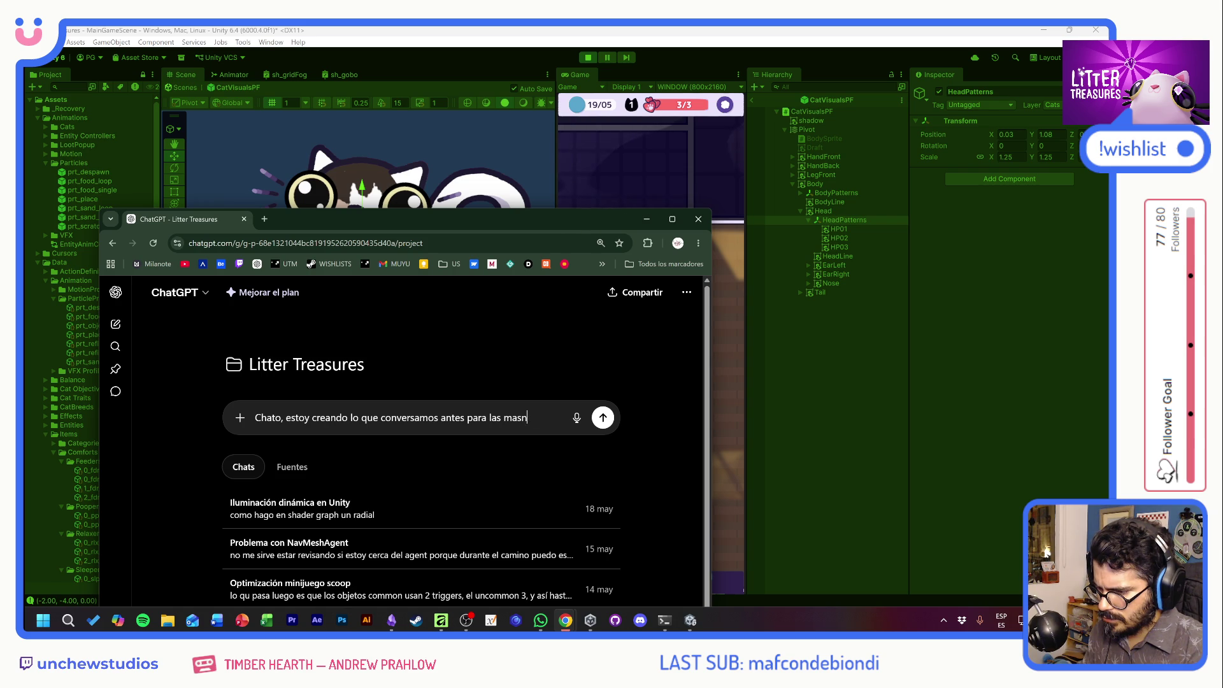
pyautogui.press('BackSpace')
pyautogui.press('BackSpace')
pyautogui.write('nchas del gato')
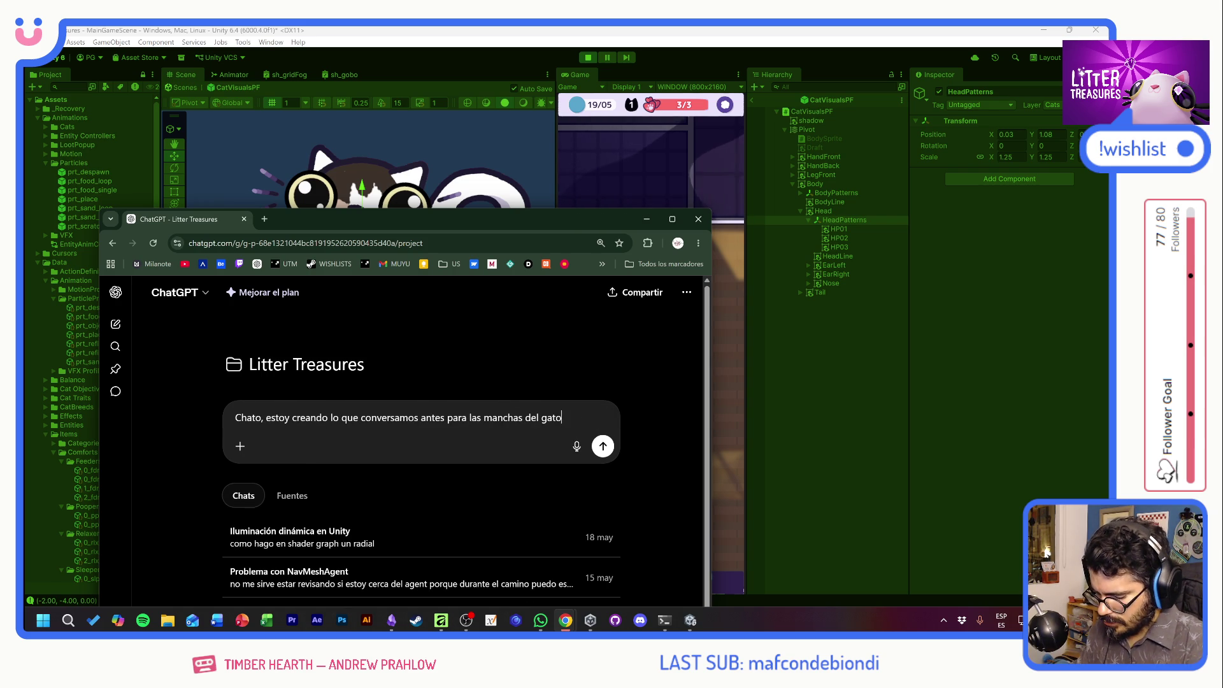
pyautogui.write('. Son spriter')
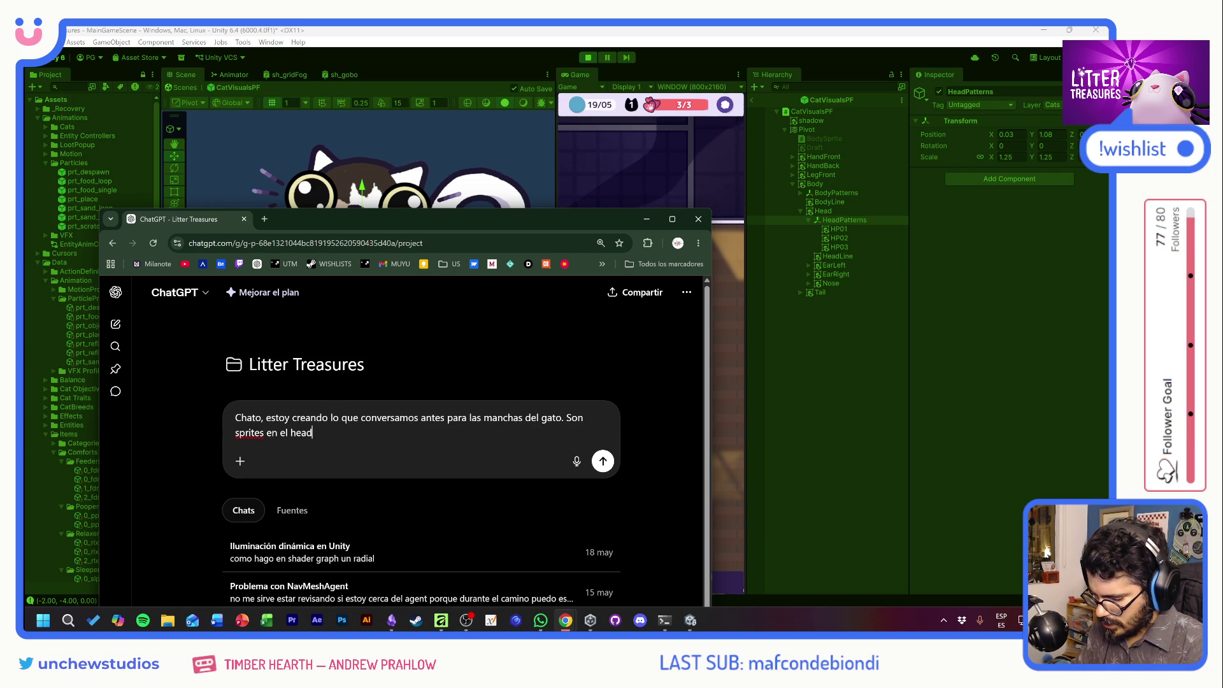
pyautogui.write('d y el body')
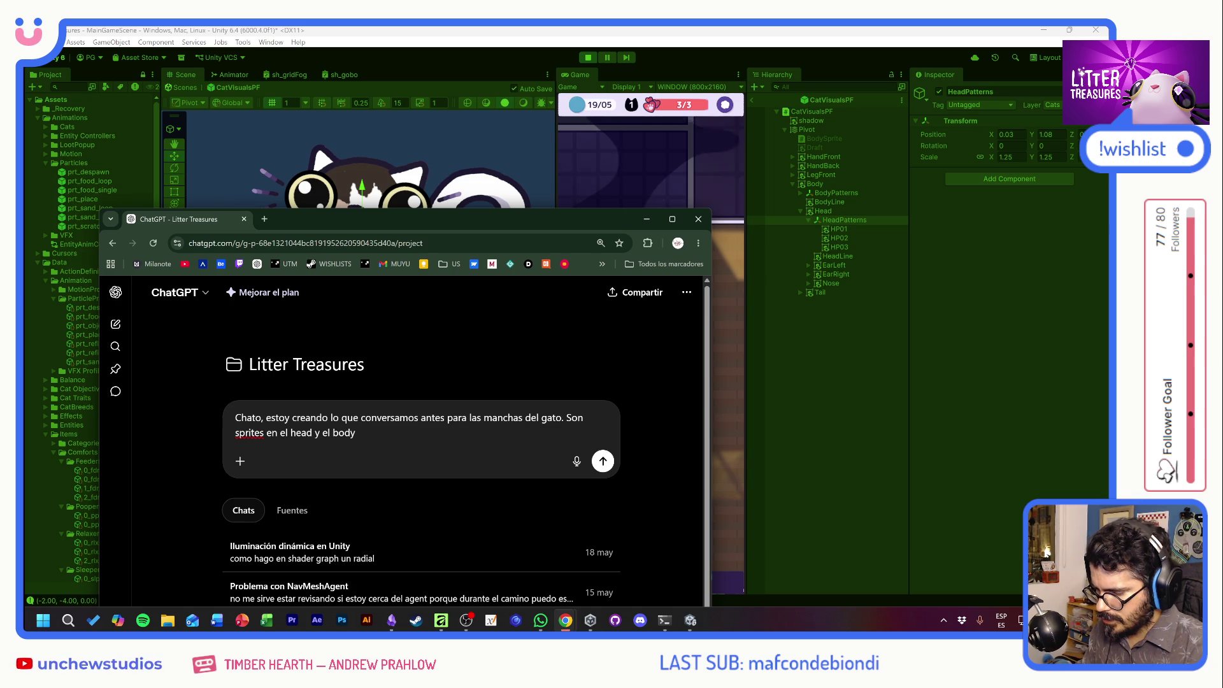
pyautogui.write(' que usan ')
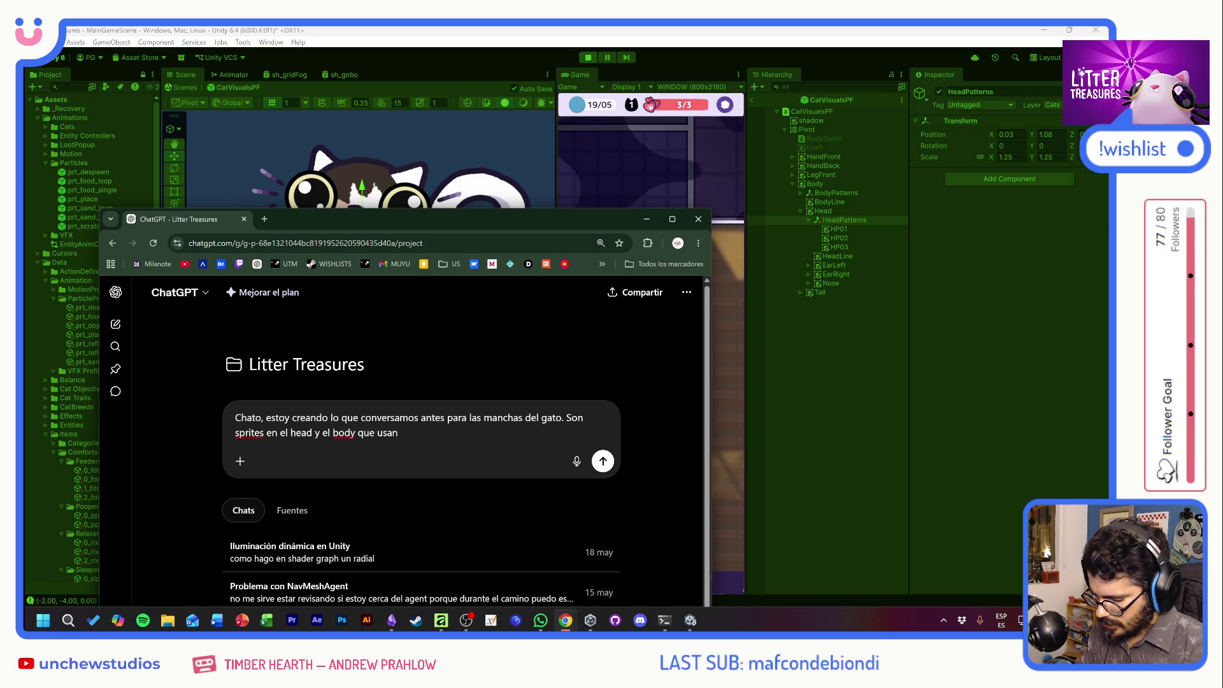
pyautogui.write(' sprite masks para')
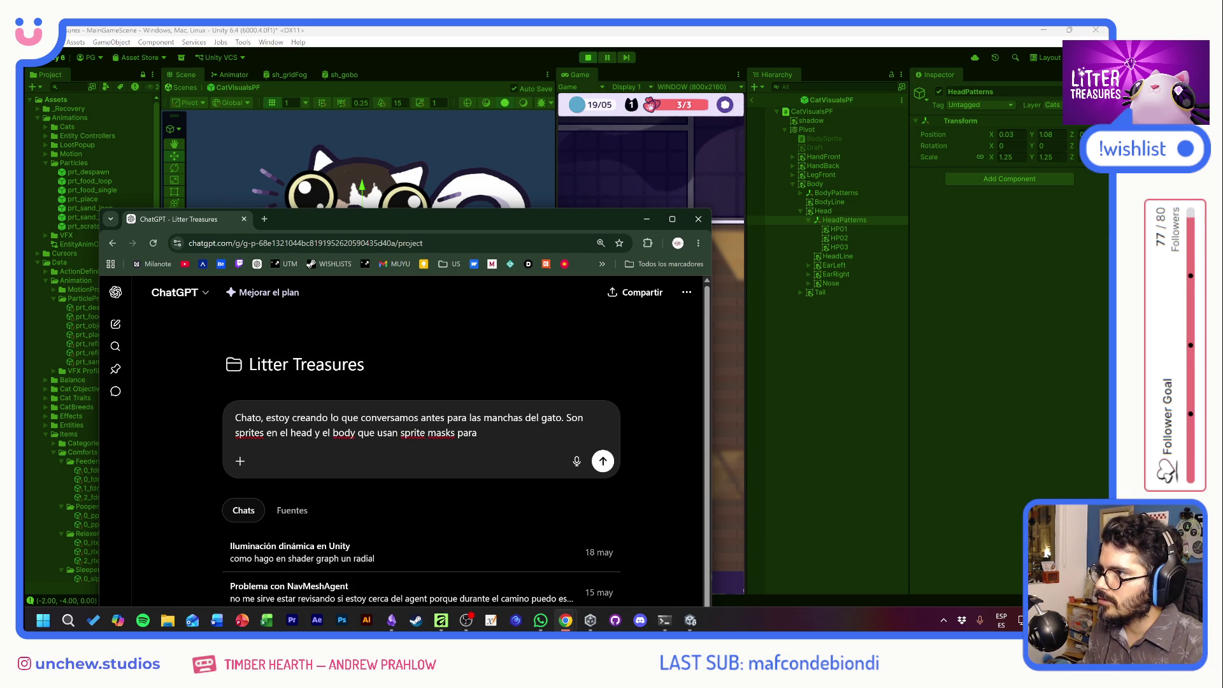
pyautogui.write('se. Todo estaba bien ocn')
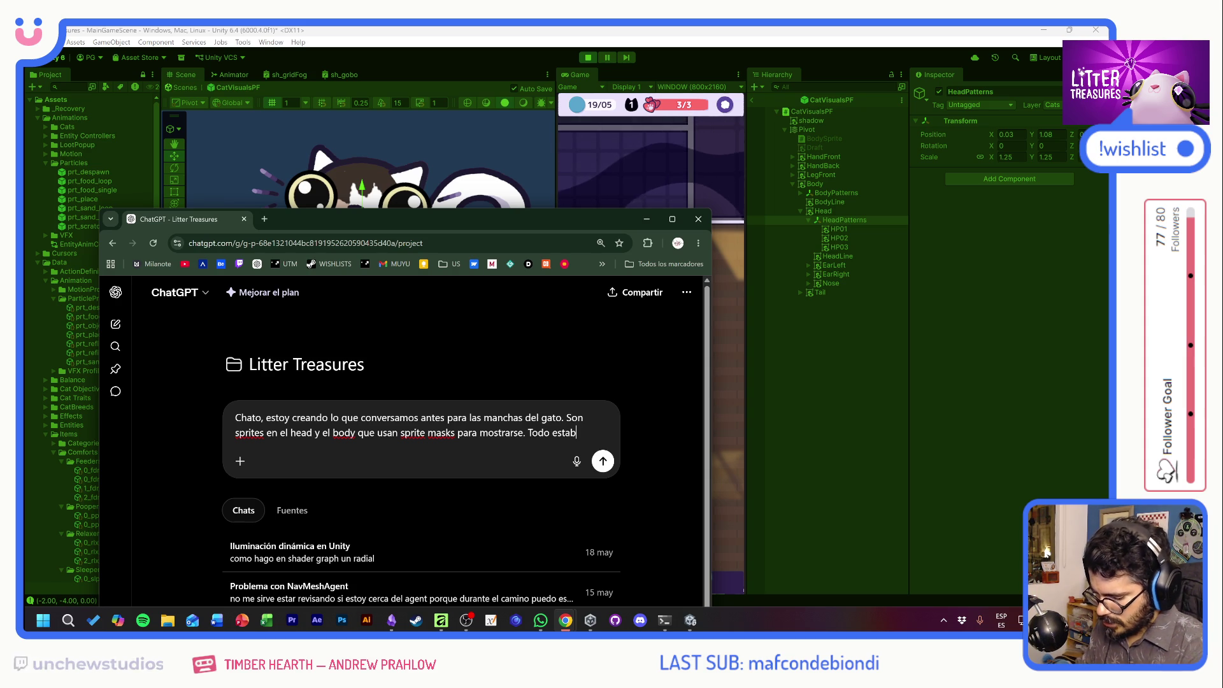
pyautogui.write(' la cabeza')
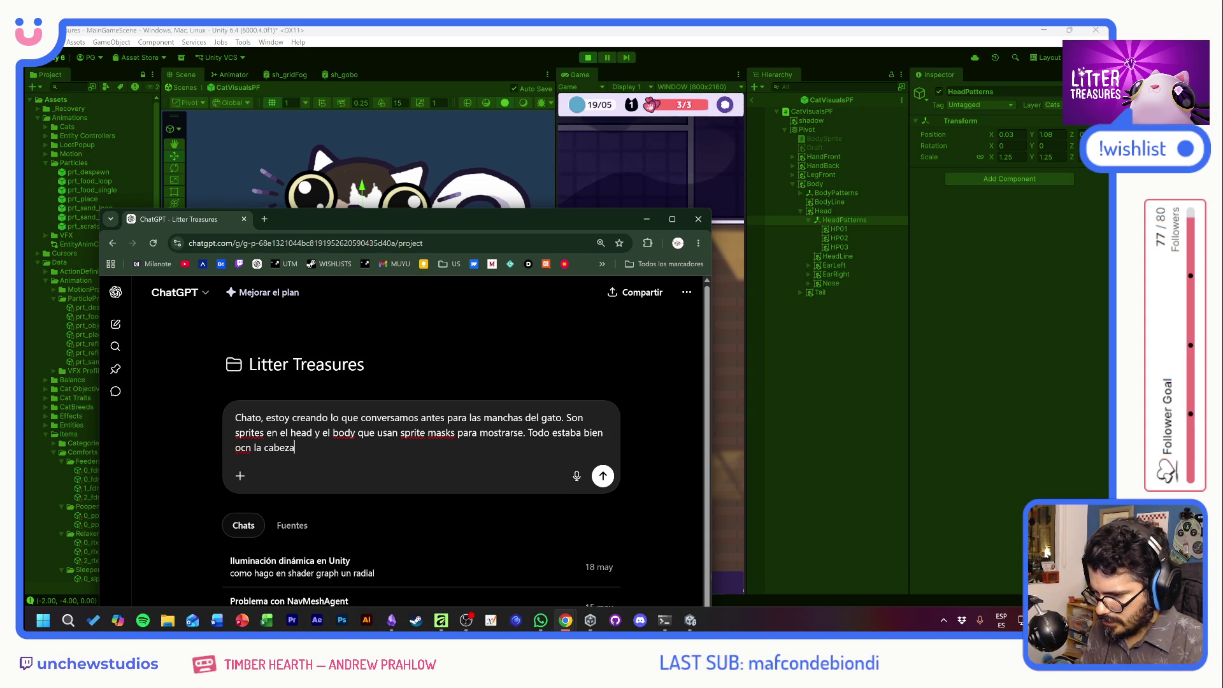
pyautogui.write(', pero cua')
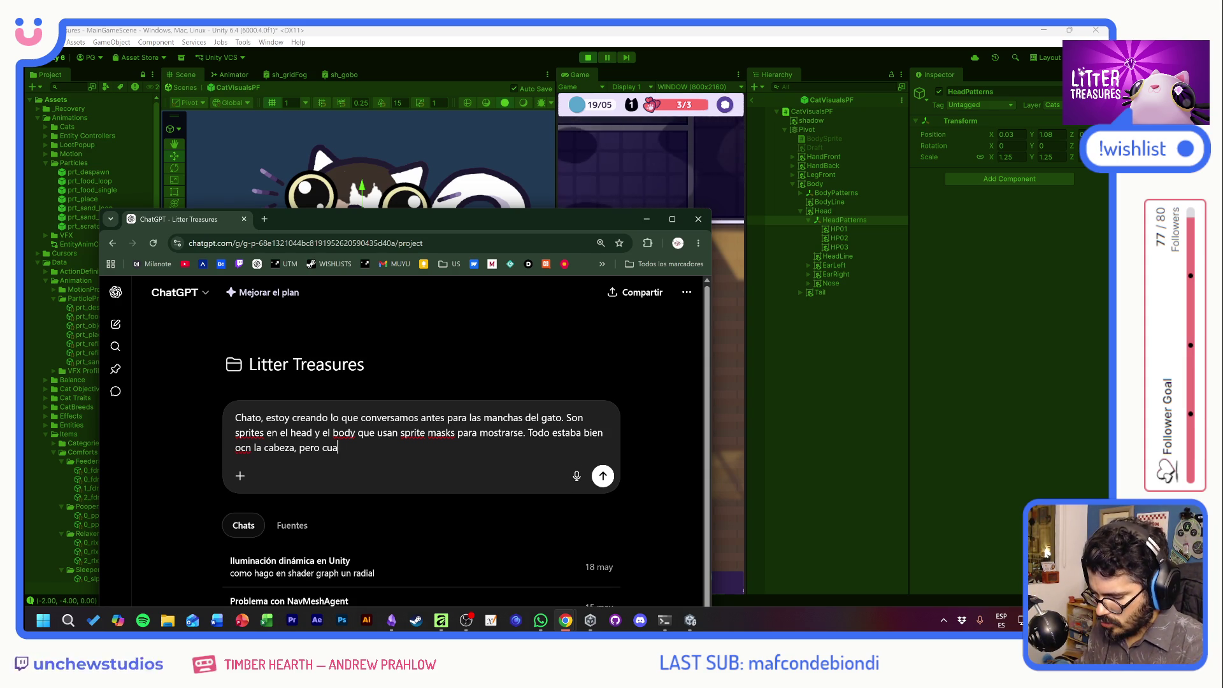
pyautogui.write('ndo ver')
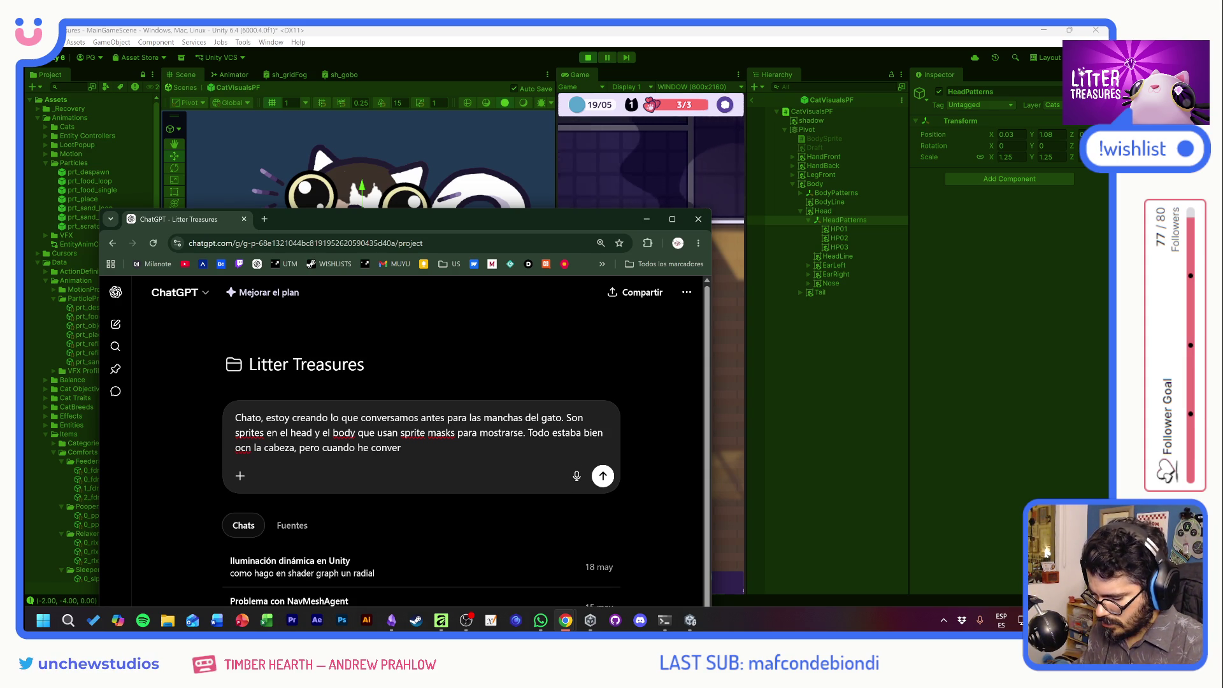
pyautogui.write('tido el BOD')
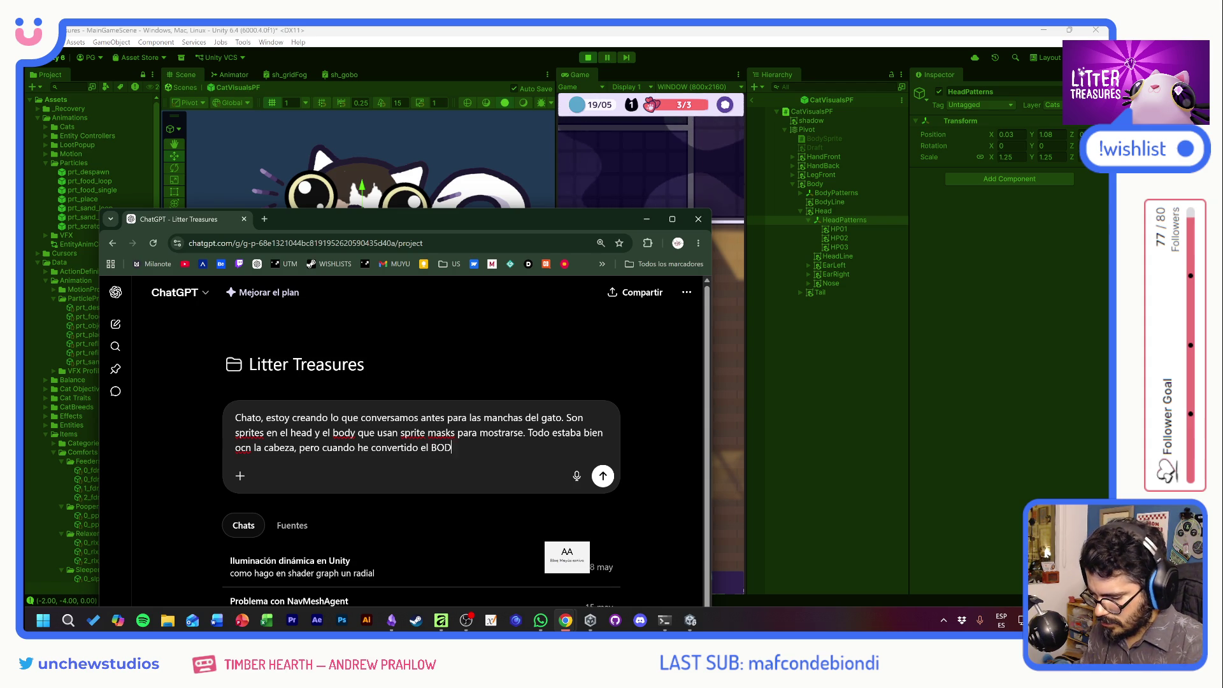
pyautogui.write('Y tn')
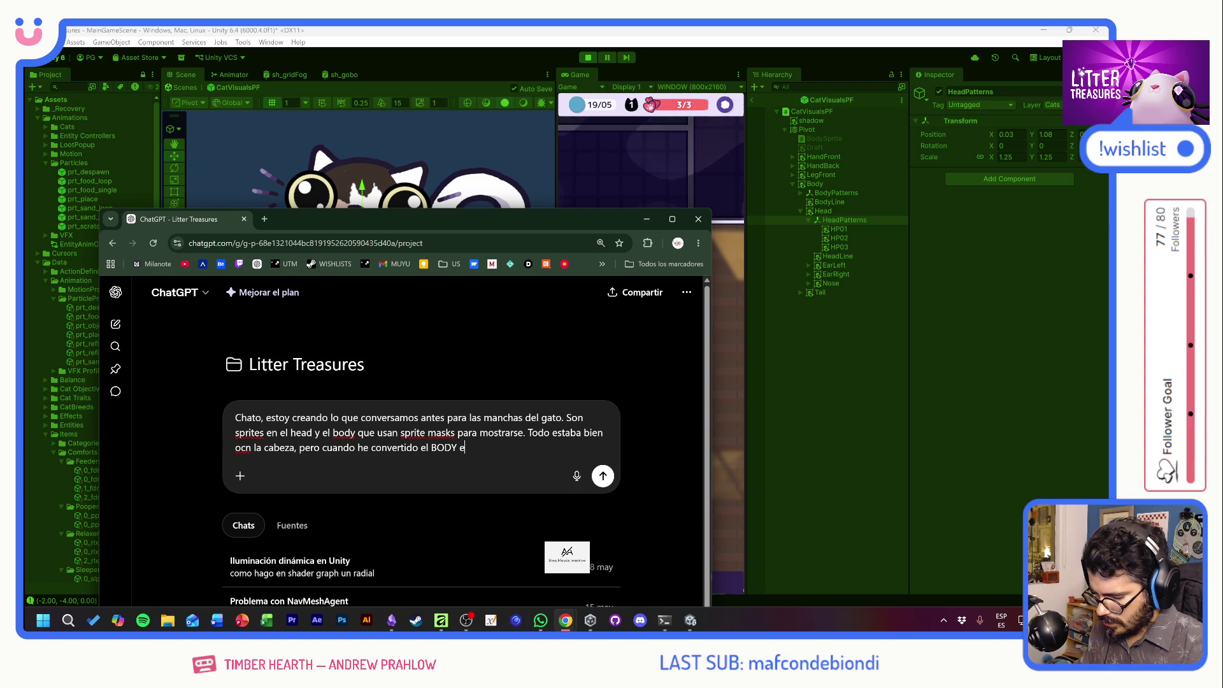
pyautogui.write('en psrit')
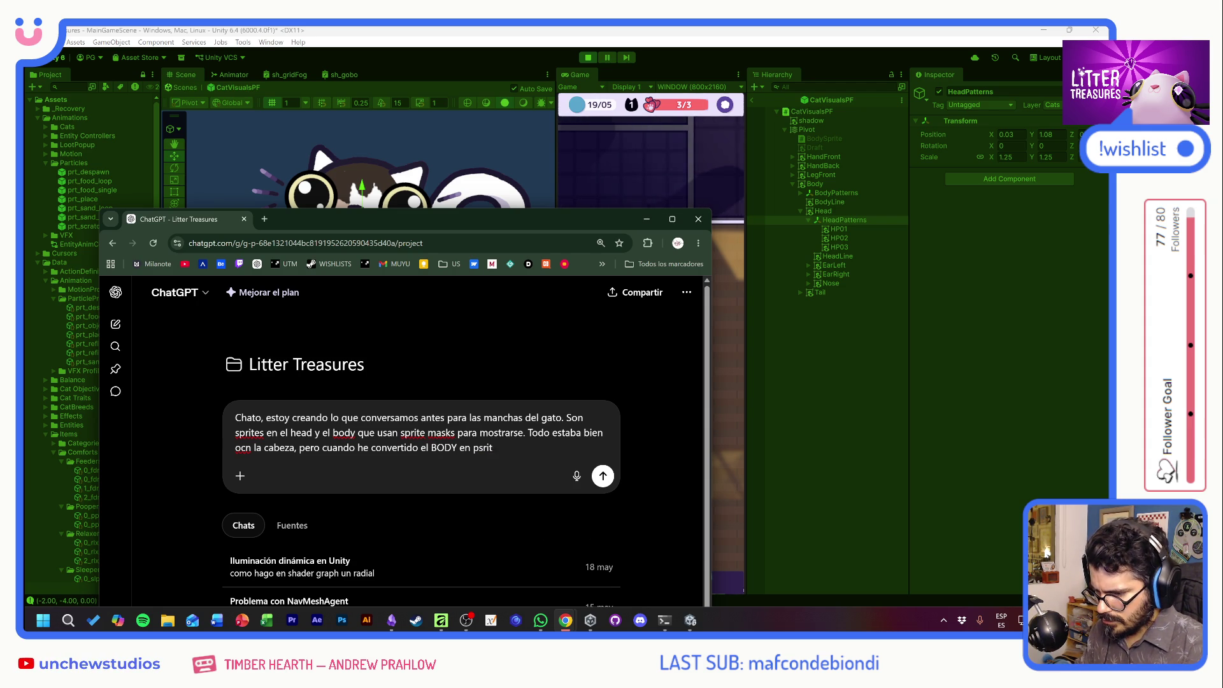
pyautogui.press('BackSpace')
pyautogui.press('BackSpace')
pyautogui.press('BackSpace')
pyautogui.press('BackSpace')
pyautogui.press('BackSpace')
pyautogui.write('sprite mask, ')
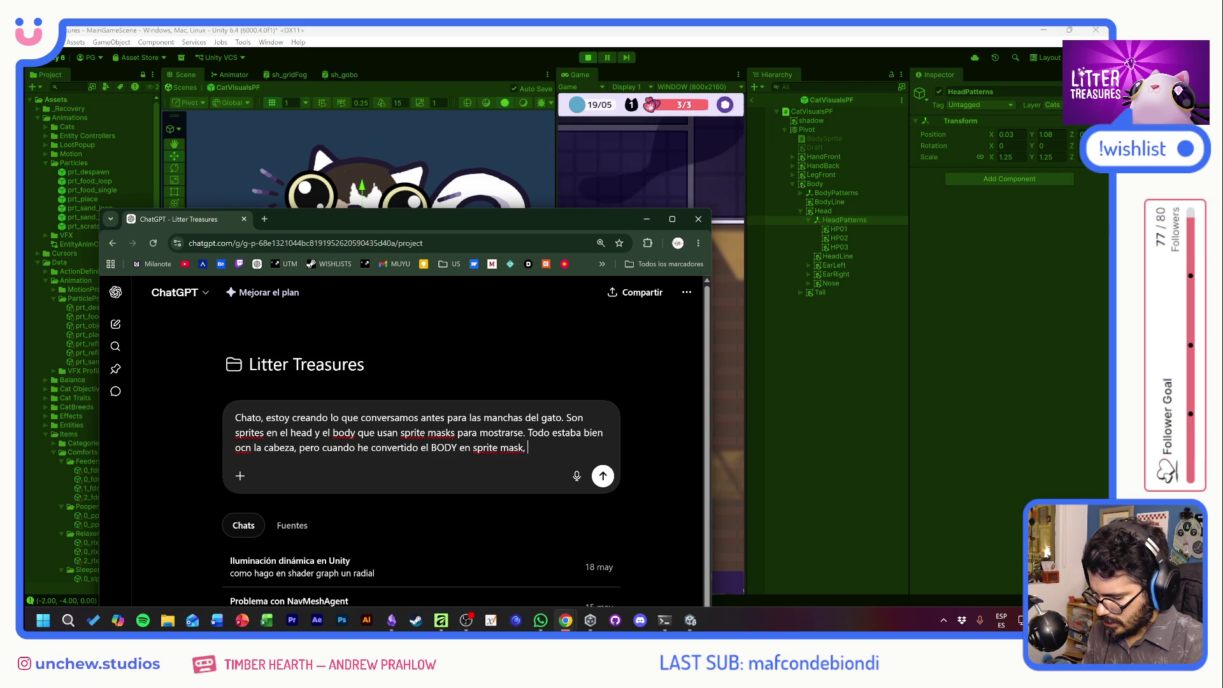
pyautogui.write('los sprites del ')
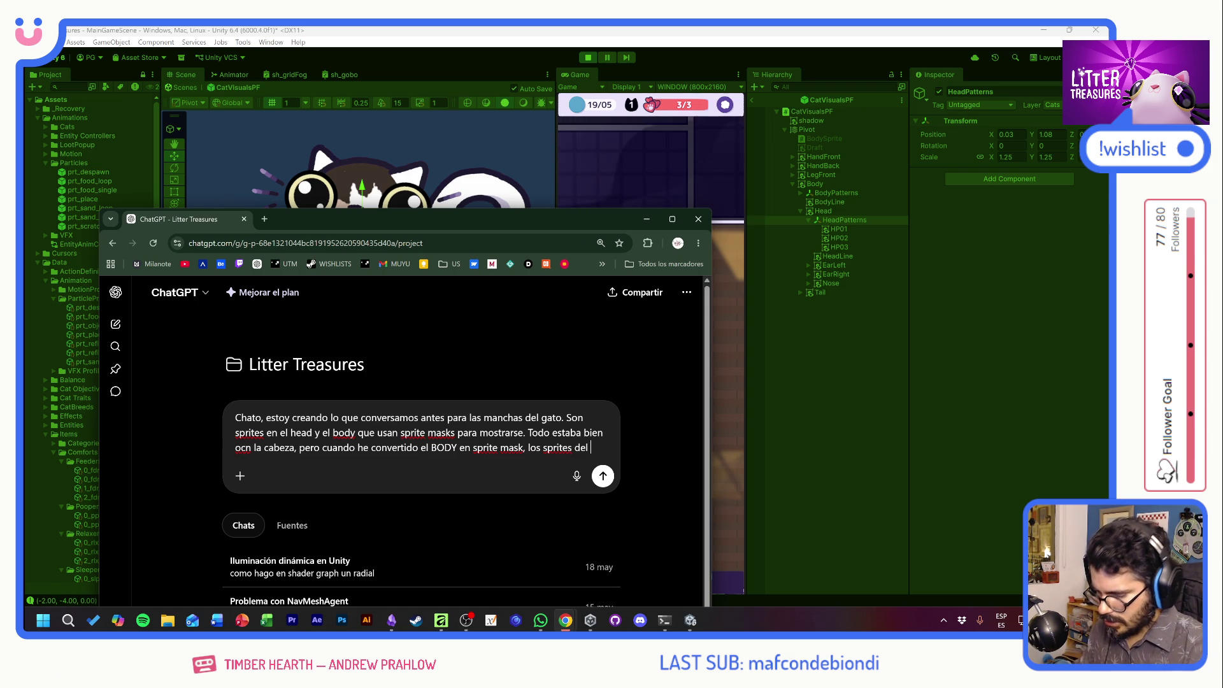
pyautogui.write('HEAD ya ta')
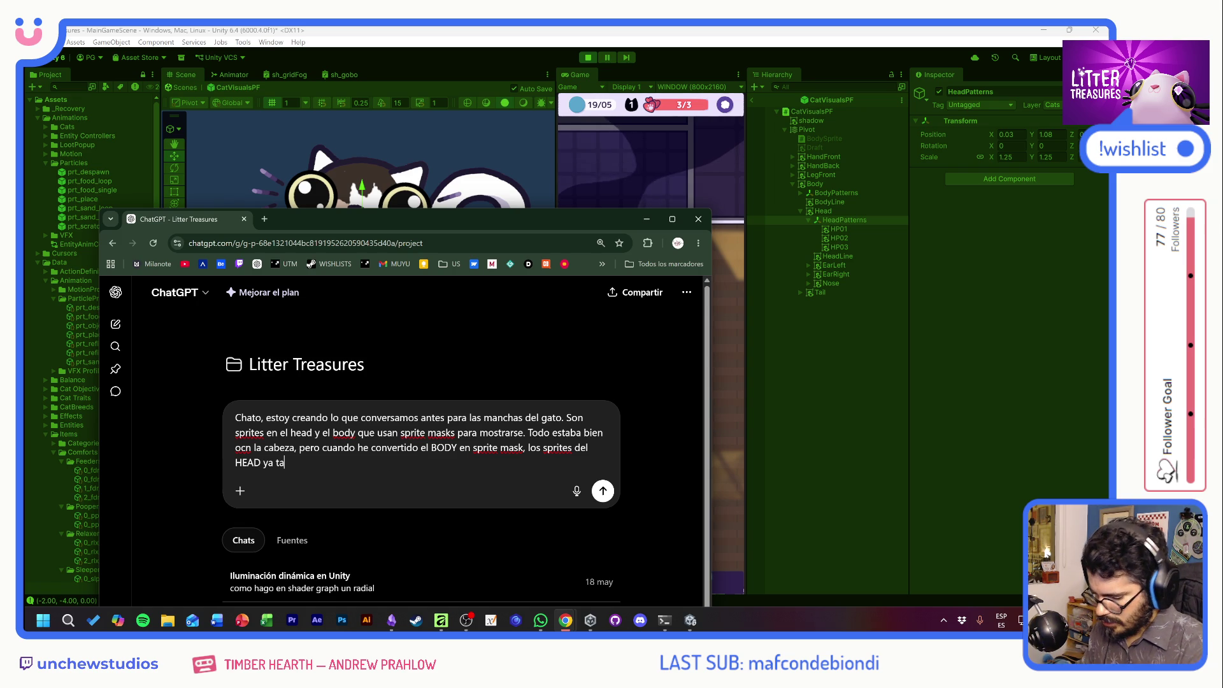
pyautogui.write('mbién se pasan')
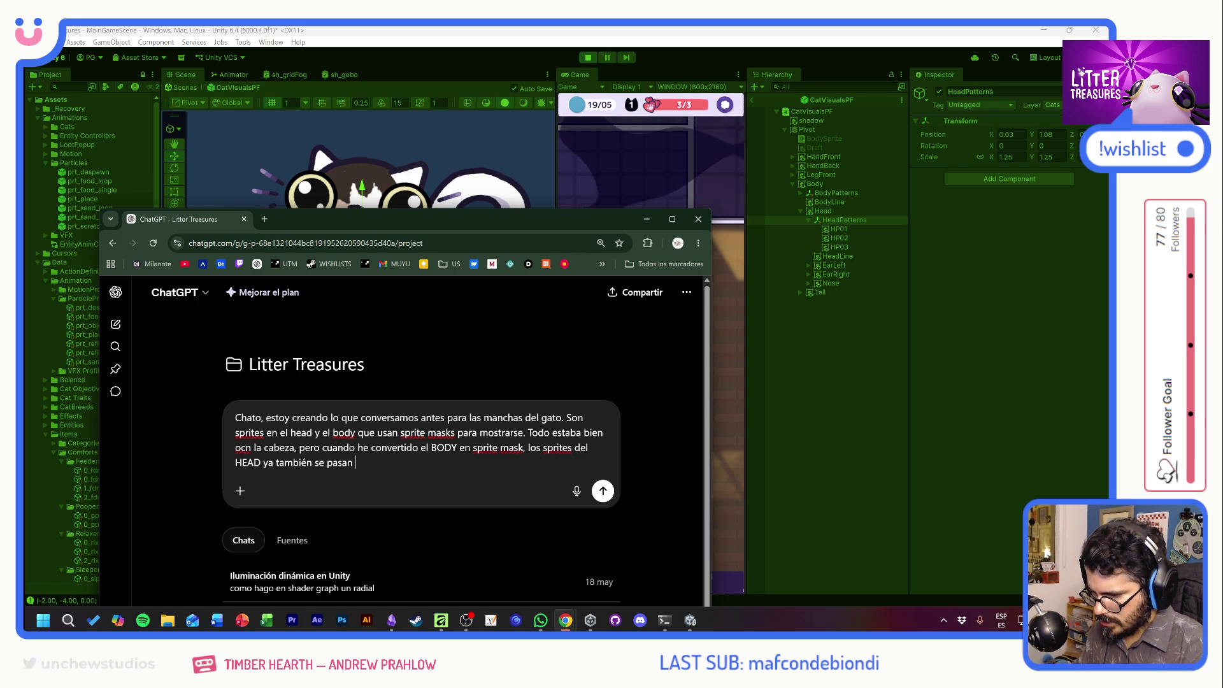
pyautogui.write(' al BODY')
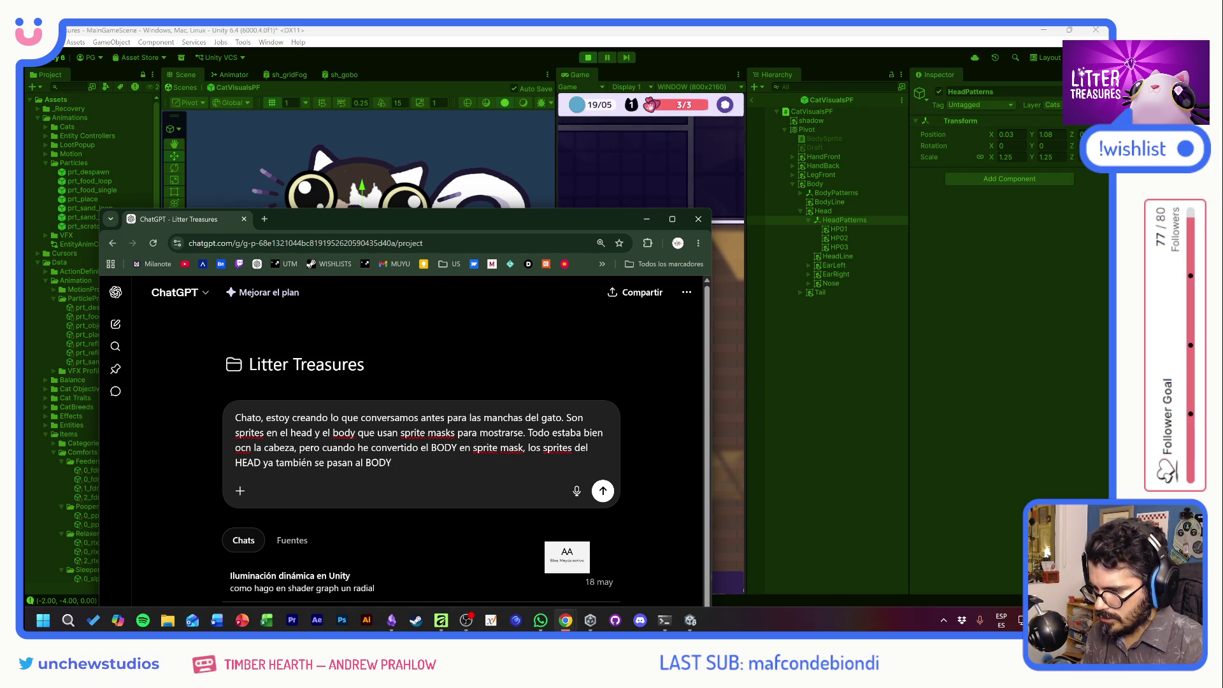
pyautogui.write(' y se ')
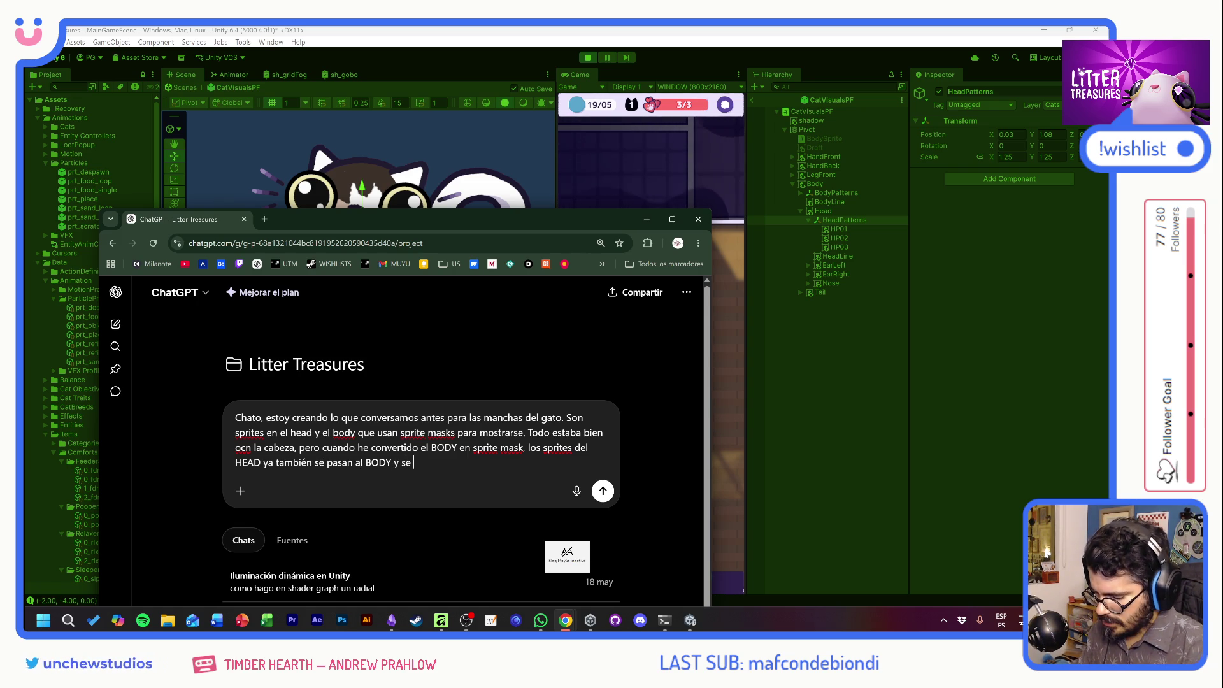
pyautogui.write('ve rarísimo, no respetan e')
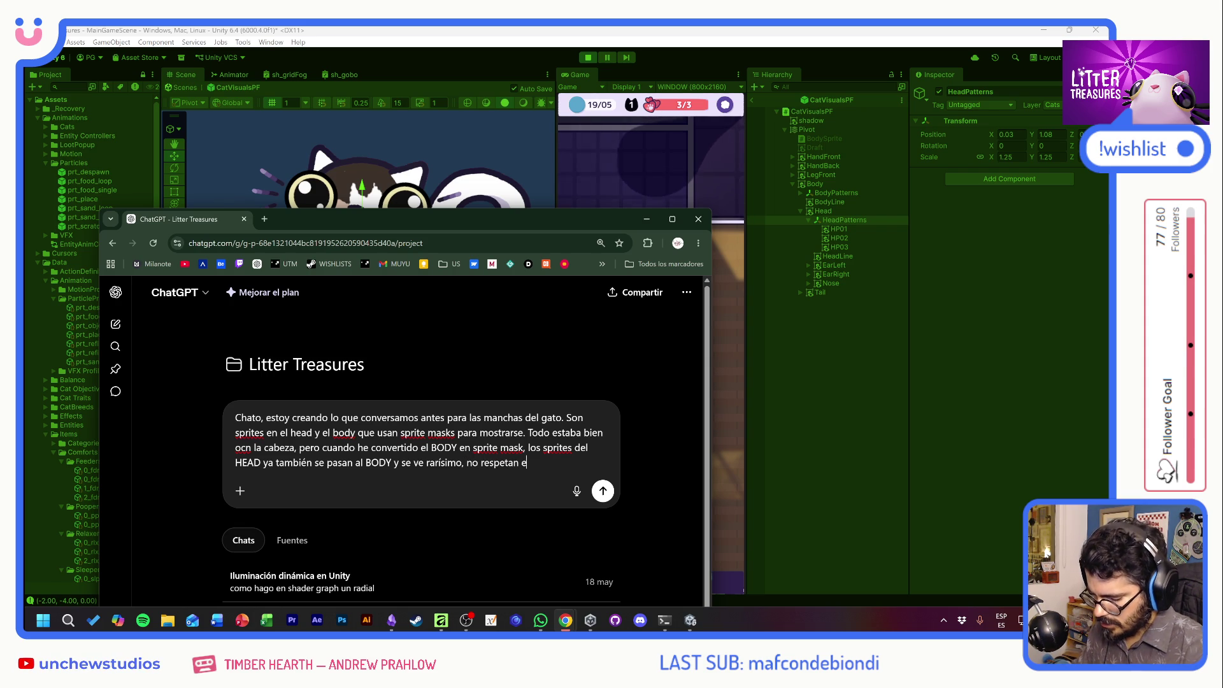
pyautogui.press('BackSpace')
pyautogui.write('la mascara de la cabeza.')
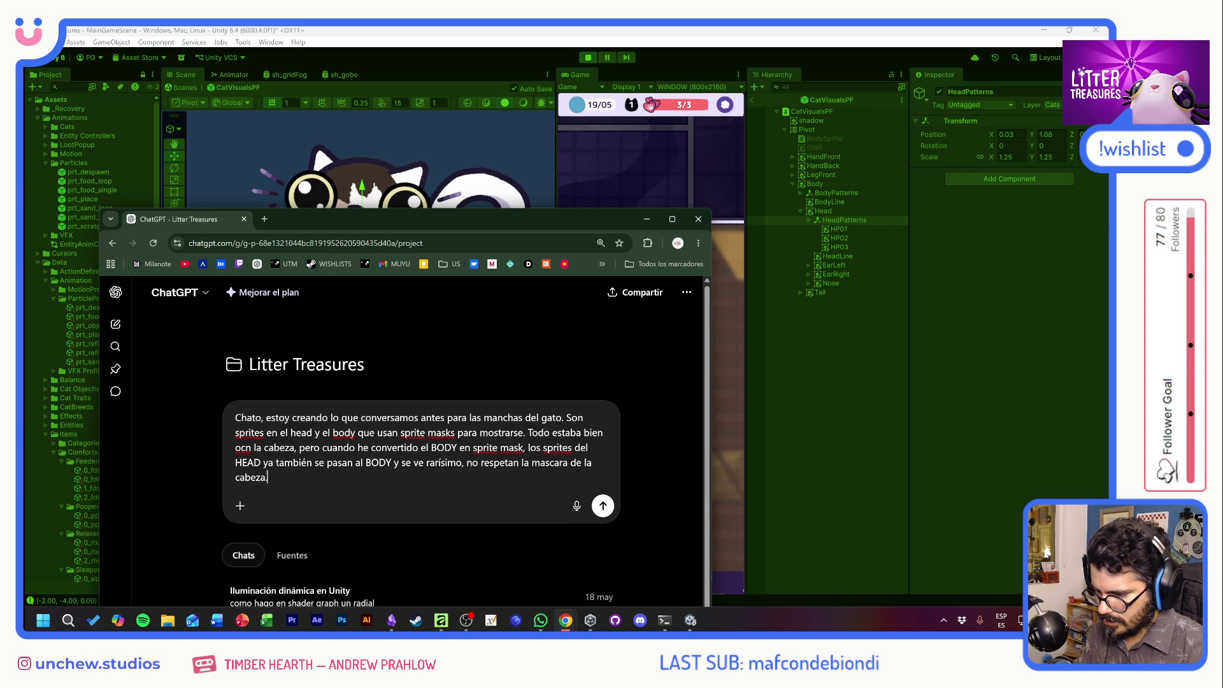
pyautogui.write('iero interveni')
pyautogui.press('BackSpace')
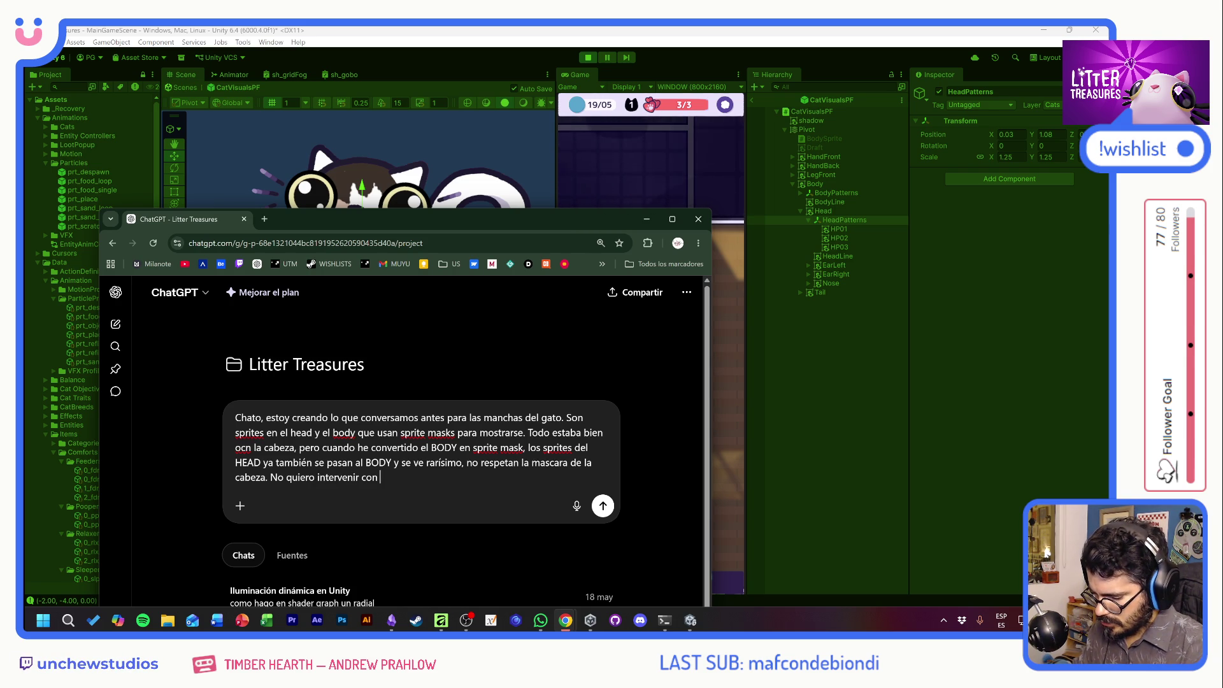
pyautogui.write('ng g')
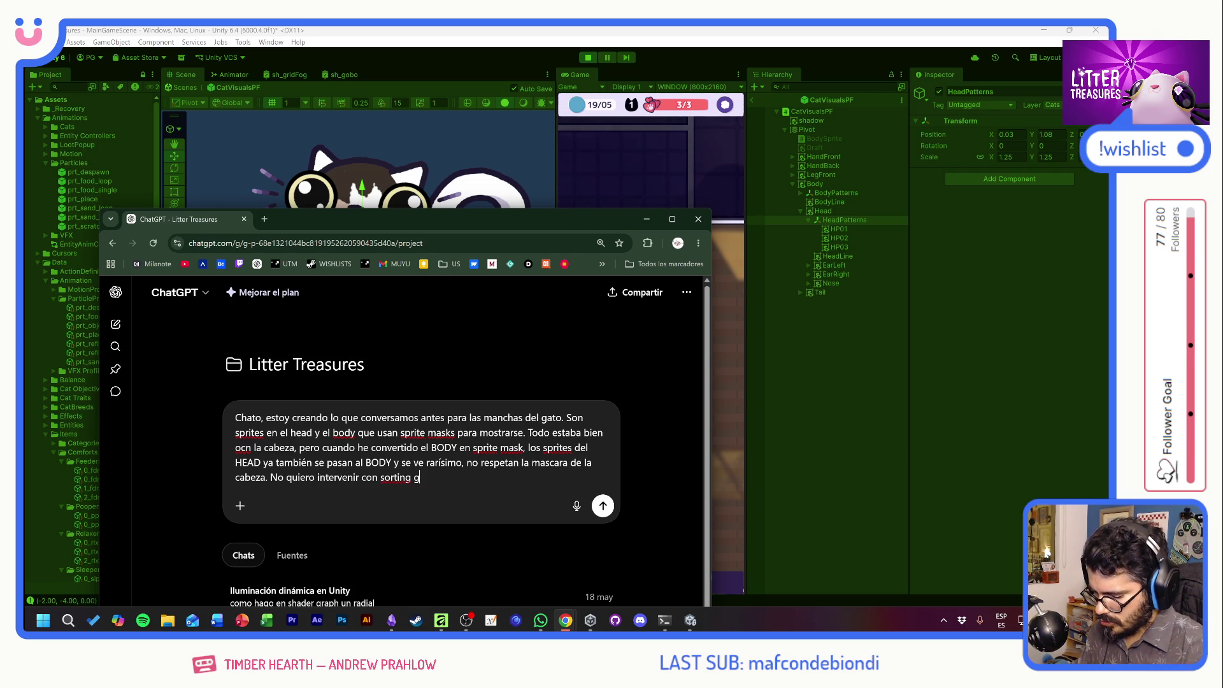
pyautogui.write('roups porque ya')
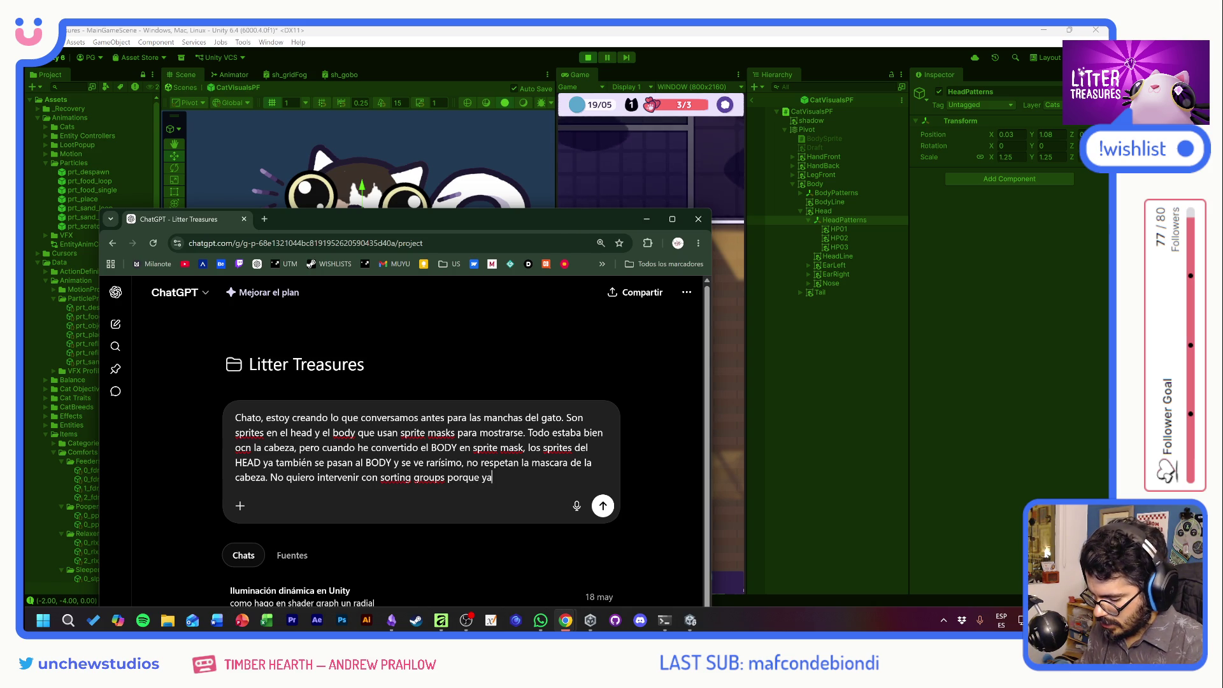
pyautogui.write(' he pasado p')
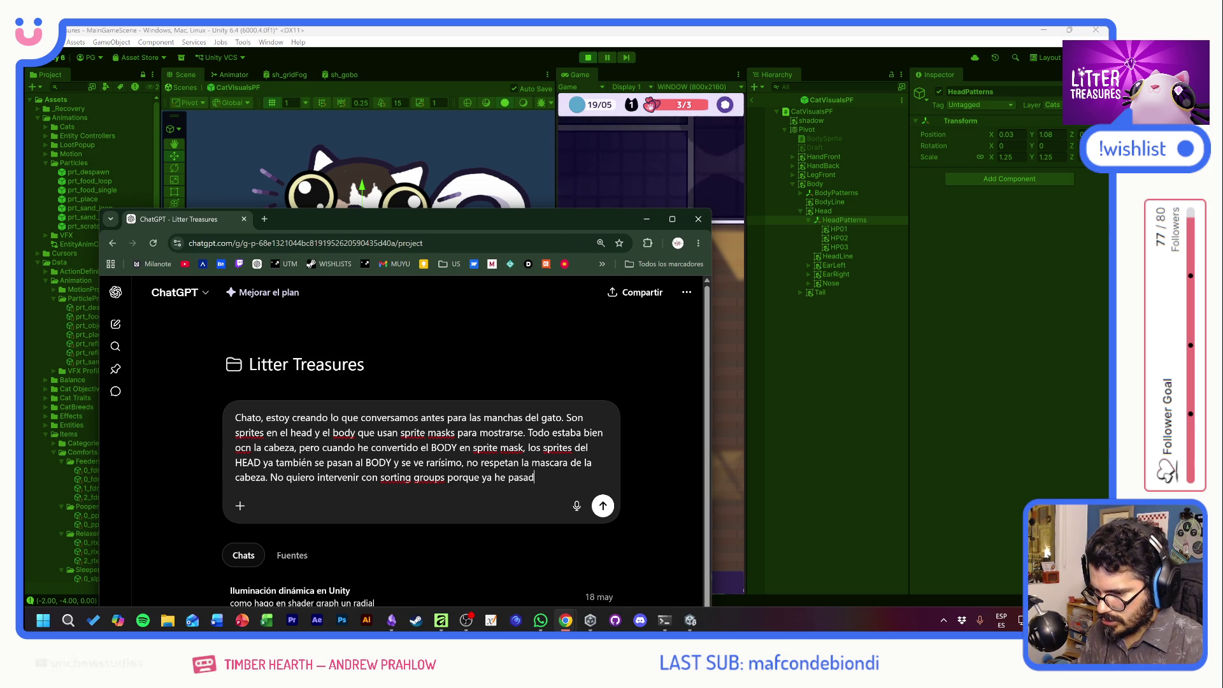
pyautogui.write('or eso.')
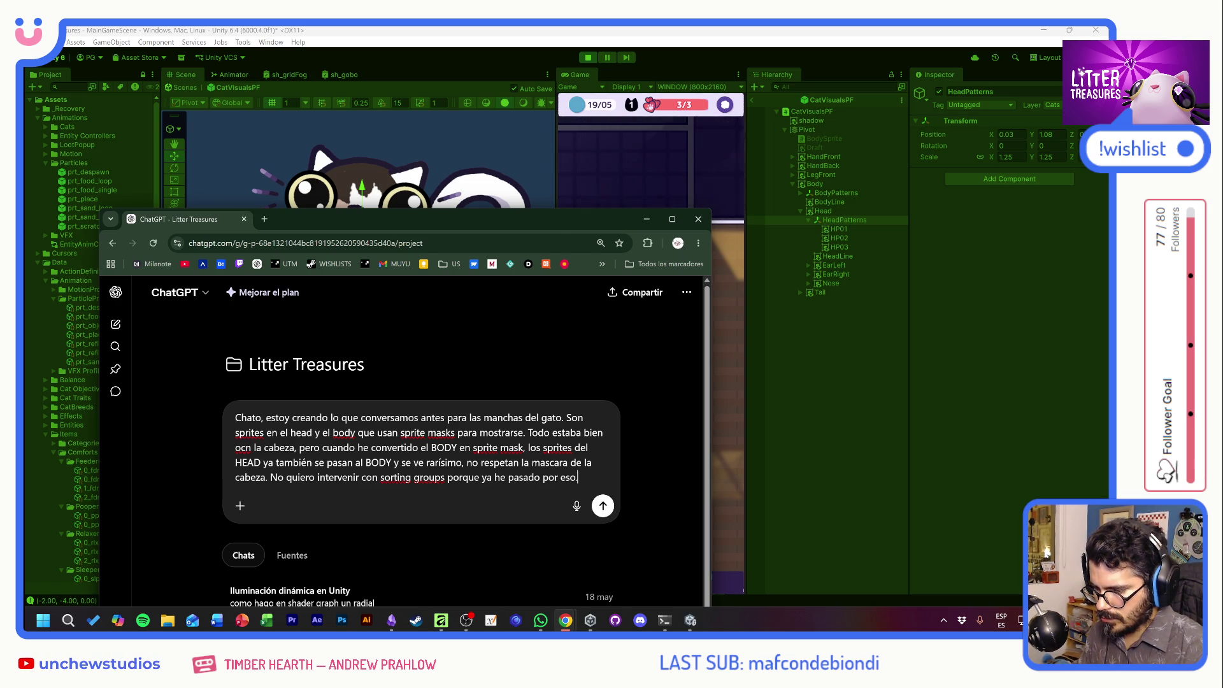
pyautogui.write(' Mi pregunta es si podrá')
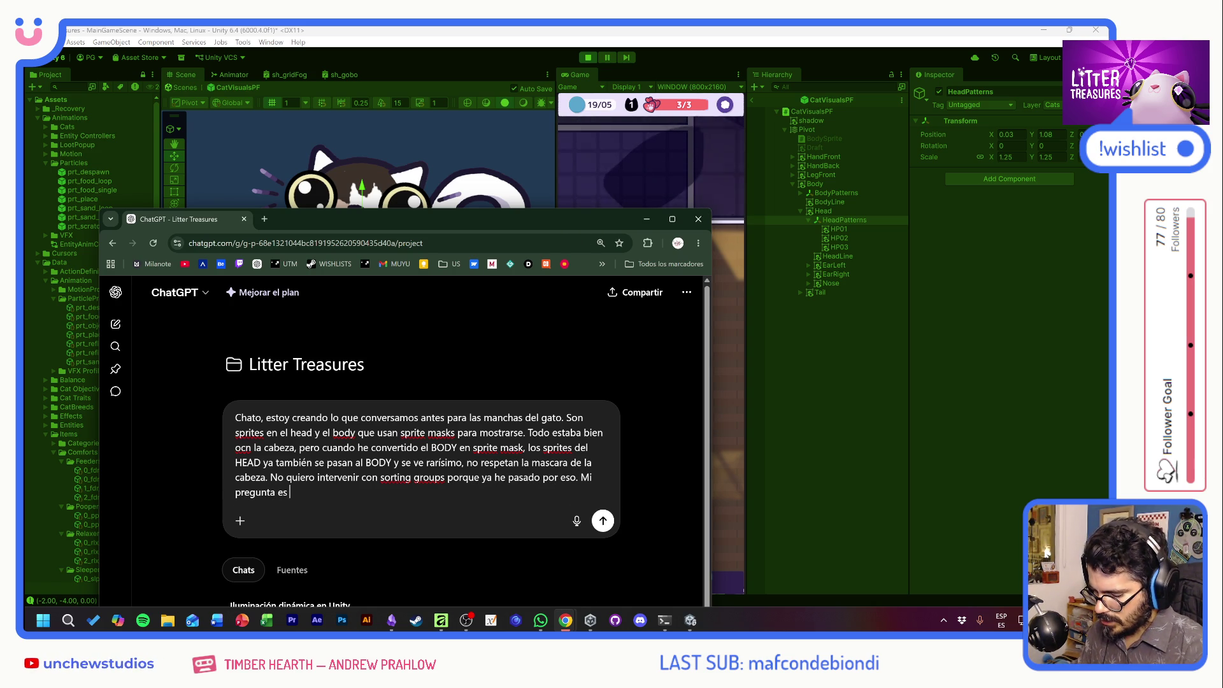
pyautogui.press('BackSpace')
pyautogui.write('íamos u')
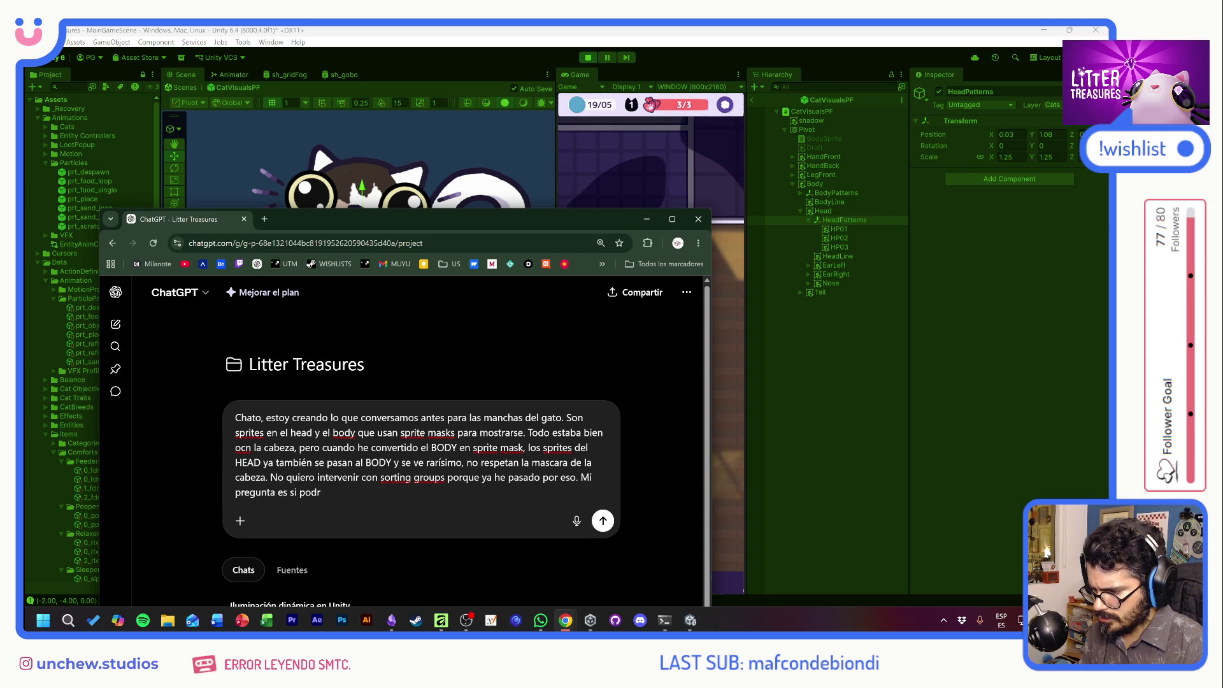
pyautogui.write('sar ')
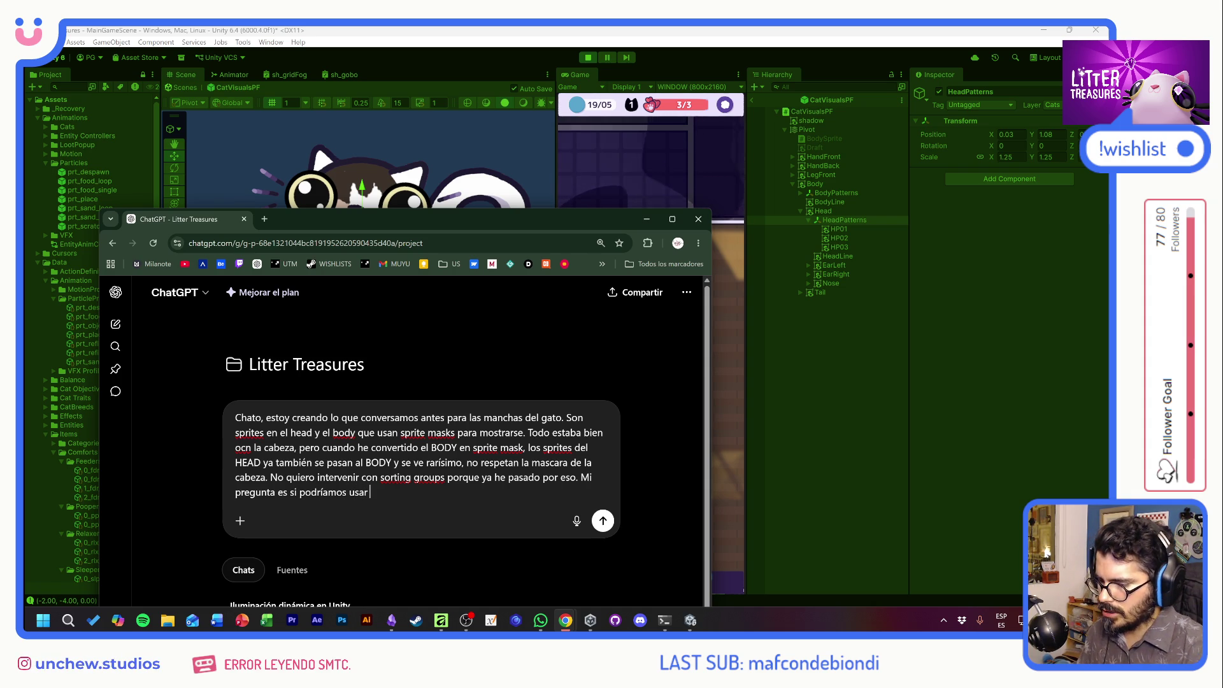
pyautogui.write('Material')
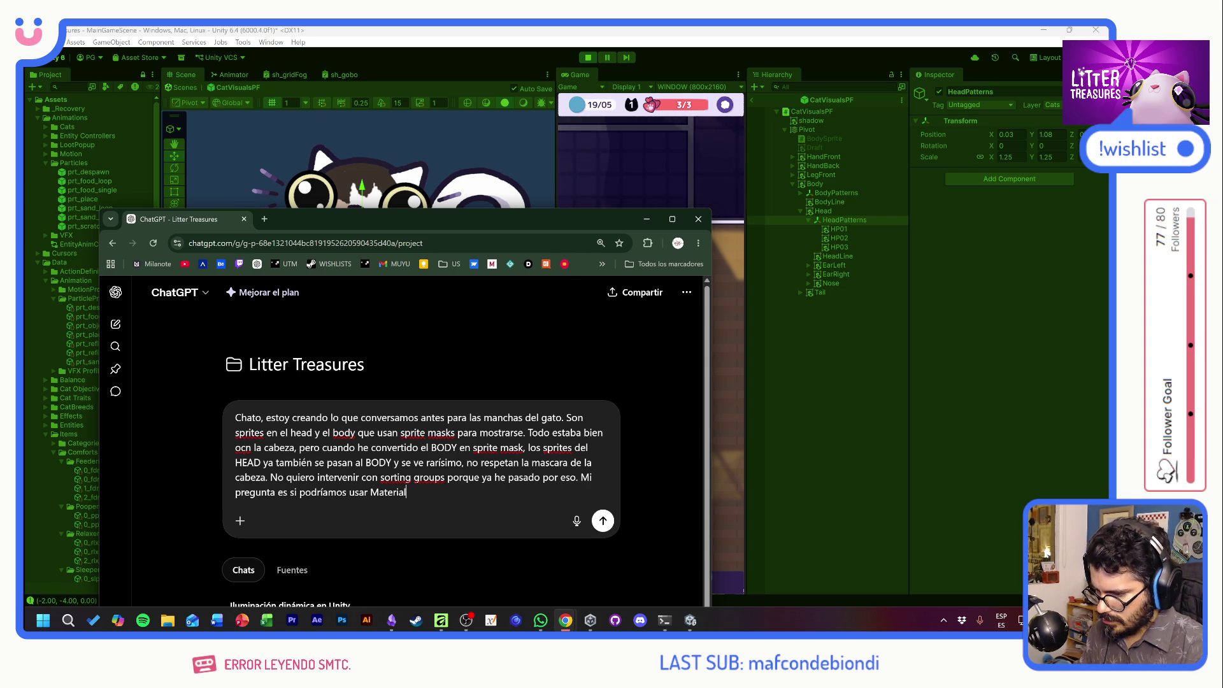
pyautogui.write('Propert')
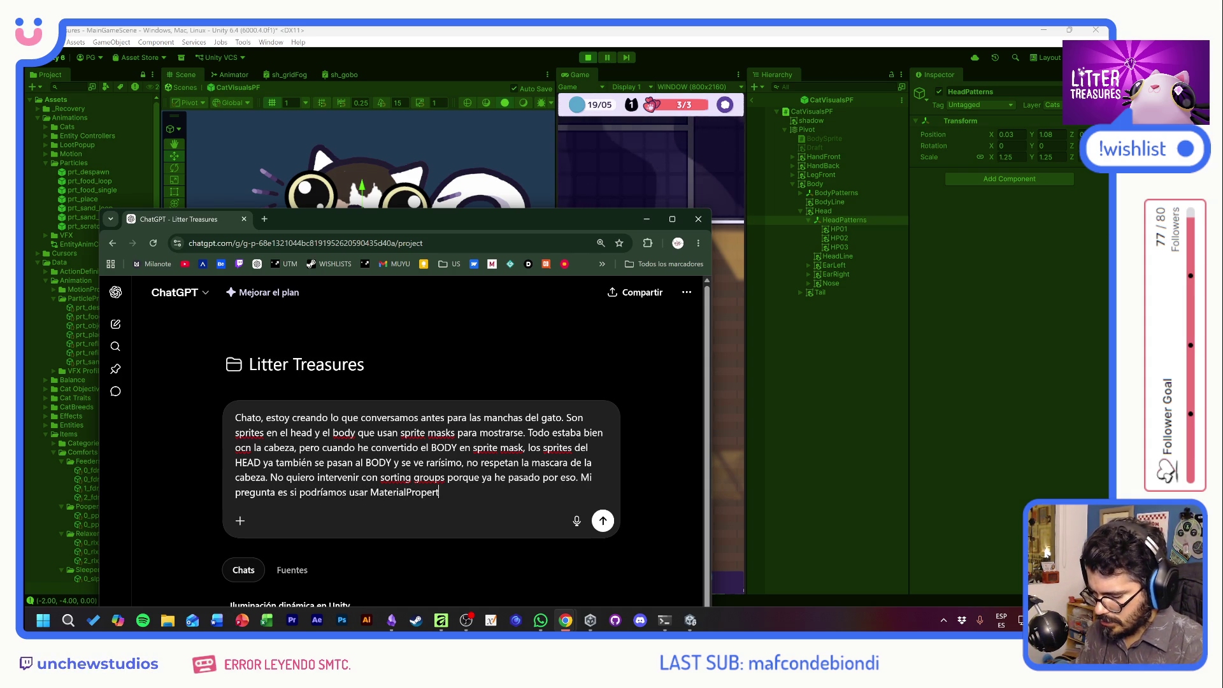
pyautogui.write('yBlocks ')
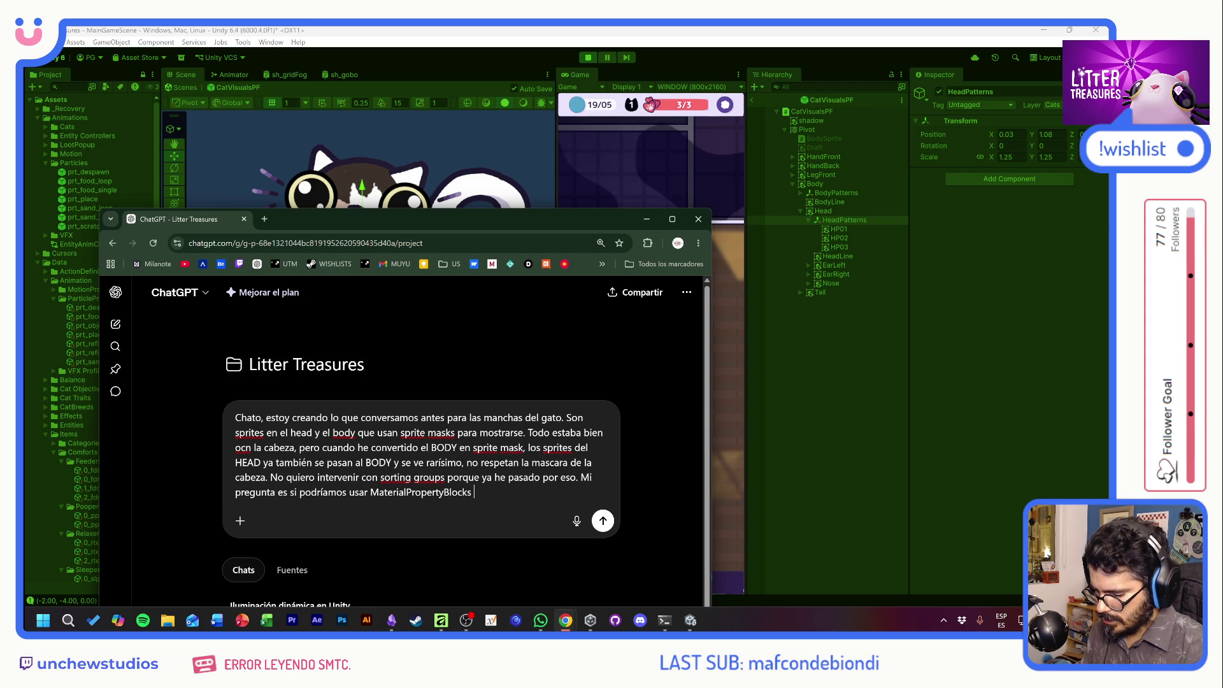
pyautogui.write('y crear un shader')
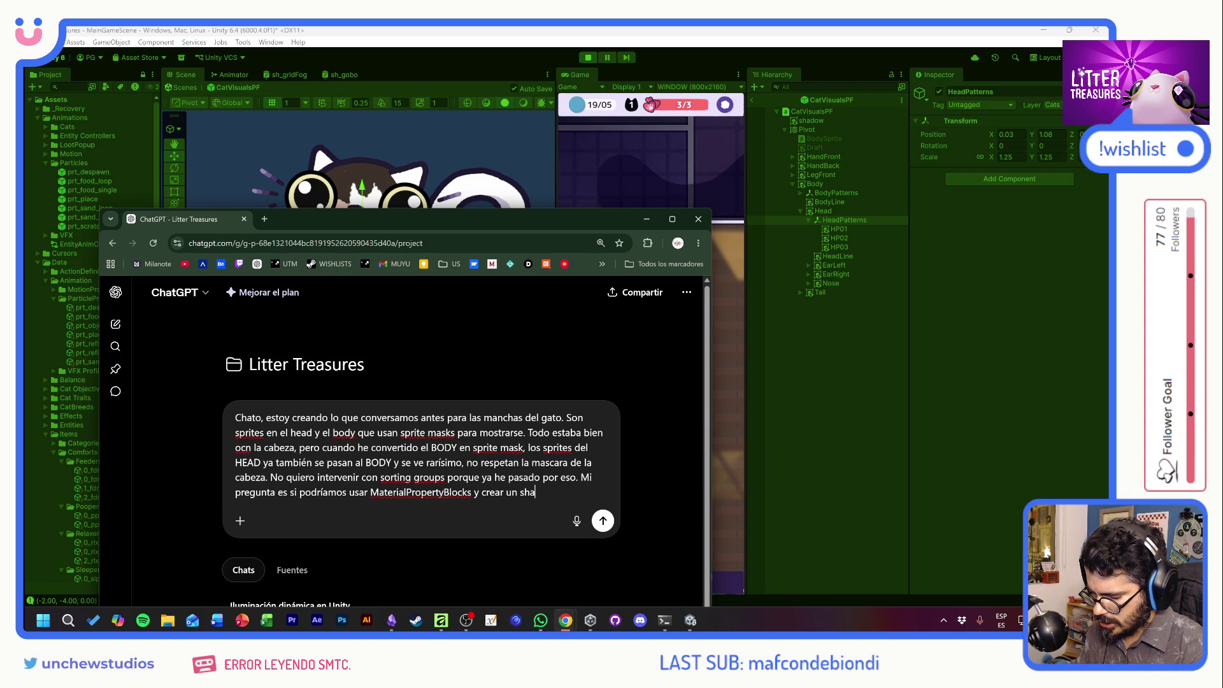
pyautogui.press('capslock')
pyautogui.write(' CATSKI')
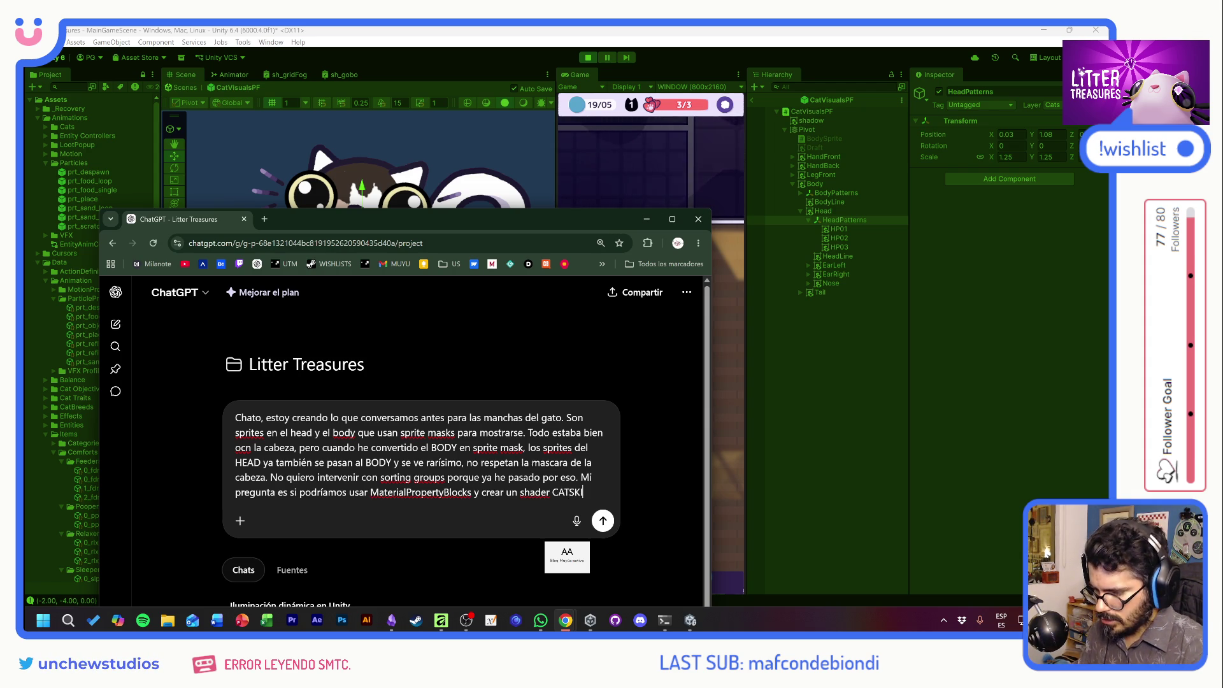
pyautogui.write('que')
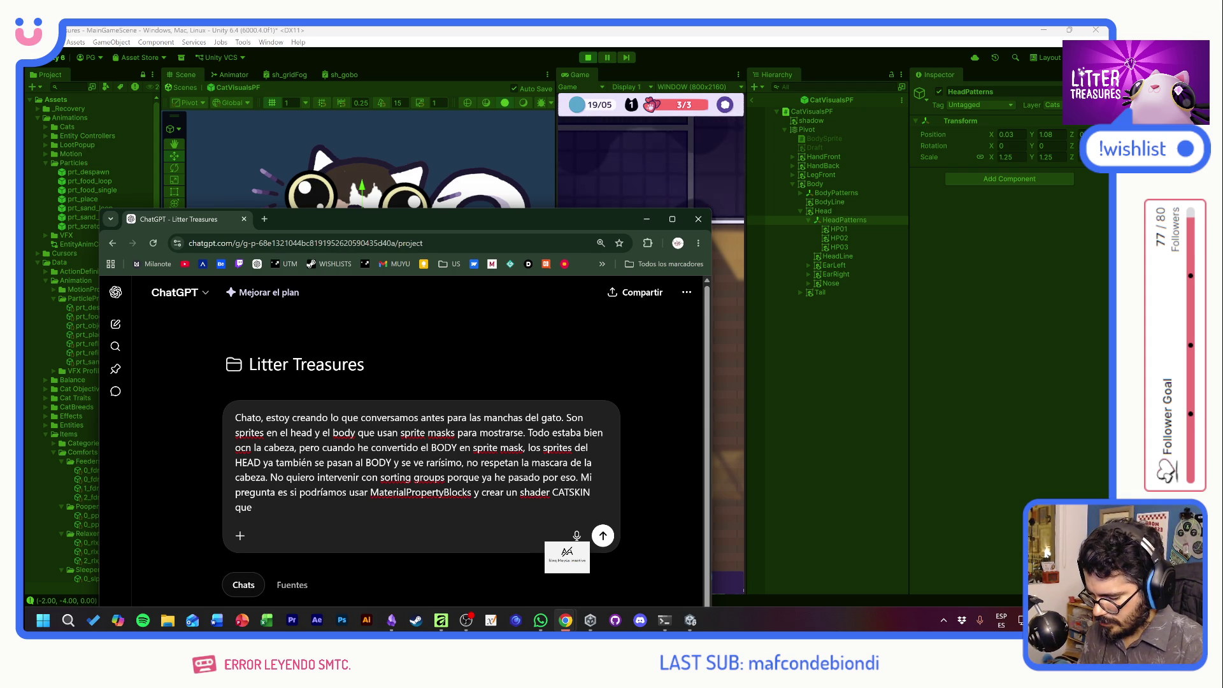
pyautogui.write(' permita ingresar')
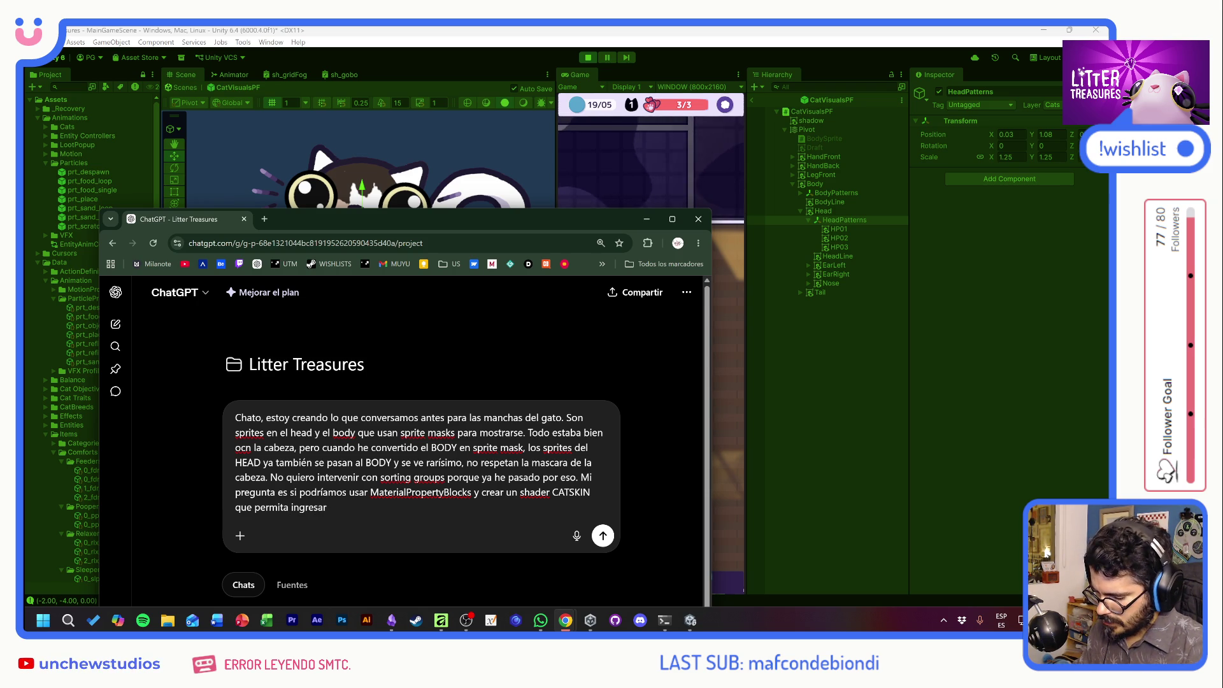
pyautogui.write('prites')
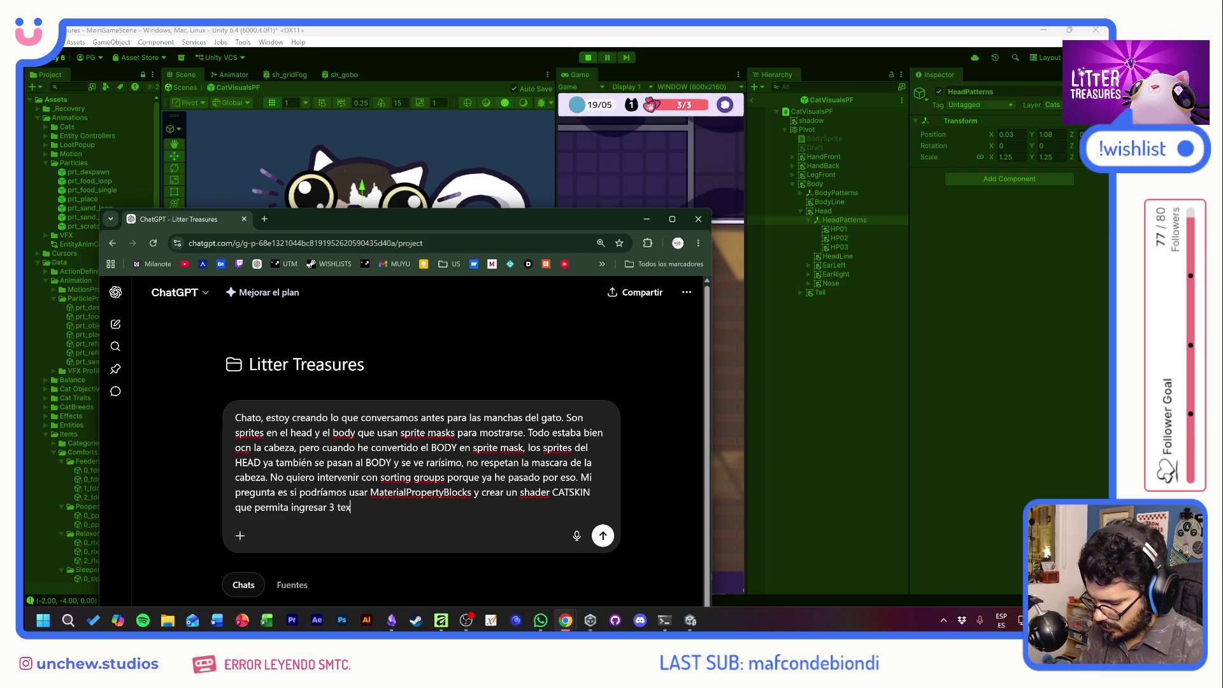
pyautogui.write('turas')
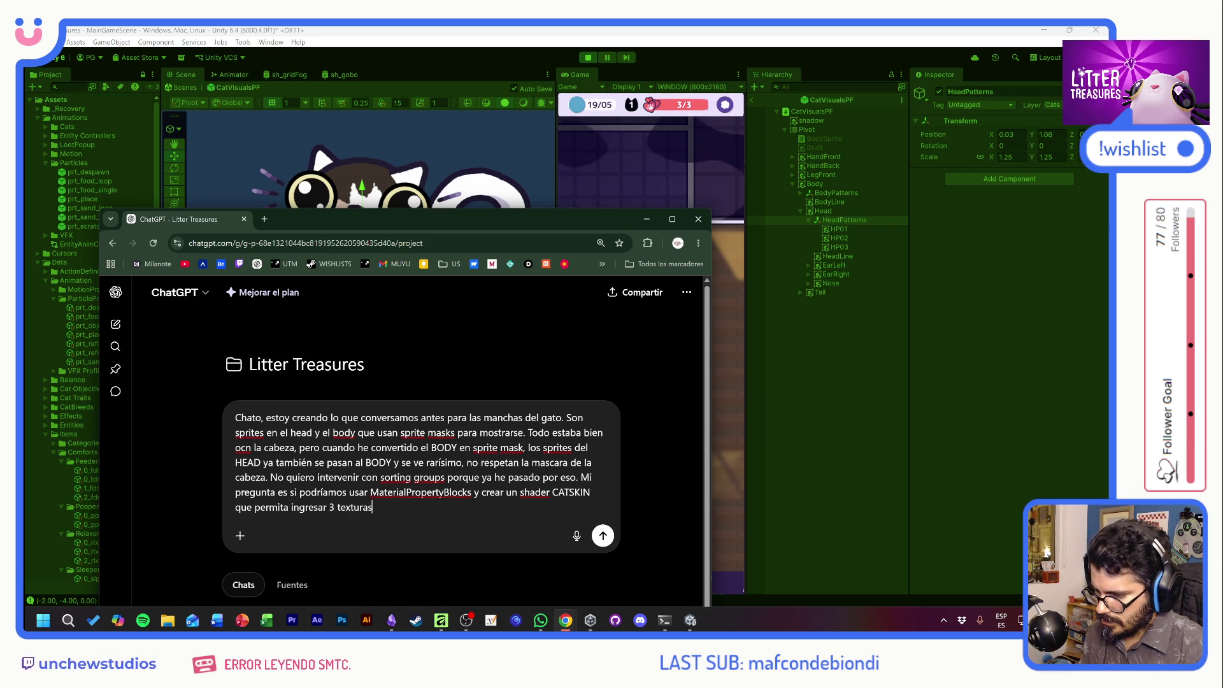
pyautogui.write(', overlapearlas y')
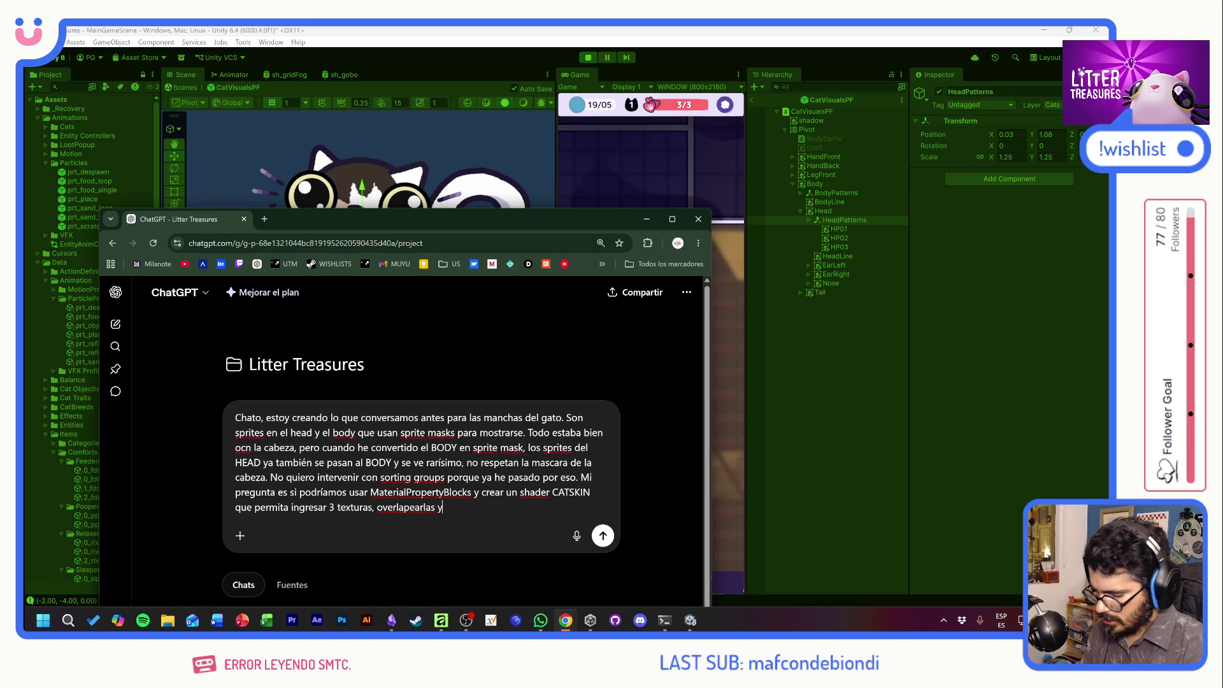
pyautogui.write(' aplicarlas al')
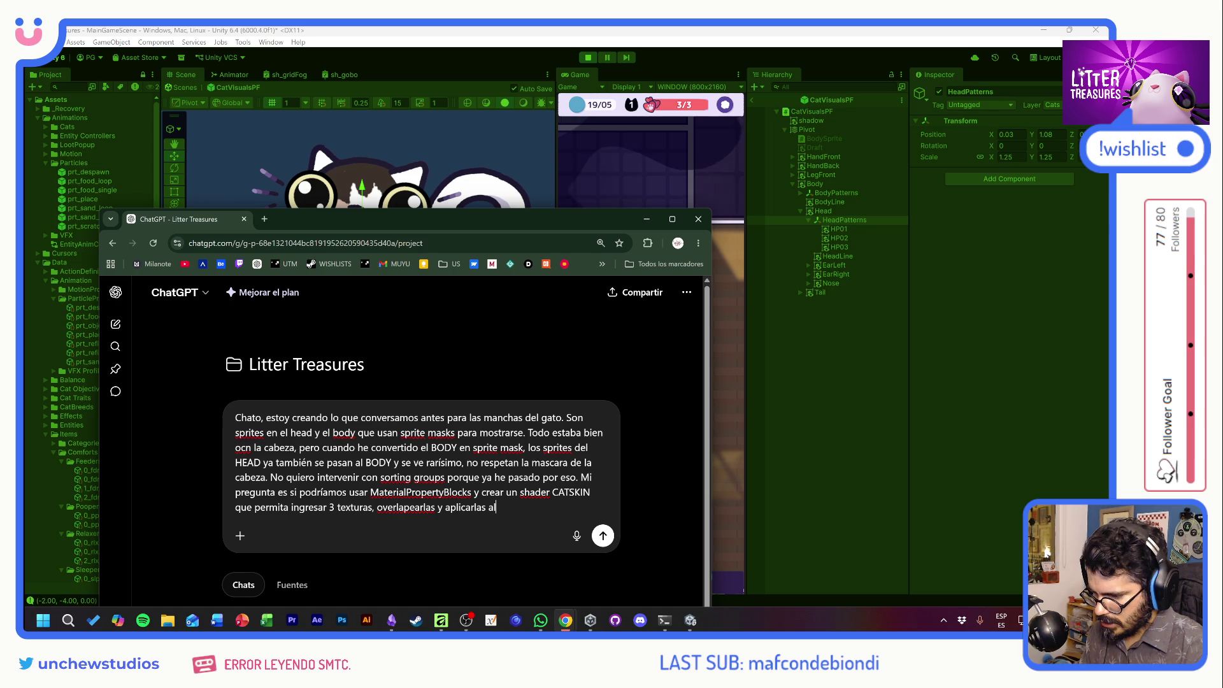
pyautogui.write(' sprite')
pyautogui.write(' del relleno ')
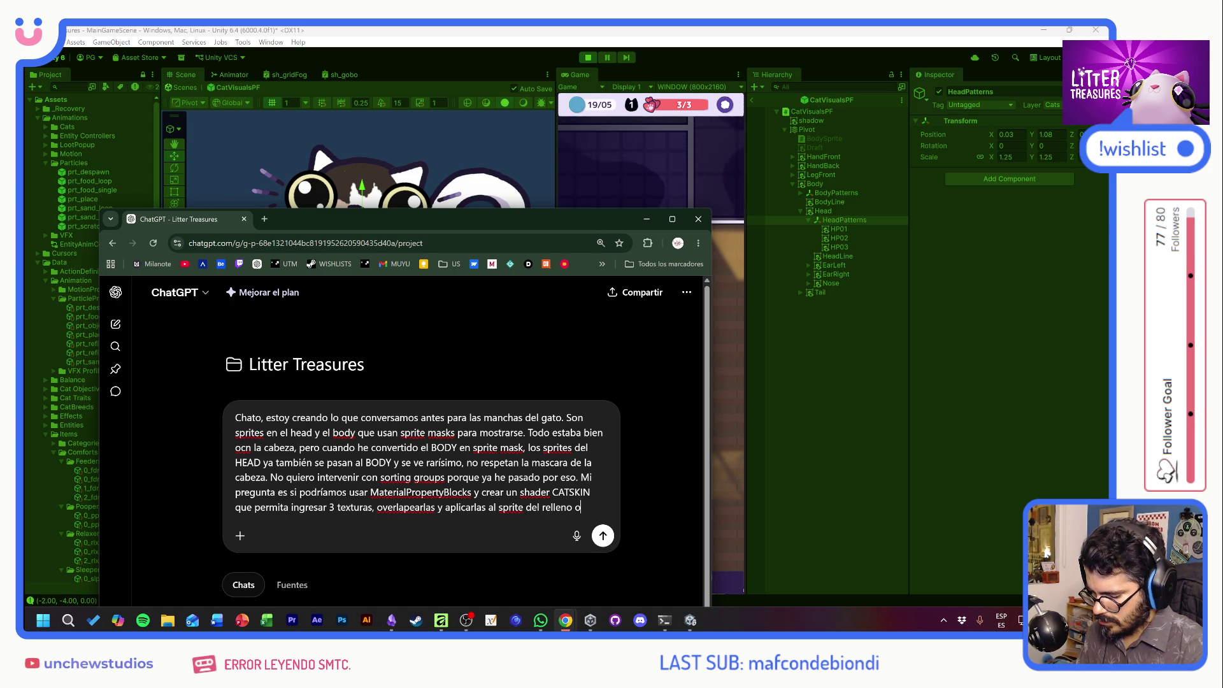
pyautogui.write('original. Es')
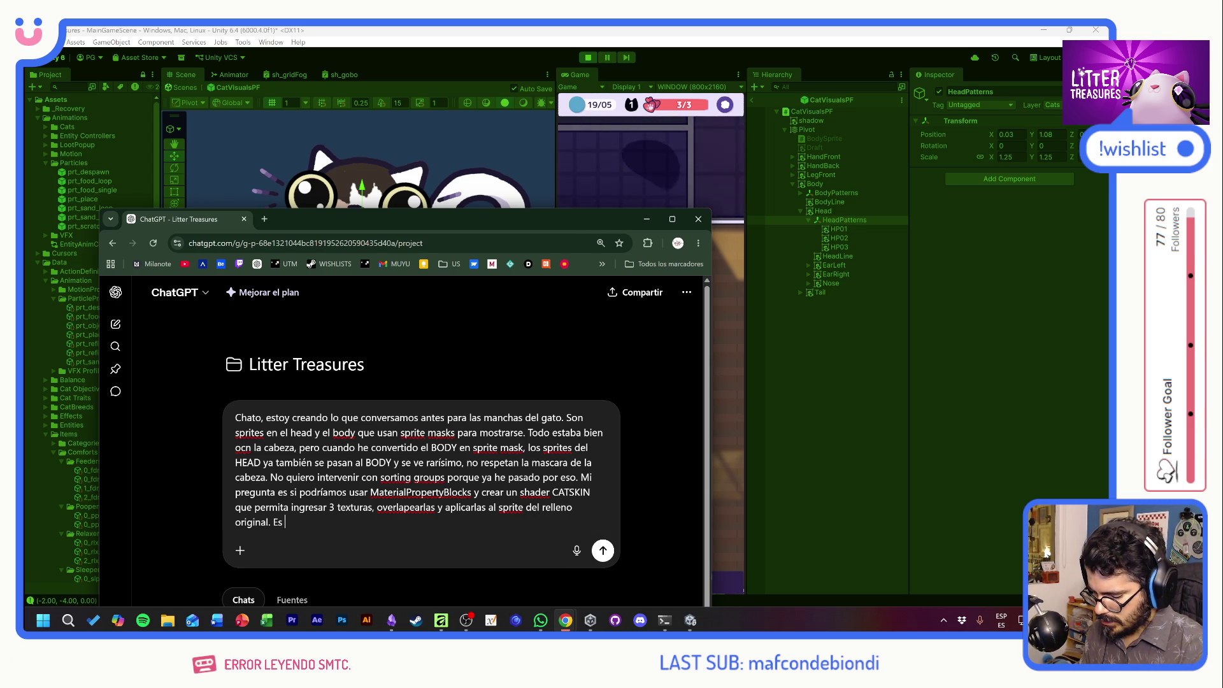
pyautogui.write(' más costoso')
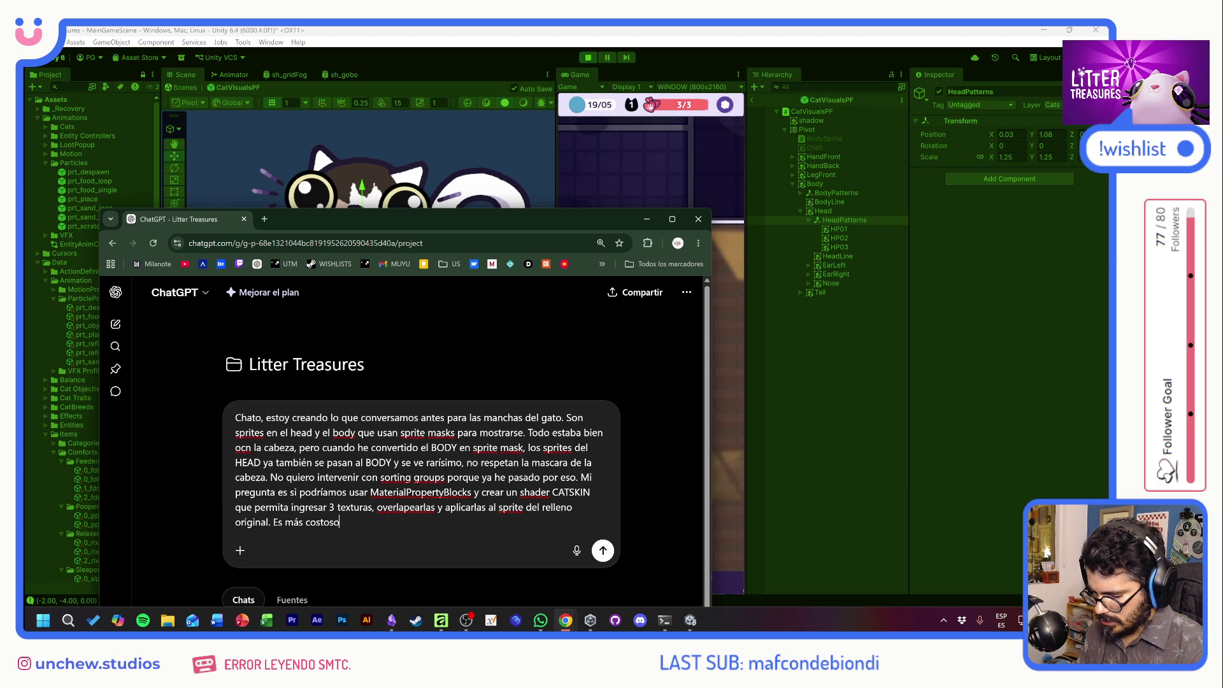
pyautogui.write(' que tenermos')
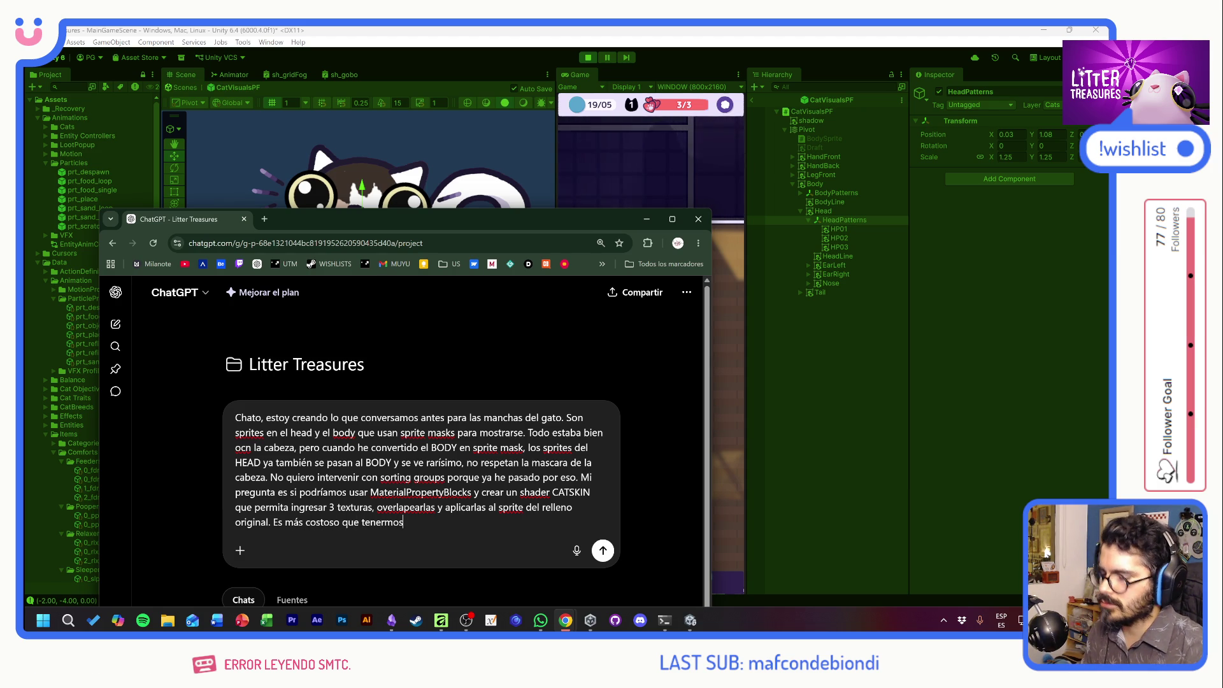
pyautogui.press('BackSpace')
pyautogui.press('BackSpace')
pyautogui.press('BackSpace')
pyautogui.write('los')
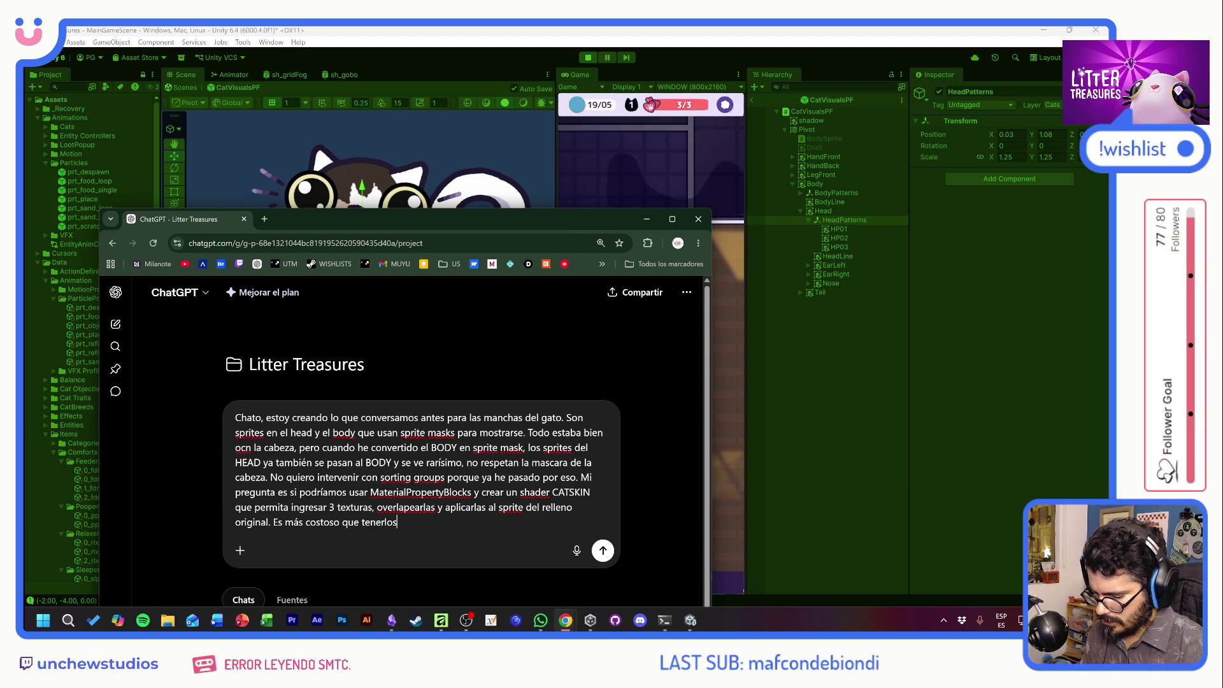
pyautogui.write(' como bjetos, es igual o m')
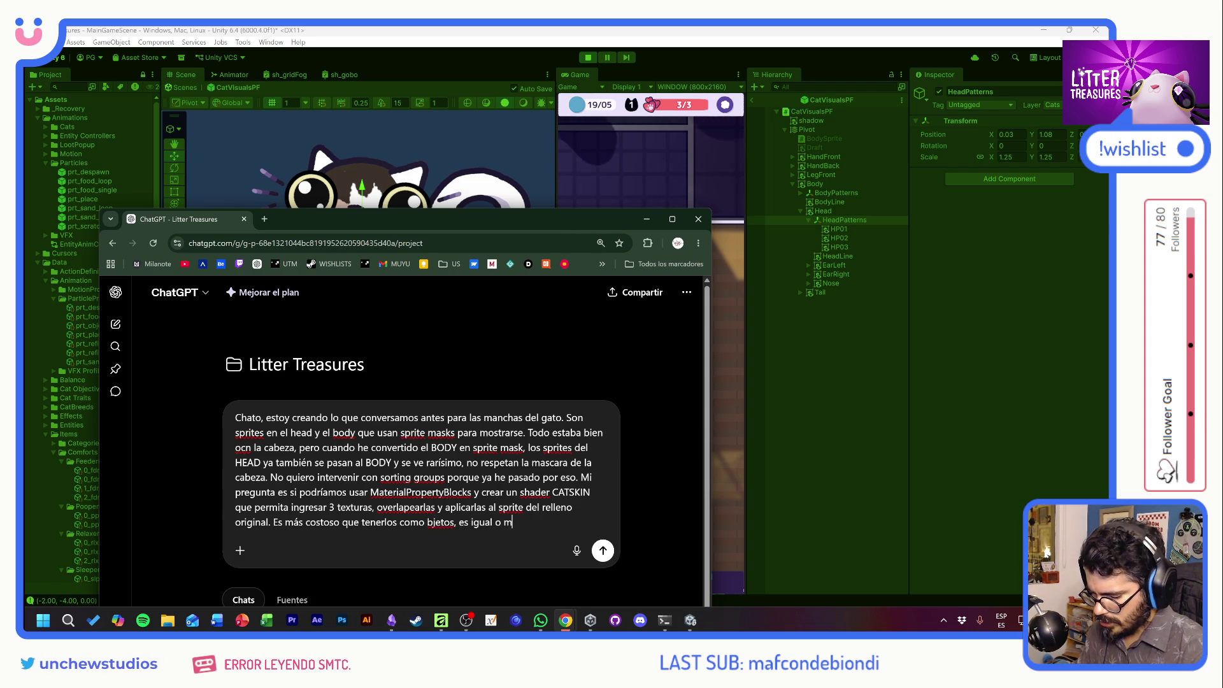
pyautogui.write(' peor?')
pyautogui.press('Return')
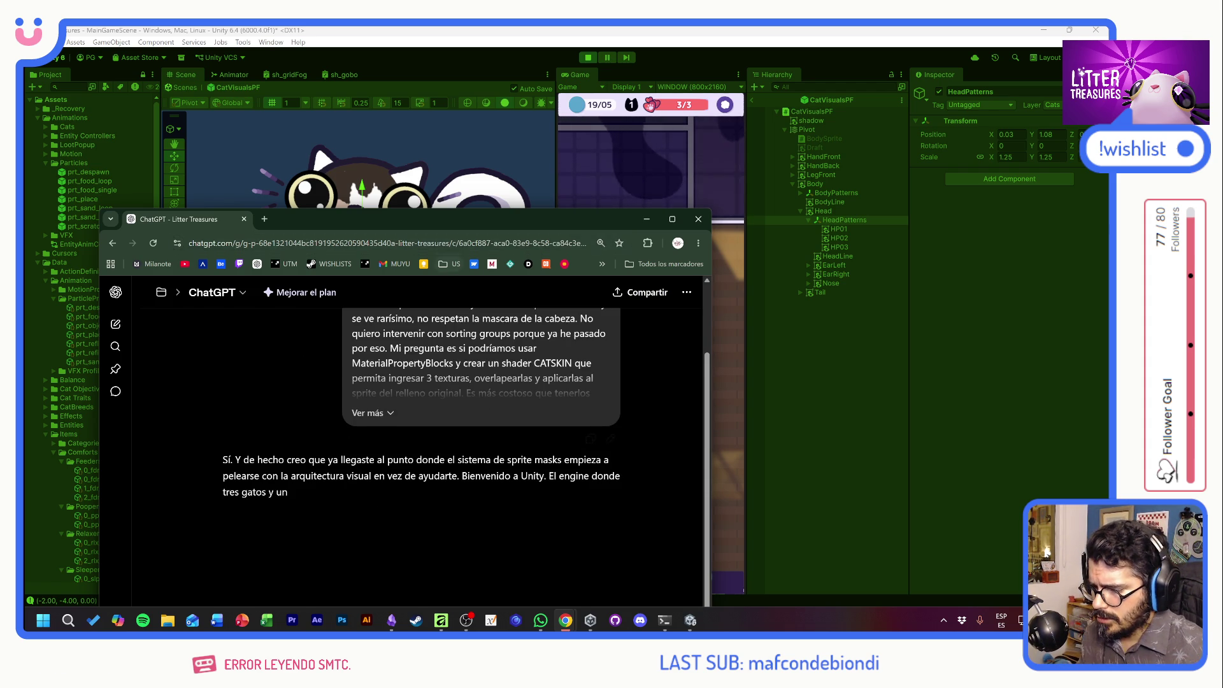
# Maximize Chrome and read the start of the reply, highlighting the rituales satánicos menores line.
pyautogui.doubleClick(491, 219)
pyautogui.click(999, 58)
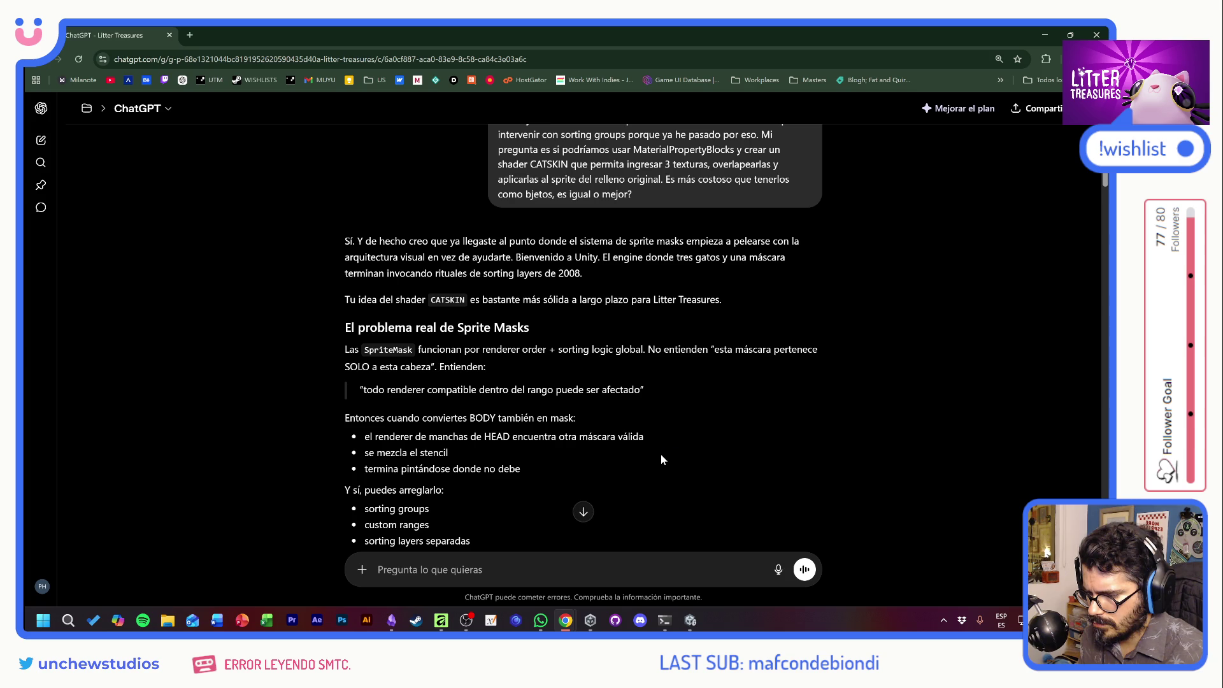
pyautogui.scroll(-3, 661, 459)
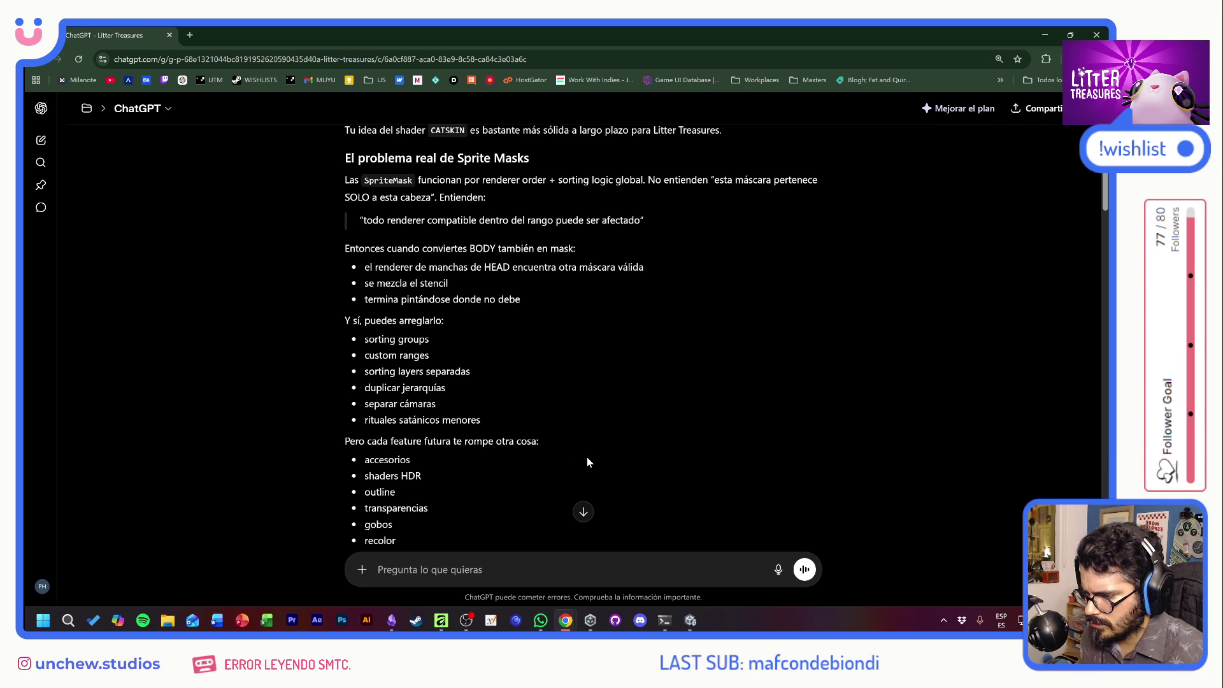
pyautogui.moveTo(361, 420); pyautogui.dragTo(483, 419)
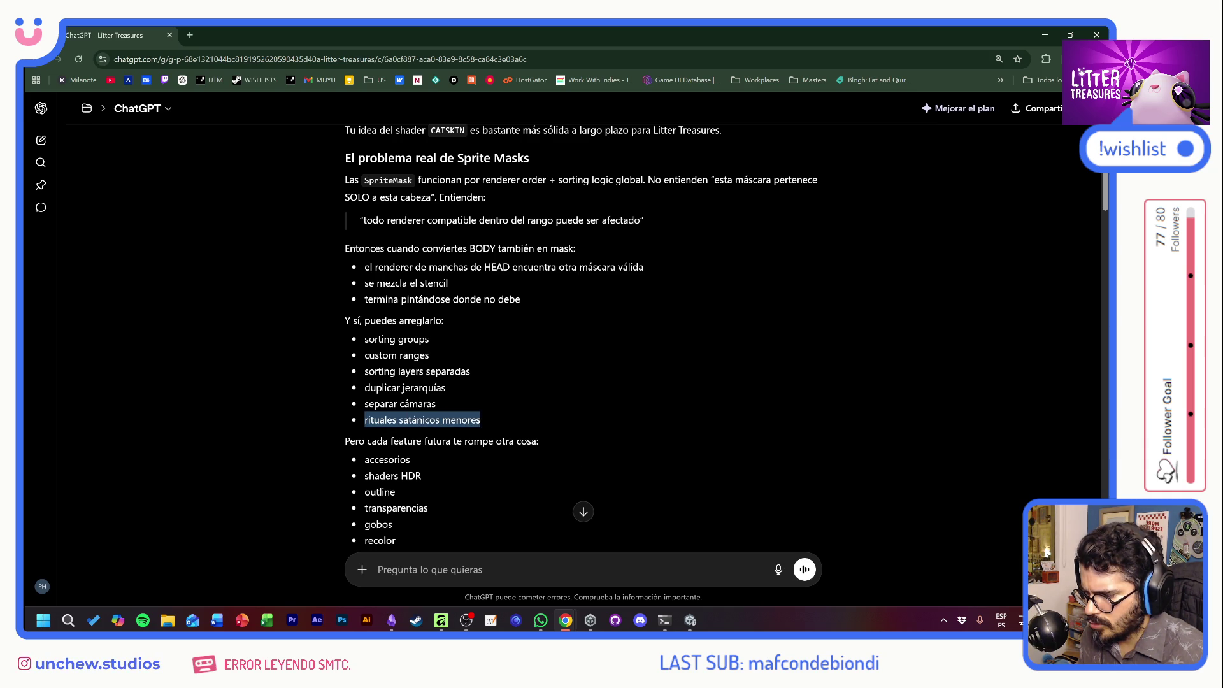
pyautogui.click(485, 418)
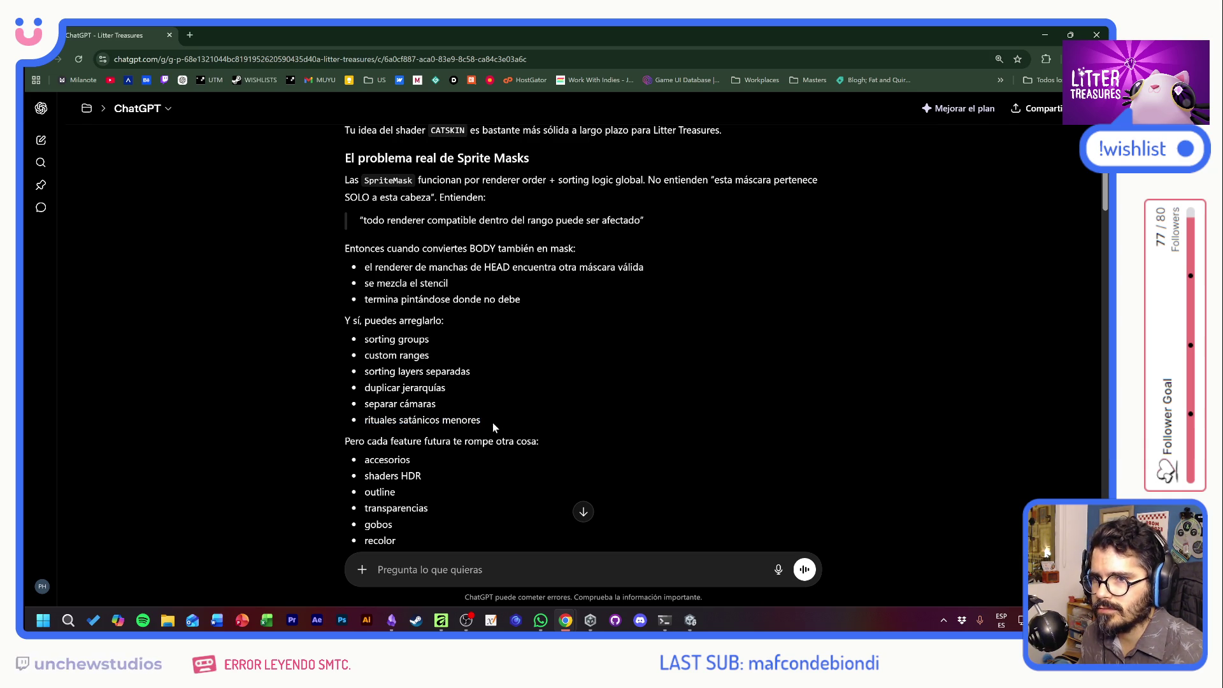
pyautogui.scroll(-1, 610, 426)
pyautogui.scroll(-1, 610, 432)
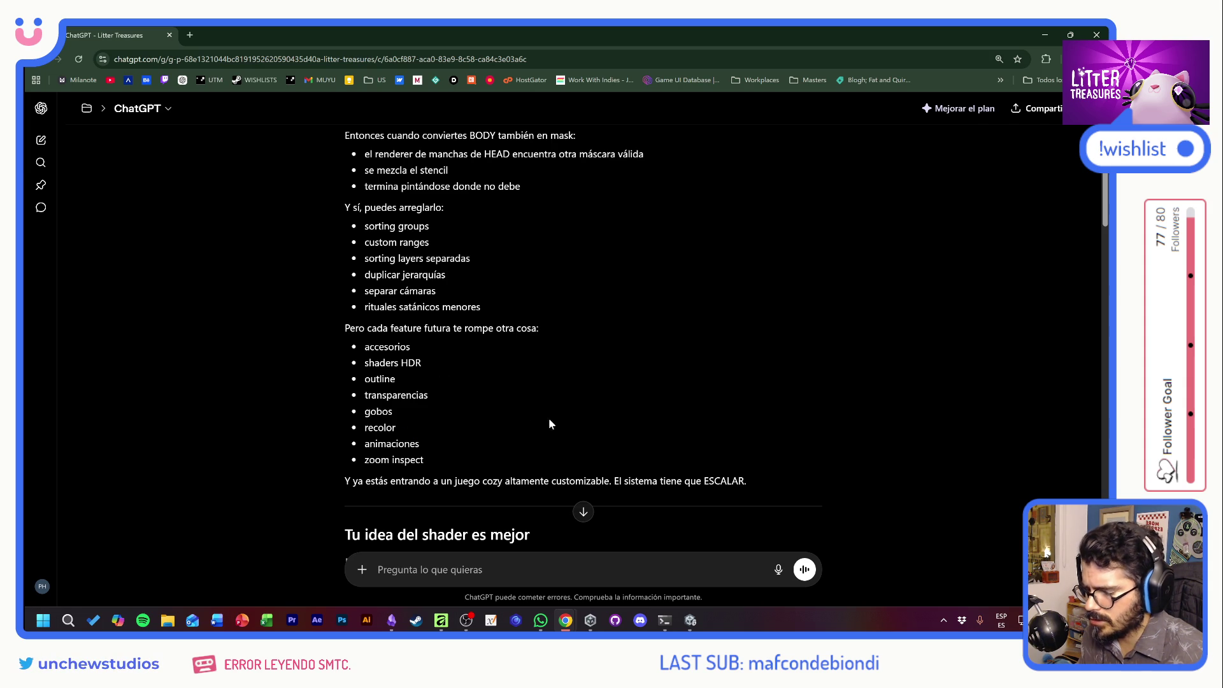
pyautogui.scroll(-3, 551, 425)
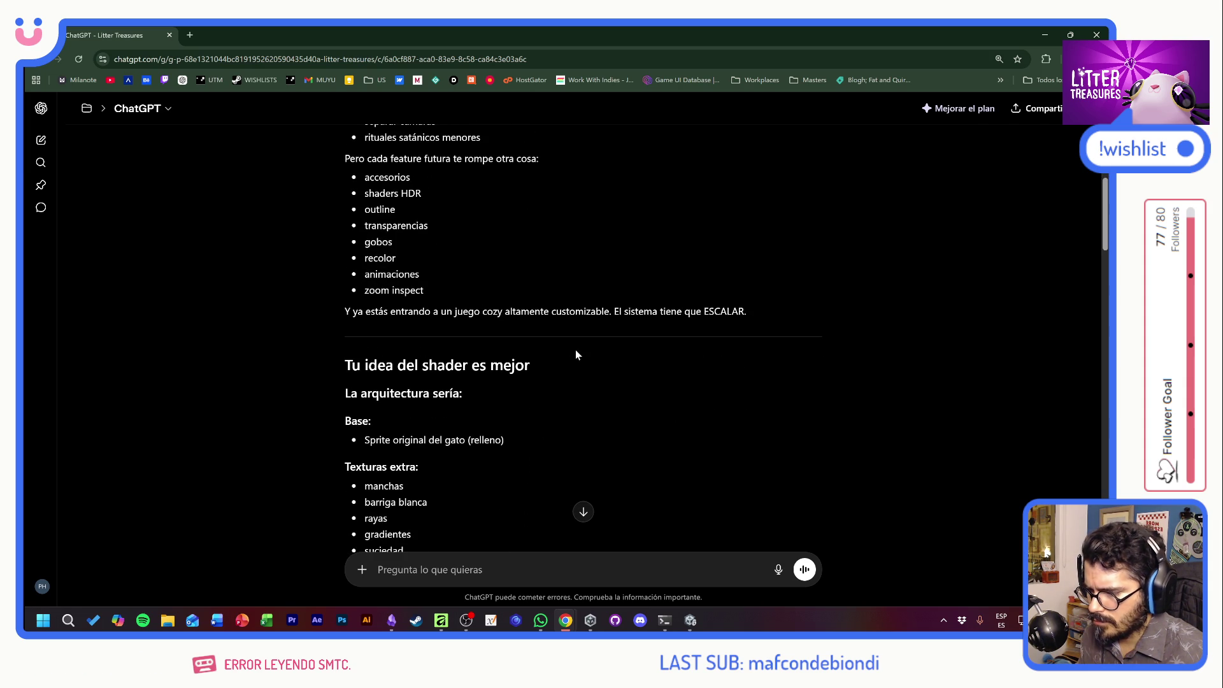
pyautogui.scroll(-2, 575, 449)
# Read the texture breakdown, highlighting the original fill sprite line, extra texture types and draw calls.
pyautogui.moveTo(380, 327); pyautogui.dragTo(504, 327)
pyautogui.click(502, 369)
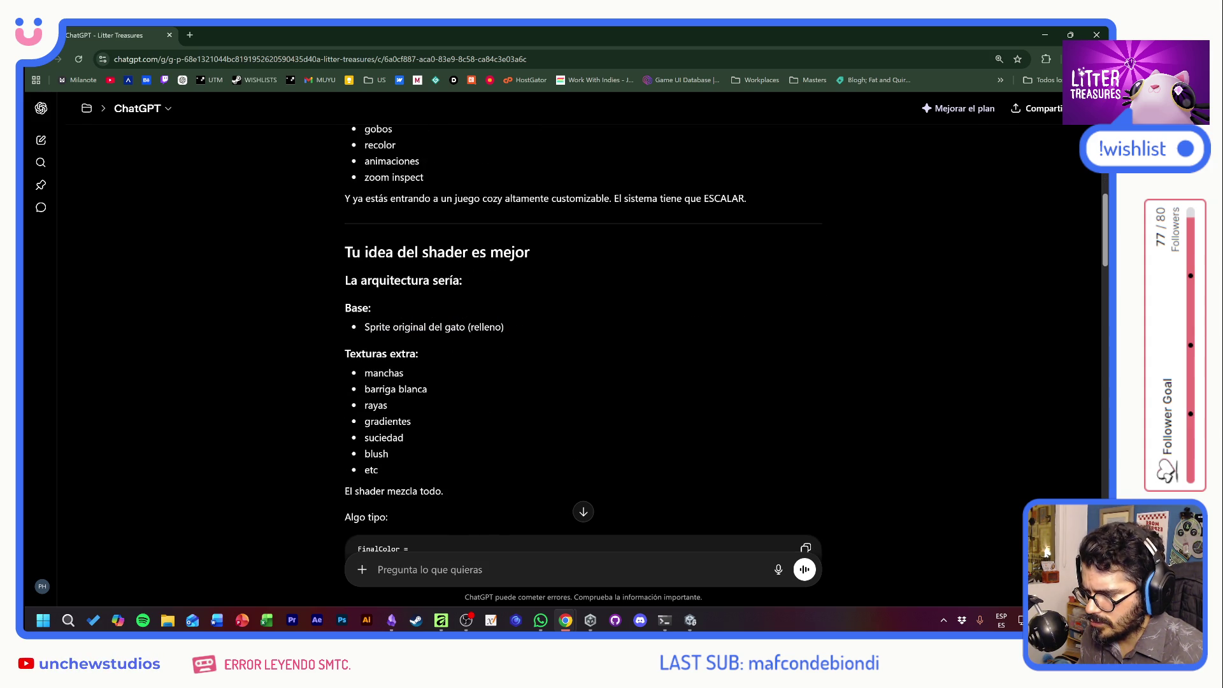
pyautogui.moveTo(361, 369); pyautogui.dragTo(392, 465)
pyautogui.click(445, 444)
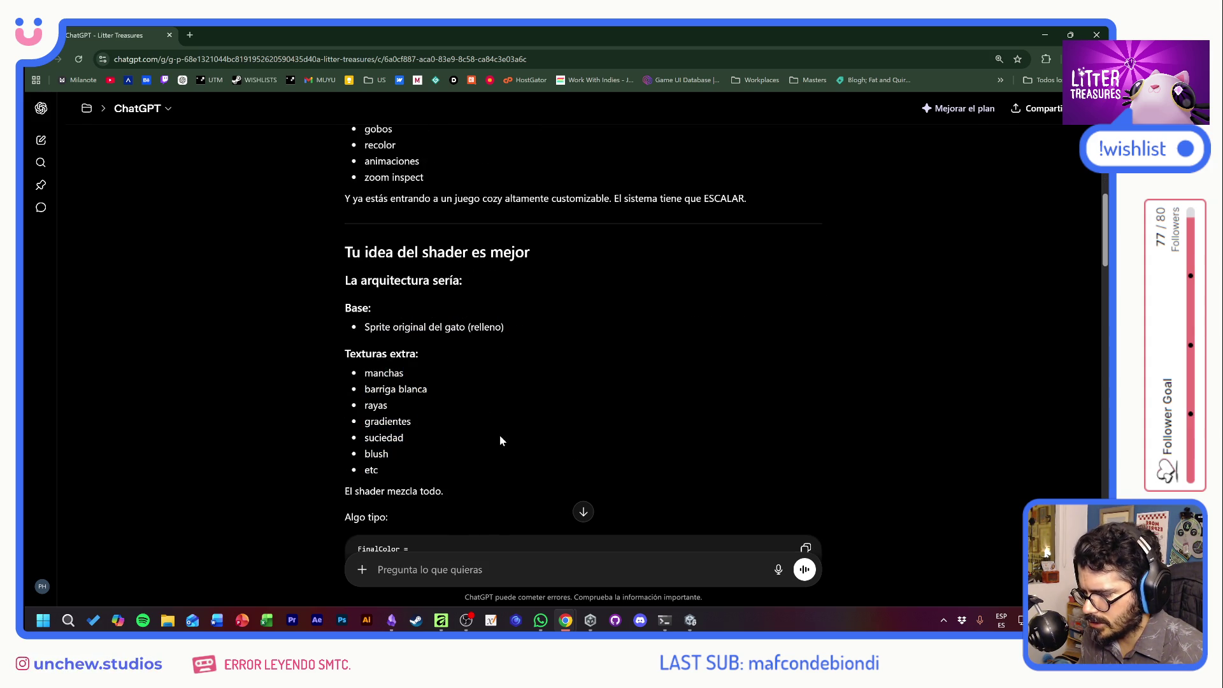
pyautogui.scroll(-4, 501, 440)
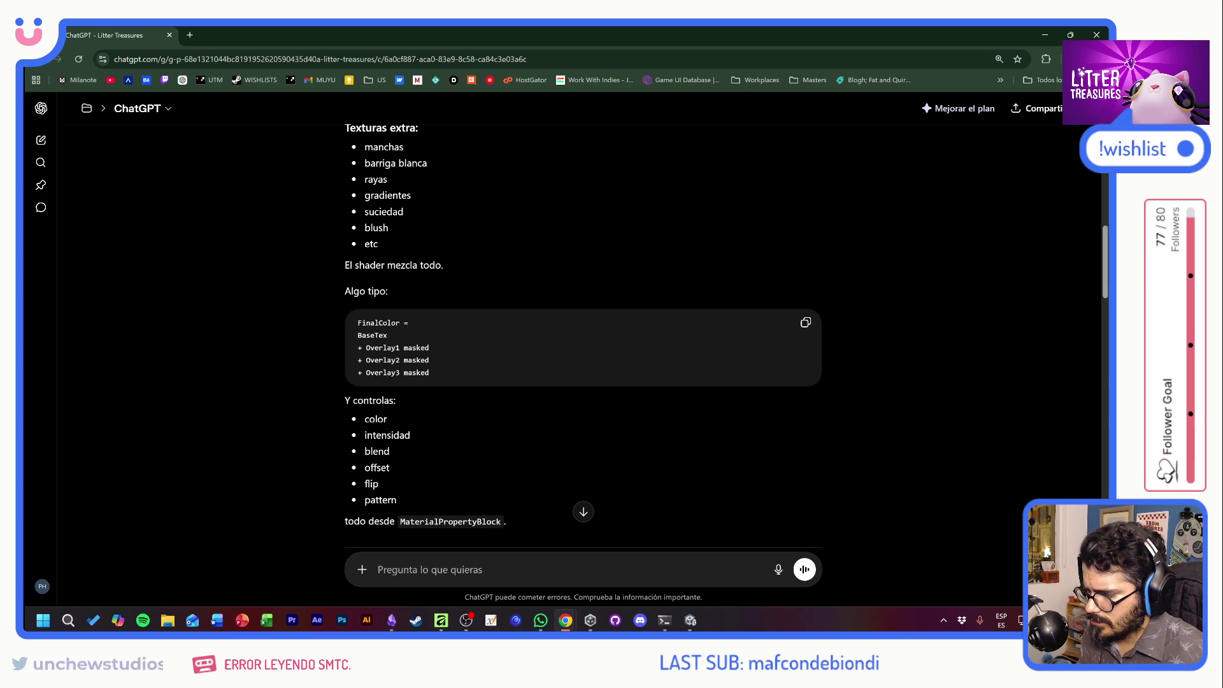
pyautogui.scroll(-2, 465, 461)
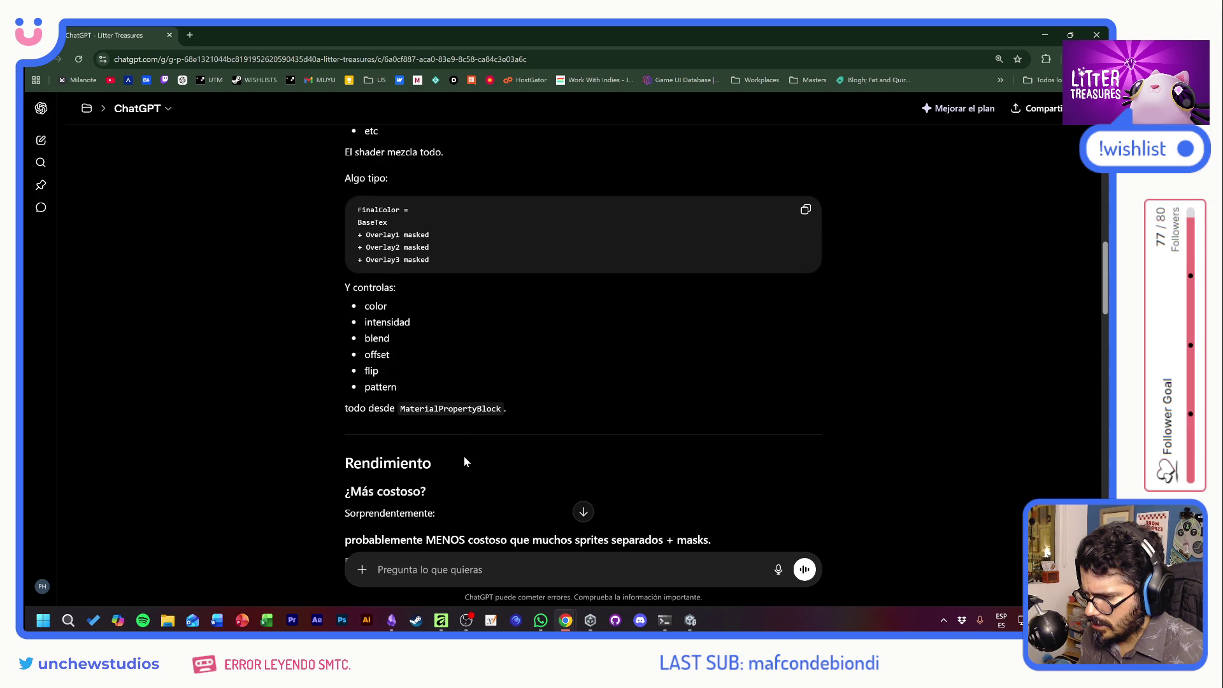
pyautogui.scroll(-3, 464, 461)
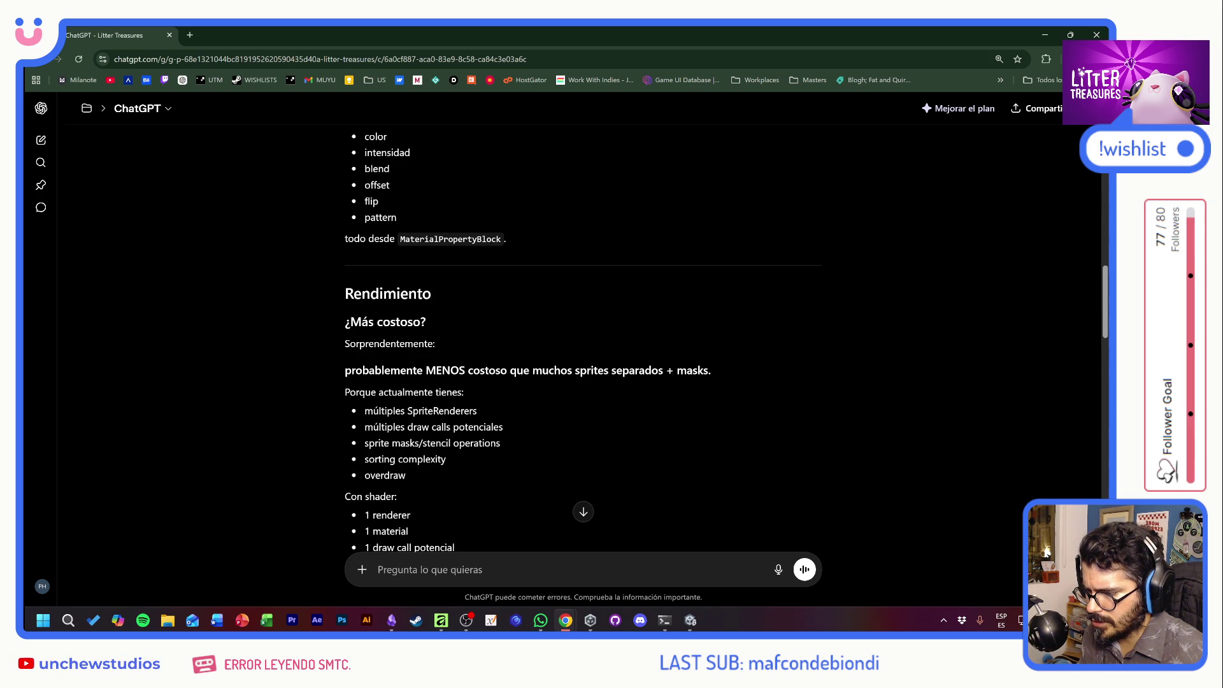
pyautogui.moveTo(391, 427); pyautogui.dragTo(481, 427)
pyautogui.click(481, 427)
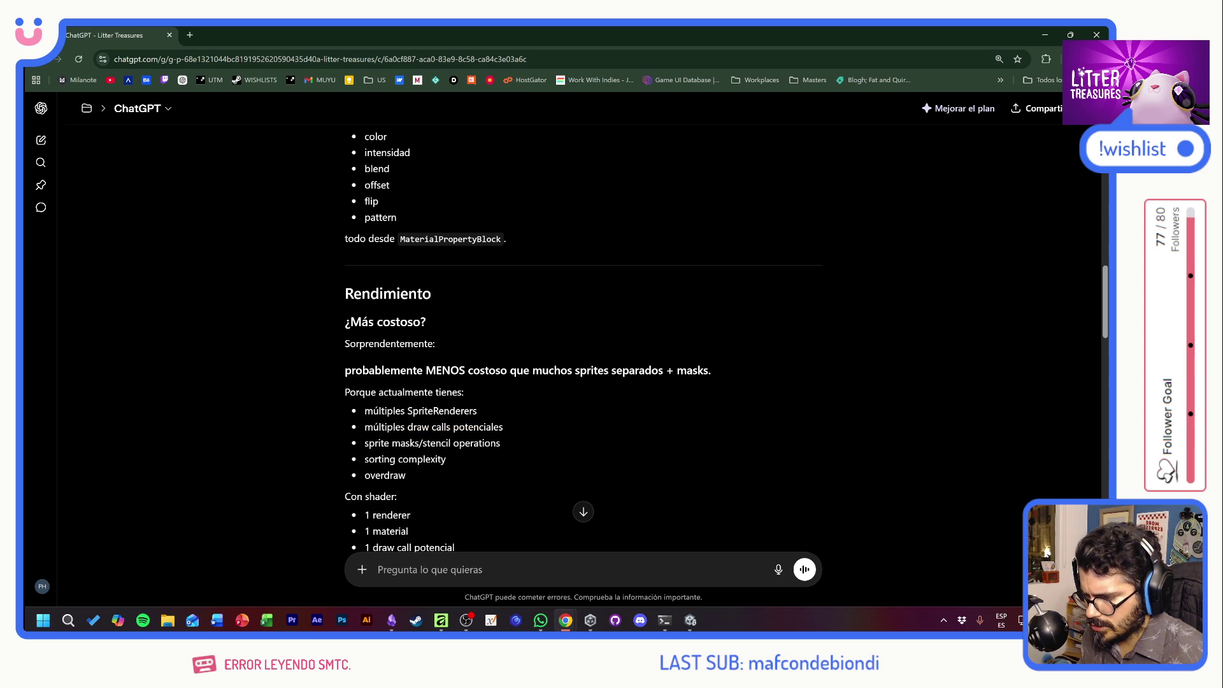
# Read down to the MaterialPropertyBlock snippet and highlight the line about cloning materials.
pyautogui.scroll(-3, 510, 483)
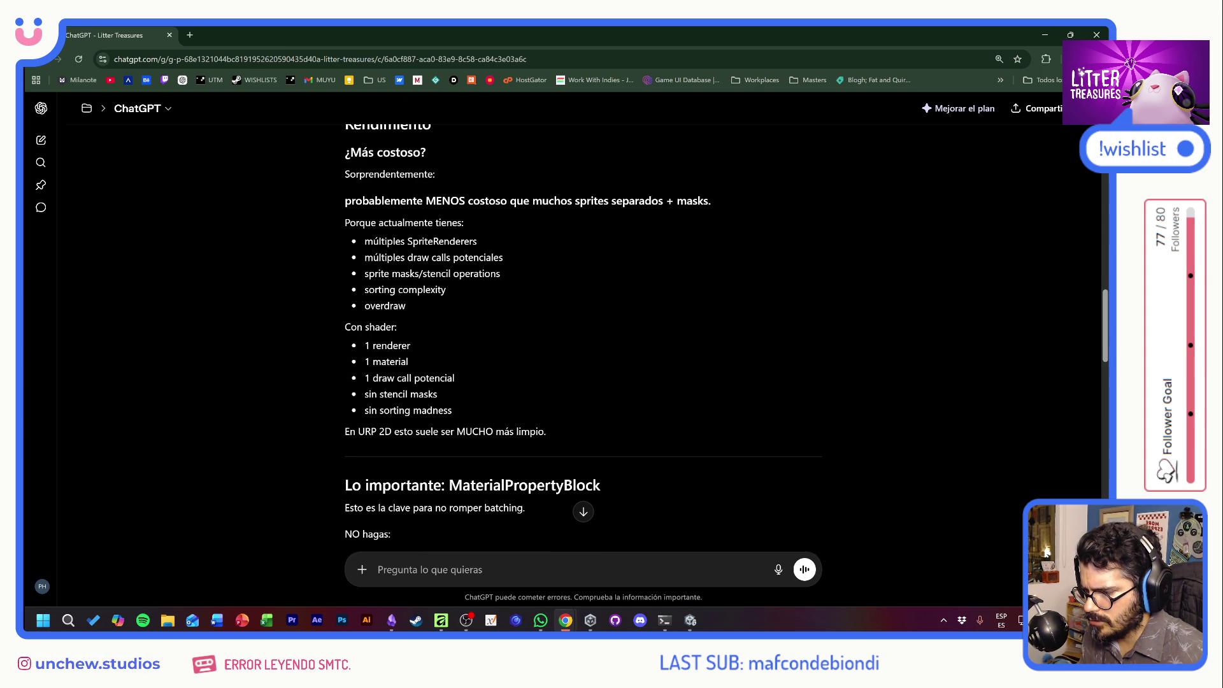
pyautogui.scroll(-3, 622, 425)
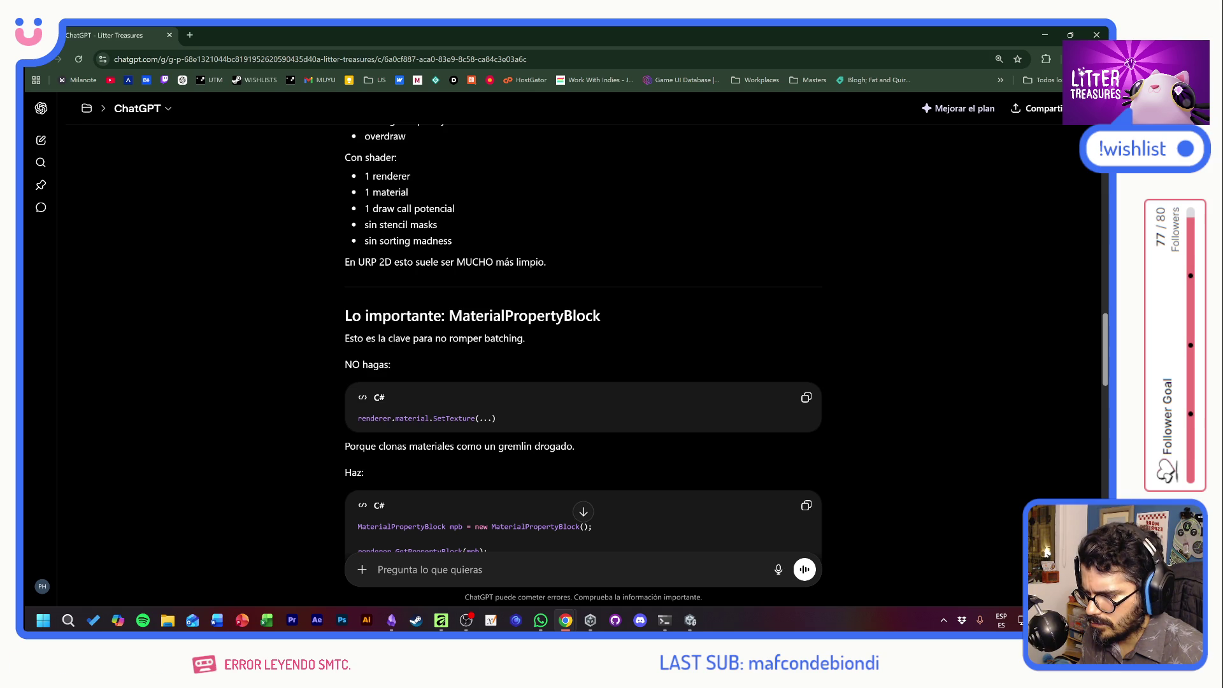
pyautogui.scroll(-4, 623, 426)
pyautogui.scroll(1, 623, 429)
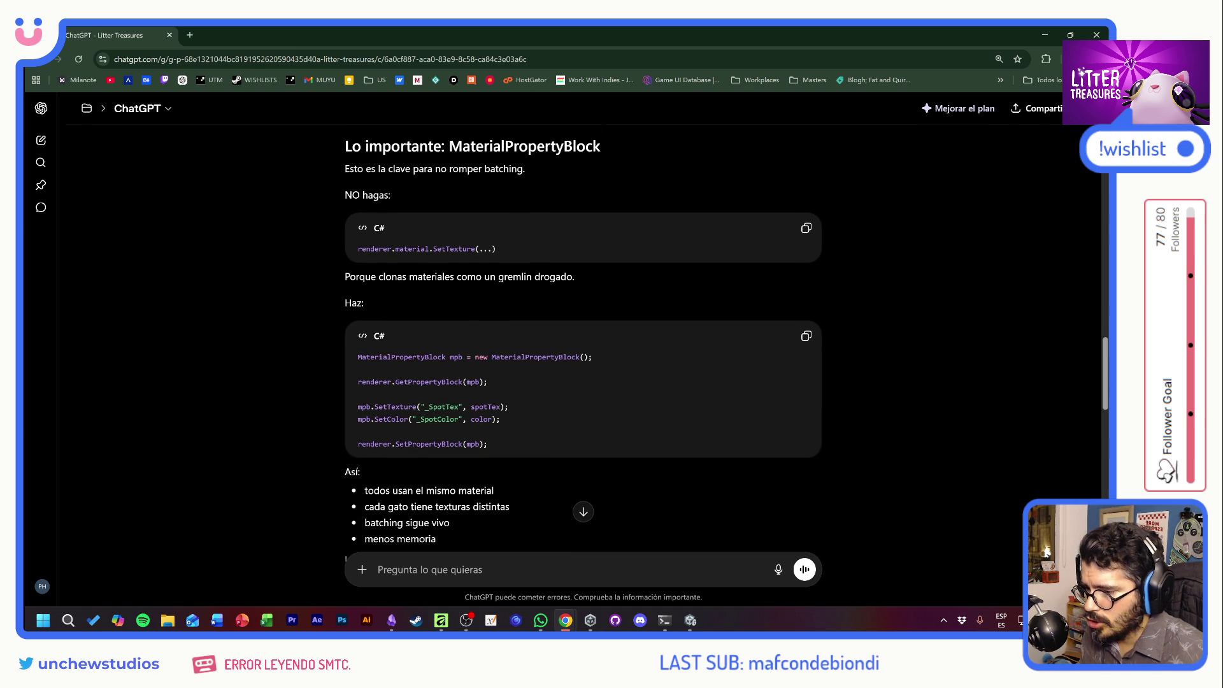
pyautogui.moveTo(354, 281)
pyautogui.mouseDown()
pyautogui.moveTo(591, 290)
pyautogui.moveTo(601, 278)
pyautogui.mouseUp()
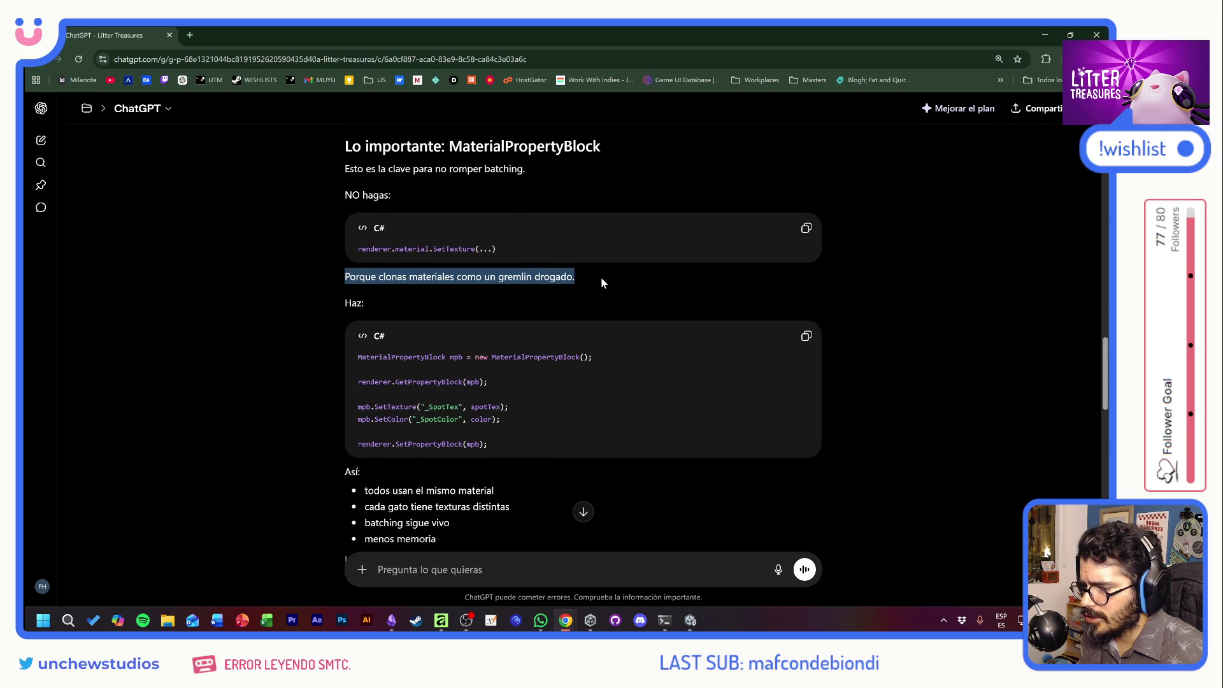
pyautogui.click(601, 277)
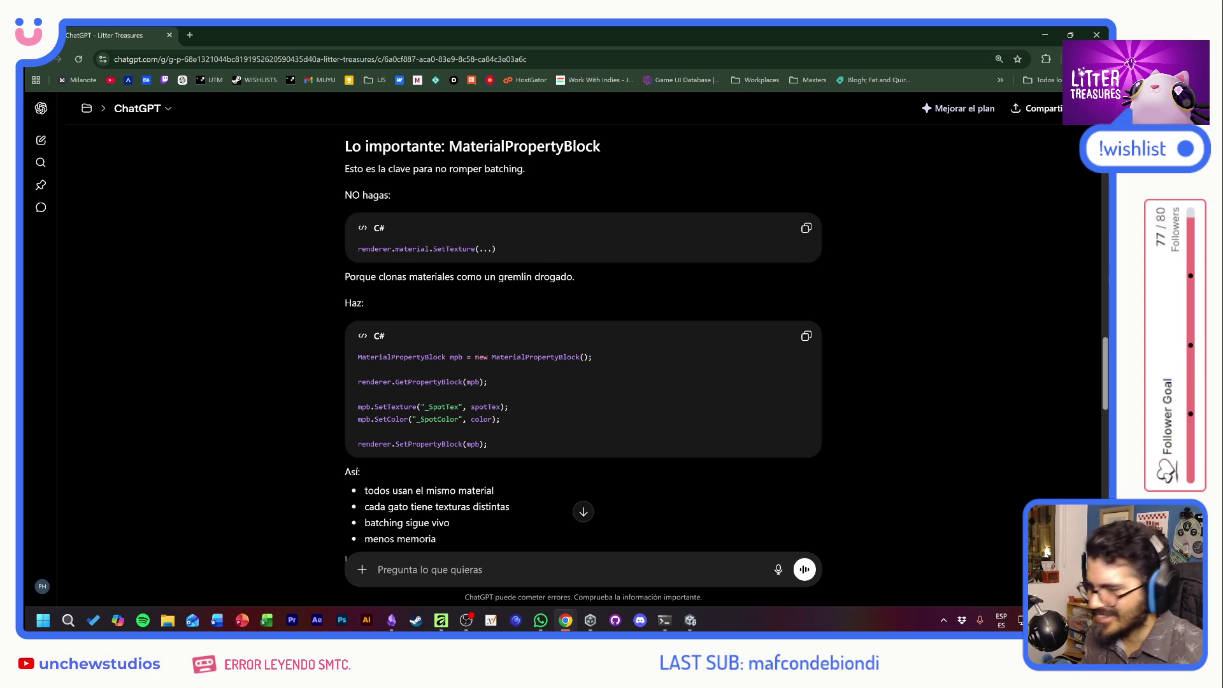
pyautogui.moveTo(344, 276); pyautogui.dragTo(598, 280)
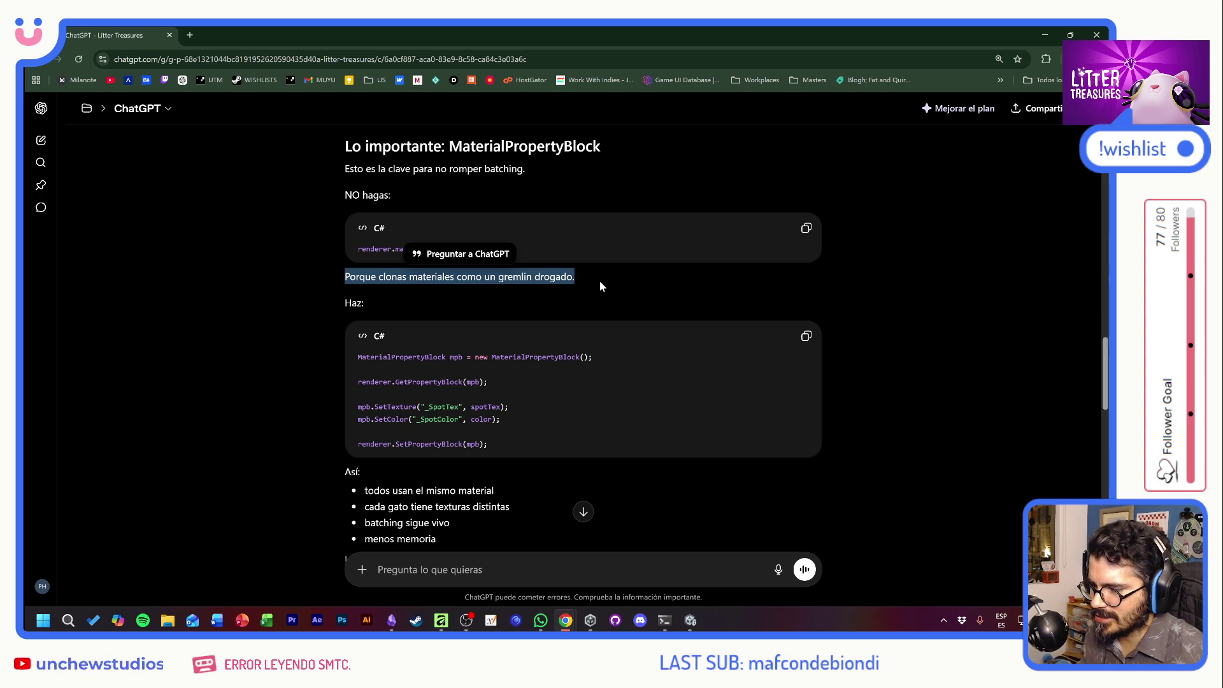
pyautogui.click(390, 621)
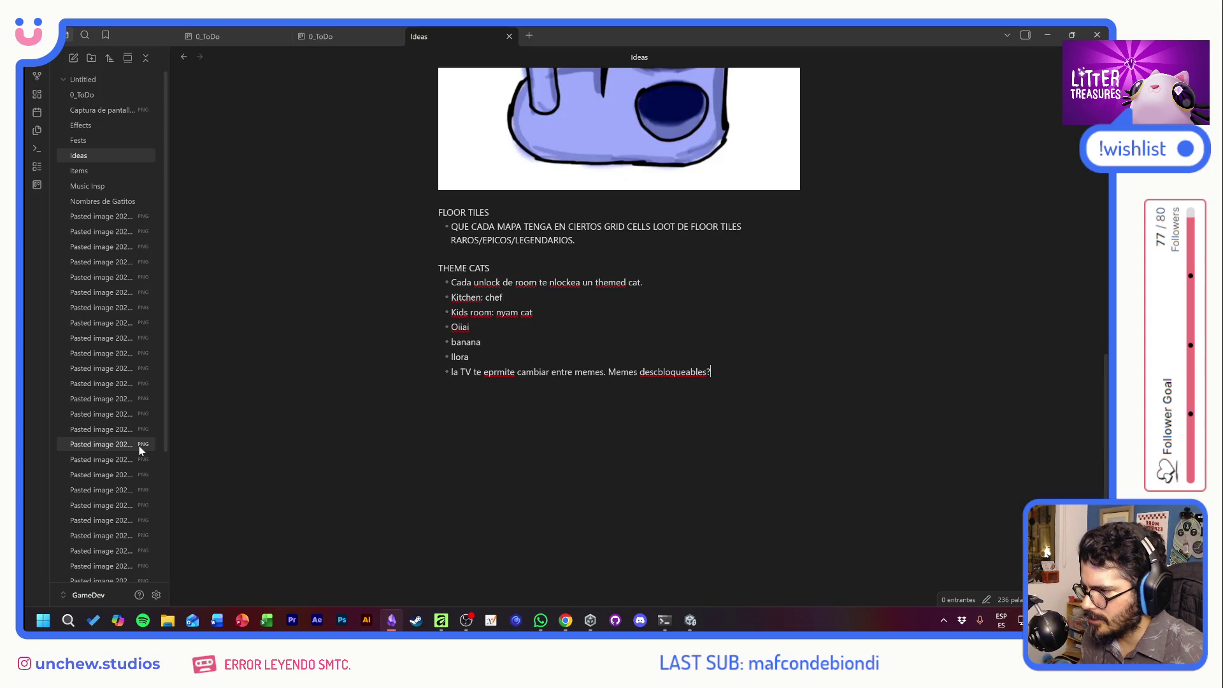
# Create an Obsidian note titled GPTeses with the body 'Porque clonas materiales como un gremlin drogado.'.
pyautogui.scroll(-3, 139, 447)
pyautogui.scroll(3, 139, 464)
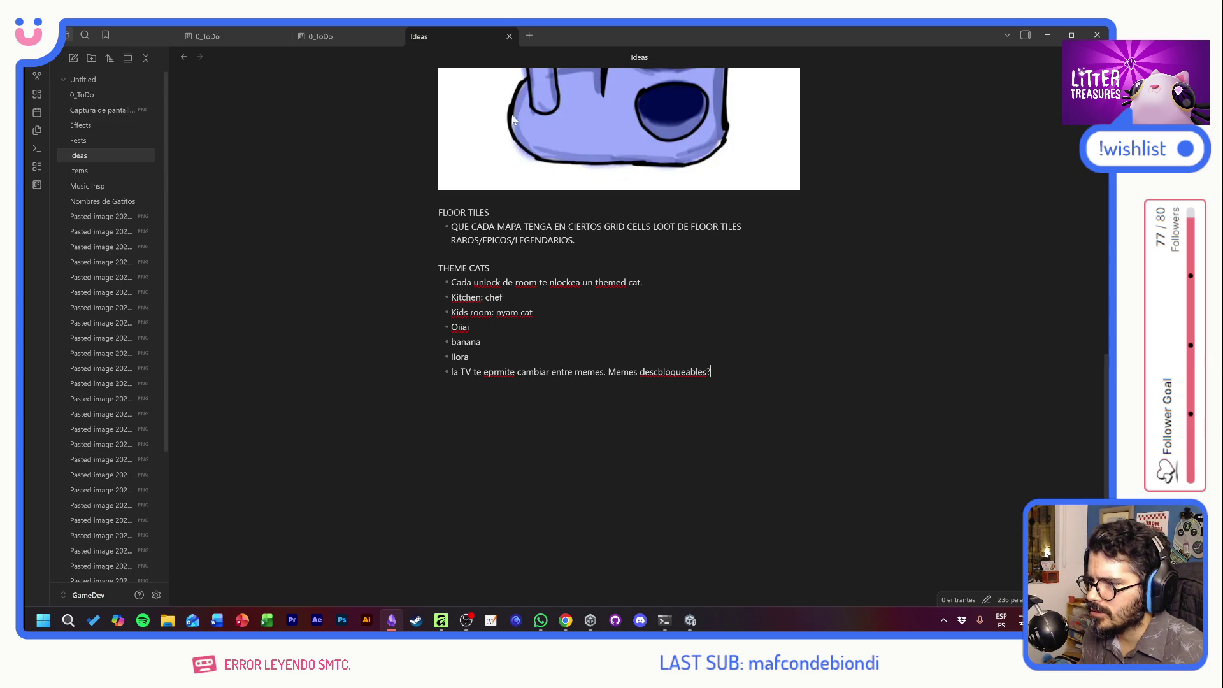
pyautogui.click(73, 58)
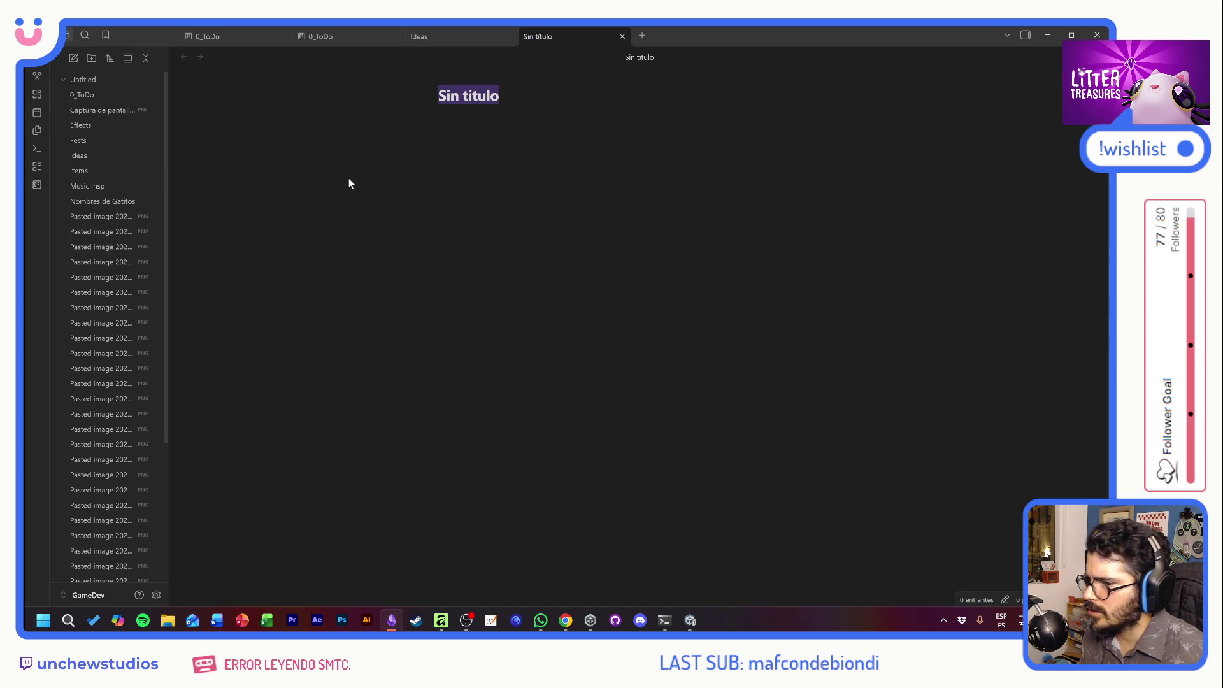
pyautogui.write('GPTeses')
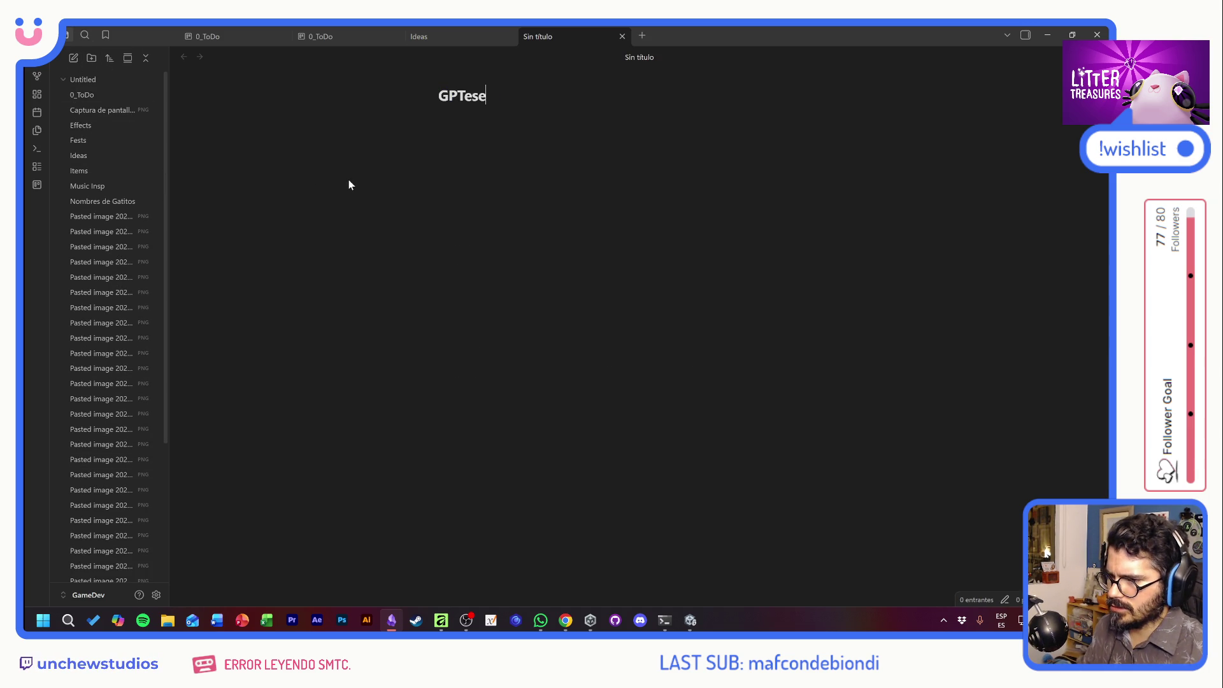
pyautogui.press('Return')
pyautogui.write('Porque clonas materiales como un gremlin drogado.')
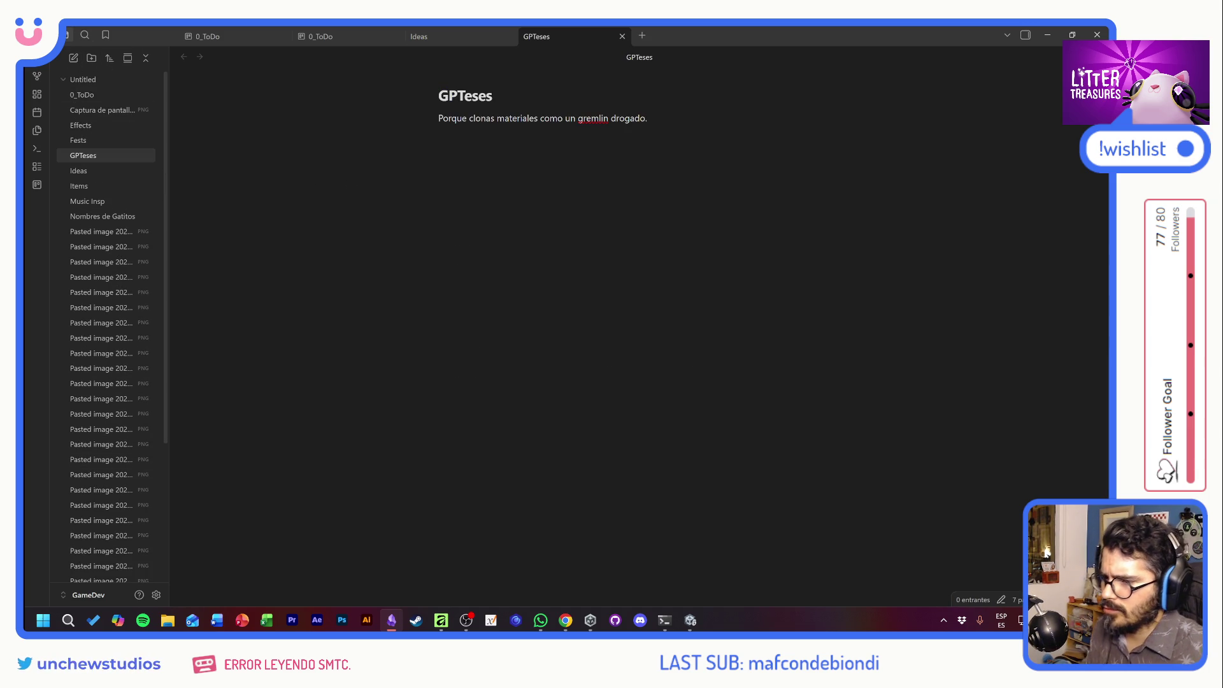
pyautogui.hotkey('alt', 'Tab')
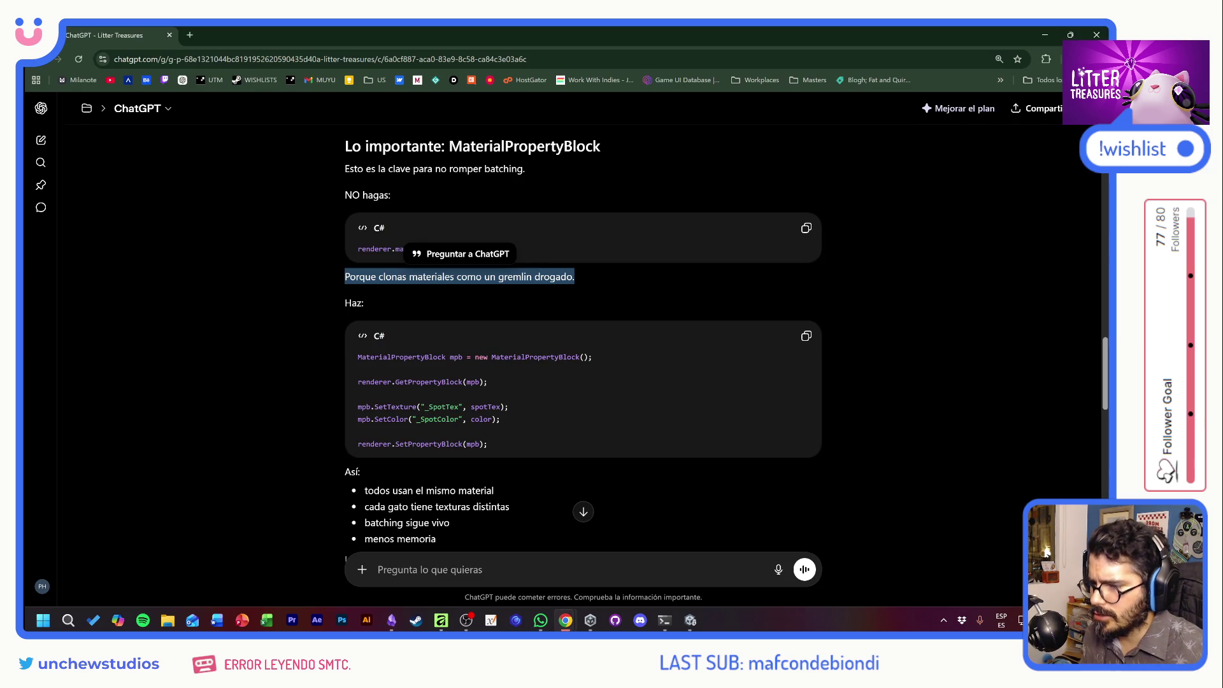
# Read the shader recommendation, highlighting the list from gatos calico to moonlight tint.
pyautogui.click(713, 465)
pyautogui.scroll(-3, 713, 475)
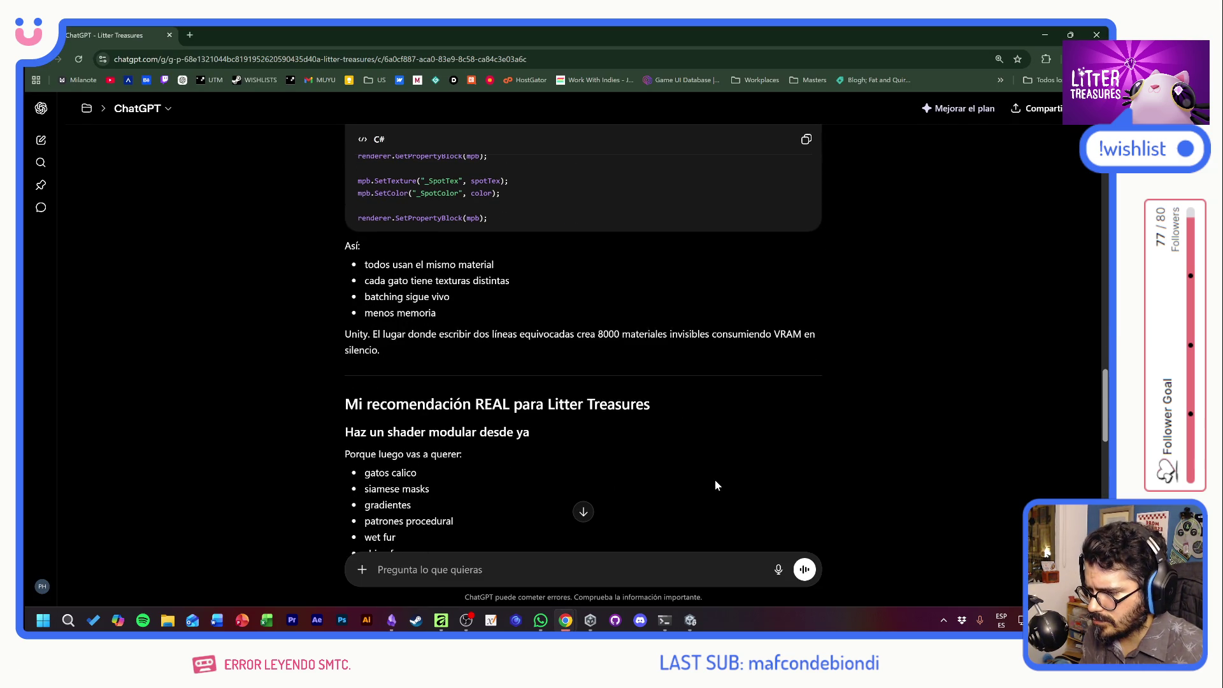
pyautogui.scroll(-3, 715, 480)
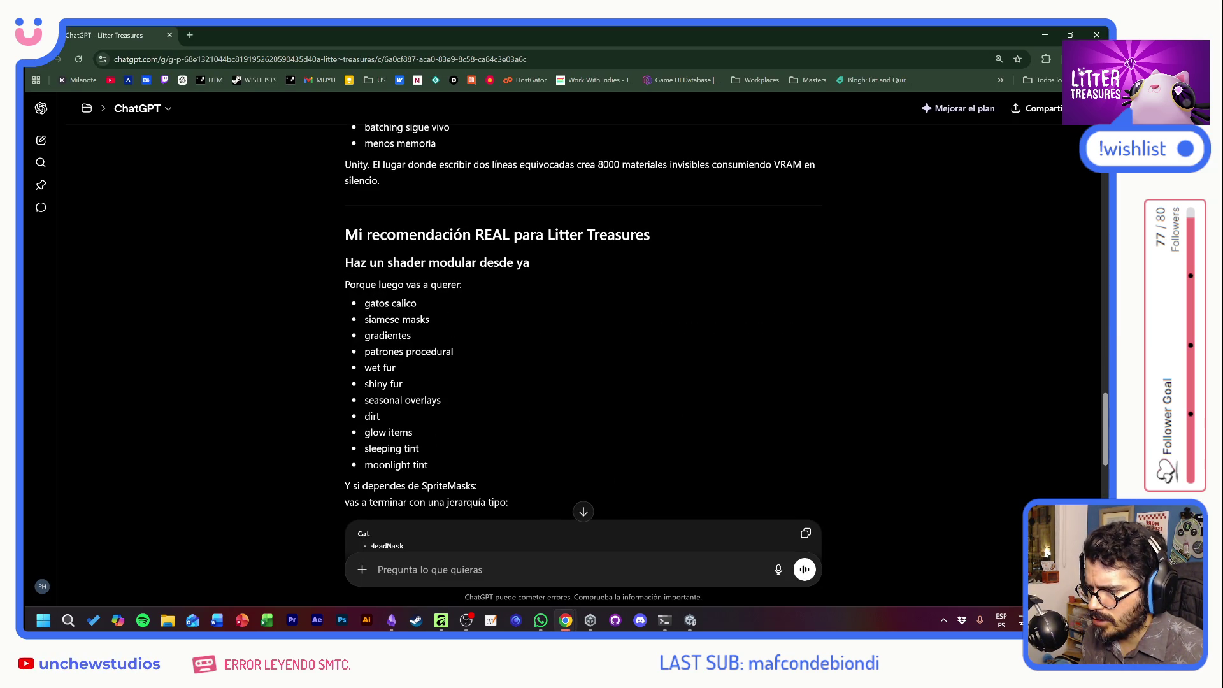
pyautogui.moveTo(375, 303)
pyautogui.mouseDown()
pyautogui.moveTo(460, 315)
pyautogui.moveTo(487, 335)
pyautogui.moveTo(545, 418)
pyautogui.moveTo(553, 472)
pyautogui.mouseUp()
pyautogui.click(557, 436)
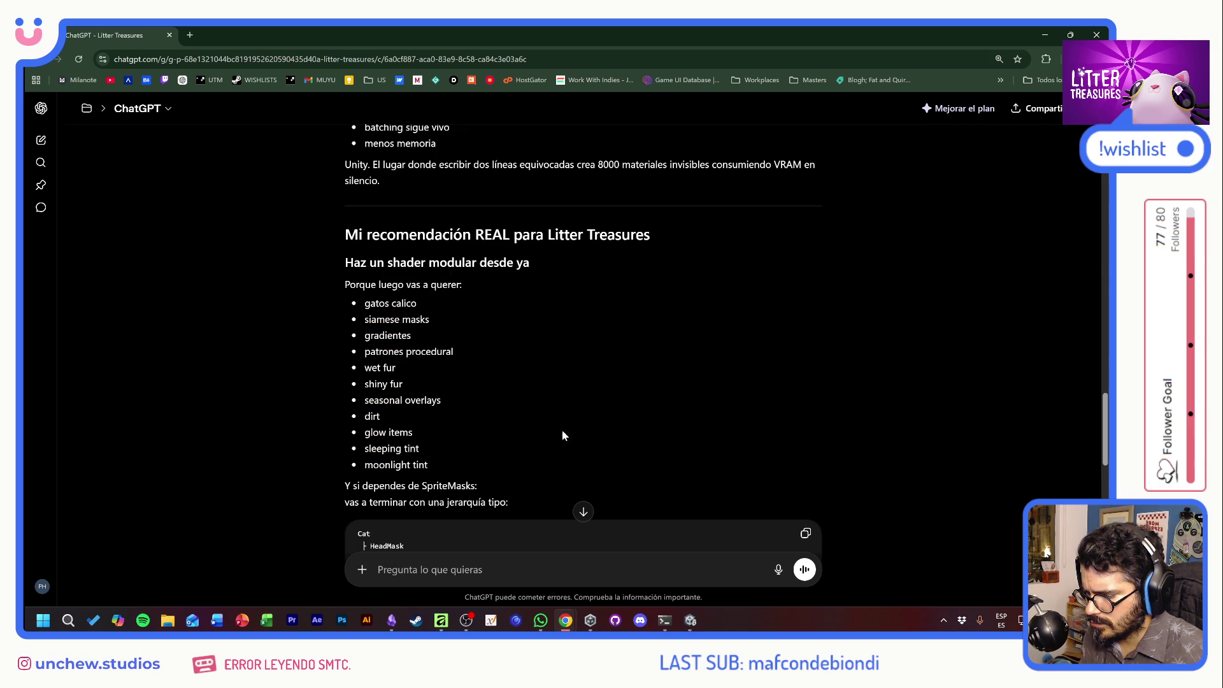
pyautogui.scroll(-5, 561, 412)
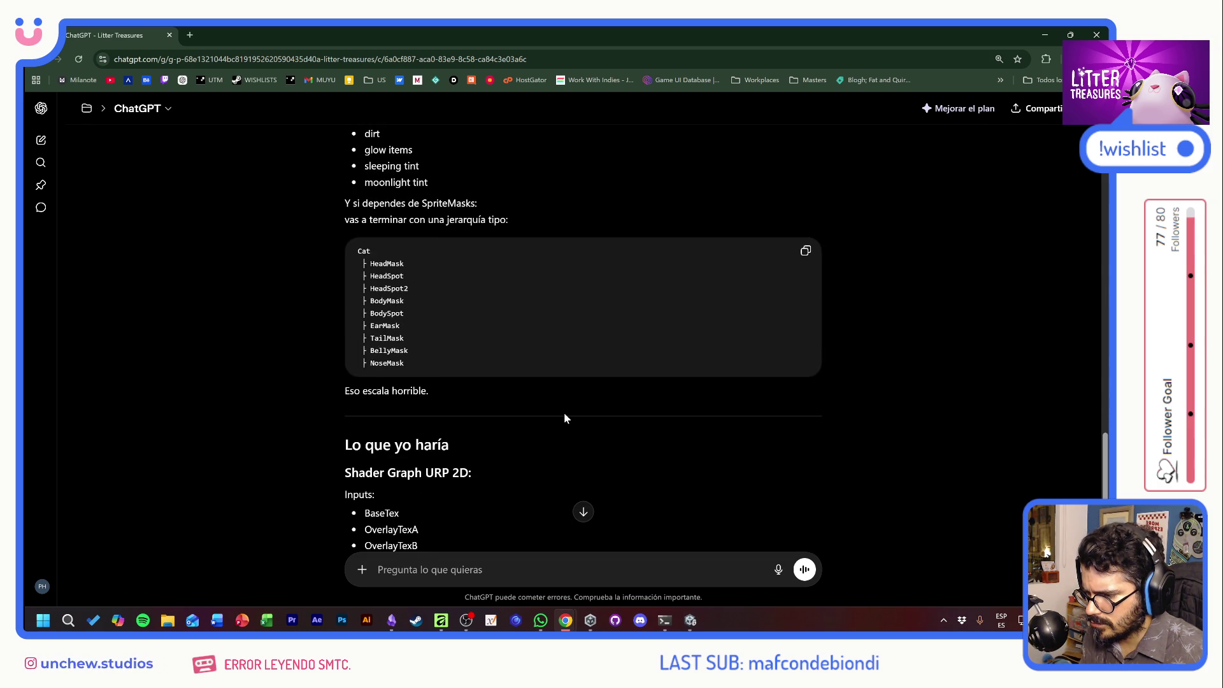
pyautogui.scroll(-4, 565, 418)
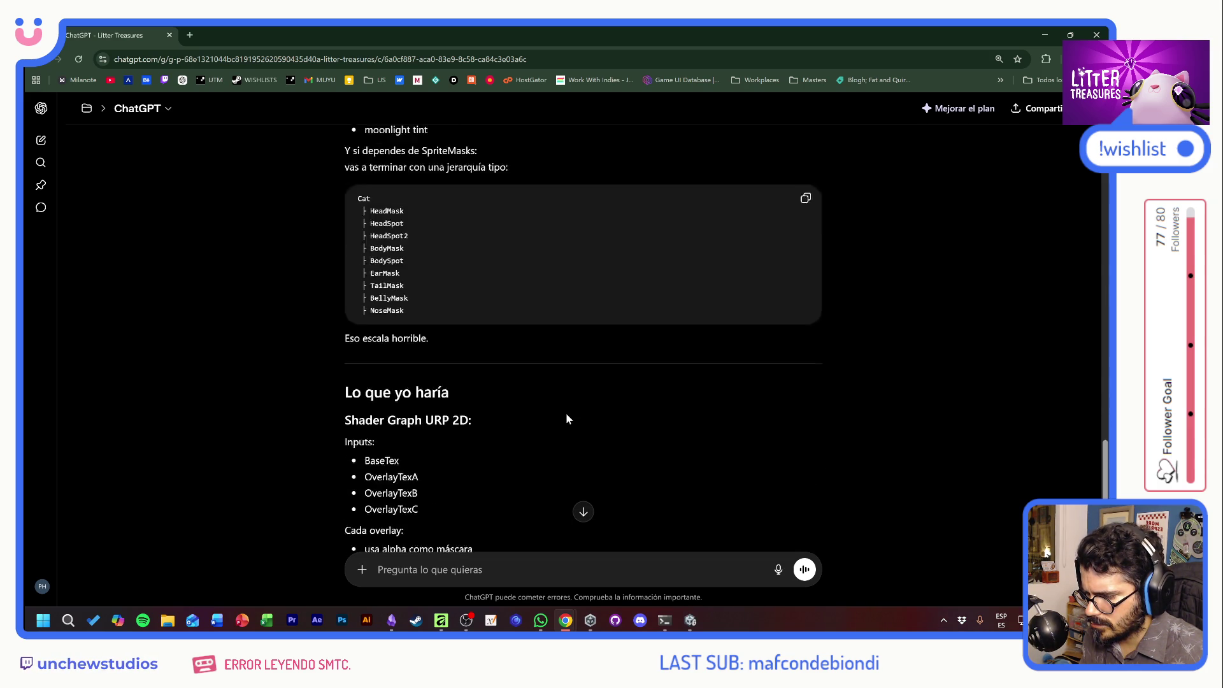
# Read the overlay texture inputs and multiply/add/lerp blending, through the bonus section to the Conclusión.
pyautogui.moveTo(362, 296)
pyautogui.mouseDown()
pyautogui.moveTo(453, 304)
pyautogui.moveTo(472, 347)
pyautogui.mouseUp()
pyautogui.click(472, 348)
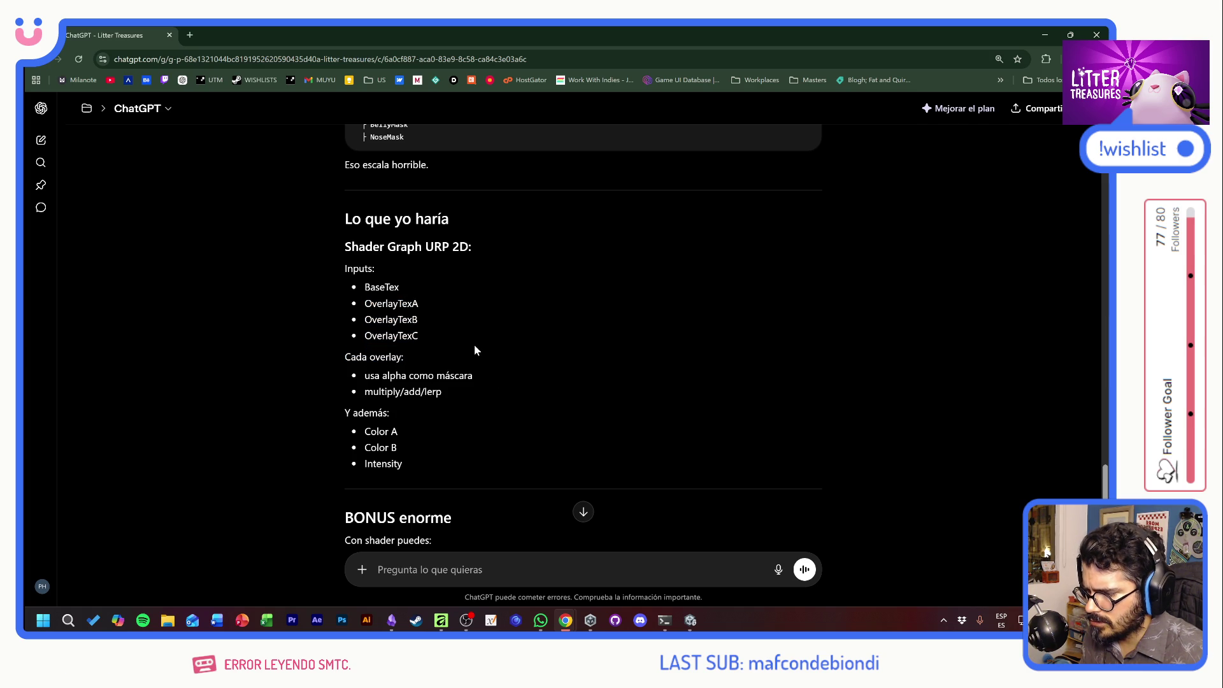
pyautogui.moveTo(360, 393); pyautogui.dragTo(455, 388)
pyautogui.click(465, 428)
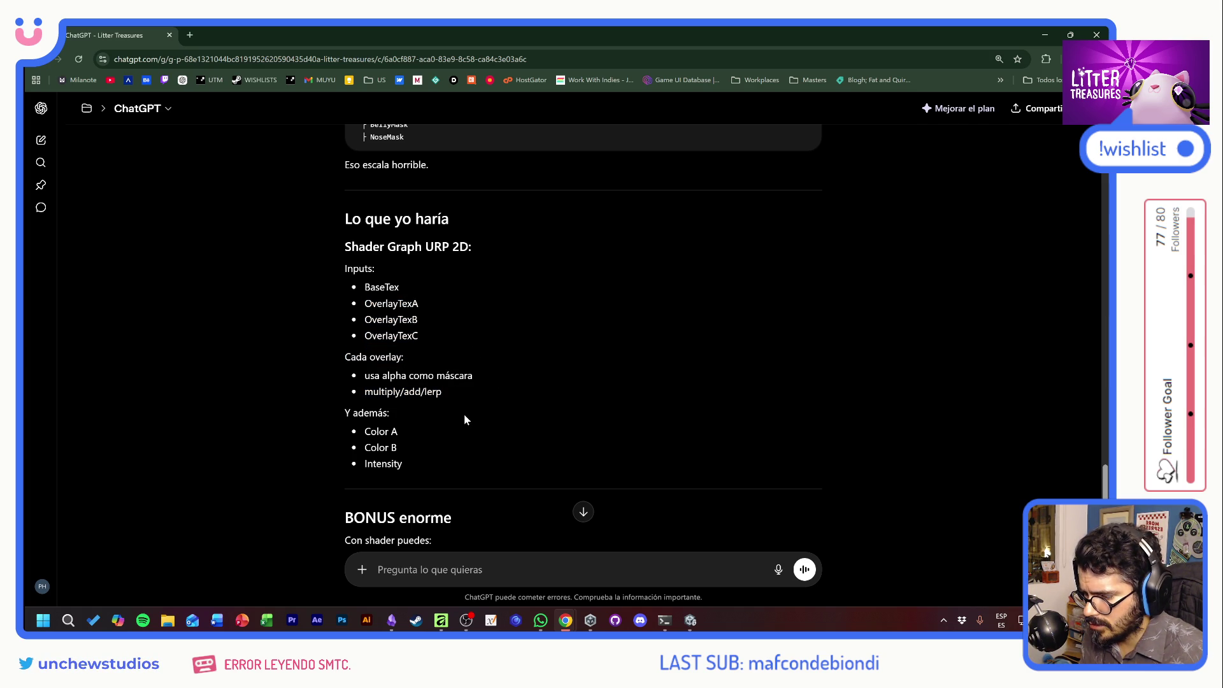
pyautogui.scroll(-3, 464, 419)
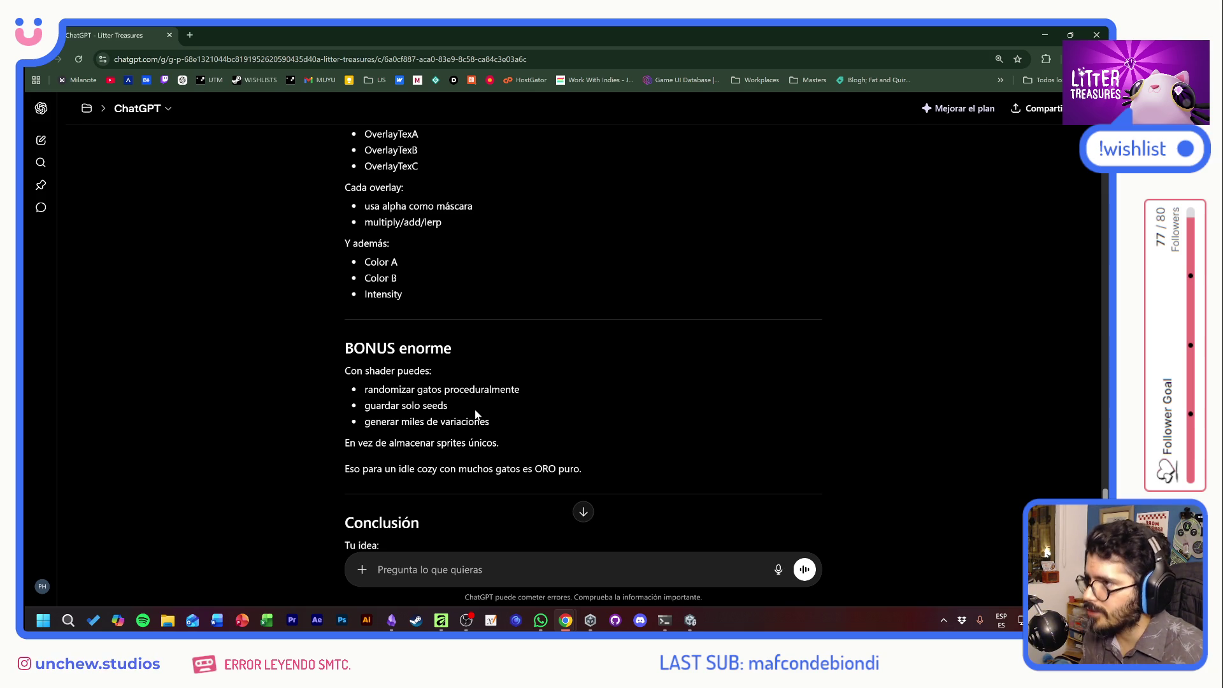
pyautogui.scroll(-4, 563, 407)
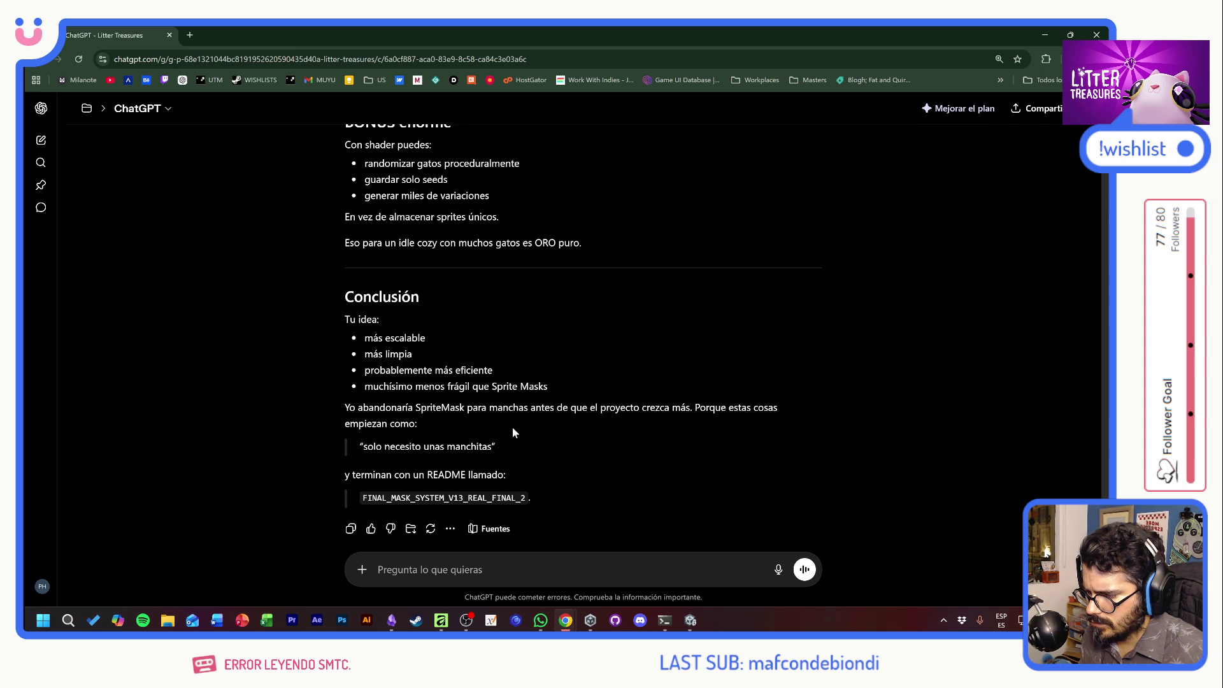
pyautogui.scroll(-1, 513, 432)
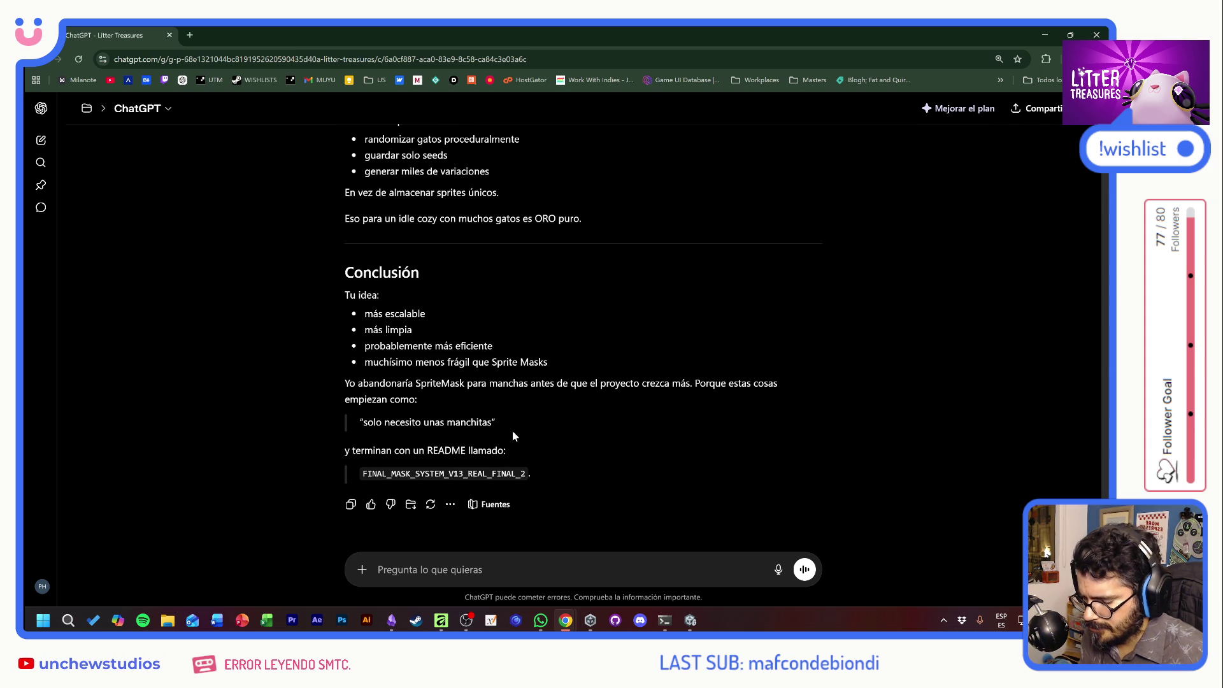
pyautogui.scroll(5, 514, 436)
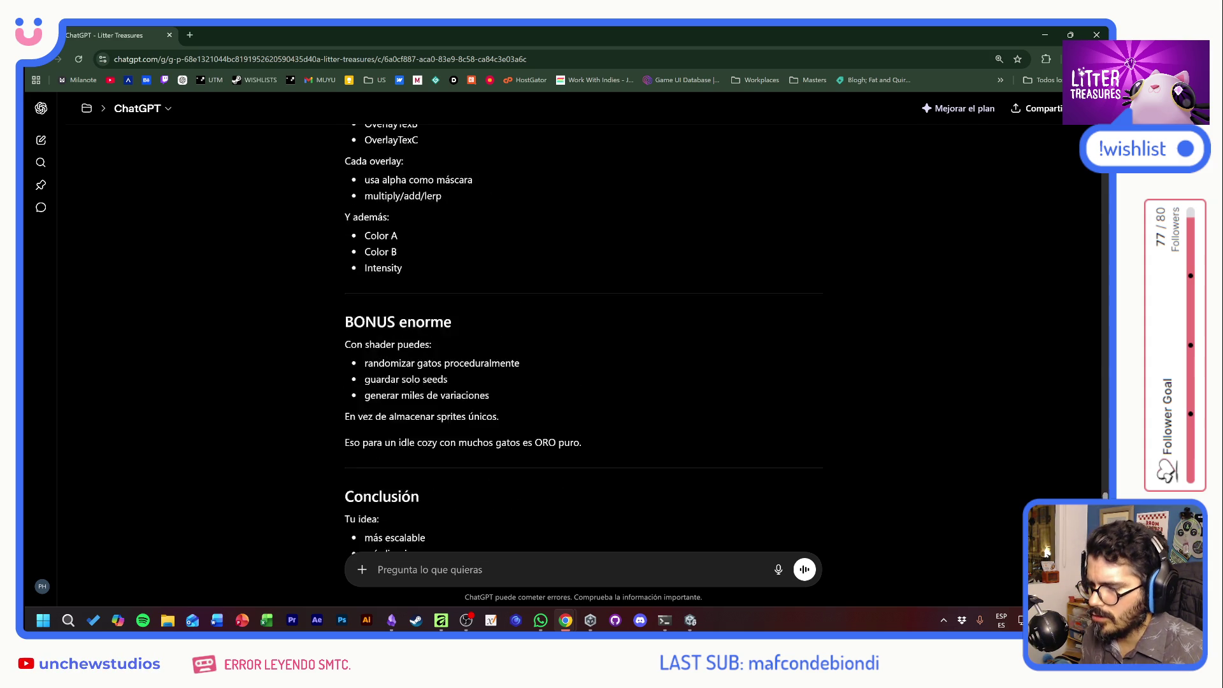
pyautogui.scroll(-5, 516, 434)
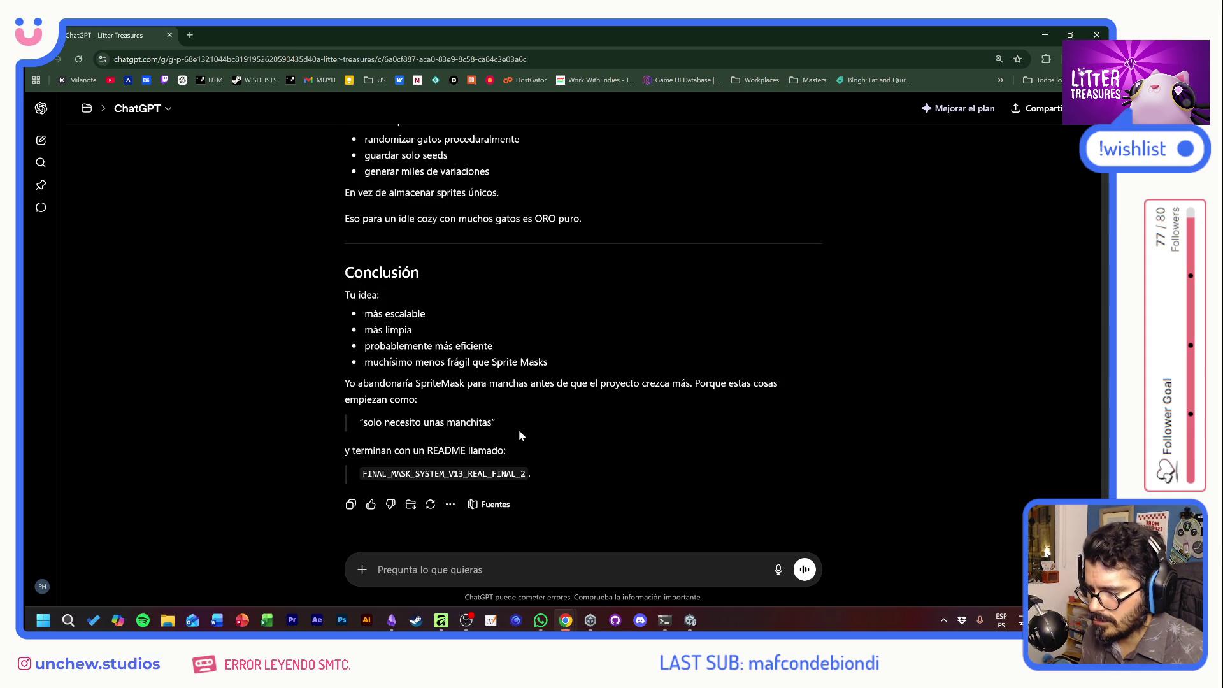
pyautogui.hotkey('alt', 'Tab')
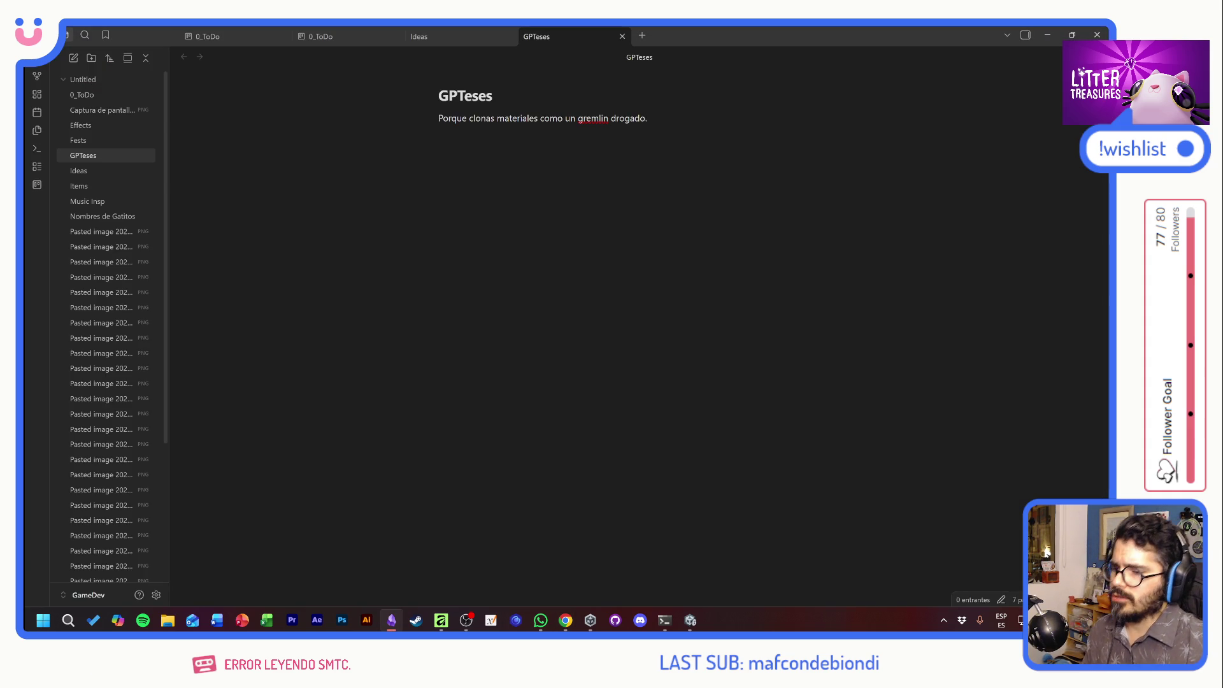
# Leave the GPTeses note unchanged, then close Obsidian and the browser window.
pyautogui.hotkey('ctrl', 'a')
pyautogui.press('Right')
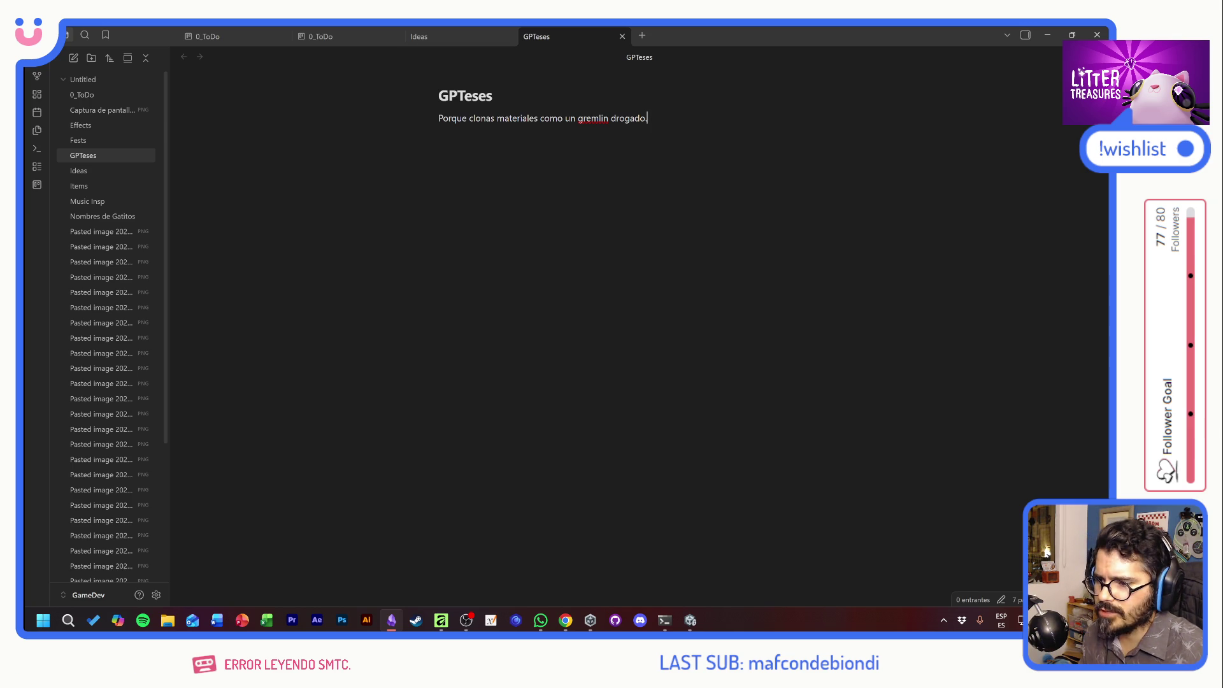
pyautogui.click(1097, 34)
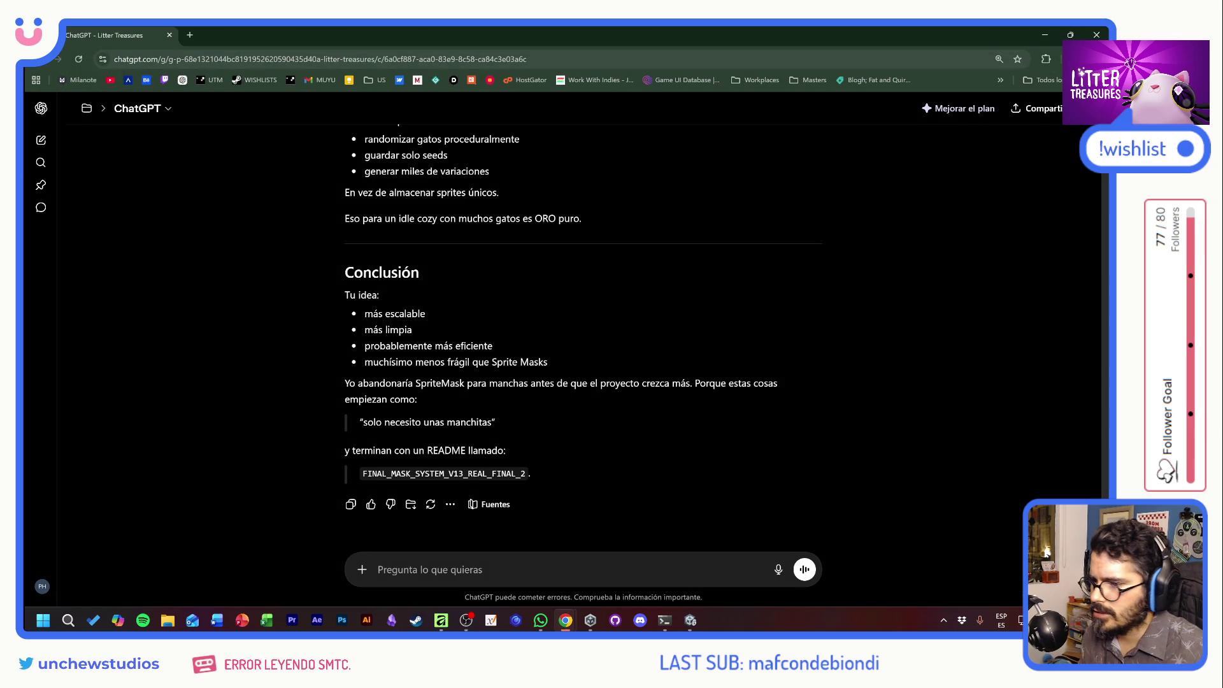
pyautogui.click(170, 35)
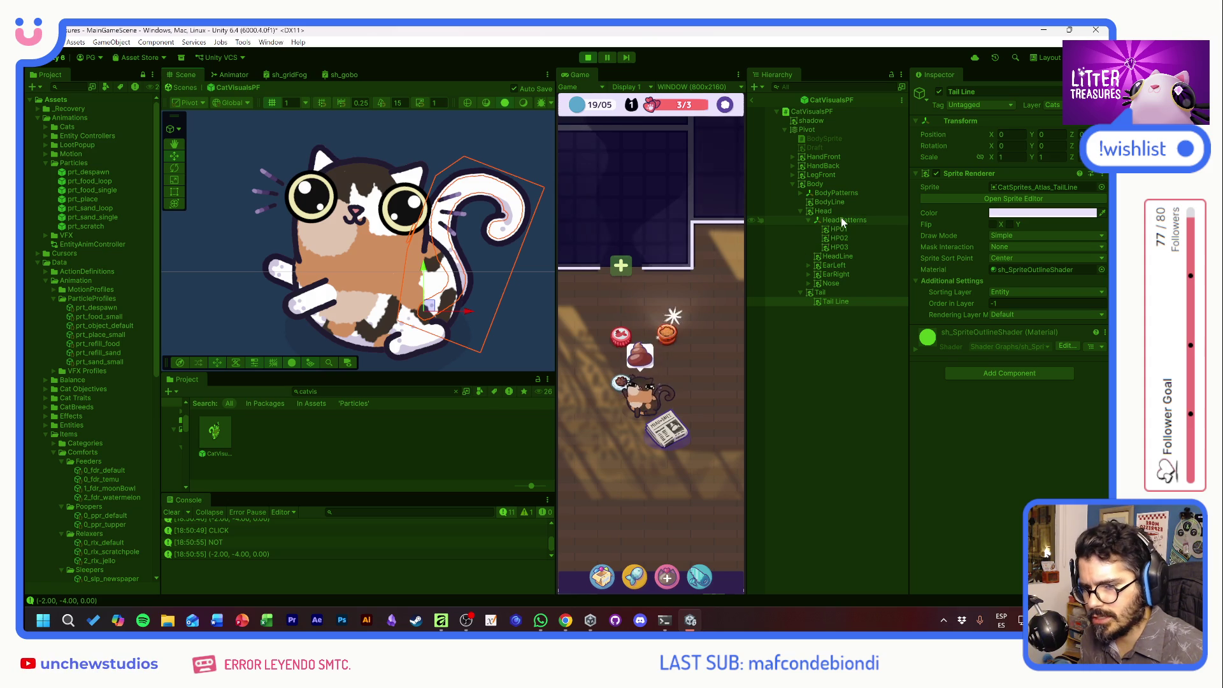
# Exit Play mode, select the Body object under BodyPatterns, and remove its Sprite Mask component.
pyautogui.click(586, 58)
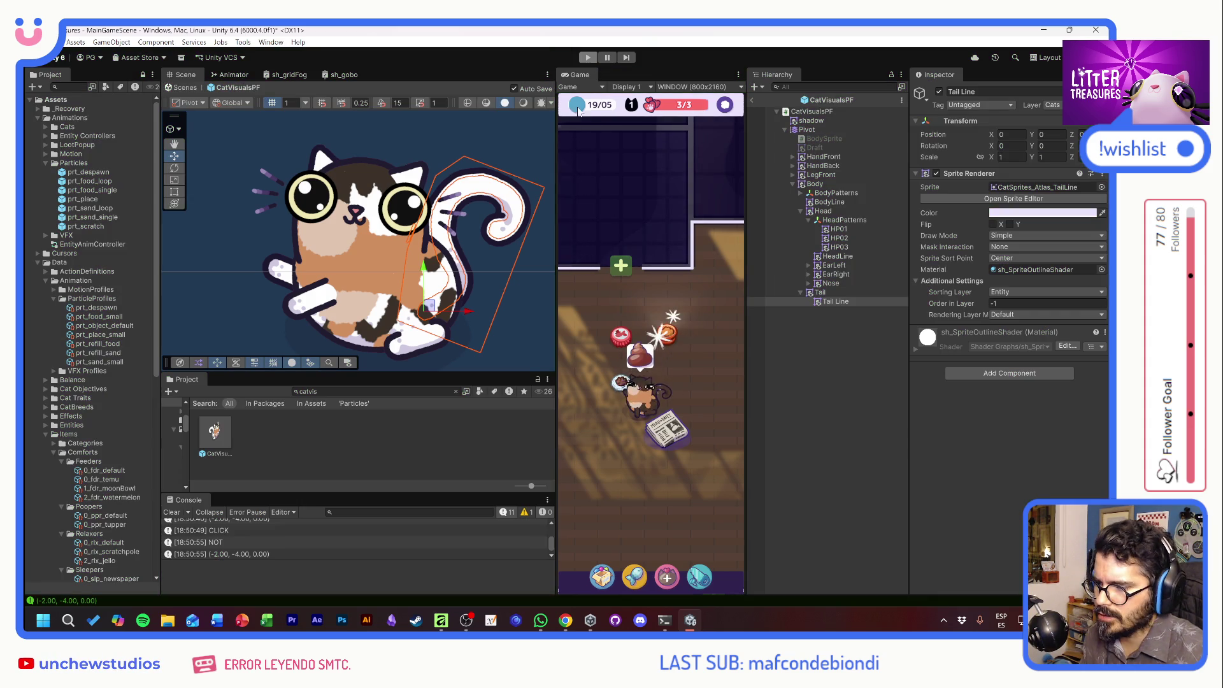
pyautogui.click(831, 193)
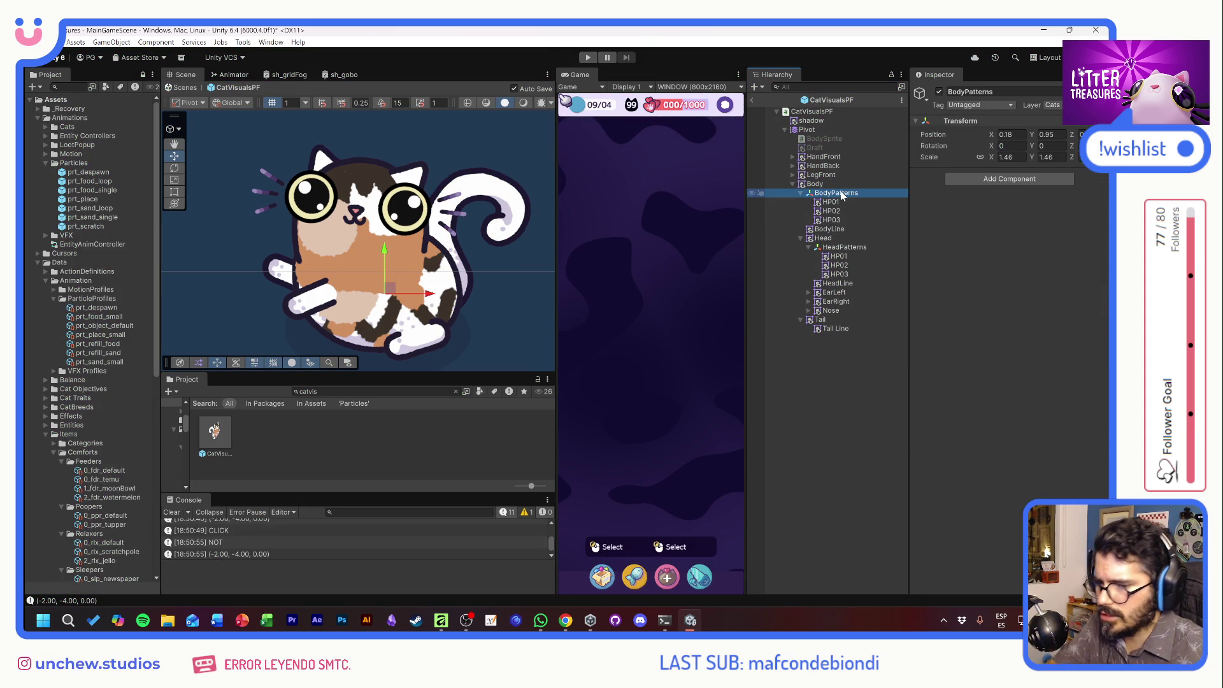
pyautogui.click(829, 185)
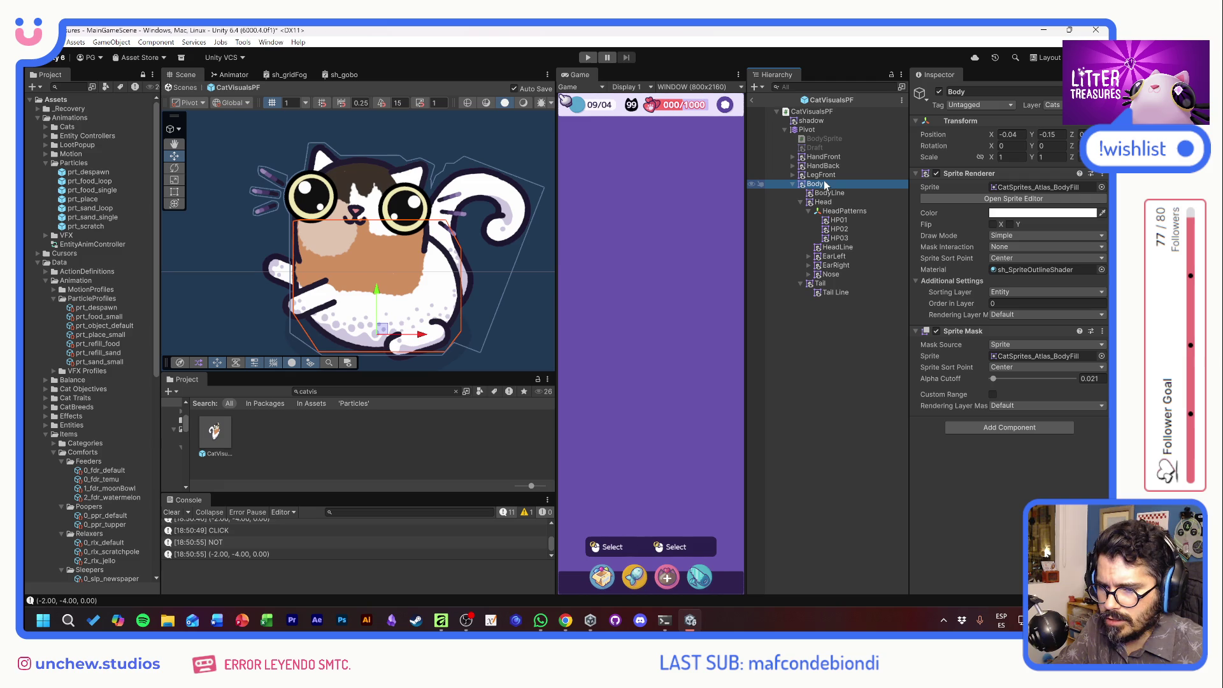
pyautogui.rightClick(989, 332)
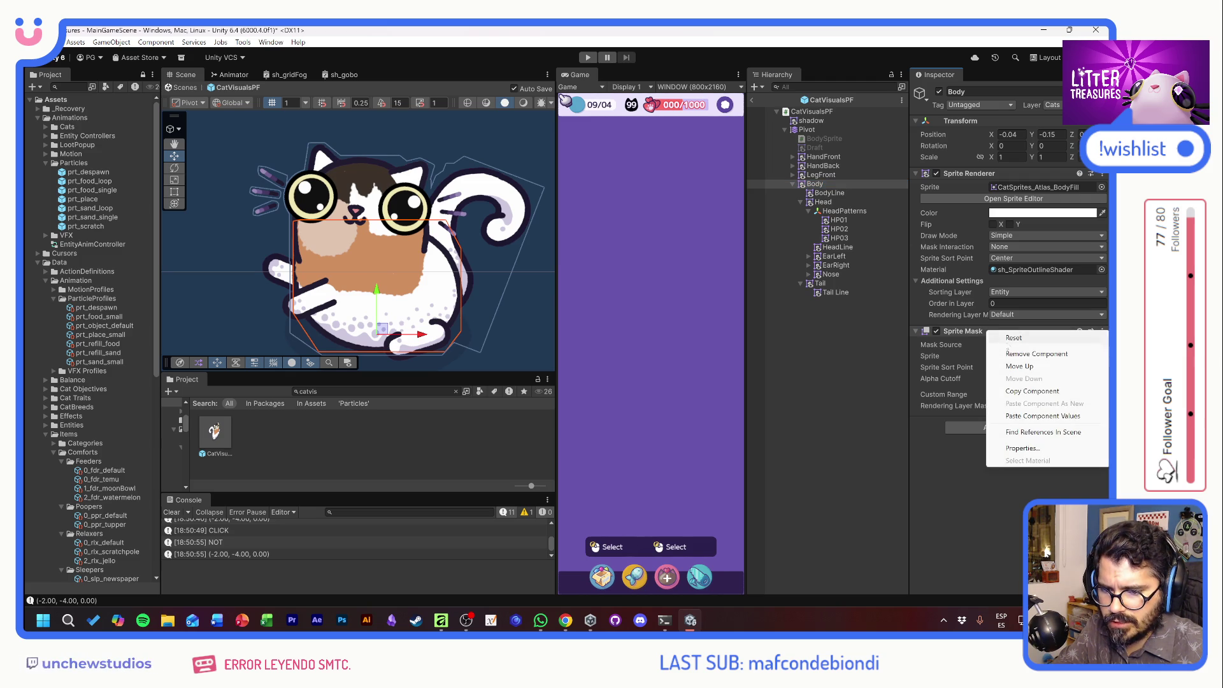
pyautogui.click(1019, 354)
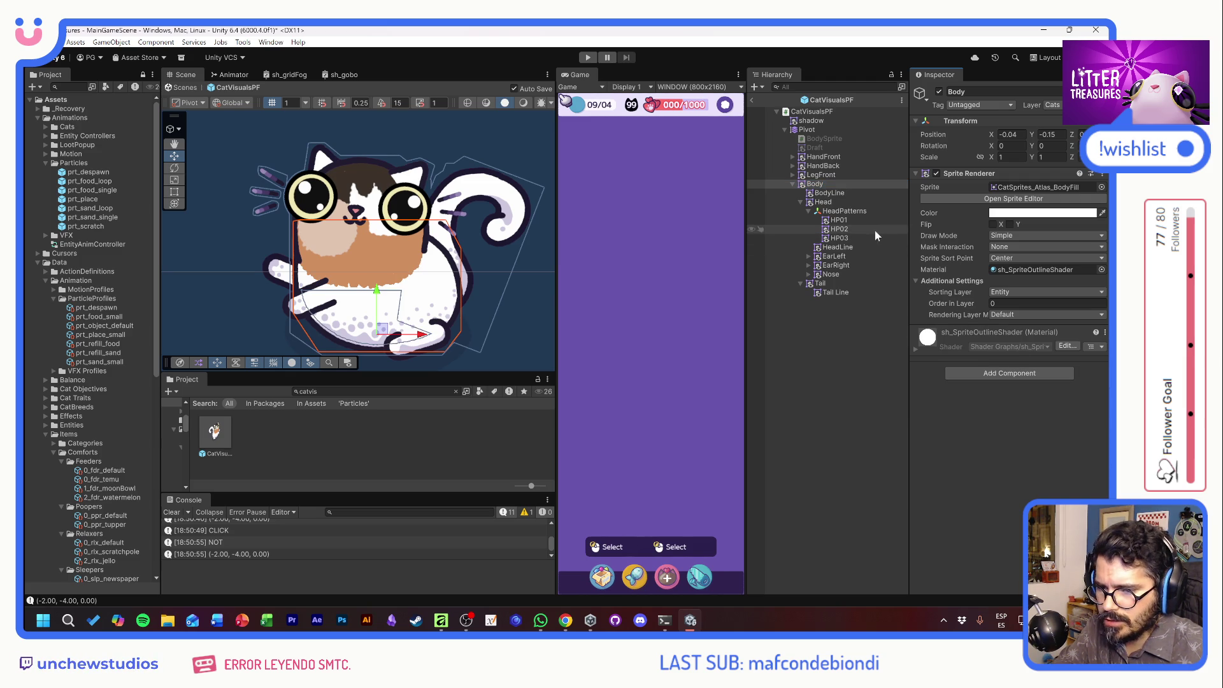
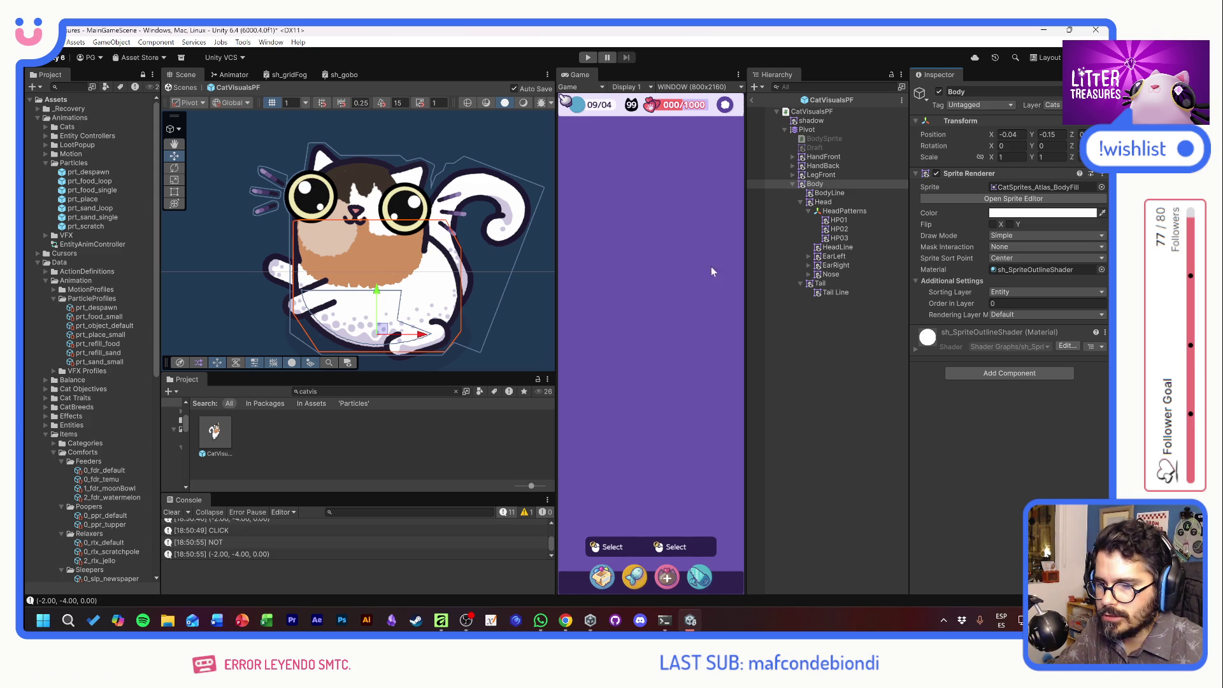
# Delete the HeadPatterns object from the CatVisualsPF prefab and return to MainGameScene.
pyautogui.click(845, 212)
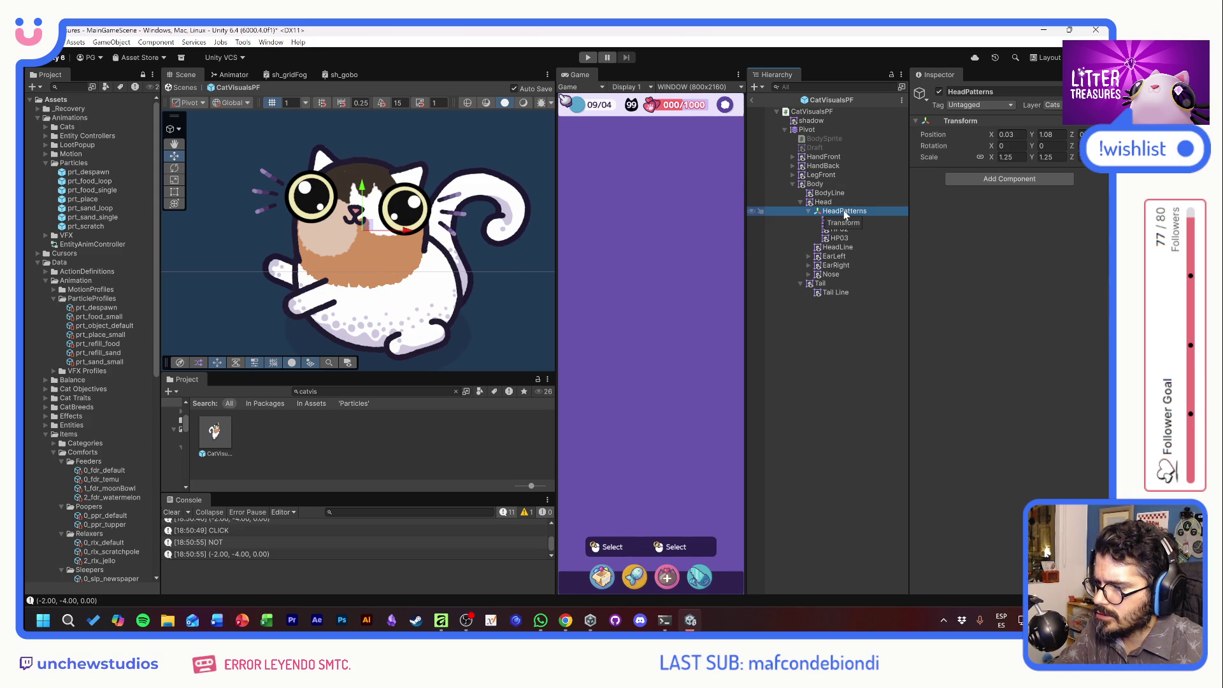
pyautogui.press('Delete')
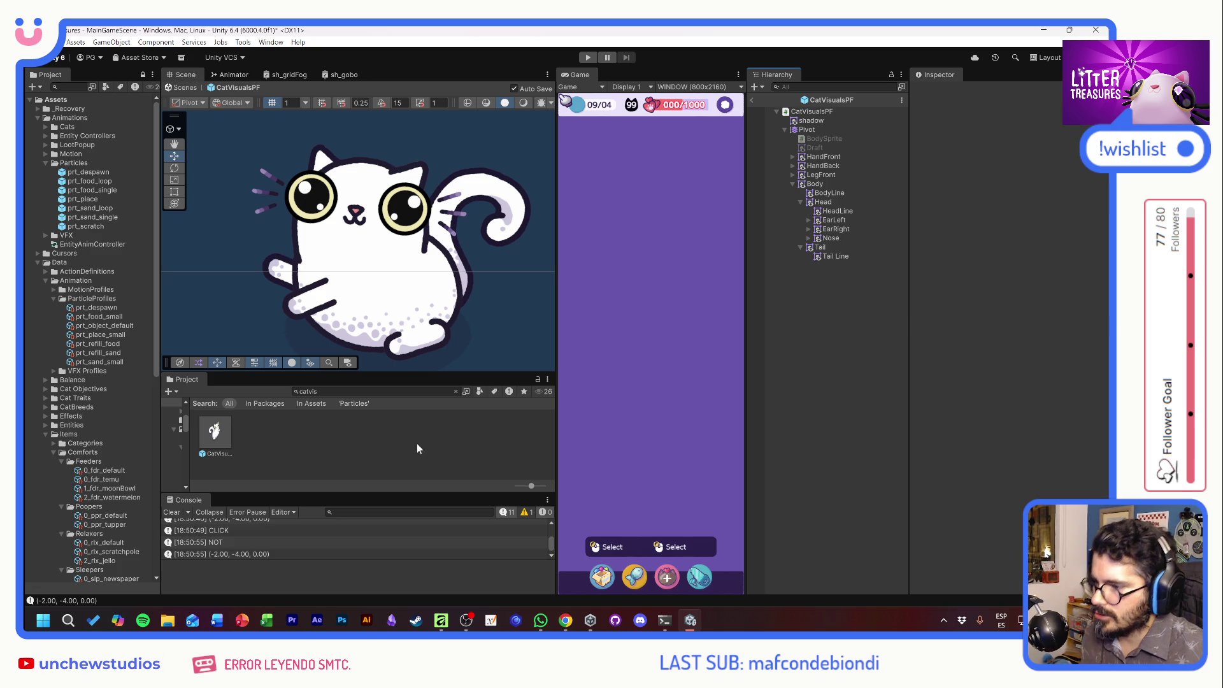
pyautogui.click(753, 101)
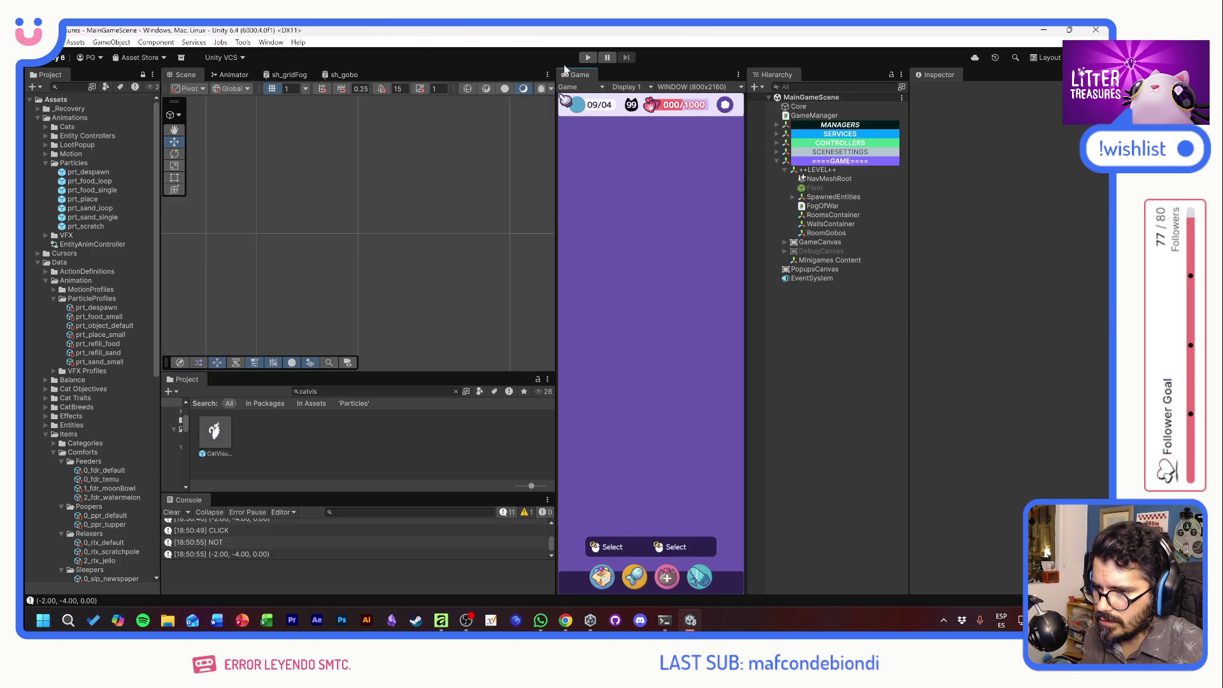
pyautogui.click(587, 57)
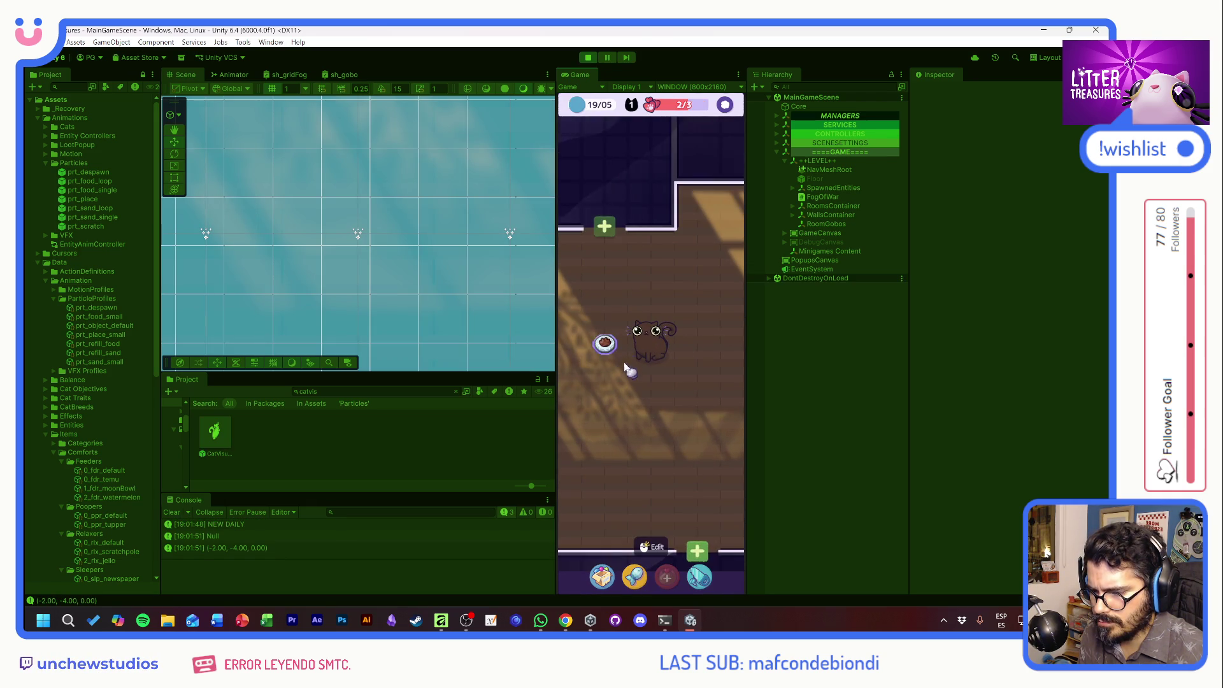
pyautogui.click(653, 349)
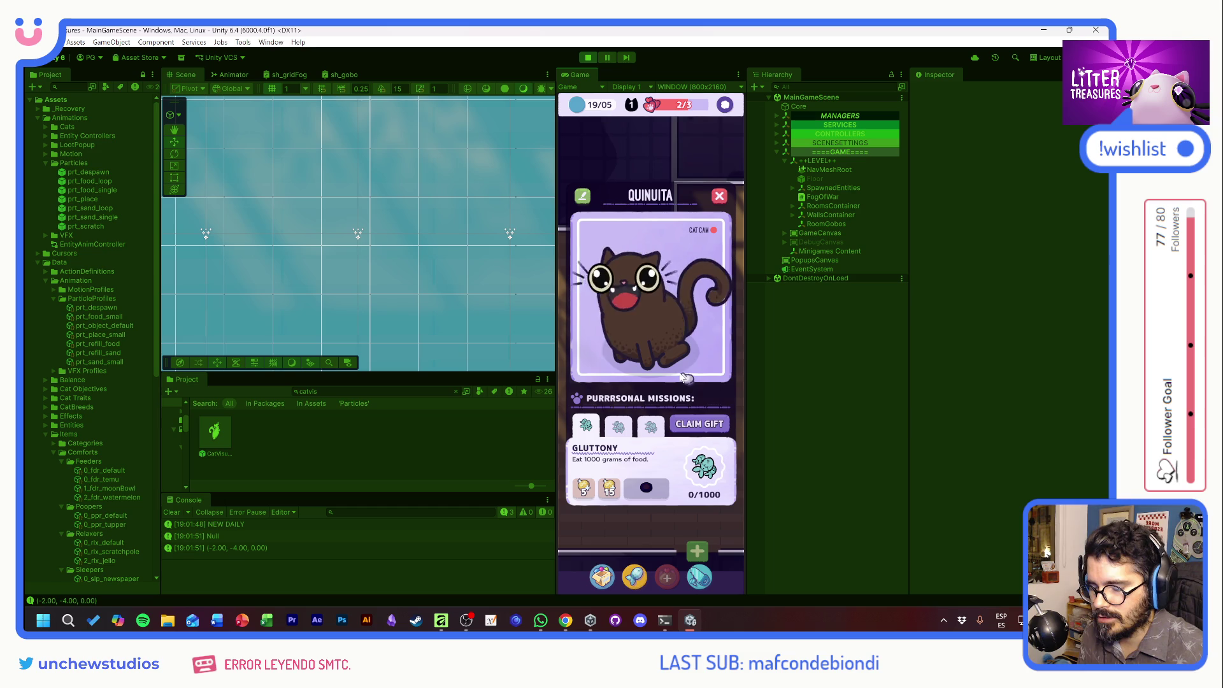
pyautogui.click(640, 349)
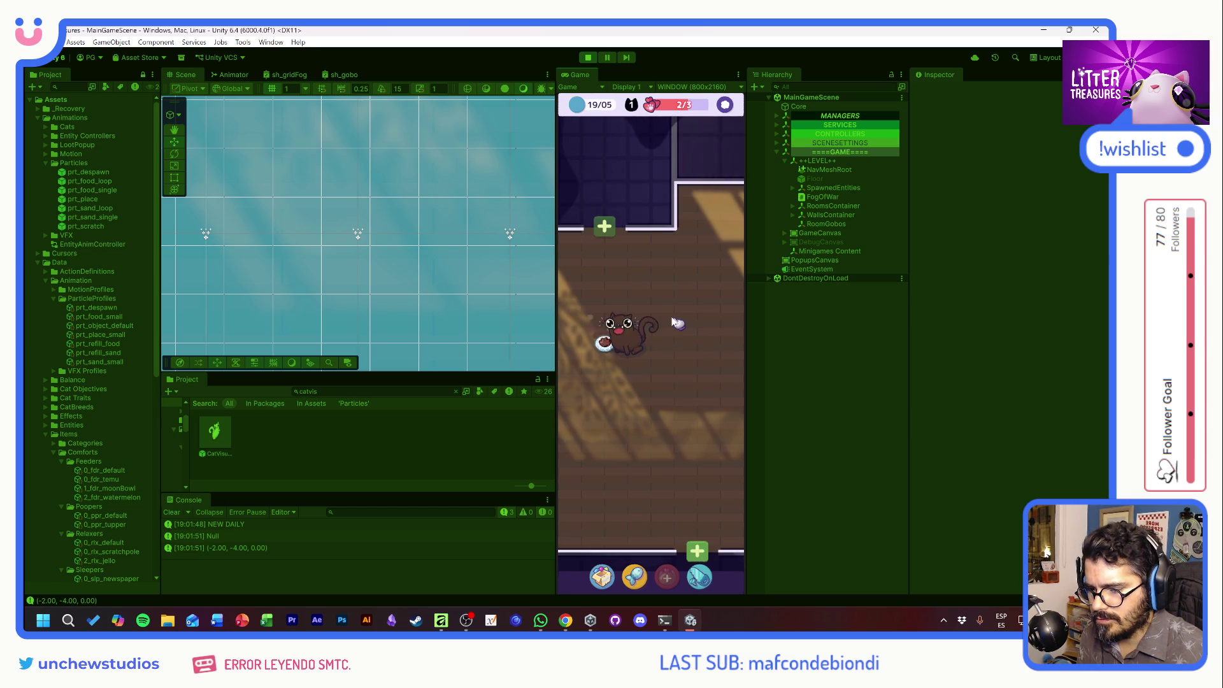
pyautogui.click(633, 349)
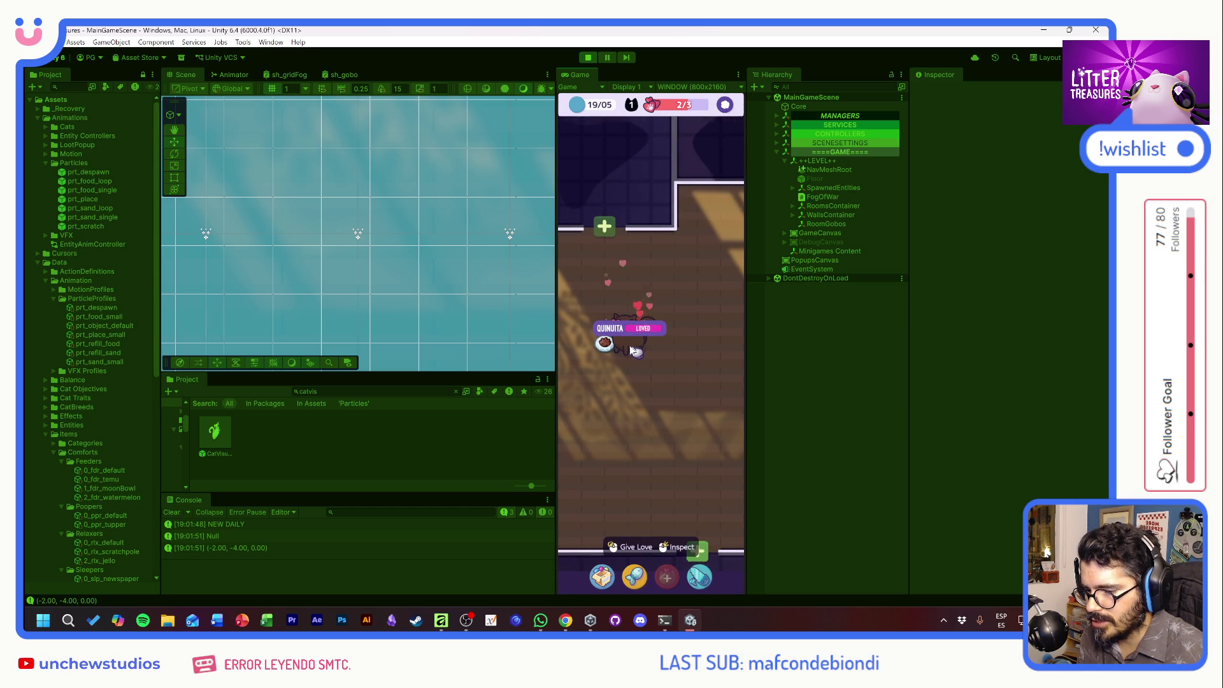
pyautogui.click(602, 576)
pyautogui.click(615, 402)
pyautogui.click(608, 304)
pyautogui.click(697, 426)
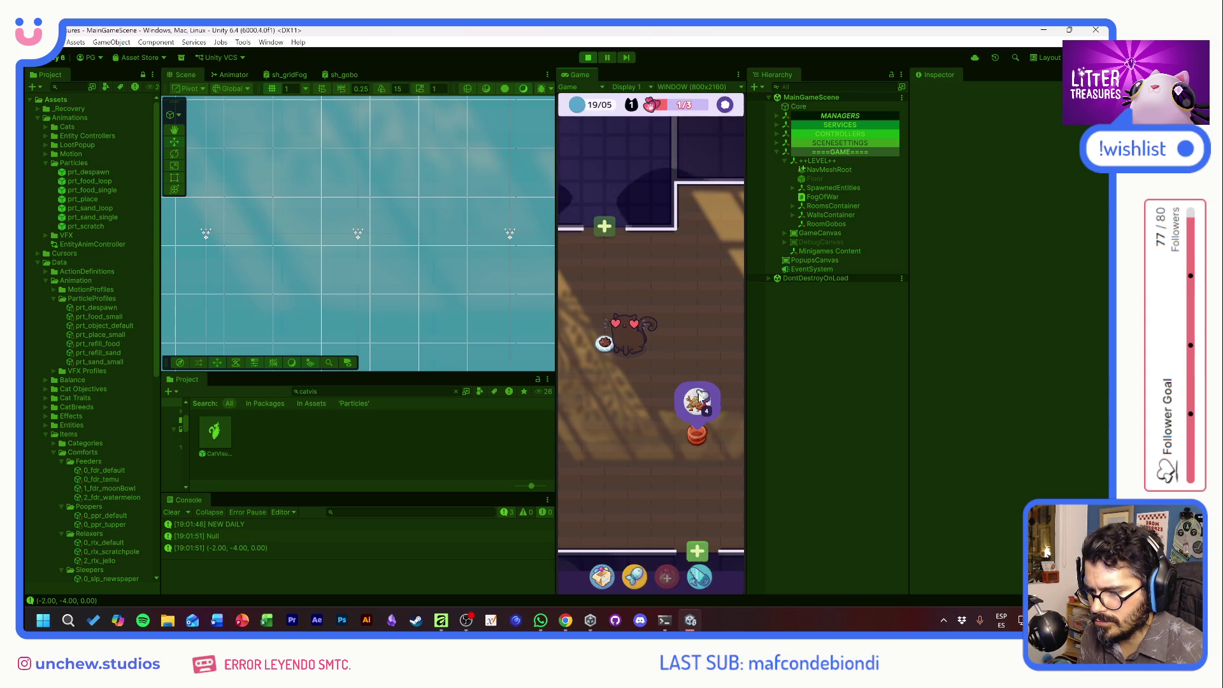
pyautogui.moveTo(702, 403); pyautogui.dragTo(689, 339)
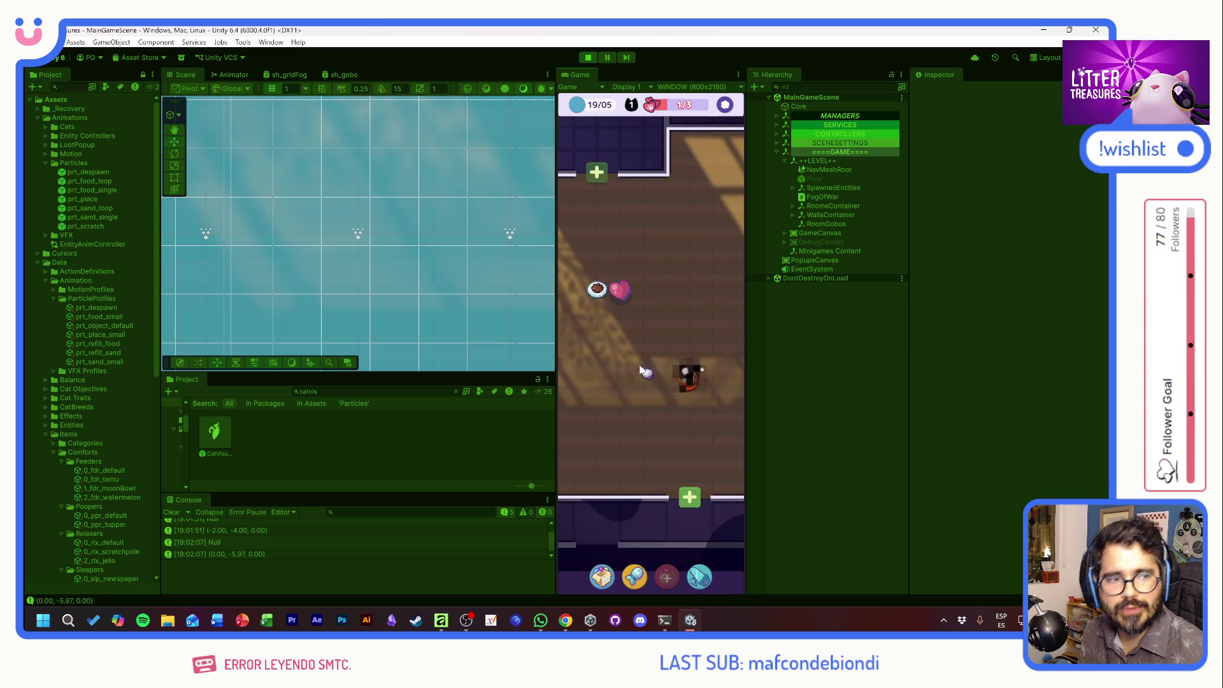
pyautogui.click(602, 576)
pyautogui.moveTo(586, 403)
pyautogui.mouseDown()
pyautogui.moveTo(595, 333)
pyautogui.moveTo(596, 383)
pyautogui.mouseUp()
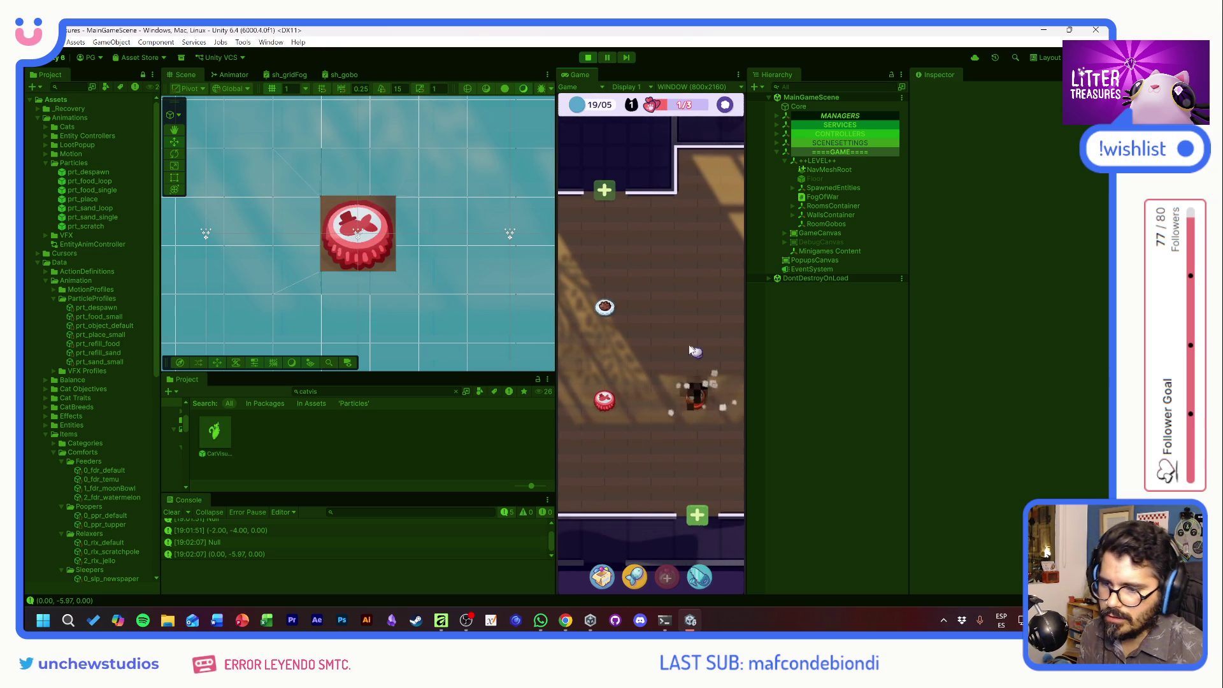
pyautogui.scroll(-2, 673, 335)
pyautogui.scroll(-2, 673, 335)
pyautogui.scroll(4, 682, 319)
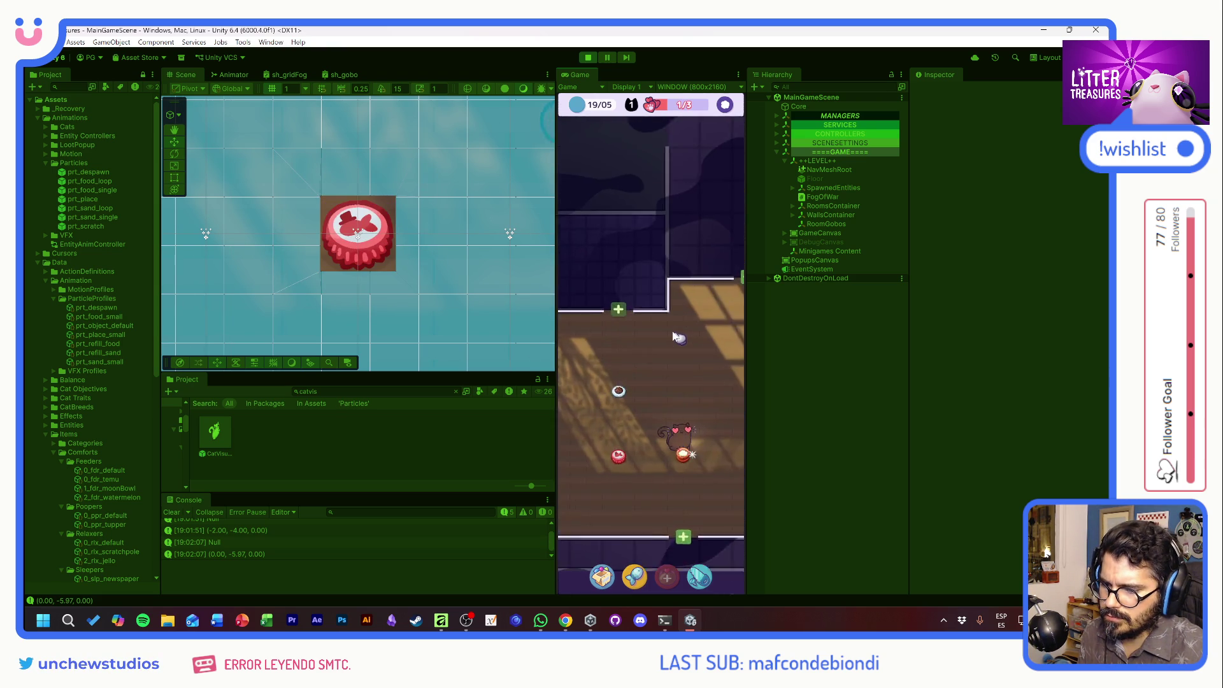
pyautogui.click(694, 333)
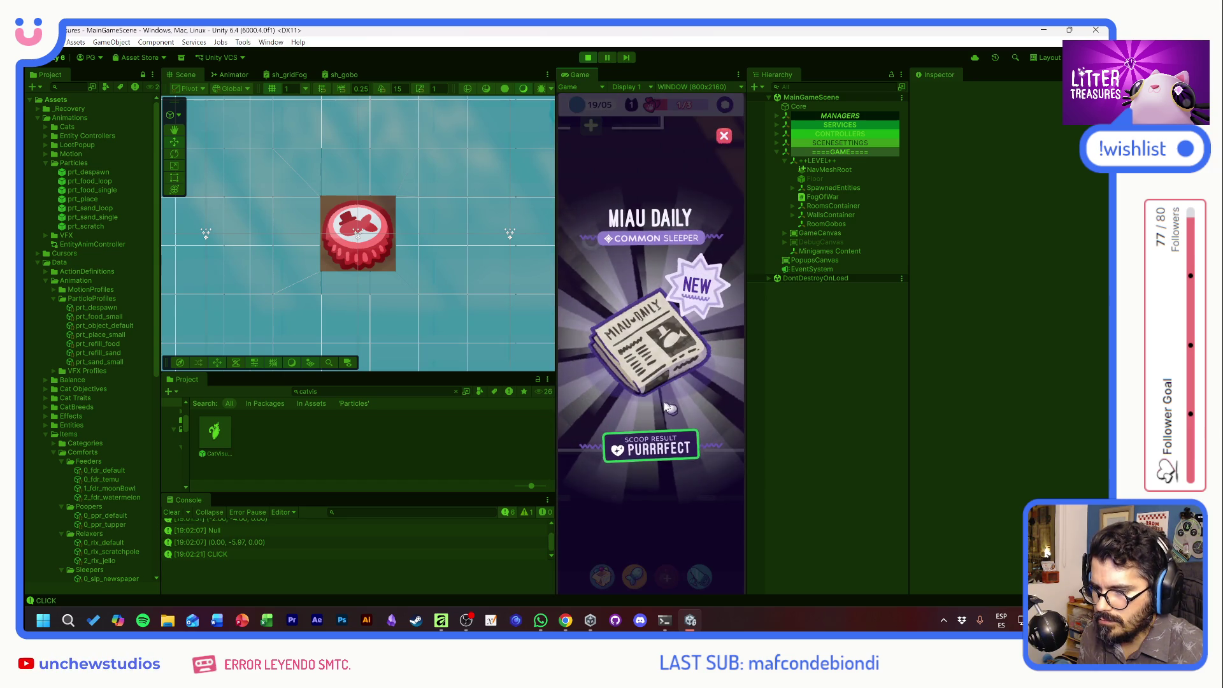
pyautogui.click(724, 136)
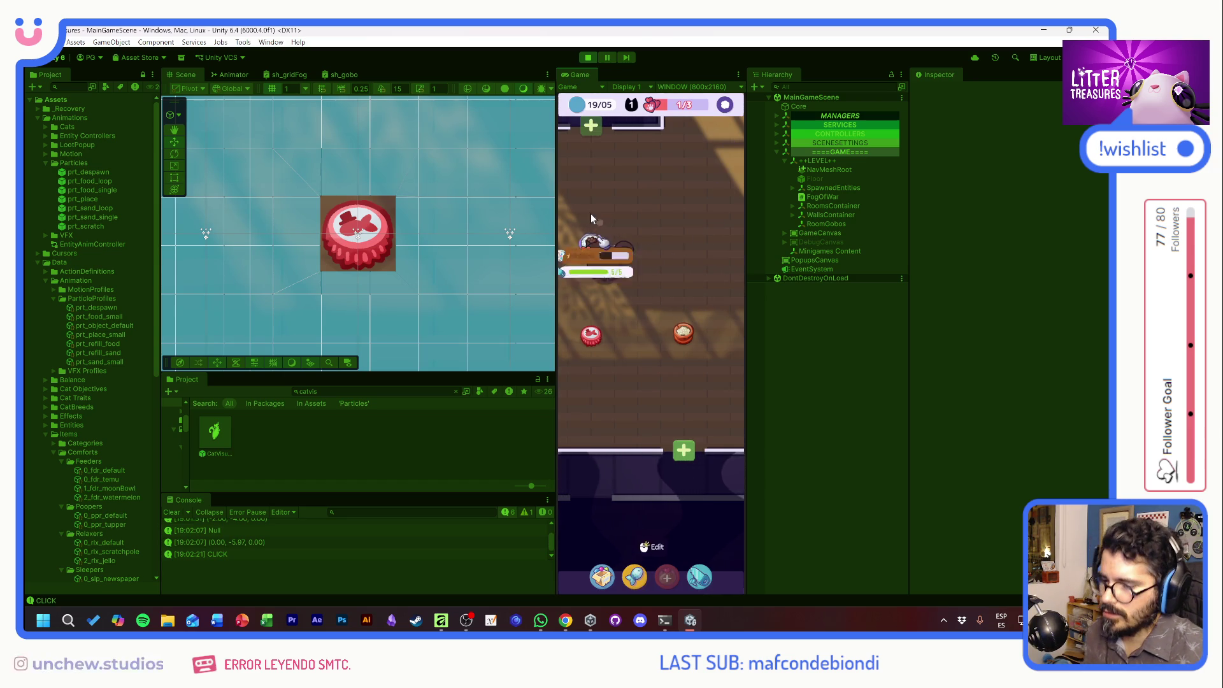
pyautogui.click(587, 58)
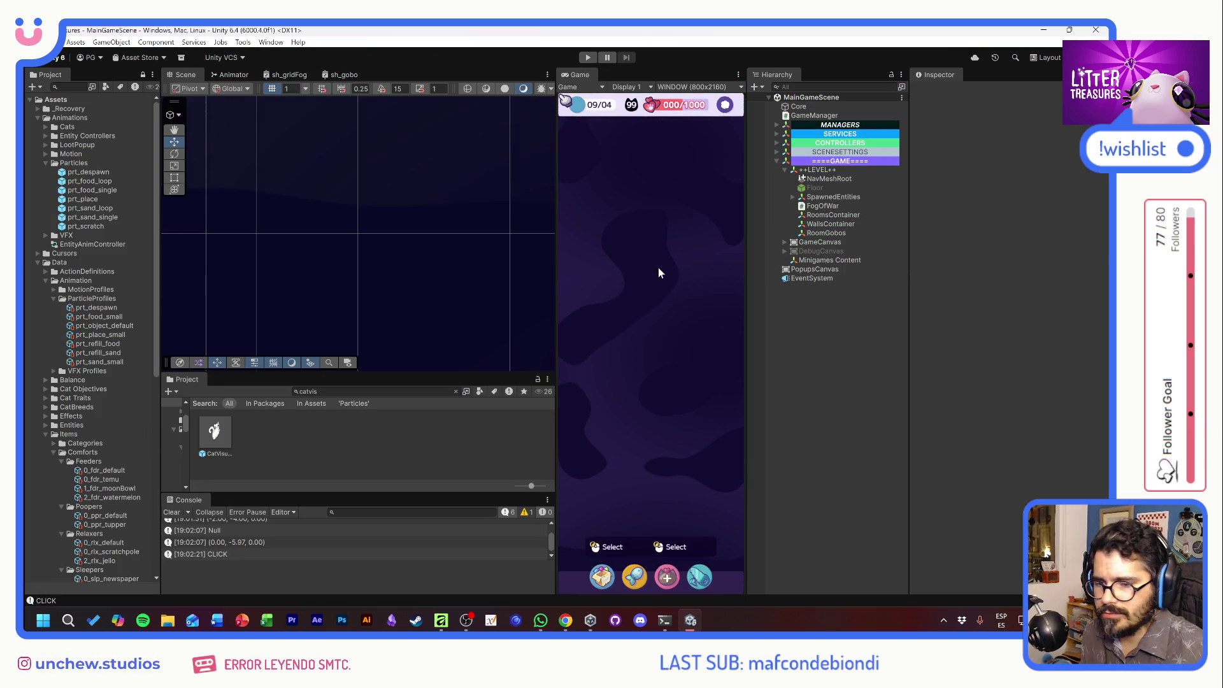
# Resize the Hierarchy, Scene view and Project panel to give the scene more room.
pyautogui.moveTo(906, 156); pyautogui.dragTo(948, 156)
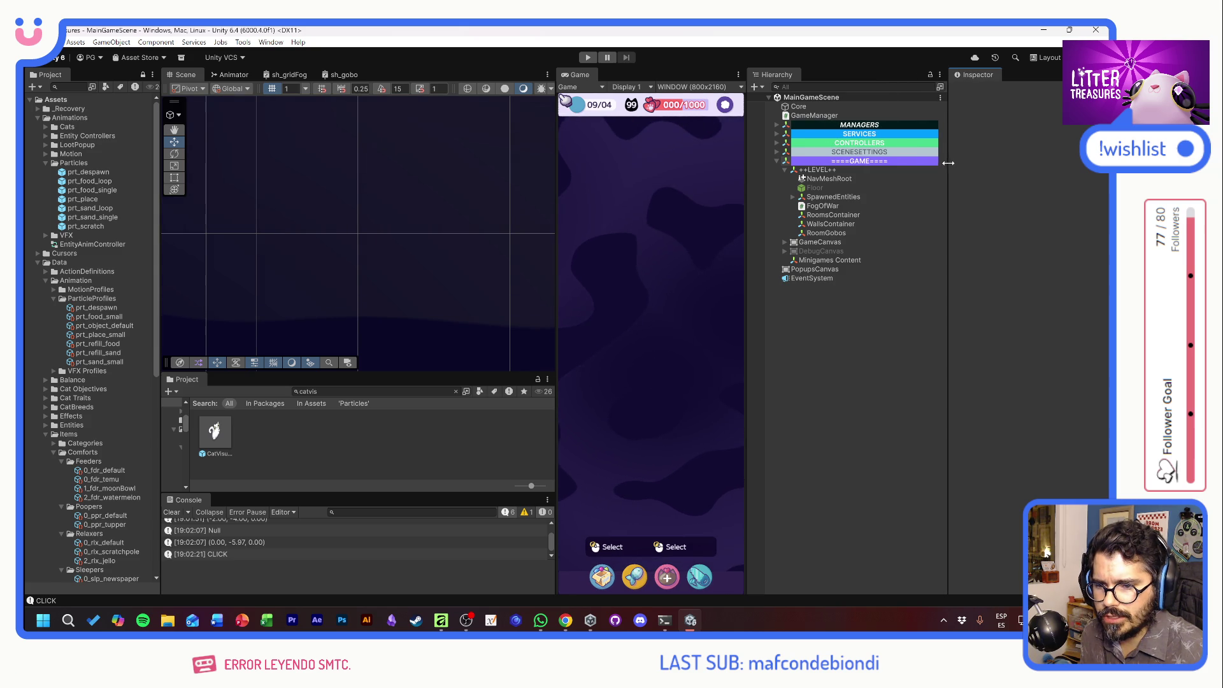
pyautogui.moveTo(747, 161)
pyautogui.mouseDown()
pyautogui.moveTo(825, 173)
pyautogui.moveTo(801, 176)
pyautogui.mouseUp()
pyautogui.moveTo(559, 214); pyautogui.dragTo(613, 205)
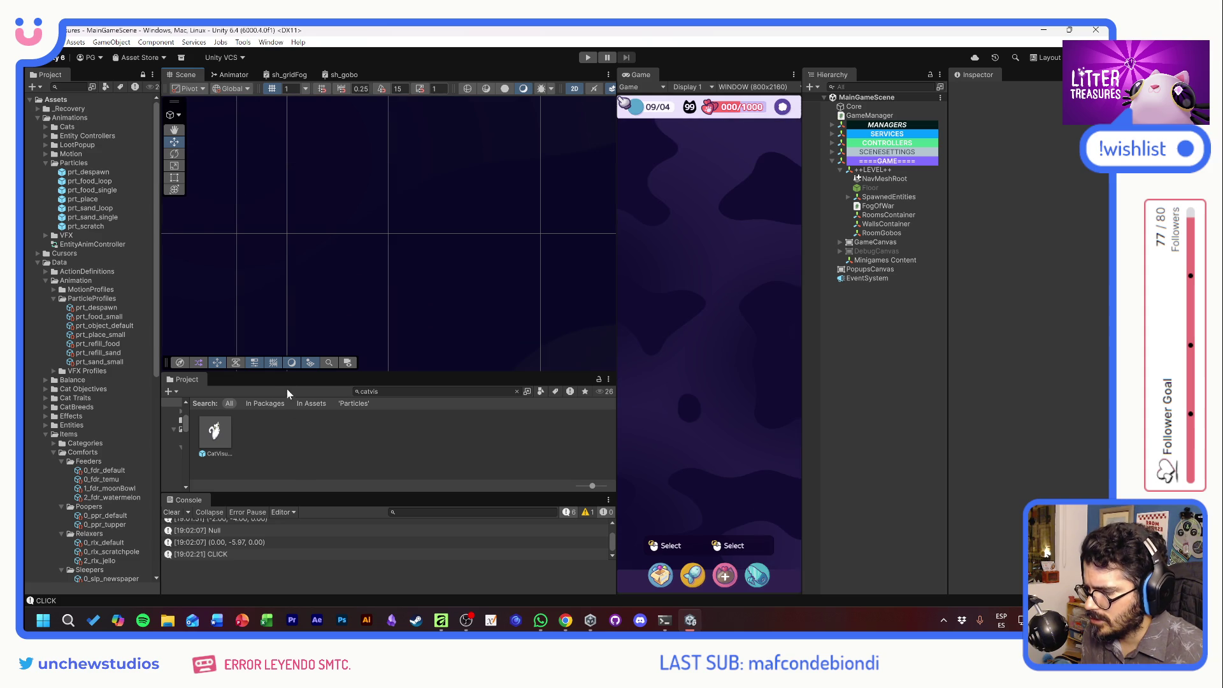
pyautogui.doubleClick(191, 381)
pyautogui.doubleClick(55, 73)
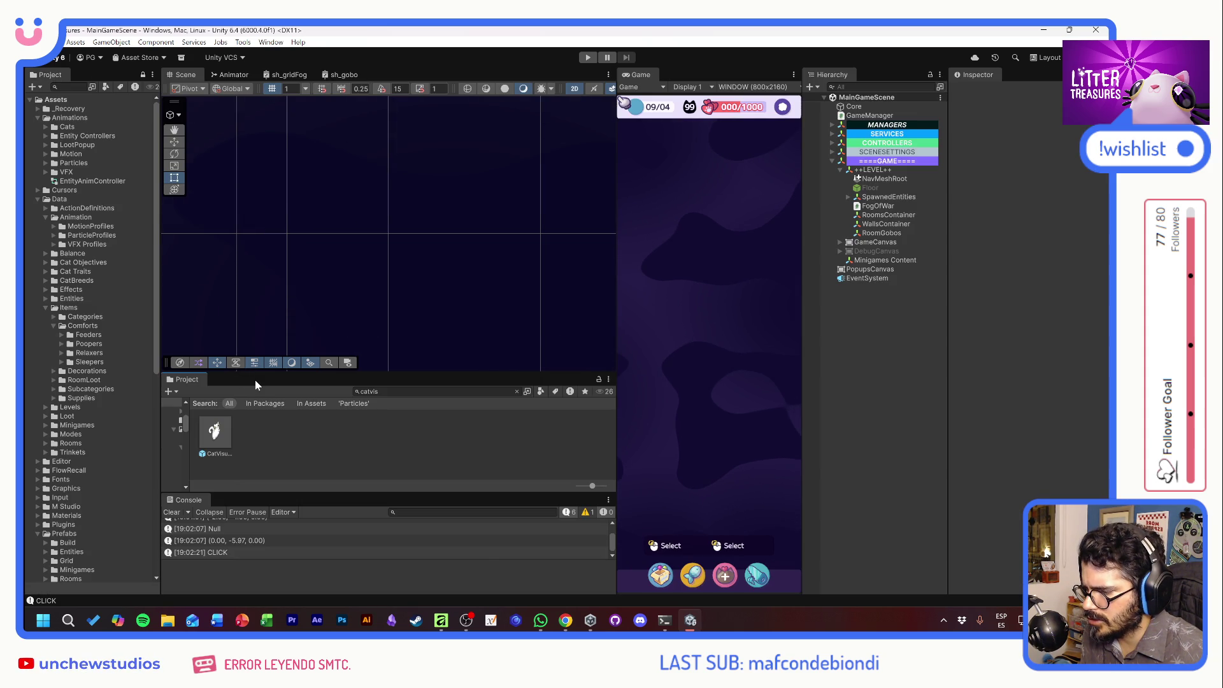
pyautogui.doubleClick(256, 381)
pyautogui.doubleClick(95, 75)
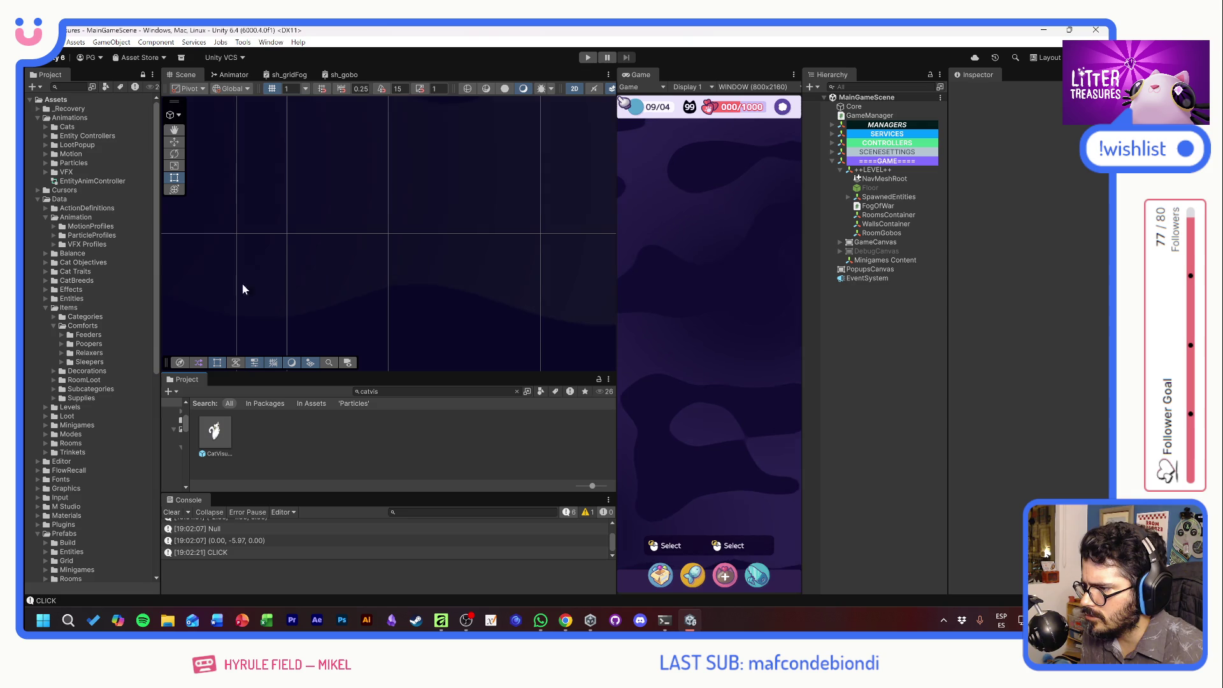
pyautogui.click(608, 380)
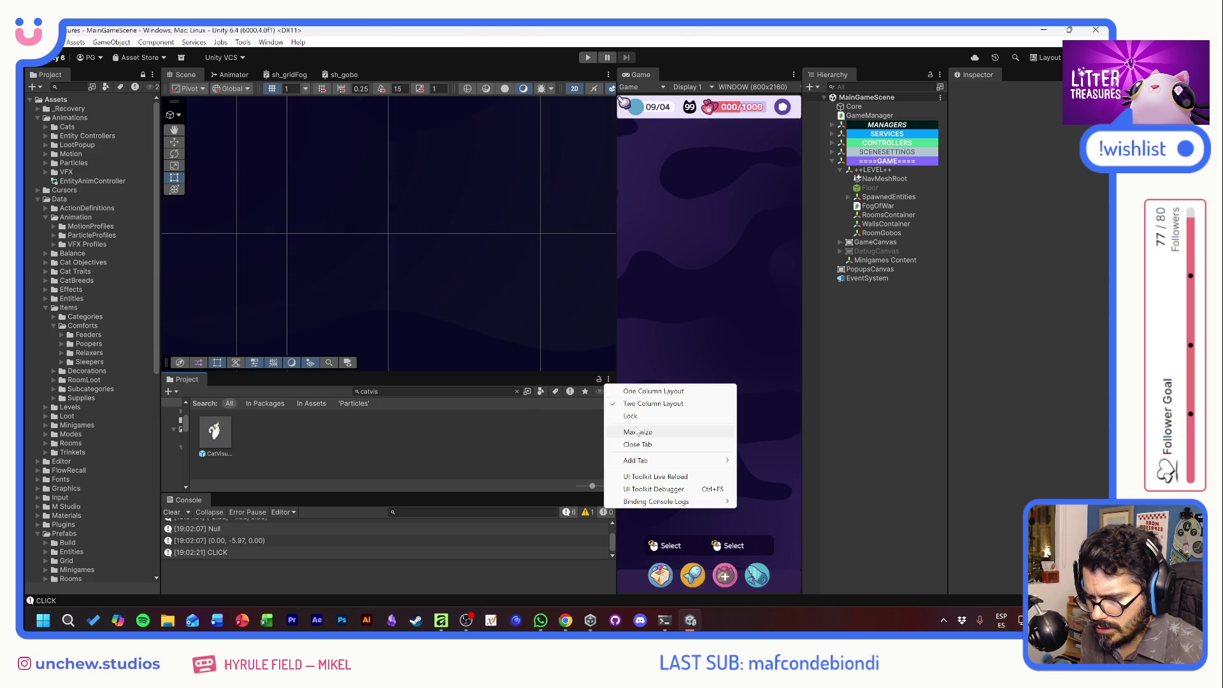
pyautogui.click(406, 381)
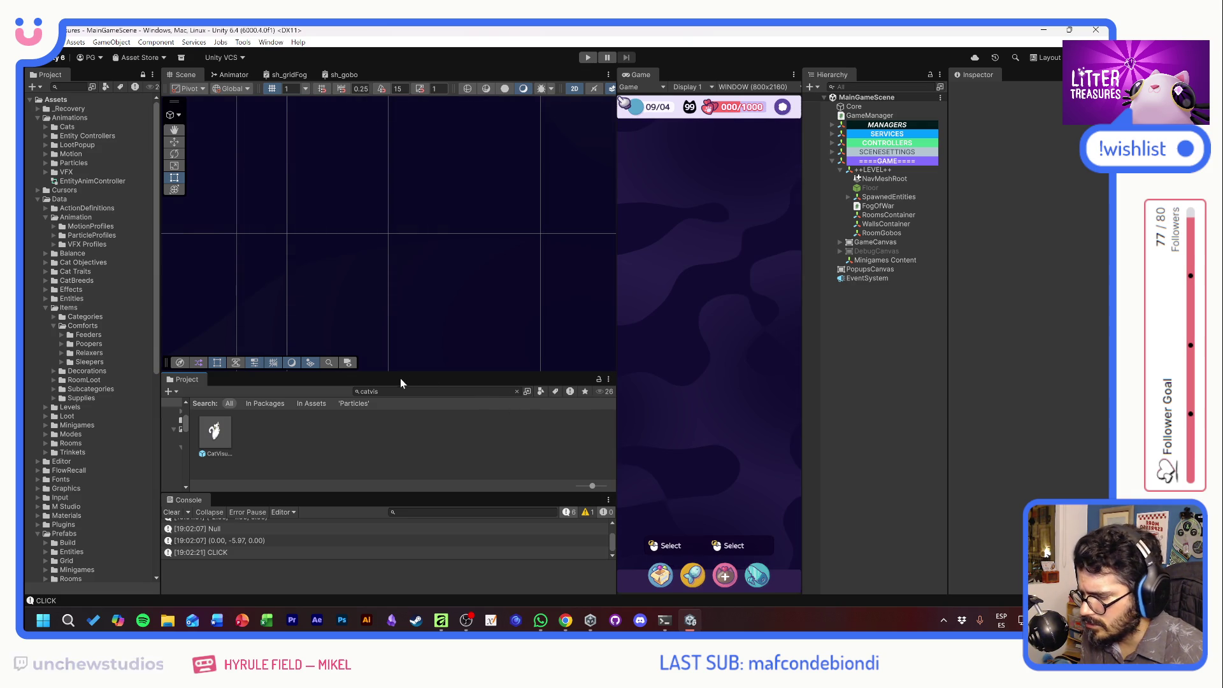
pyautogui.moveTo(237, 495); pyautogui.dragTo(236, 518)
pyautogui.moveTo(228, 374)
pyautogui.mouseDown()
pyautogui.moveTo(229, 446)
pyautogui.moveTo(236, 432)
pyautogui.mouseUp()
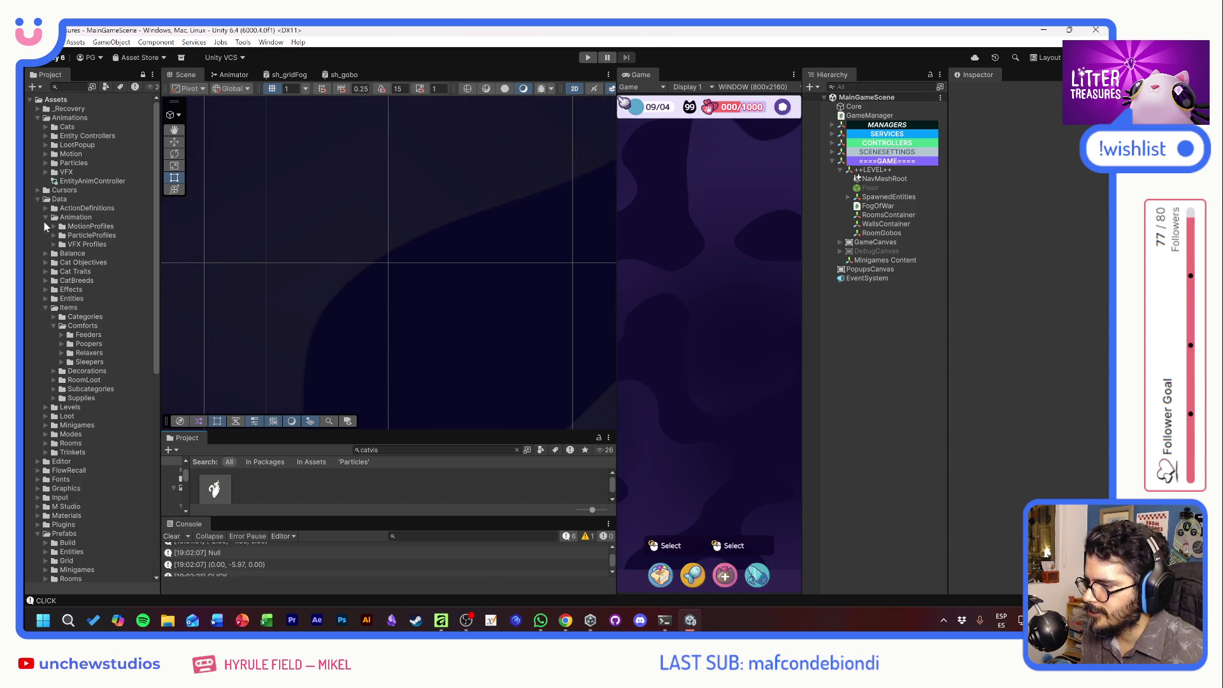
# Collapse the Data and Animations folders and bring up GitHub Desktop.
pyautogui.click(39, 199)
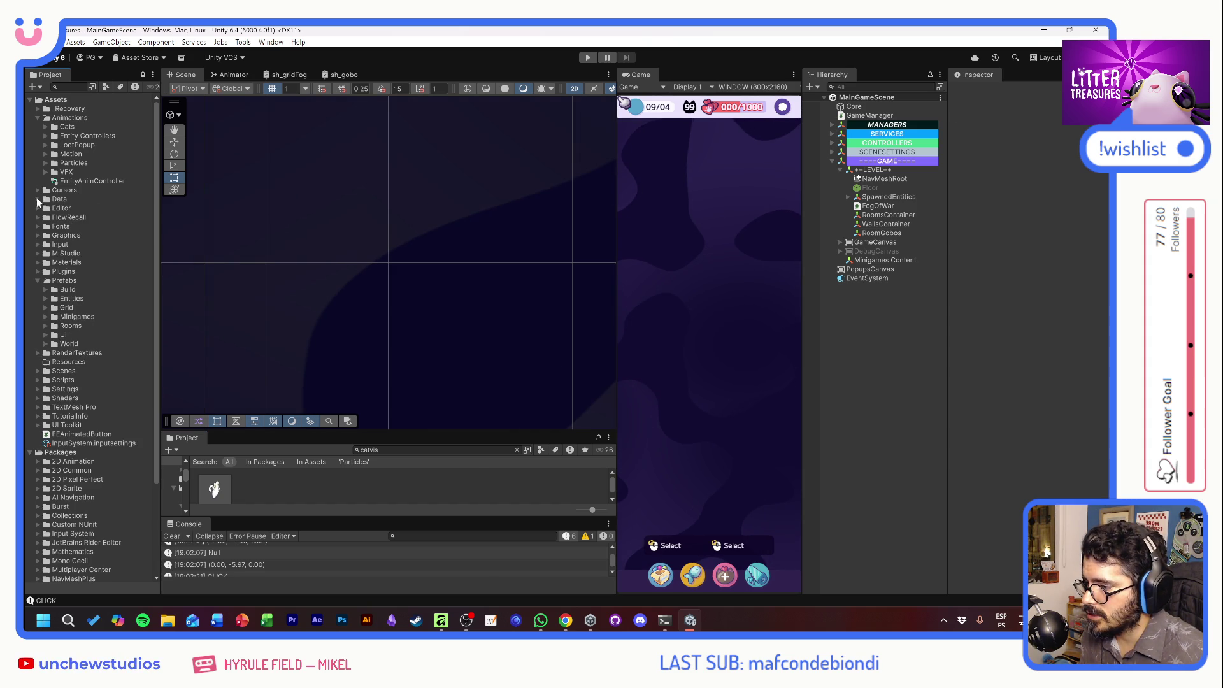
pyautogui.click(38, 118)
pyautogui.click(623, 627)
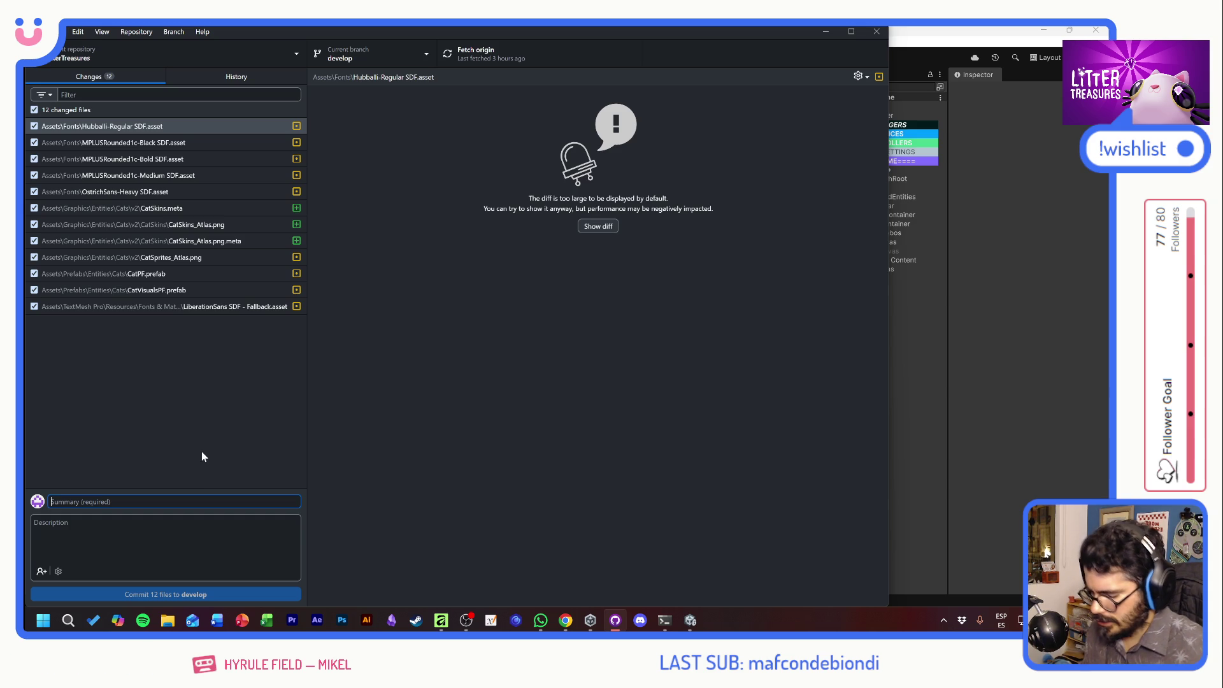
# Commit the 12 changed files as 'CatSkins fail', push to origin, and return to Unity.
pyautogui.write('CatSkins fail')
pyautogui.hotkey('ctrl', 'Return')
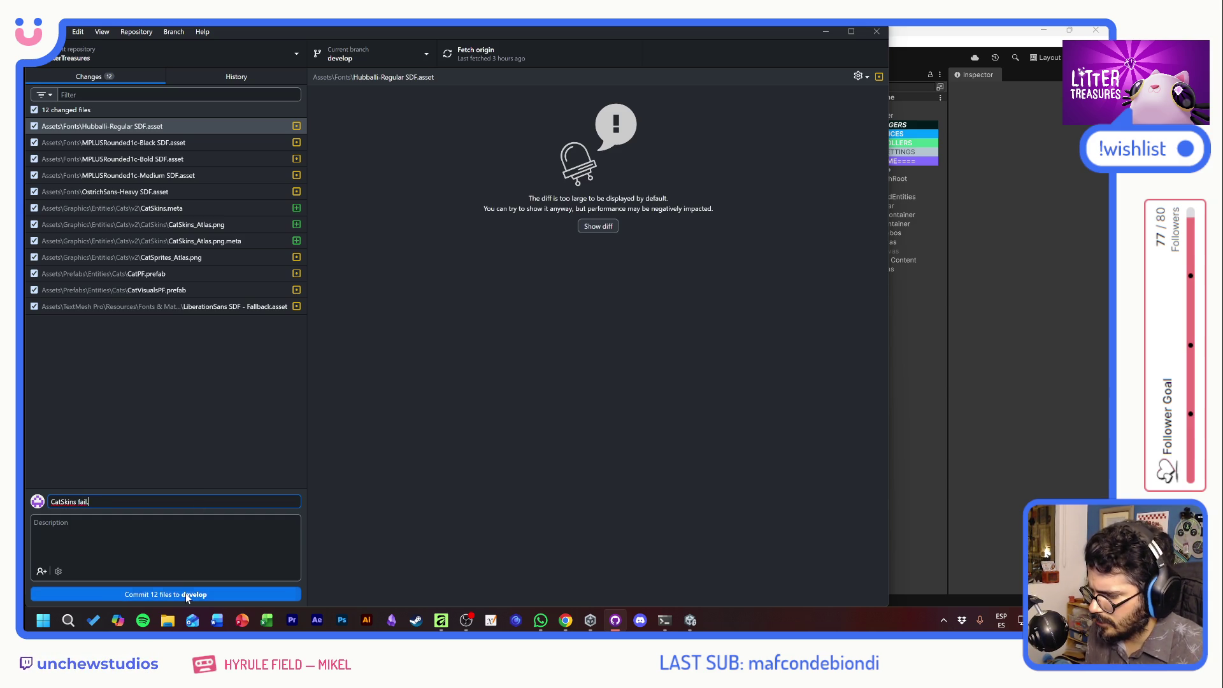
pyautogui.click(525, 55)
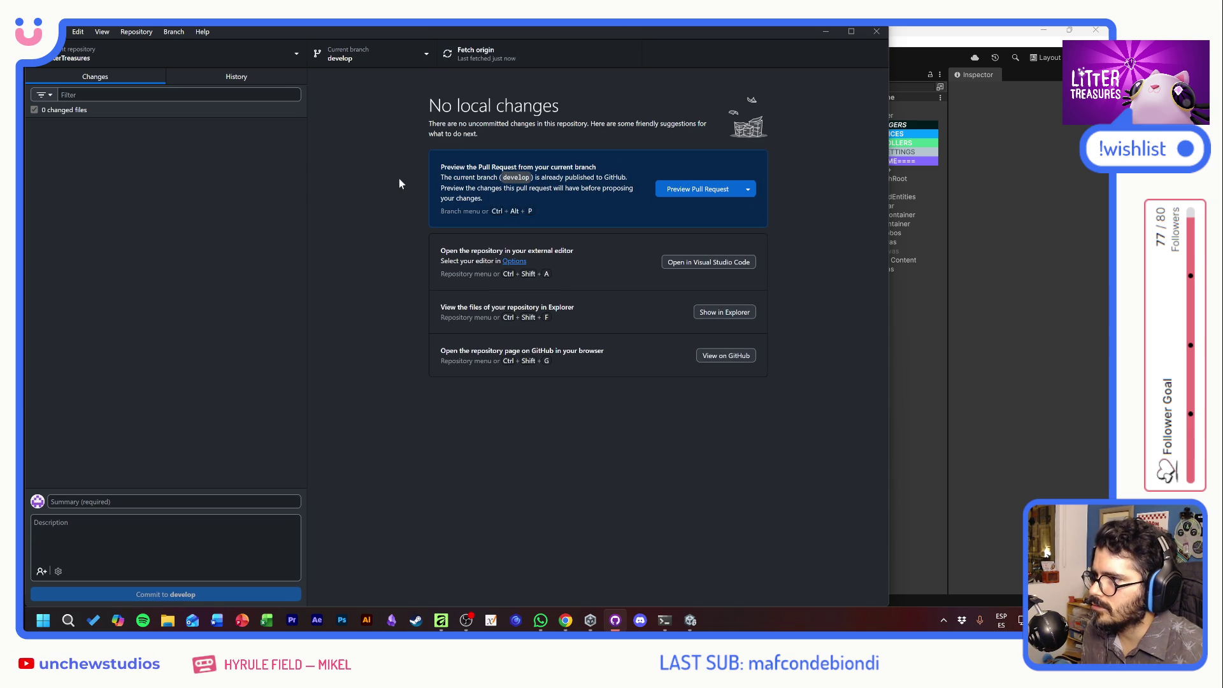
pyautogui.hotkey('alt', 'Tab')
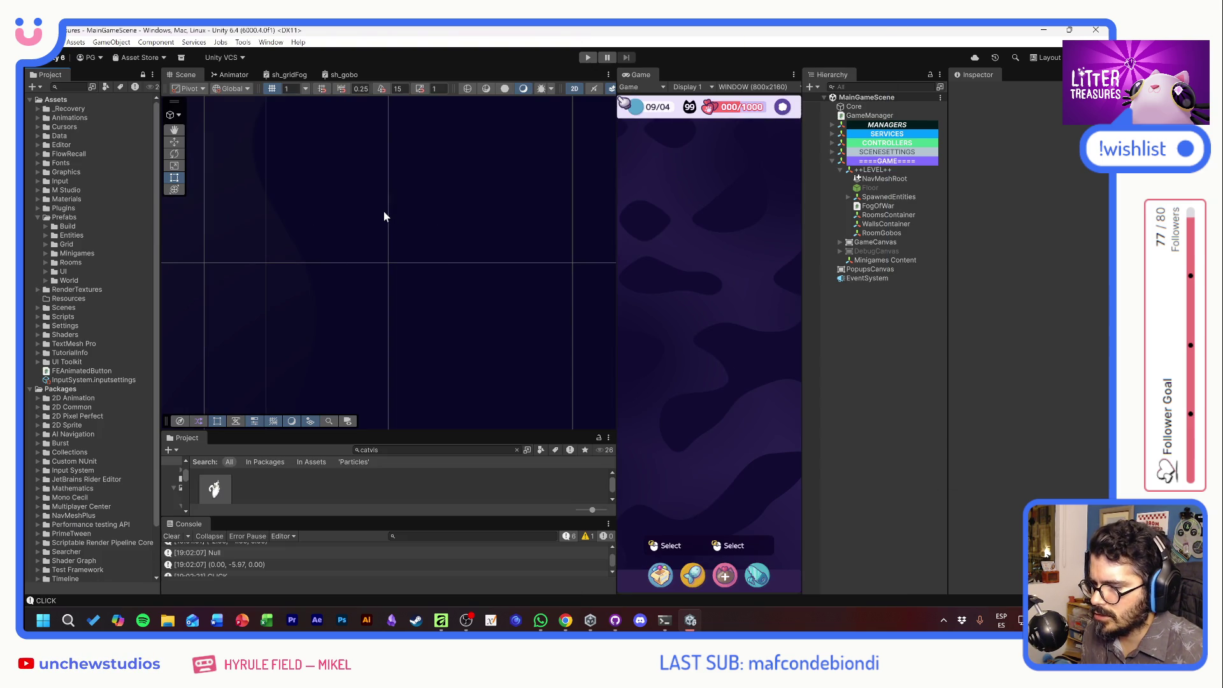
# Open the CatVisualsPF prefab for editing with the rect transform tool active.
pyautogui.click(382, 218)
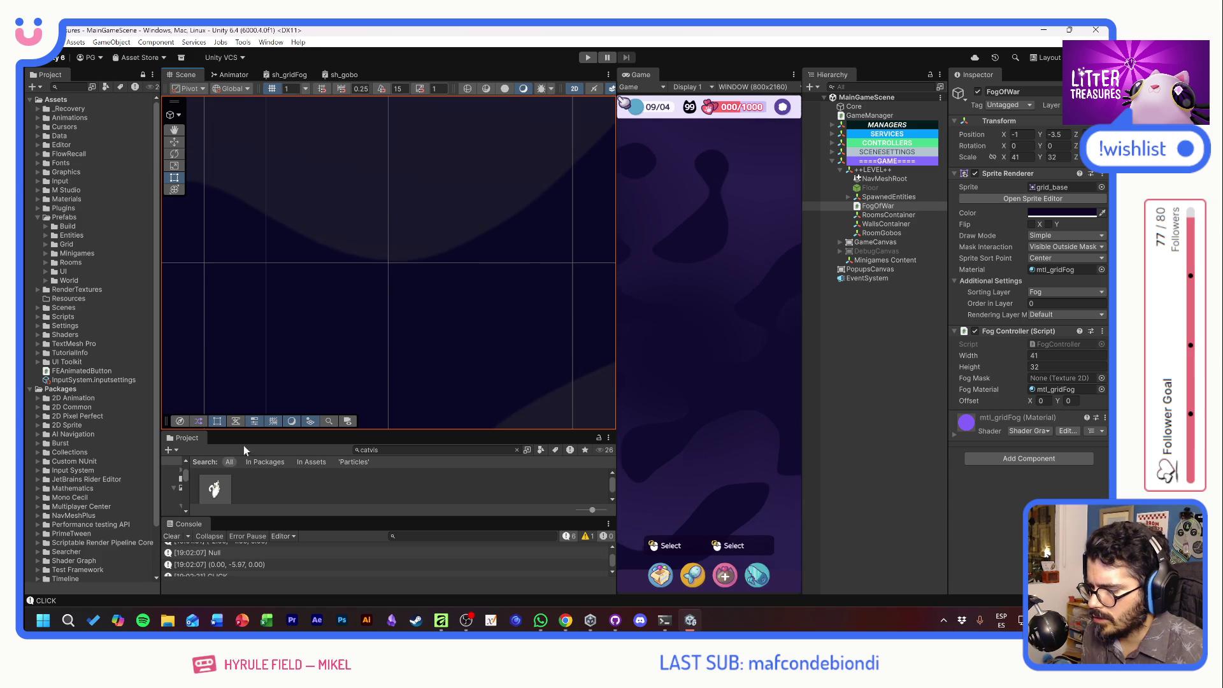
pyautogui.doubleClick(219, 488)
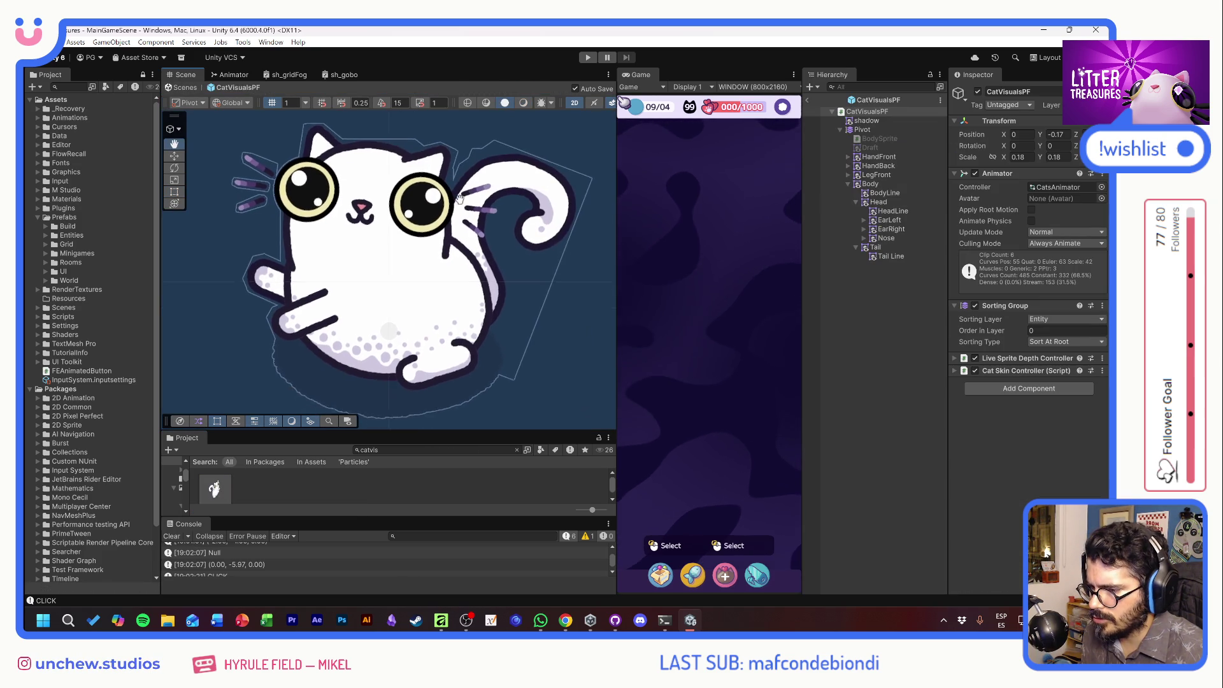
pyautogui.press('t')
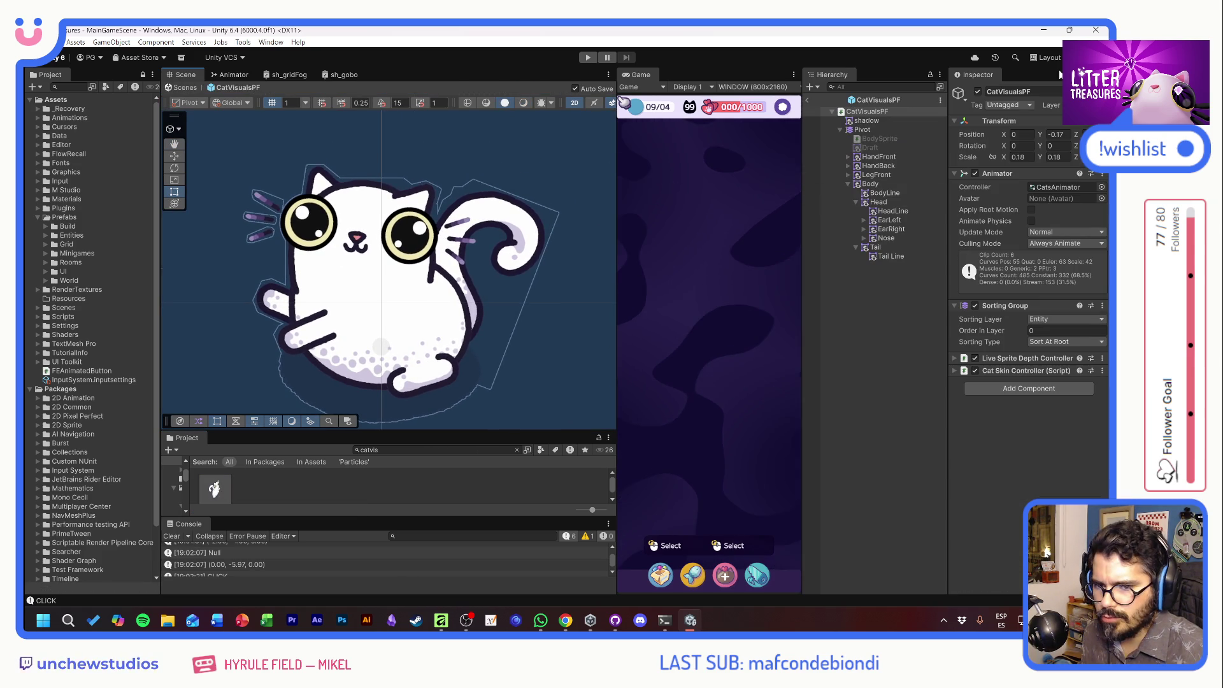
# Save the current editor arrangement as a new layout named 'Dev'.
pyautogui.click(1046, 57)
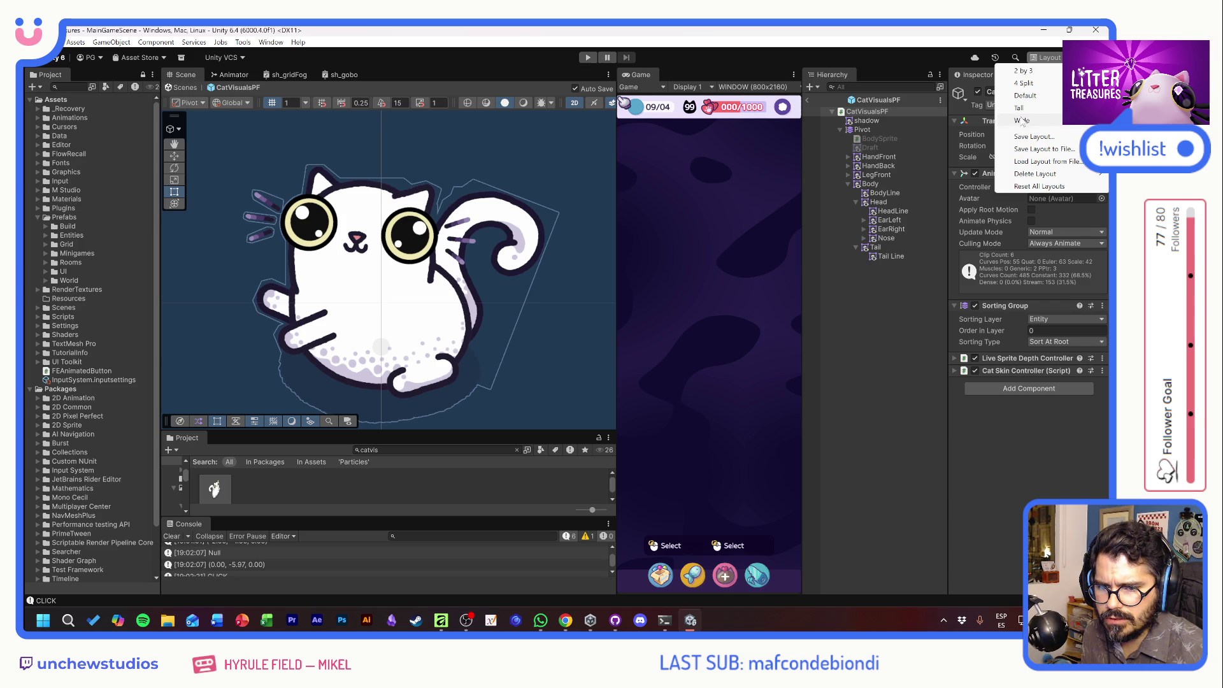
pyautogui.click(1025, 138)
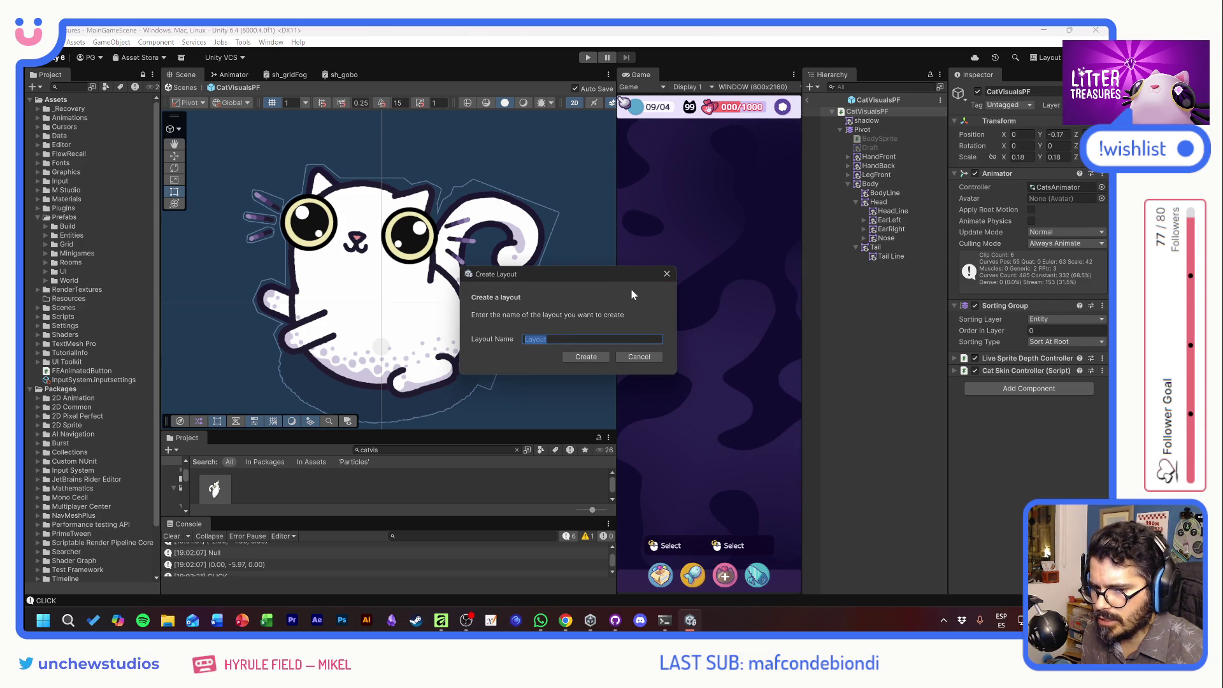
pyautogui.write('Dev')
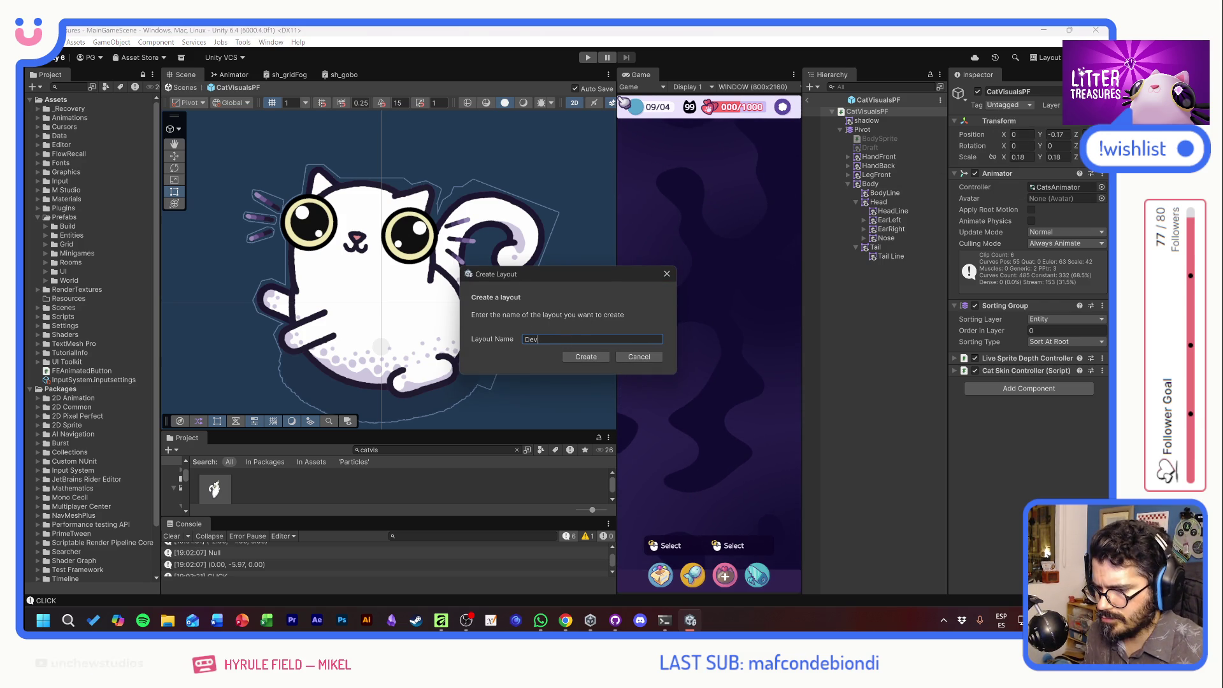
pyautogui.click(595, 357)
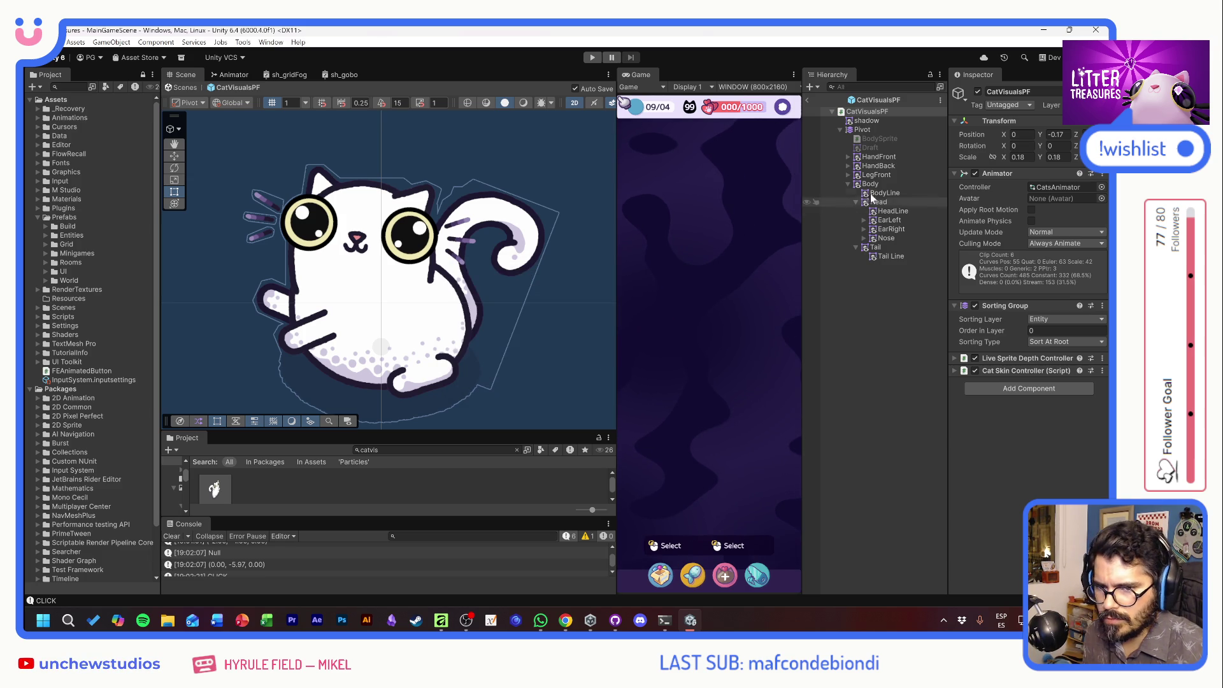
# Dock the Scene view beneath the Game view and widen the shader graph area.
pyautogui.moveTo(615, 192); pyautogui.dragTo(555, 192)
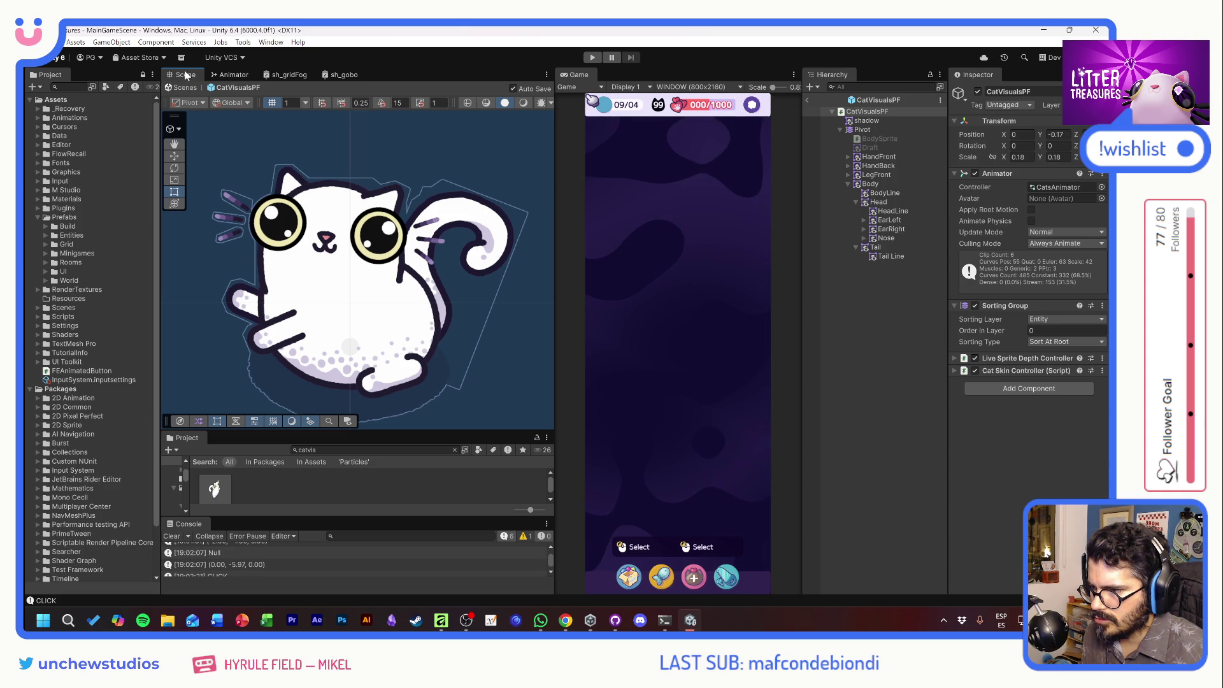
pyautogui.moveTo(184, 76)
pyautogui.mouseDown()
pyautogui.moveTo(204, 127)
pyautogui.moveTo(421, 384)
pyautogui.moveTo(541, 500)
pyautogui.moveTo(538, 539)
pyautogui.moveTo(572, 511)
pyautogui.moveTo(535, 517)
pyautogui.moveTo(151, 396)
pyautogui.moveTo(175, 381)
pyautogui.moveTo(593, 360)
pyautogui.moveTo(687, 480)
pyautogui.mouseUp()
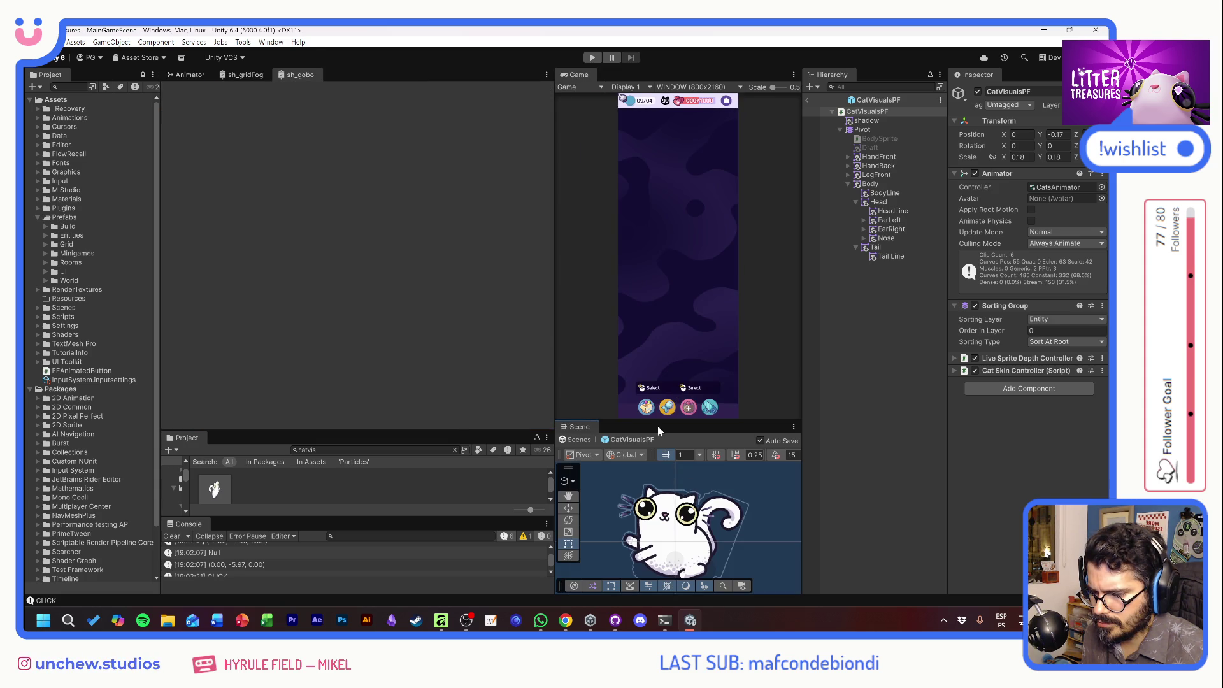
pyautogui.moveTo(655, 422)
pyautogui.mouseDown()
pyautogui.moveTo(660, 433)
pyautogui.moveTo(666, 415)
pyautogui.mouseUp()
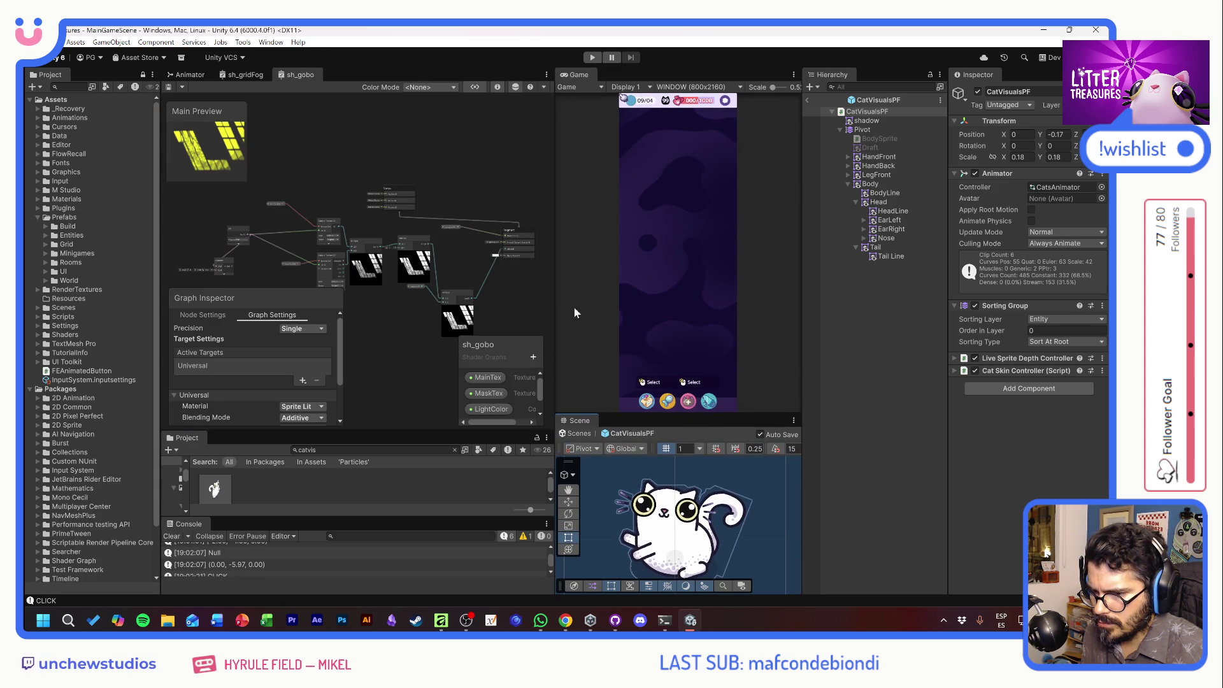
pyautogui.moveTo(555, 308)
pyautogui.mouseDown()
pyautogui.moveTo(665, 319)
pyautogui.moveTo(582, 323)
pyautogui.mouseUp()
pyautogui.moveTo(662, 414); pyautogui.dragTo(662, 336)
pyautogui.press('t')
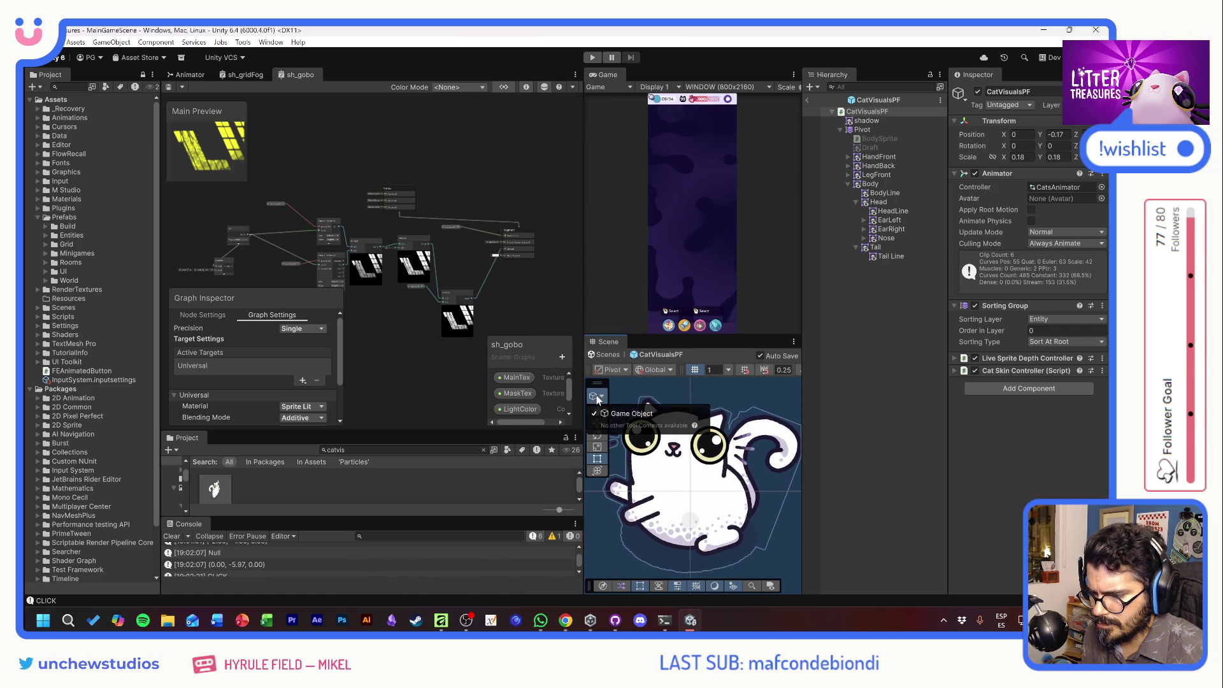
pyautogui.moveTo(598, 384); pyautogui.dragTo(599, 386)
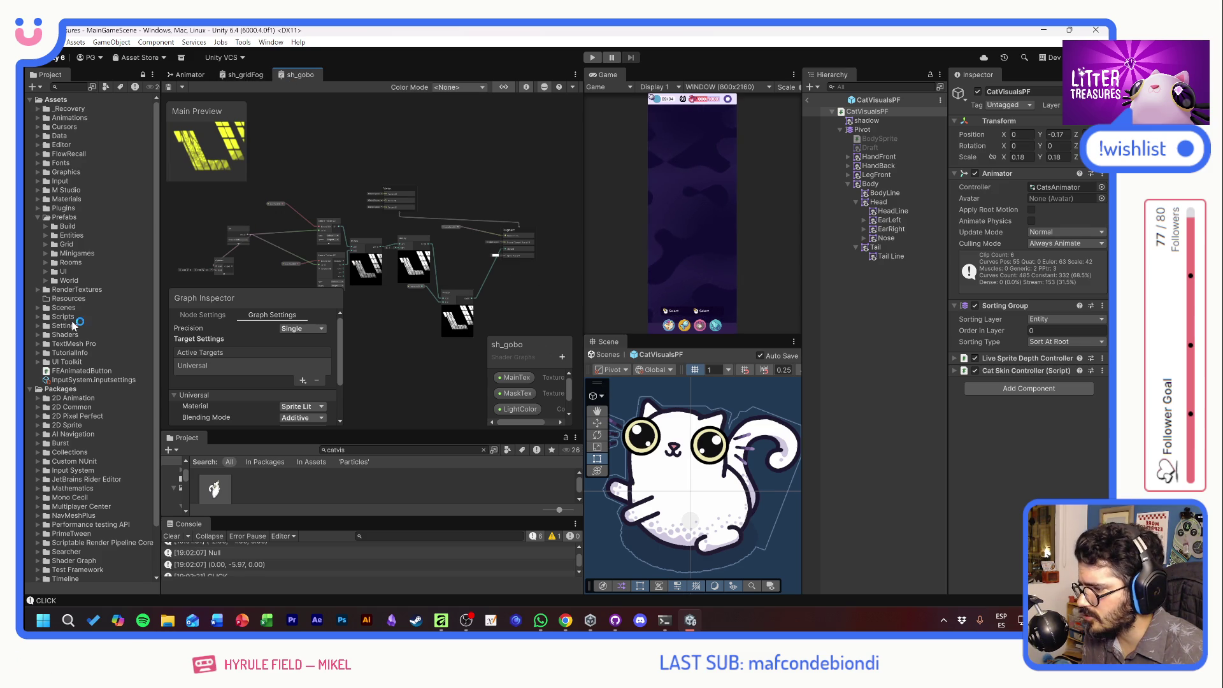
# Collapse the Prefabs and Packages folders and select the Shaders folder.
pyautogui.click(37, 215)
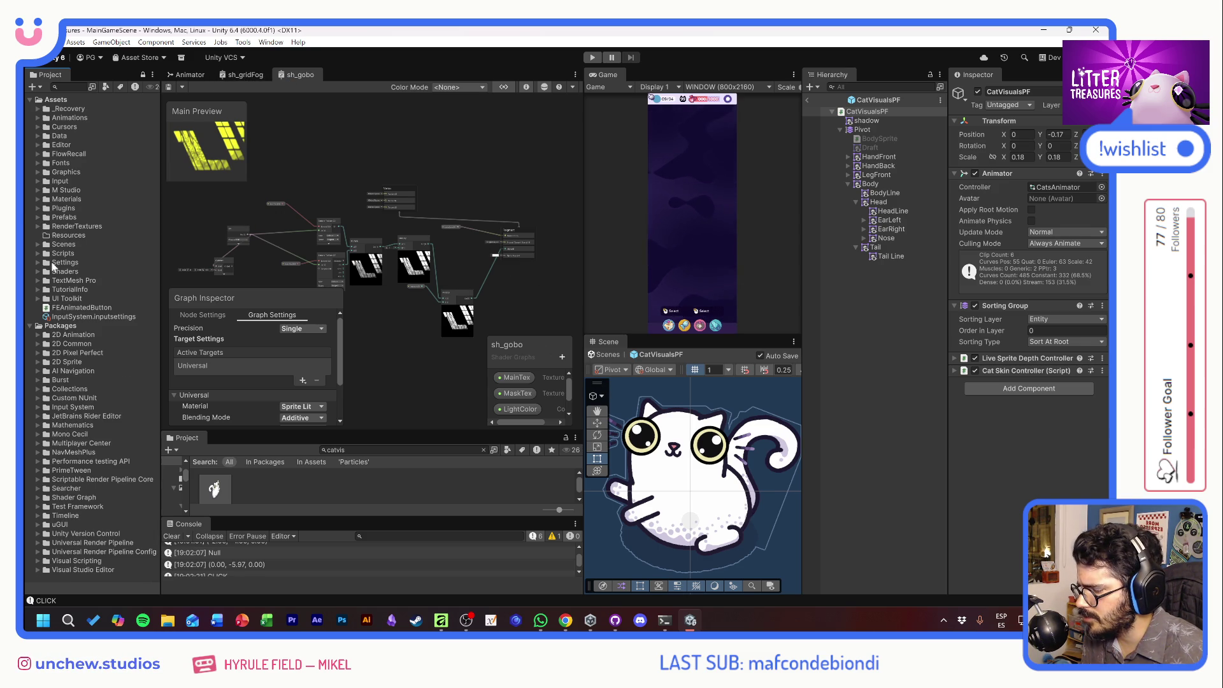
pyautogui.click(31, 326)
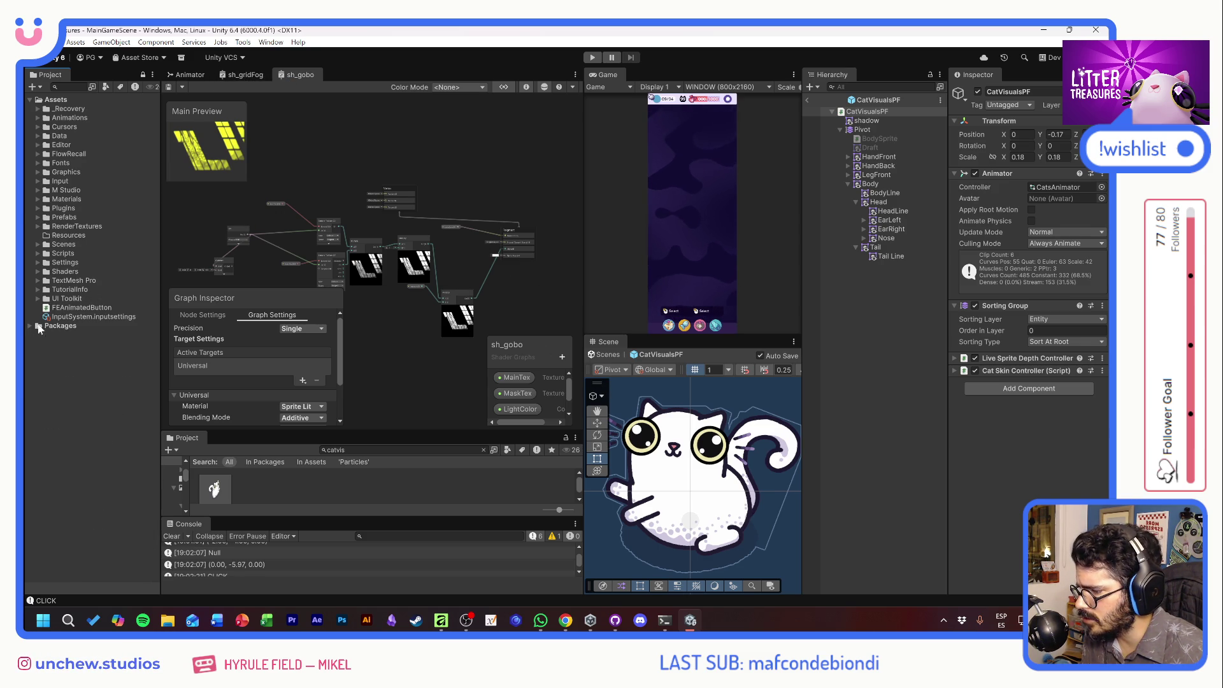
pyautogui.click(39, 271)
# Create a URP shader graph named sh_CatSkin in the Shaders folder.
pyautogui.rightClick(62, 271)
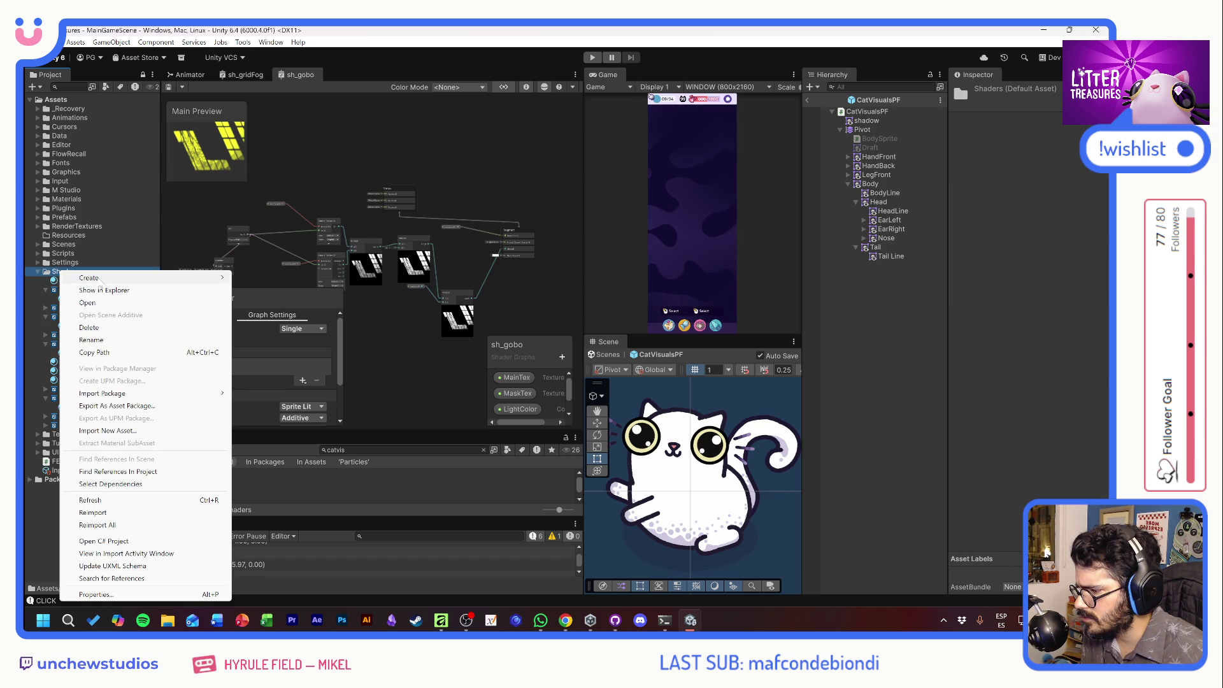
pyautogui.moveTo(98, 280)
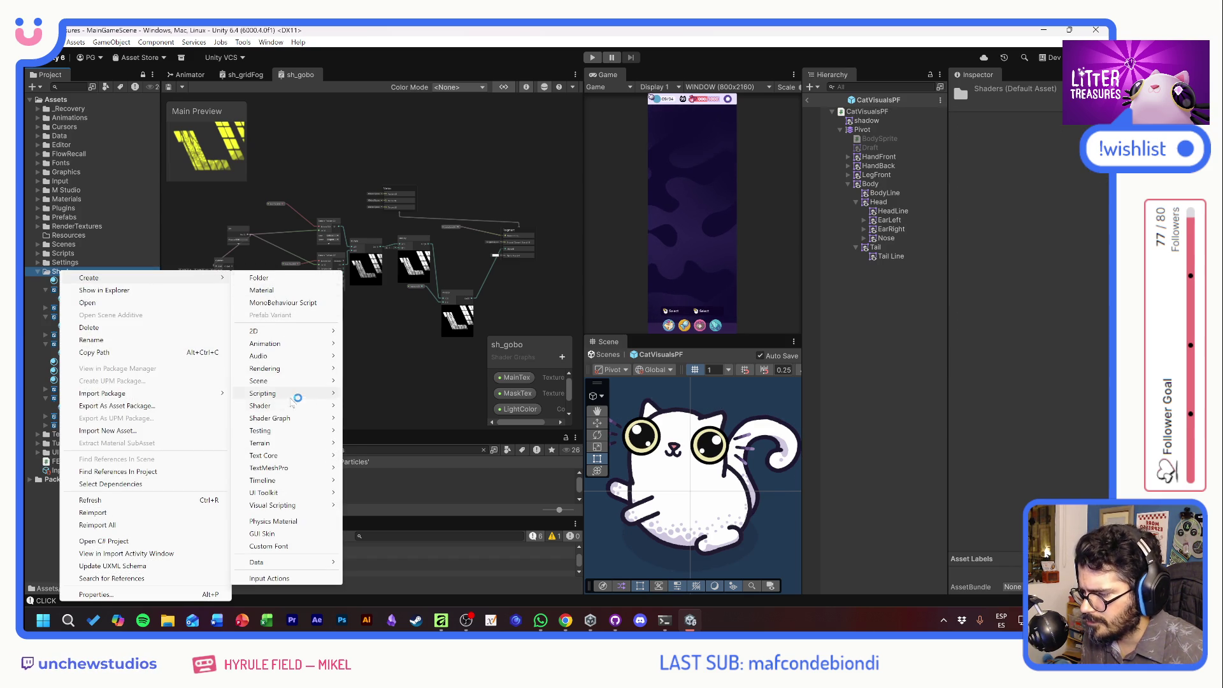
pyautogui.moveTo(321, 421)
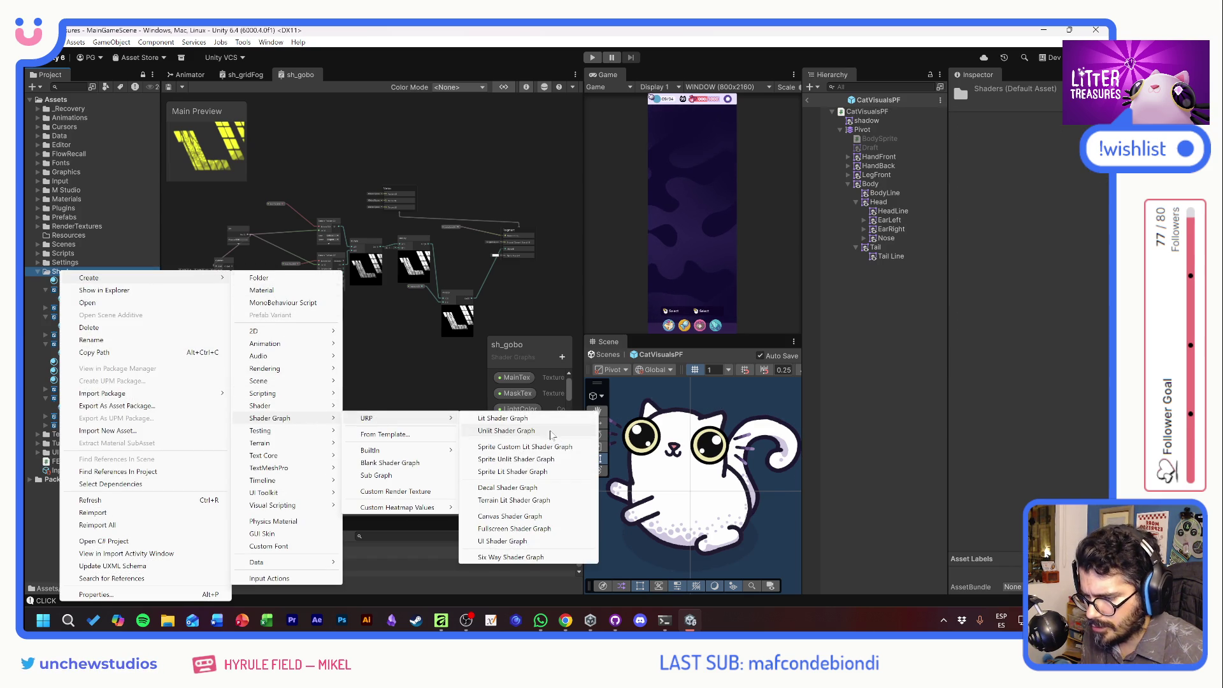
pyautogui.click(509, 471)
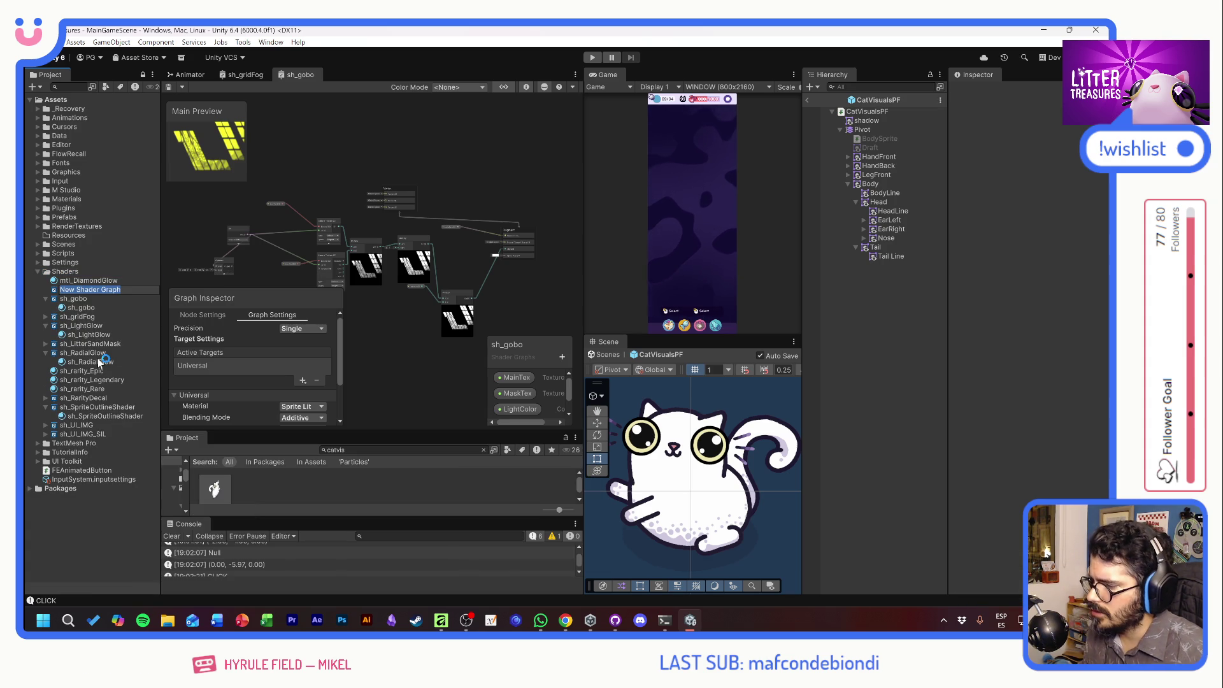
pyautogui.write('sh_')
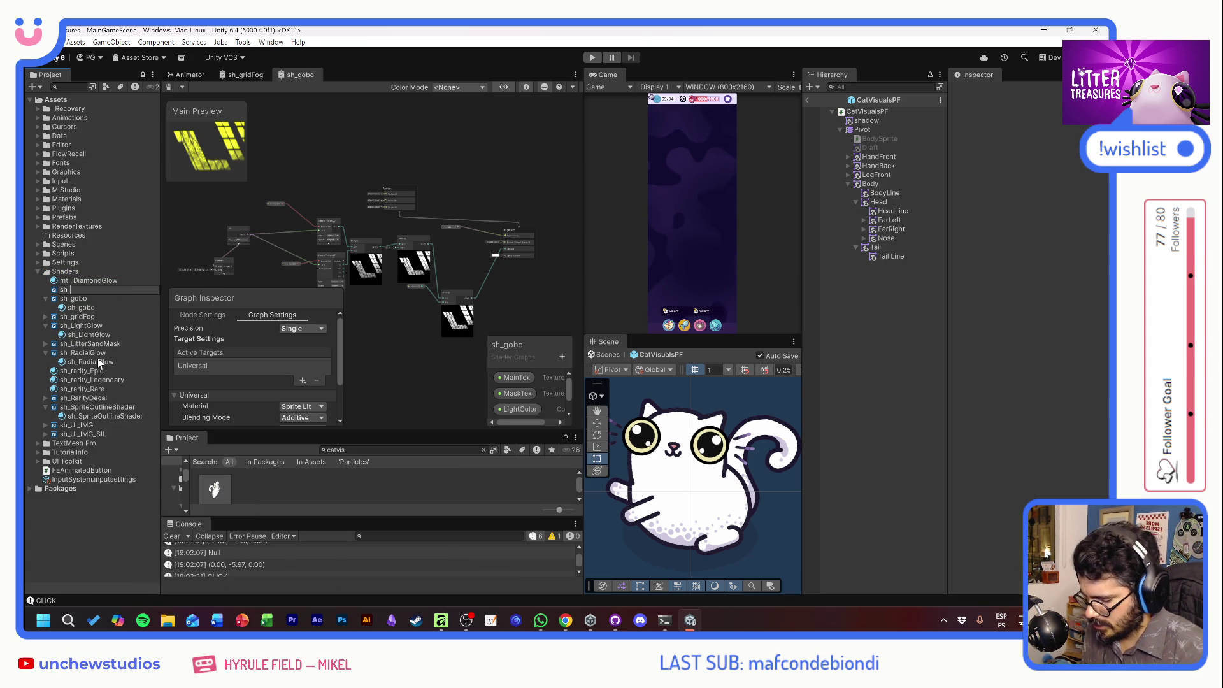
pyautogui.write('CatSkin')
pyautogui.press('Return')
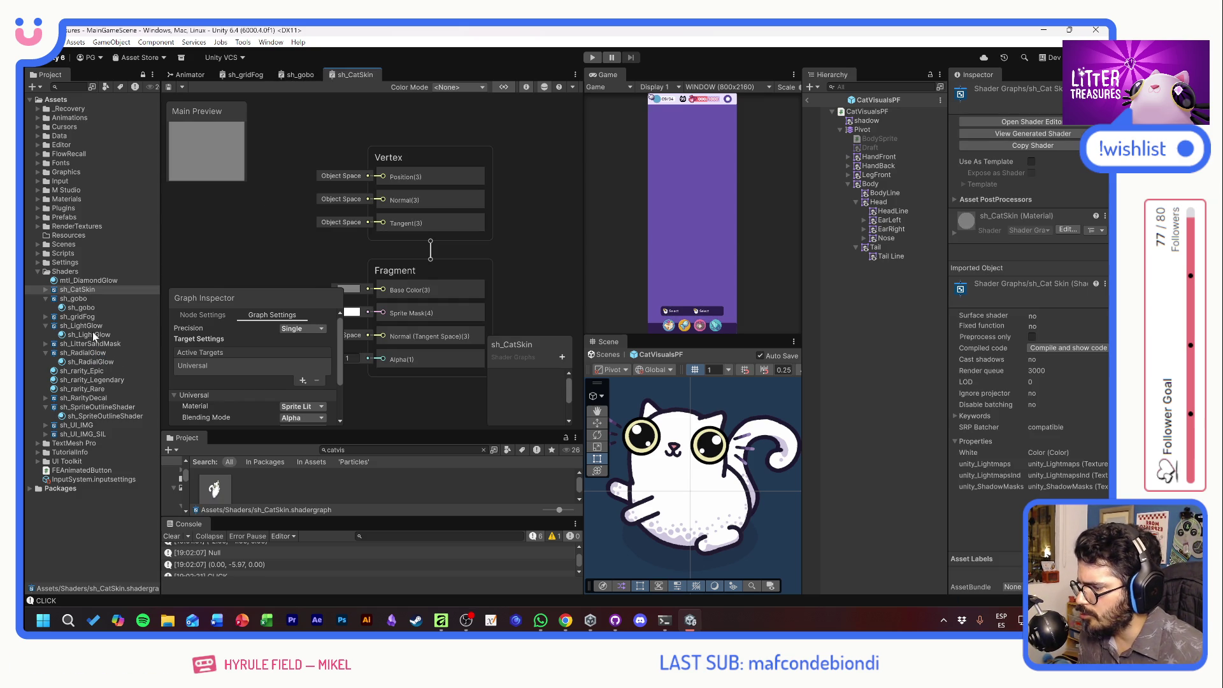
# Collapse the sub-assets of sh_gobo, sh_LightGlow, sh_RadialGlow and sh_SpriteOutlineShader.
pyautogui.click(46, 298)
pyautogui.click(45, 316)
pyautogui.click(45, 335)
pyautogui.click(47, 379)
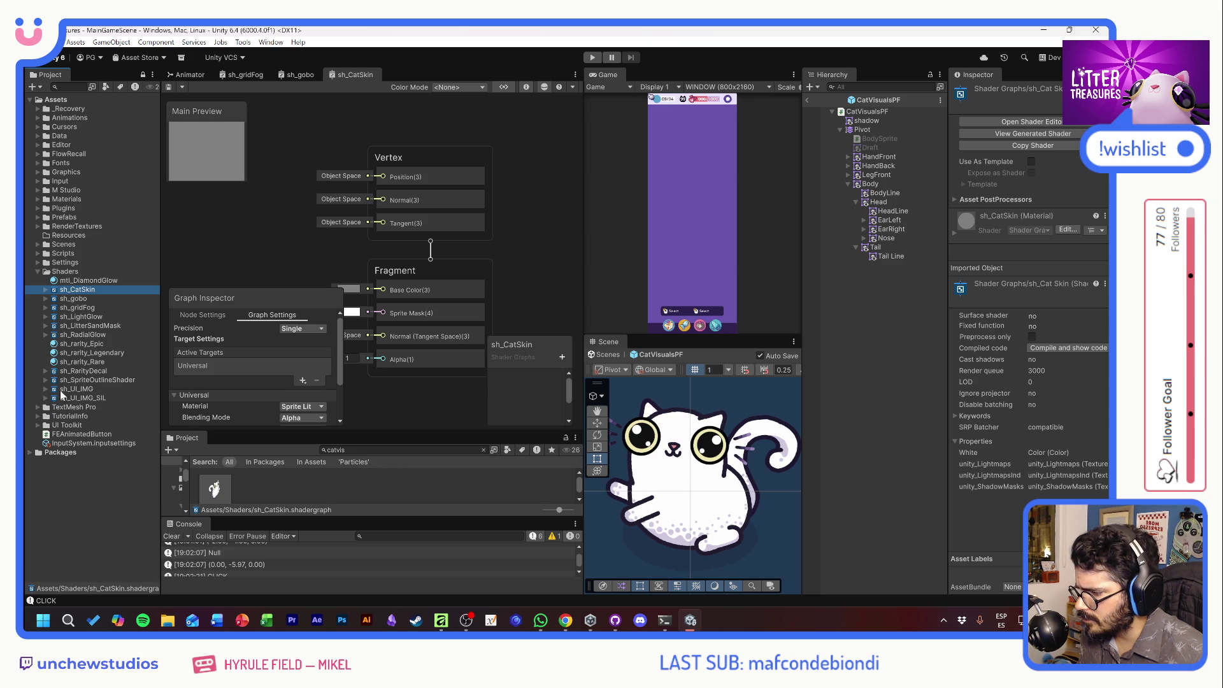
# Rename sh_rarity_Epic and sh_rarity_Legendary to mtl_rarity_Epic and mtl_rarity_Legendary.
pyautogui.click(72, 344)
pyautogui.click(65, 345)
pyautogui.write('mtl_rarity_Epic')
pyautogui.press('Return')
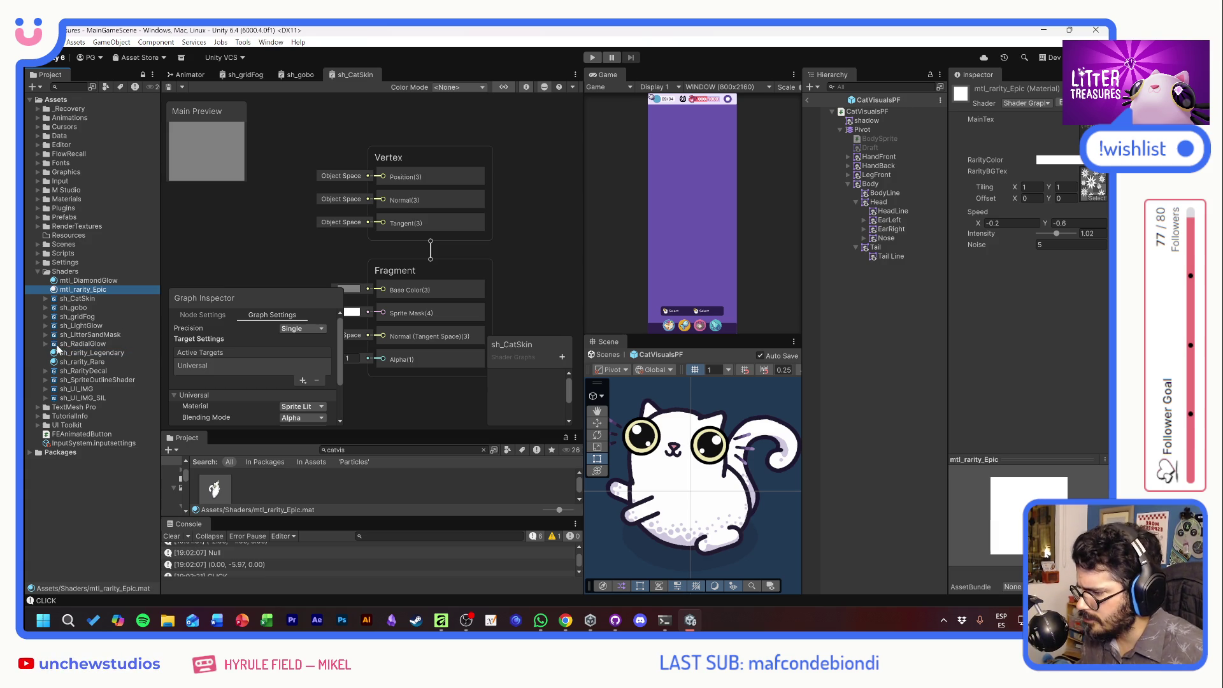
pyautogui.click(67, 352)
pyautogui.click(68, 354)
pyautogui.write('mtl_rarity_Legendary')
pyautogui.press('Return')
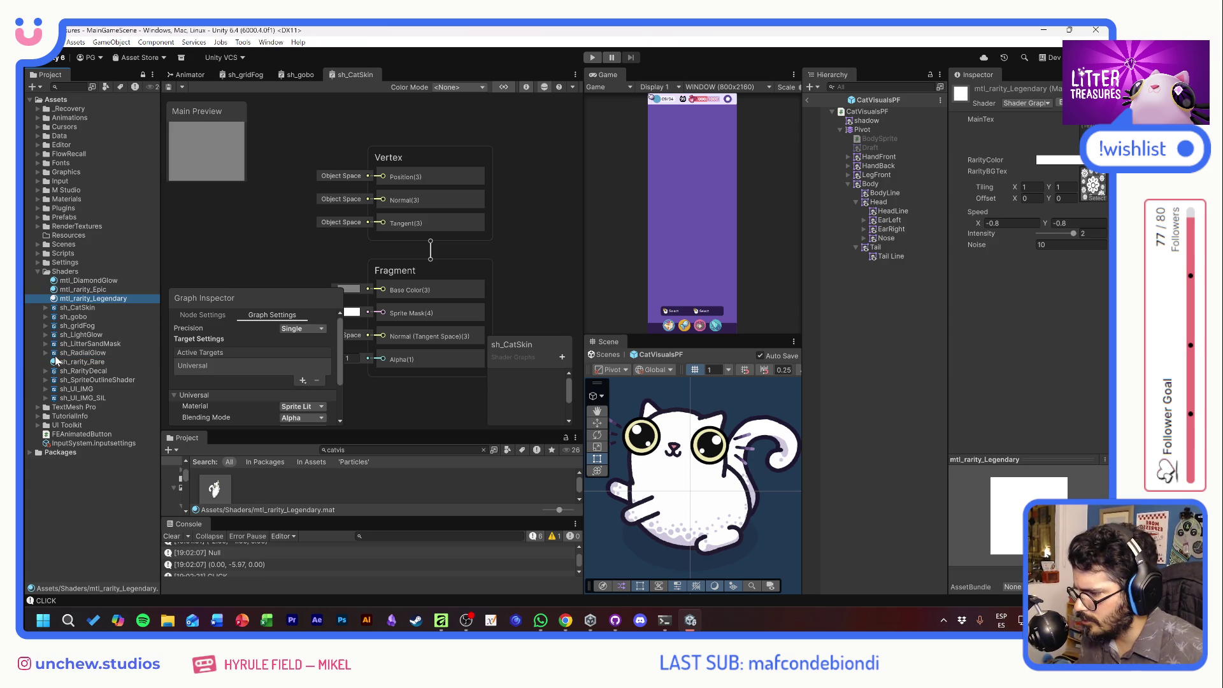
# Rename sh_rarity_Rare to mtl_rarity_Rare by replacing the sh prefix.
pyautogui.click(67, 367)
pyautogui.click(67, 367)
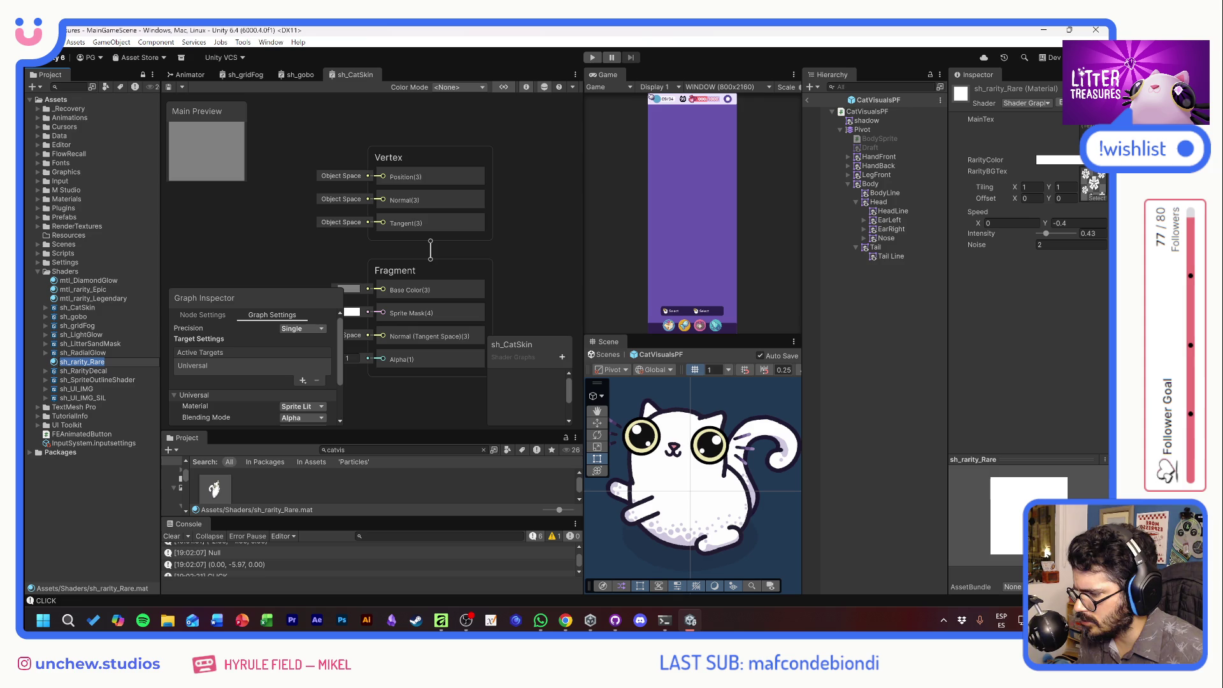
pyautogui.moveTo(67, 362); pyautogui.dragTo(57, 363)
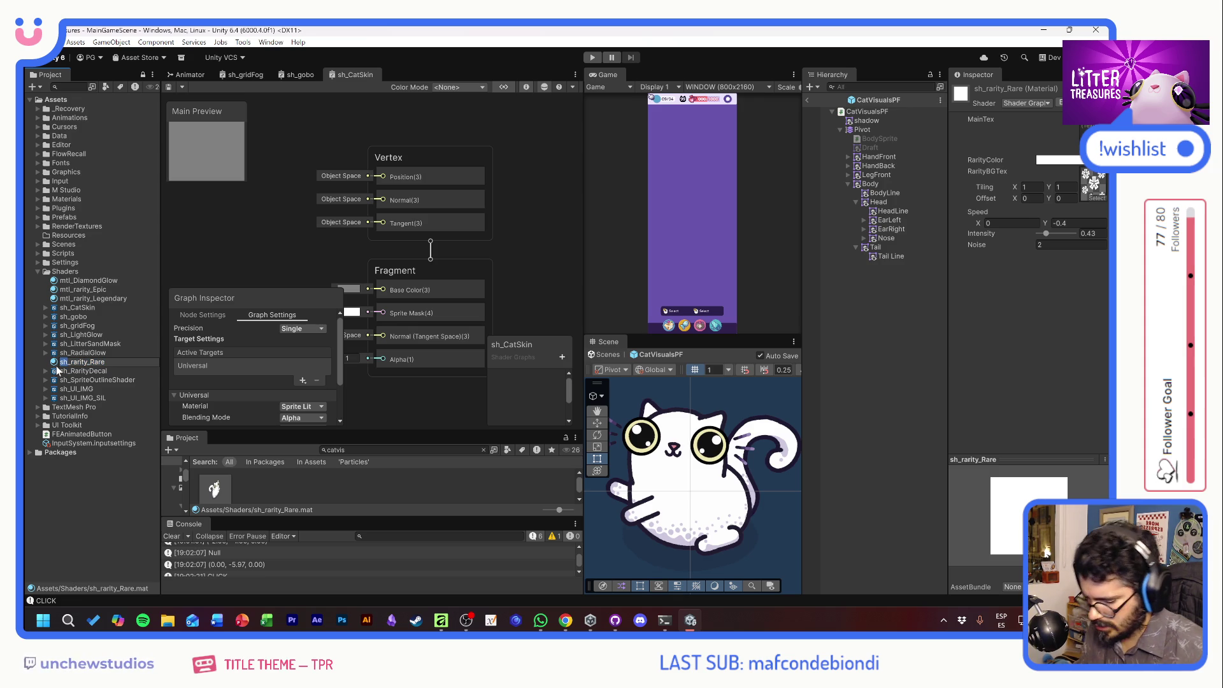
pyautogui.write('mtl')
pyautogui.press('Return')
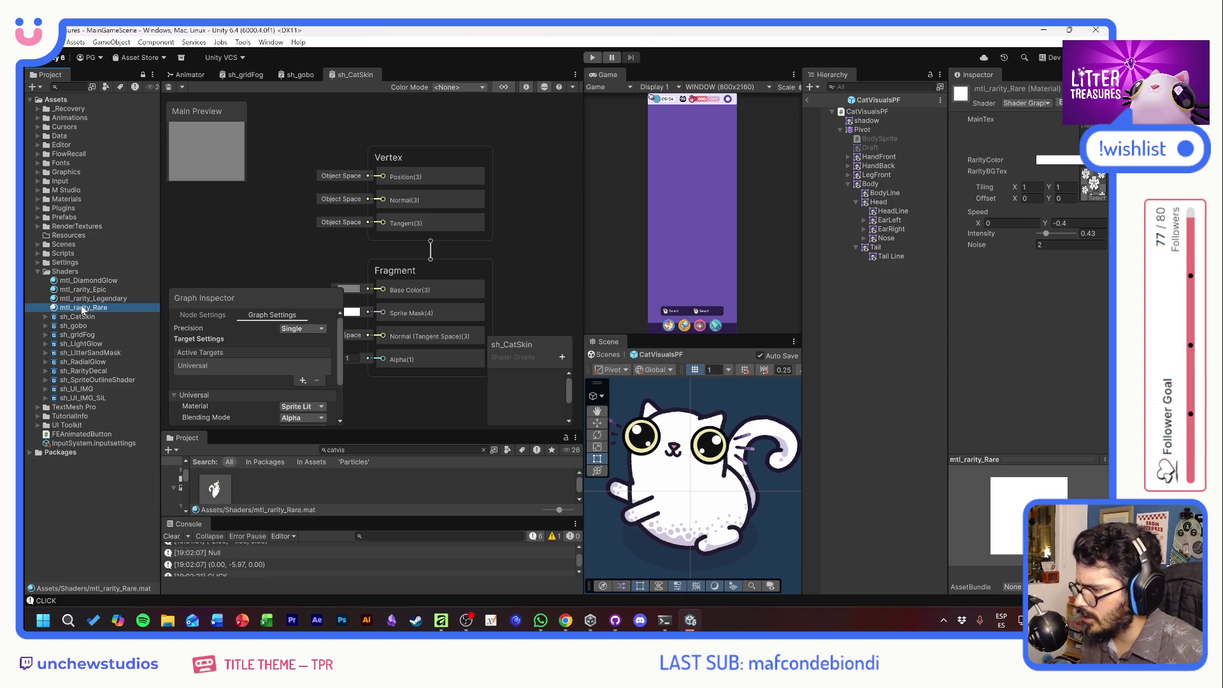
# Move the four mtl_ materials, including mtl_DiamondGlow, into the Materials folder.
pyautogui.keyDown('shift'); pyautogui.click(76, 281); pyautogui.keyUp('shift')
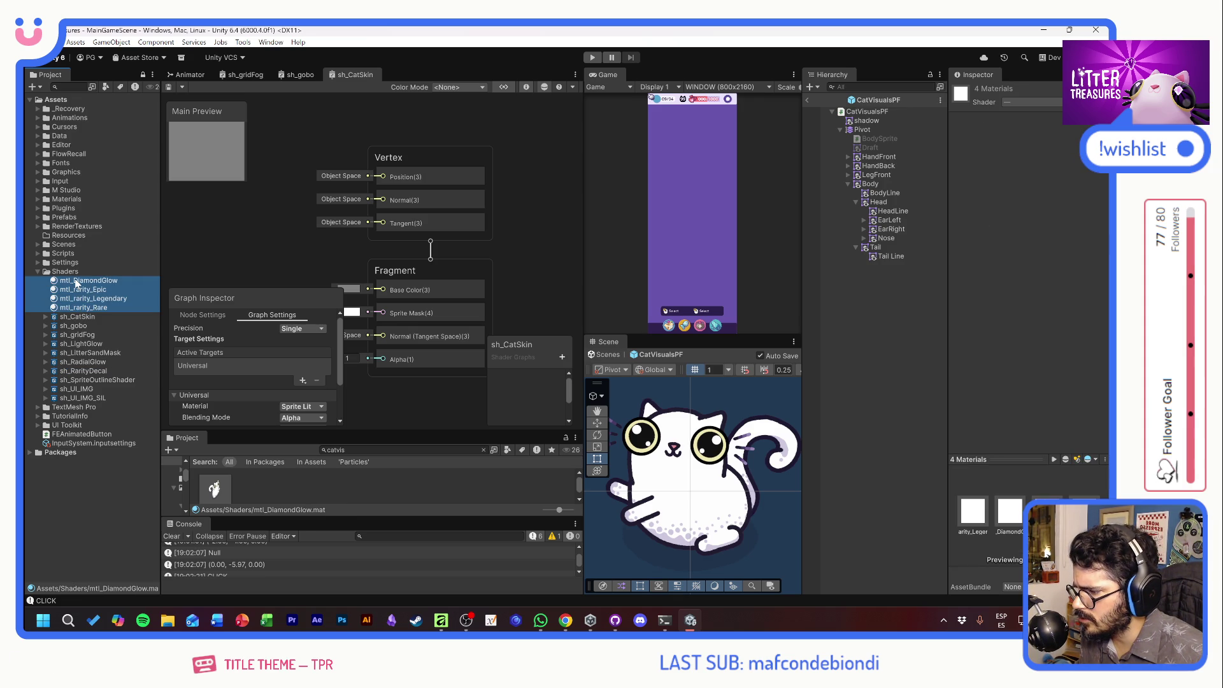
pyautogui.moveTo(70, 270); pyautogui.dragTo(46, 200)
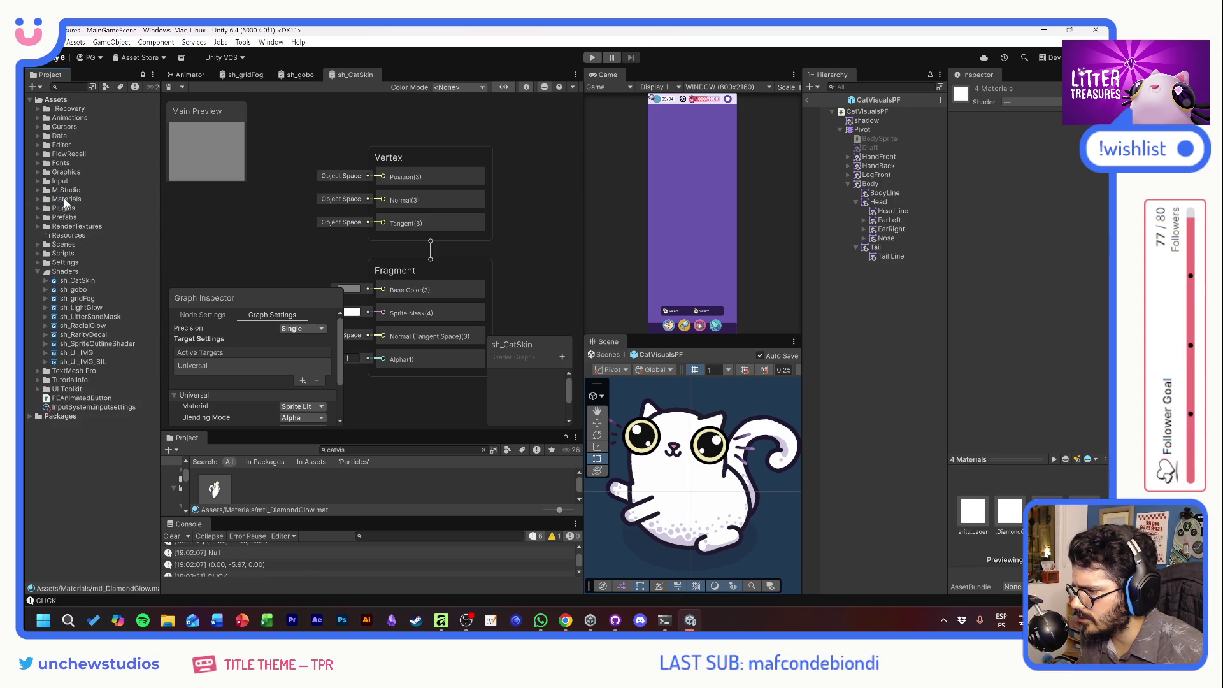
pyautogui.click(38, 200)
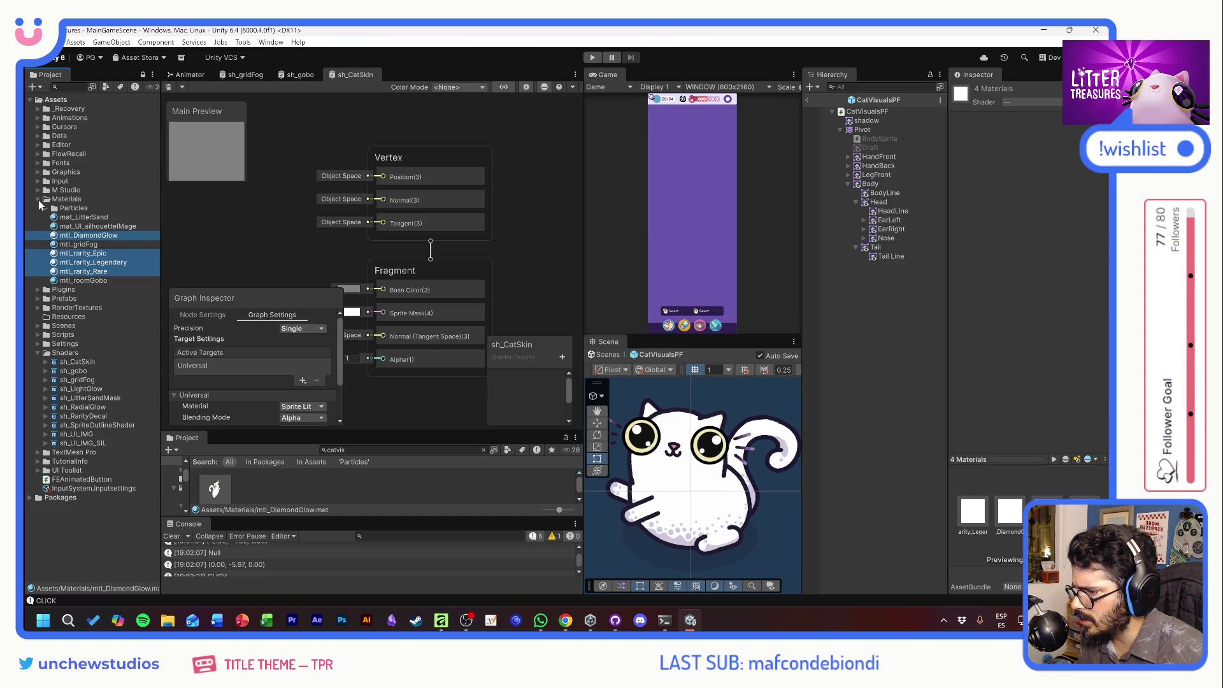
pyautogui.click(38, 200)
pyautogui.click(74, 463)
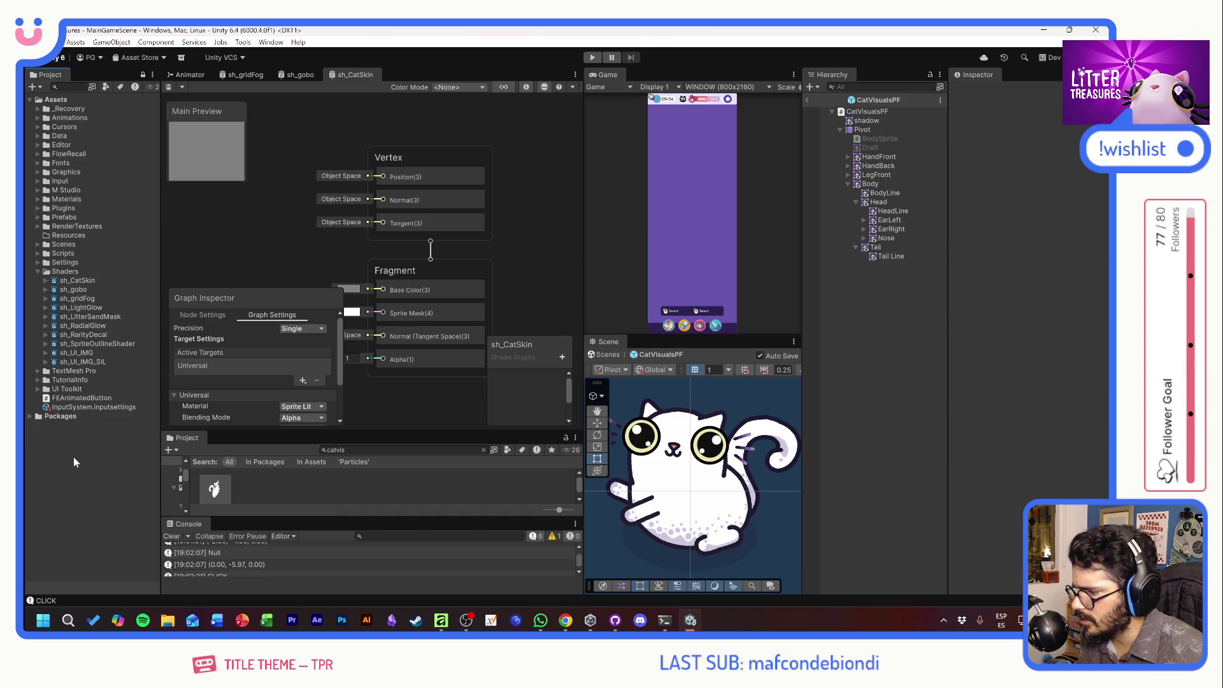
pyautogui.click(89, 281)
pyautogui.click(45, 281)
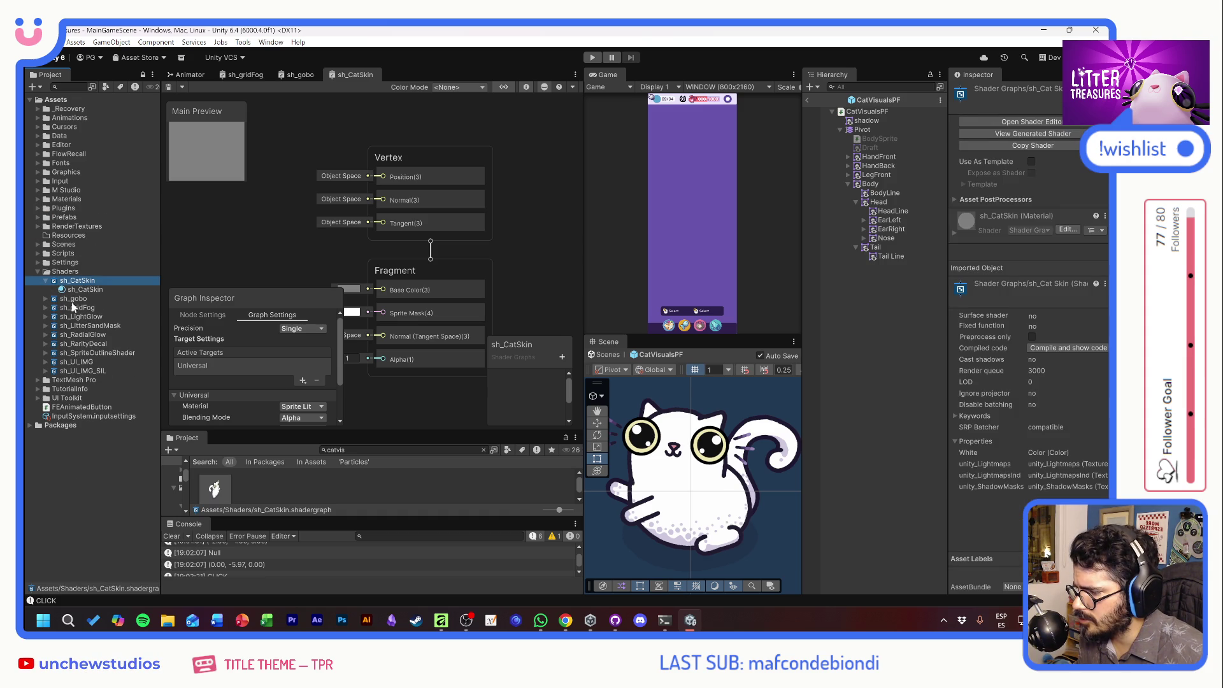
# Create a material from the sh_CatSkin shader graph and name it mtl_CatSkin.
pyautogui.rightClick(83, 280)
pyautogui.moveTo(191, 283)
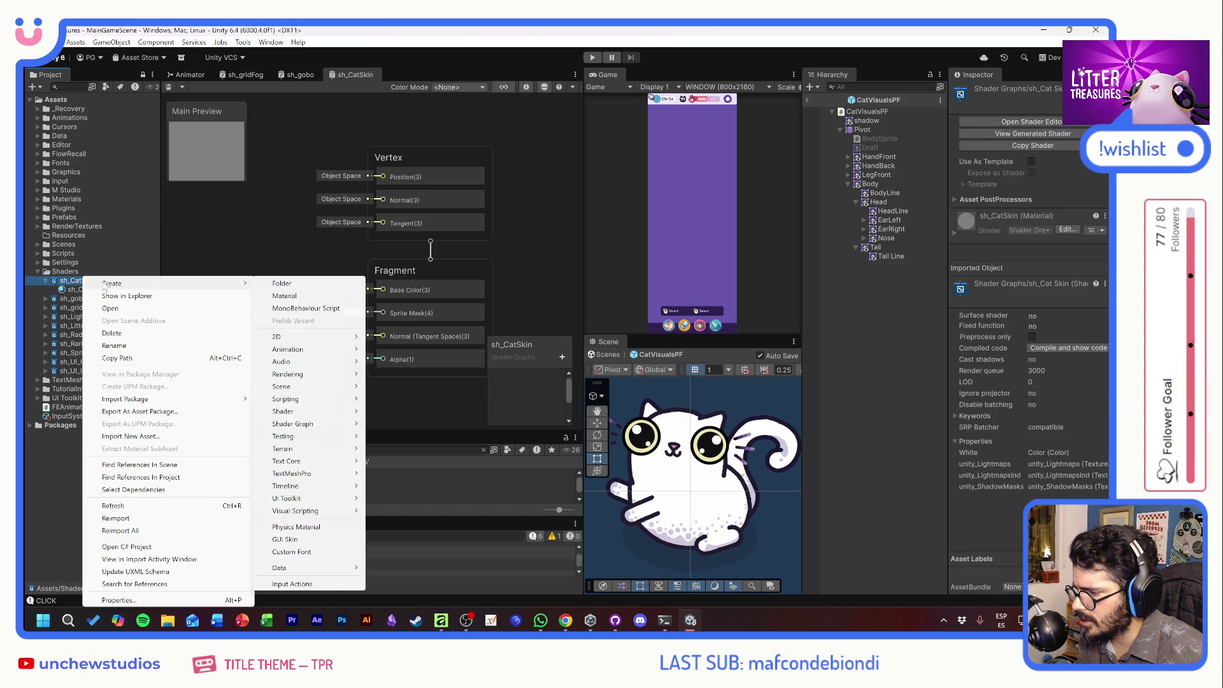
pyautogui.click(304, 295)
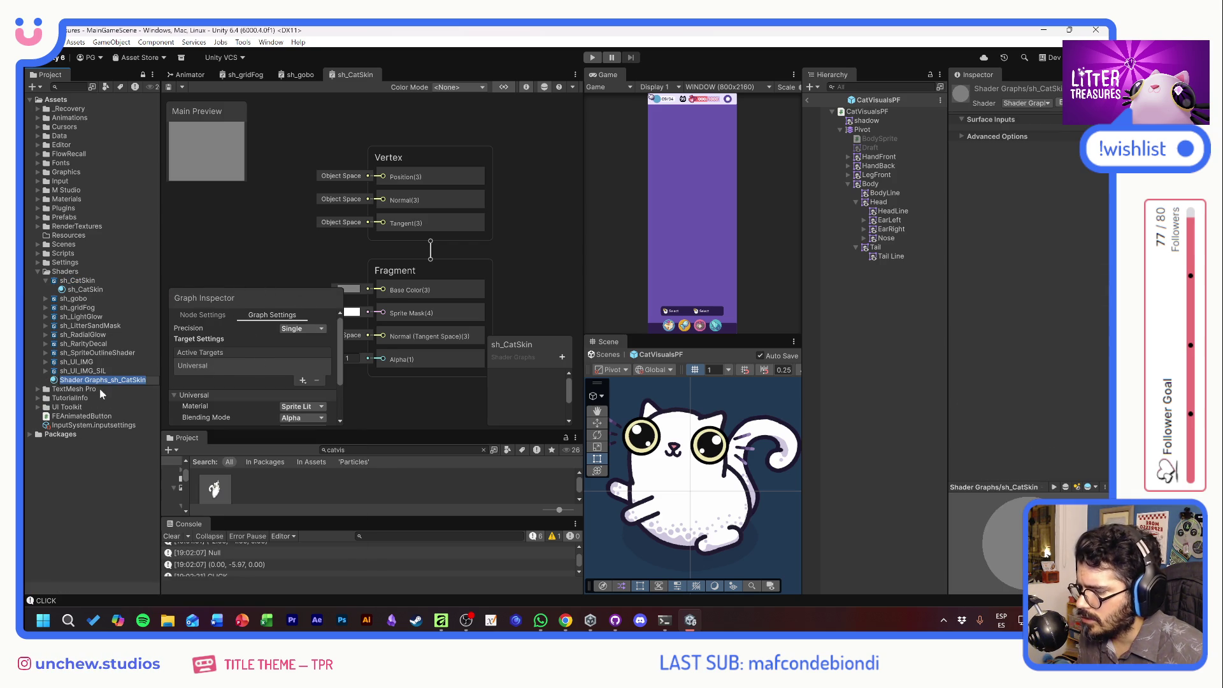
pyautogui.write('mtl_')
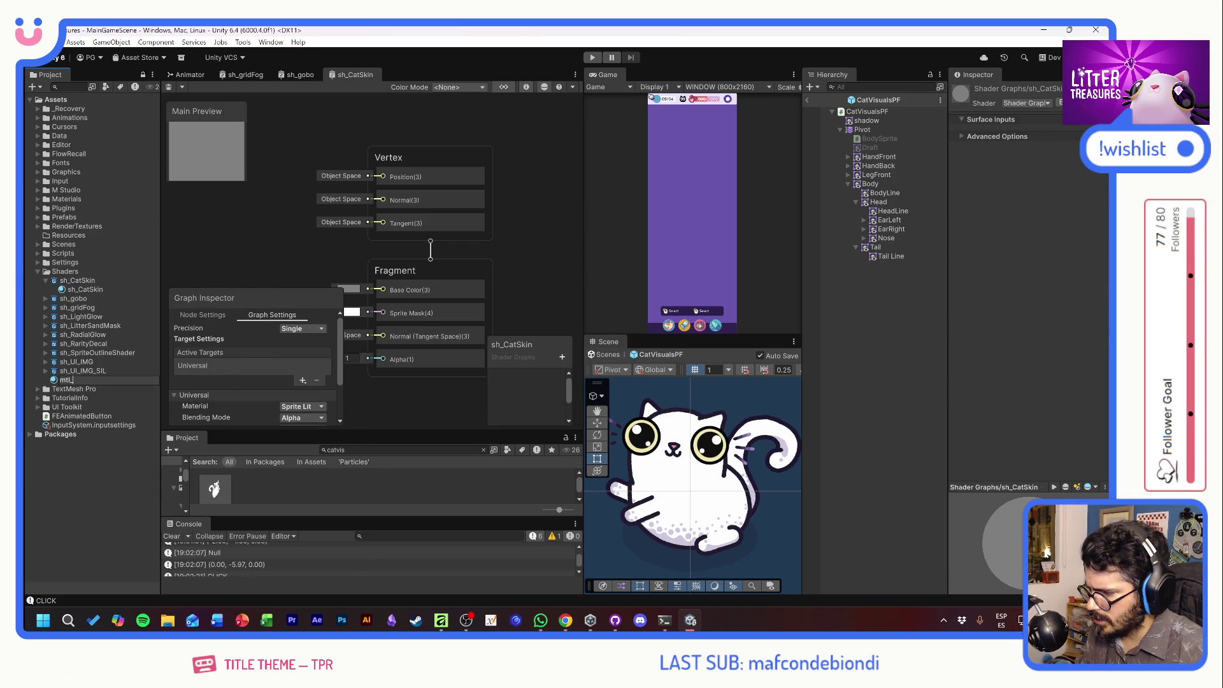
pyautogui.write('CatSking')
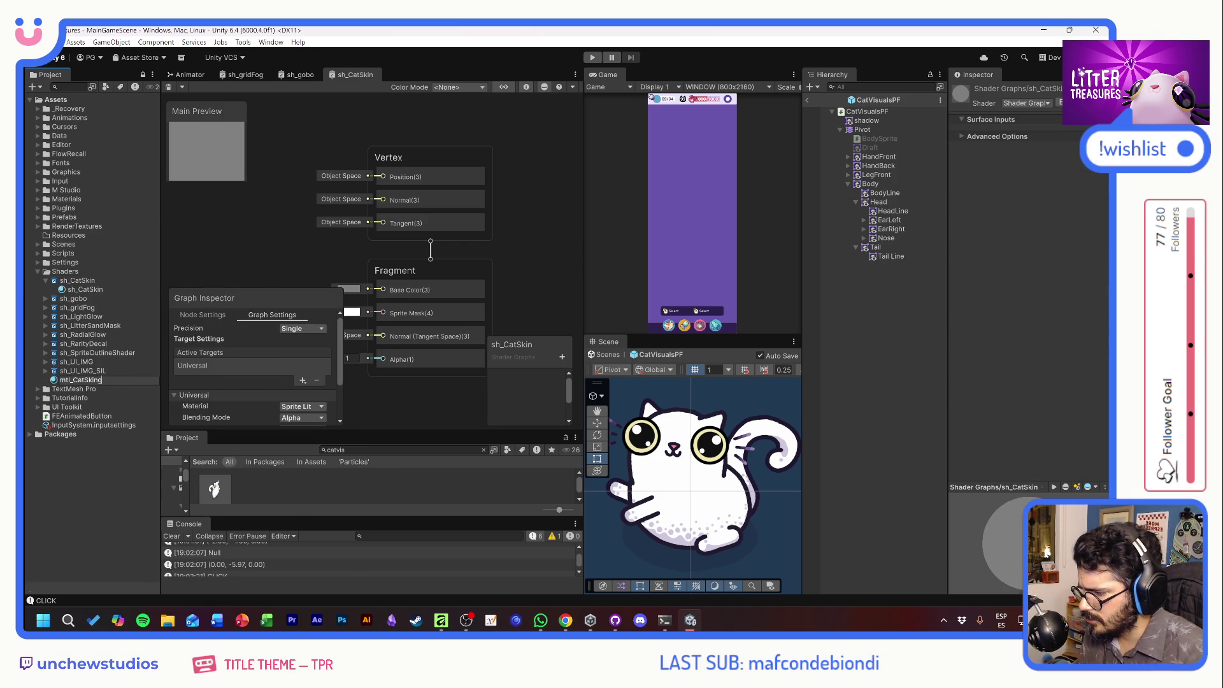
pyautogui.press('Return')
# Correct the material's name to mtl_CatSkin and move it into the Materials folder.
pyautogui.click(101, 273)
pyautogui.click(100, 281)
pyautogui.press('F2')
pyautogui.press('BackSpace')
pyautogui.press('Return')
pyautogui.moveTo(72, 271)
pyautogui.mouseDown()
pyautogui.moveTo(67, 199)
pyautogui.moveTo(37, 198)
pyautogui.mouseUp()
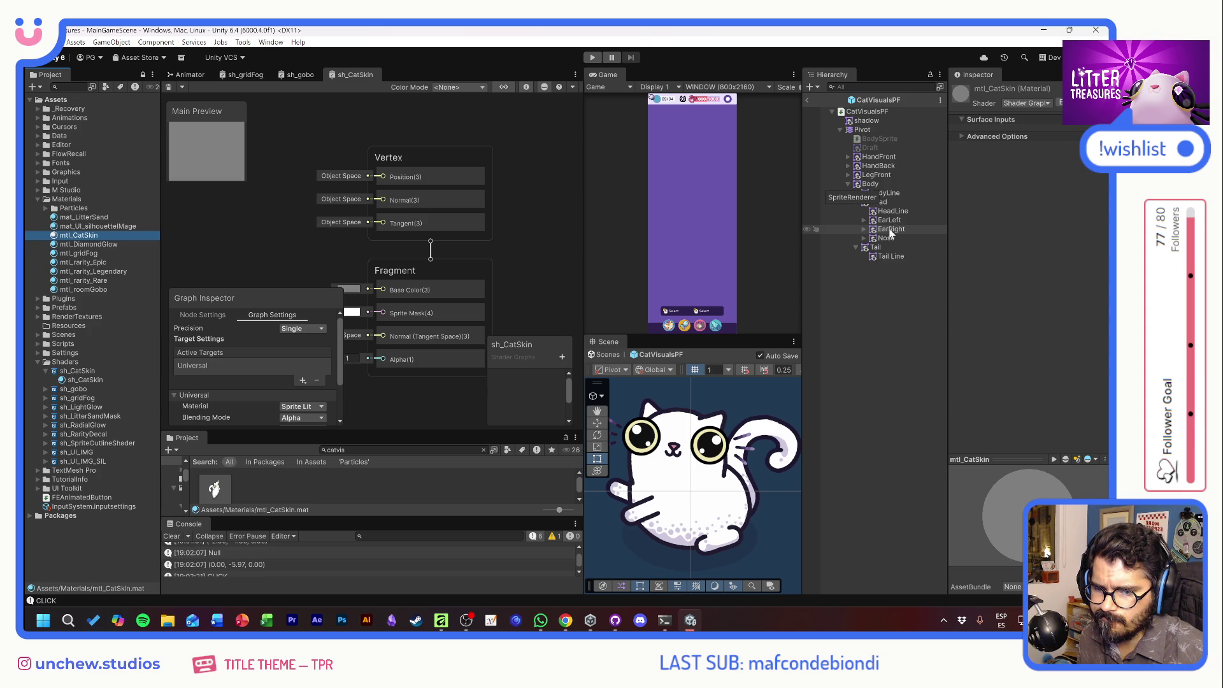
# Assign mtl_CatSkin as the Sprite Renderer material on both the Body and Head objects.
pyautogui.click(892, 183)
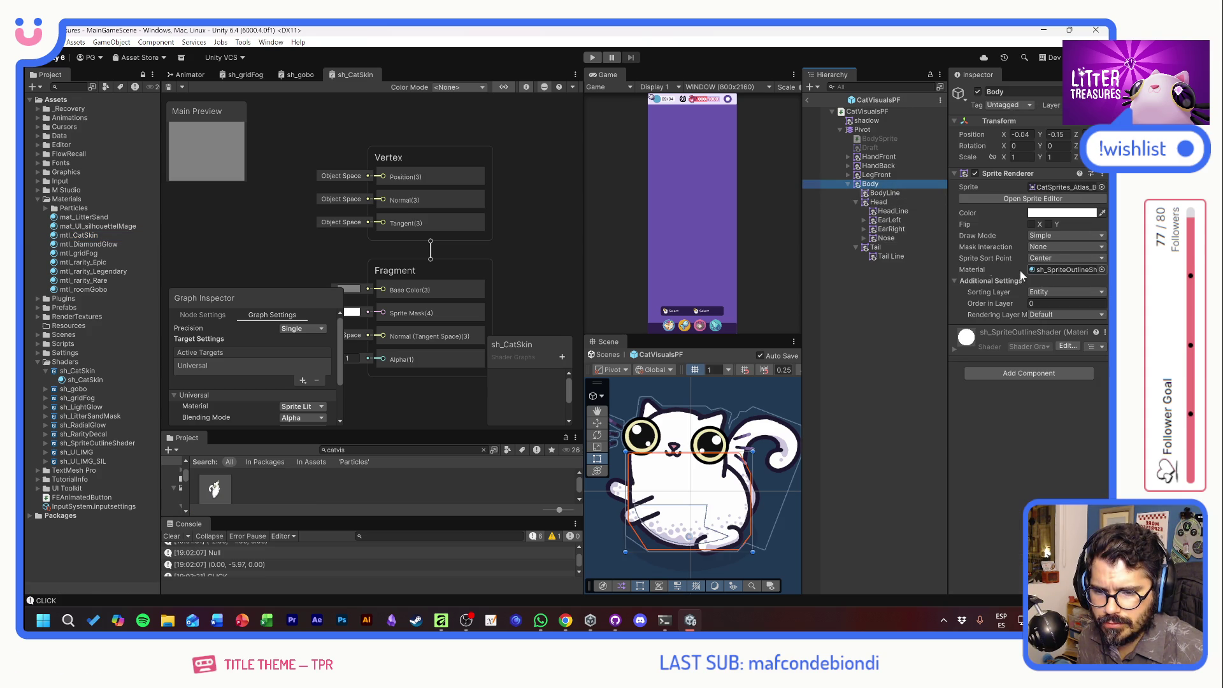
pyautogui.moveTo(944, 248); pyautogui.dragTo(939, 247)
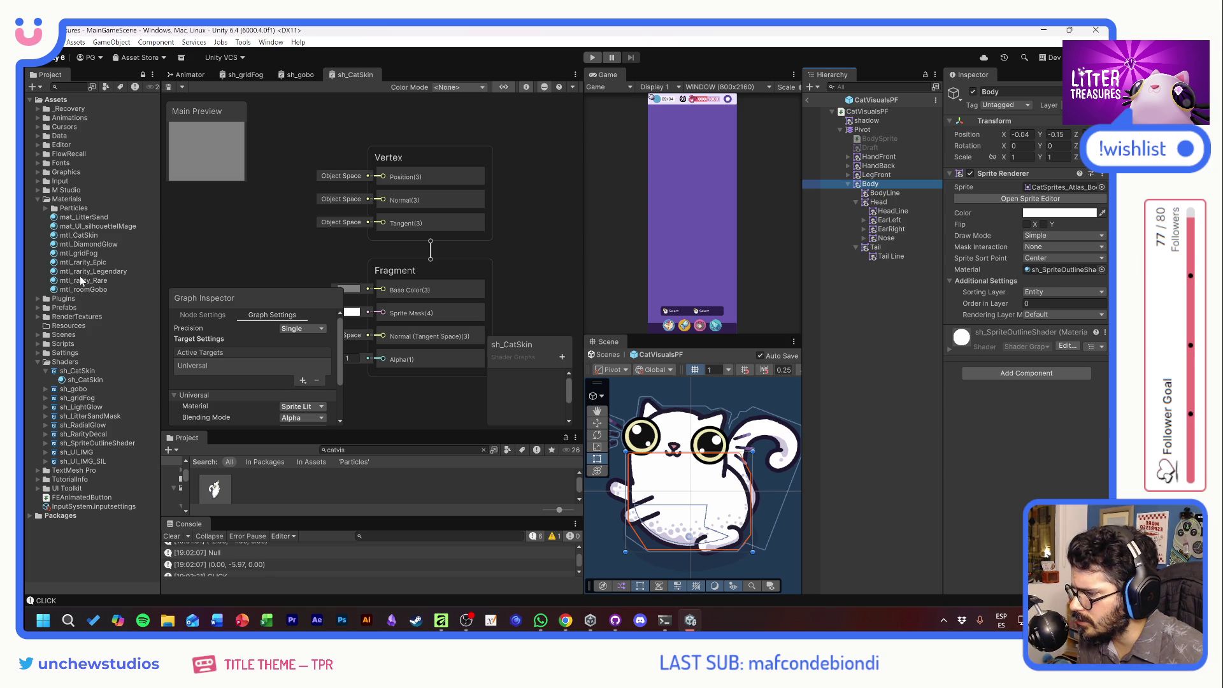
pyautogui.moveTo(83, 245)
pyautogui.mouseDown()
pyautogui.moveTo(860, 191)
pyautogui.moveTo(1052, 269)
pyautogui.mouseUp()
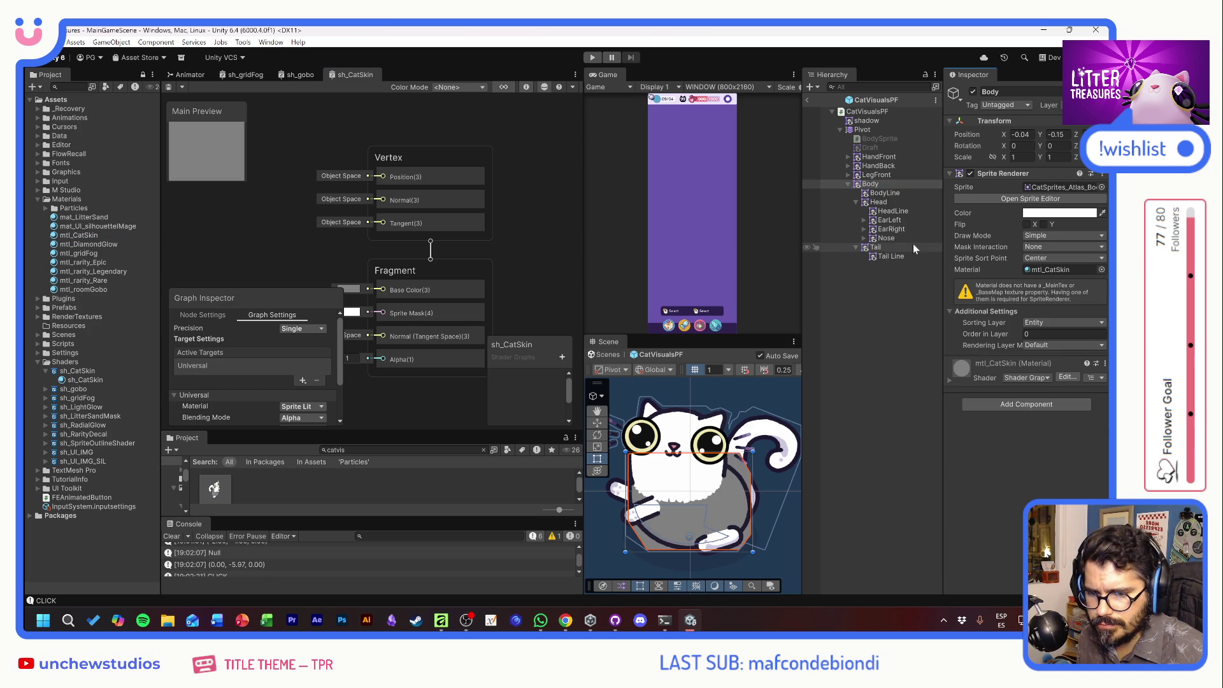
pyautogui.click(886, 201)
pyautogui.moveTo(84, 238)
pyautogui.mouseDown()
pyautogui.moveTo(828, 203)
pyautogui.moveTo(1060, 271)
pyautogui.mouseUp()
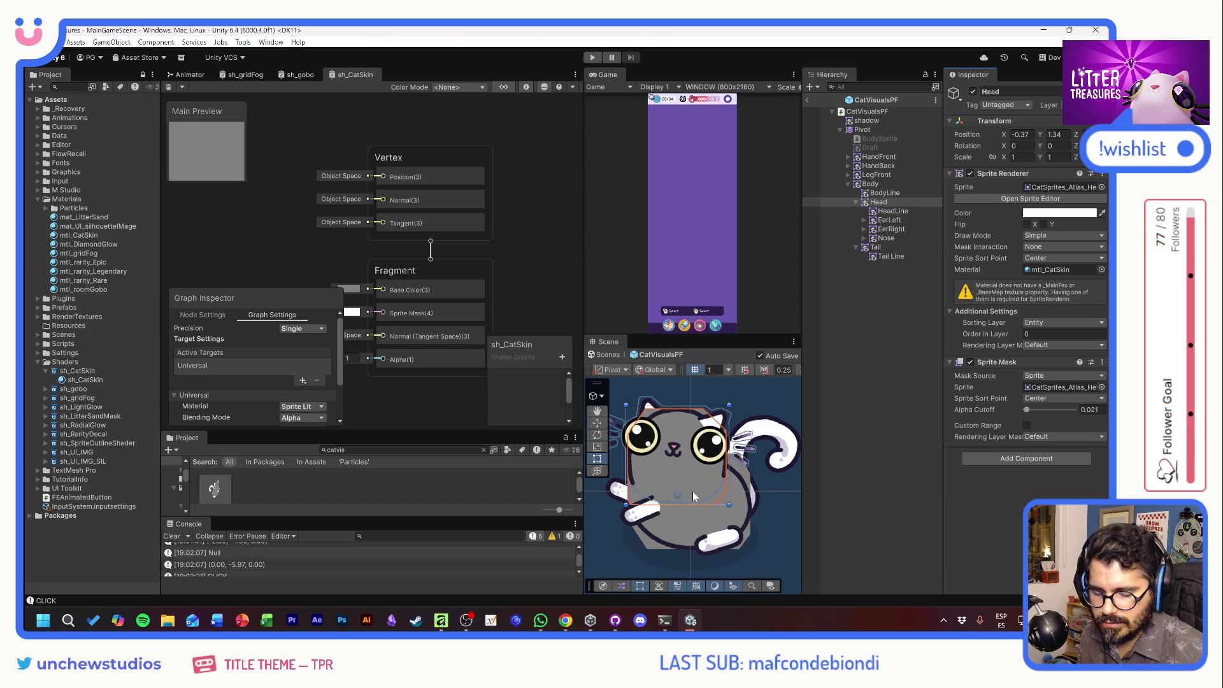
pyautogui.moveTo(530, 254)
pyautogui.mouseDown()
pyautogui.moveTo(556, 201)
pyautogui.moveTo(583, 207)
pyautogui.mouseUp()
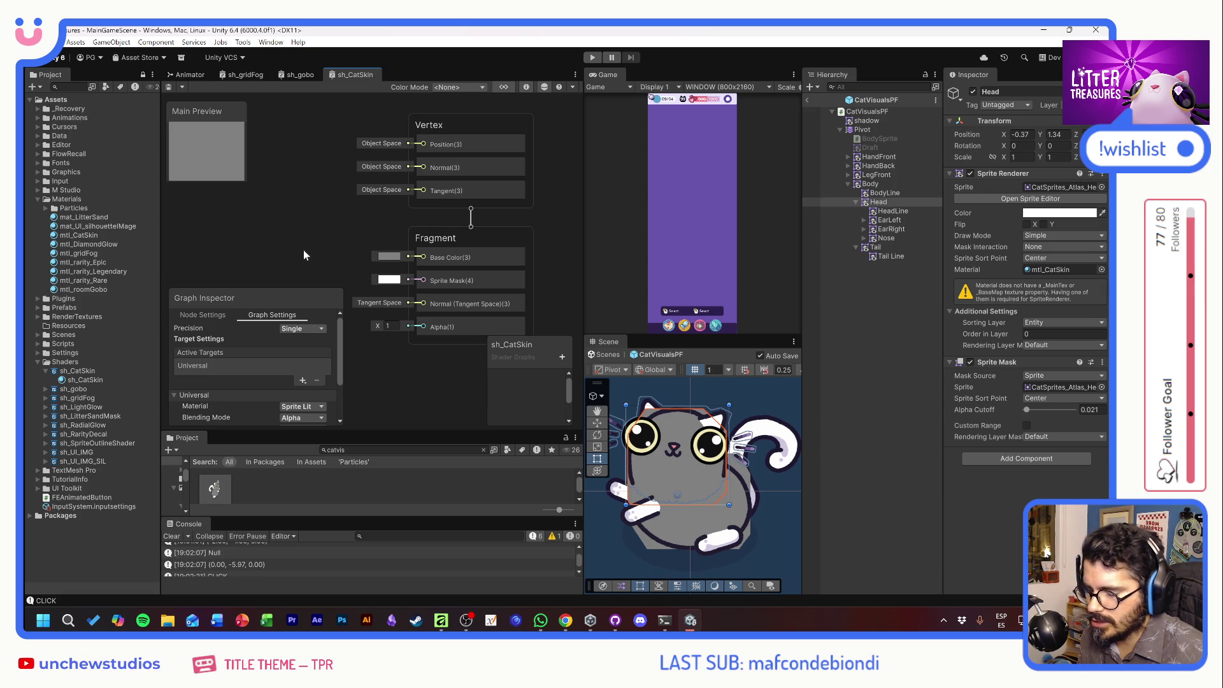
pyautogui.moveTo(297, 232); pyautogui.dragTo(335, 226)
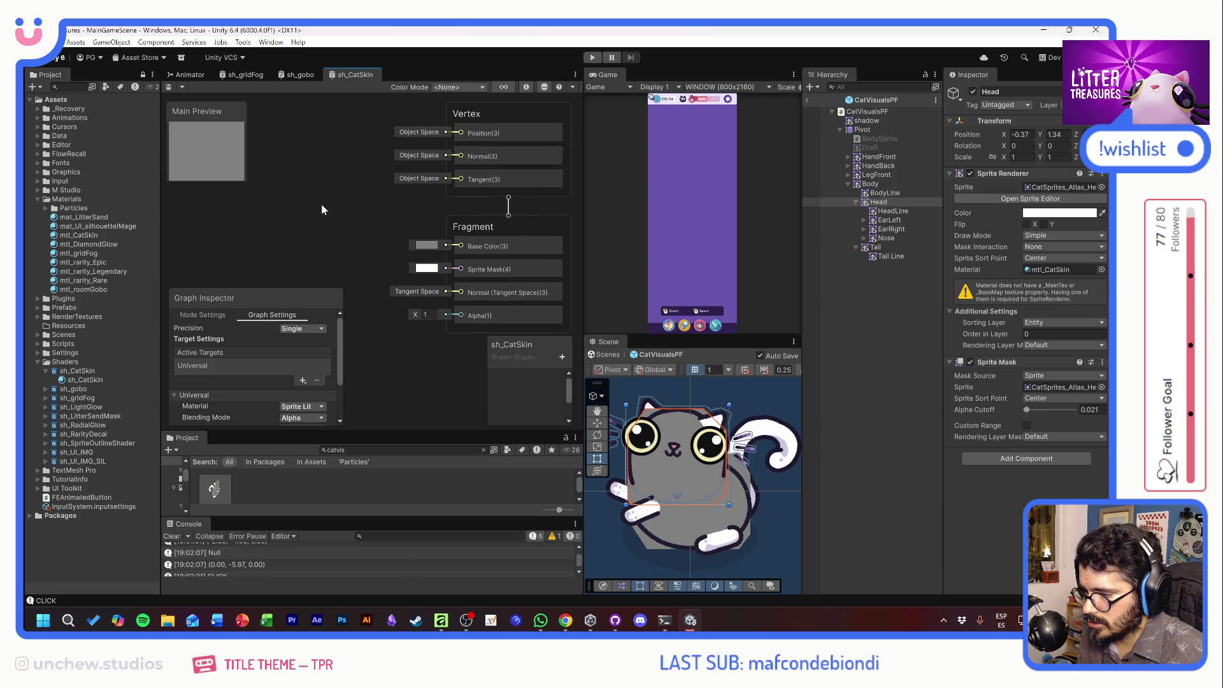
# Add a Vertex Color node with its preview collapsed on the left of the graph.
pyautogui.rightClick(321, 208)
pyautogui.click(341, 207)
pyautogui.write('vert')
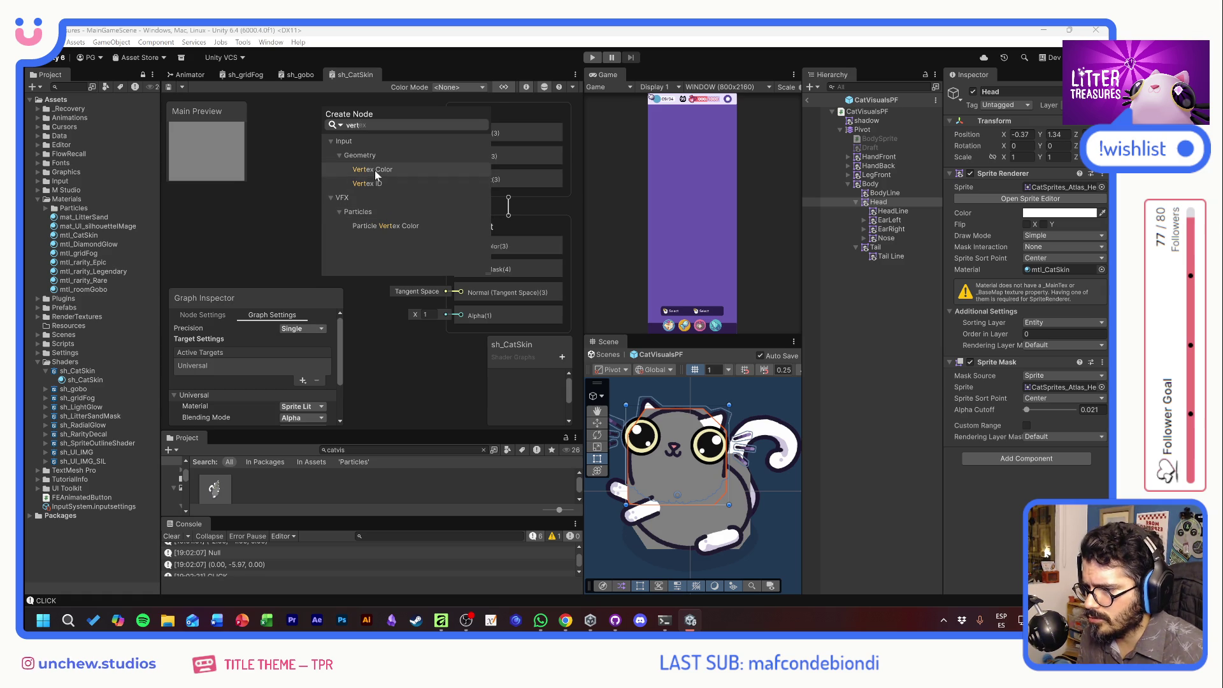
pyautogui.click(375, 170)
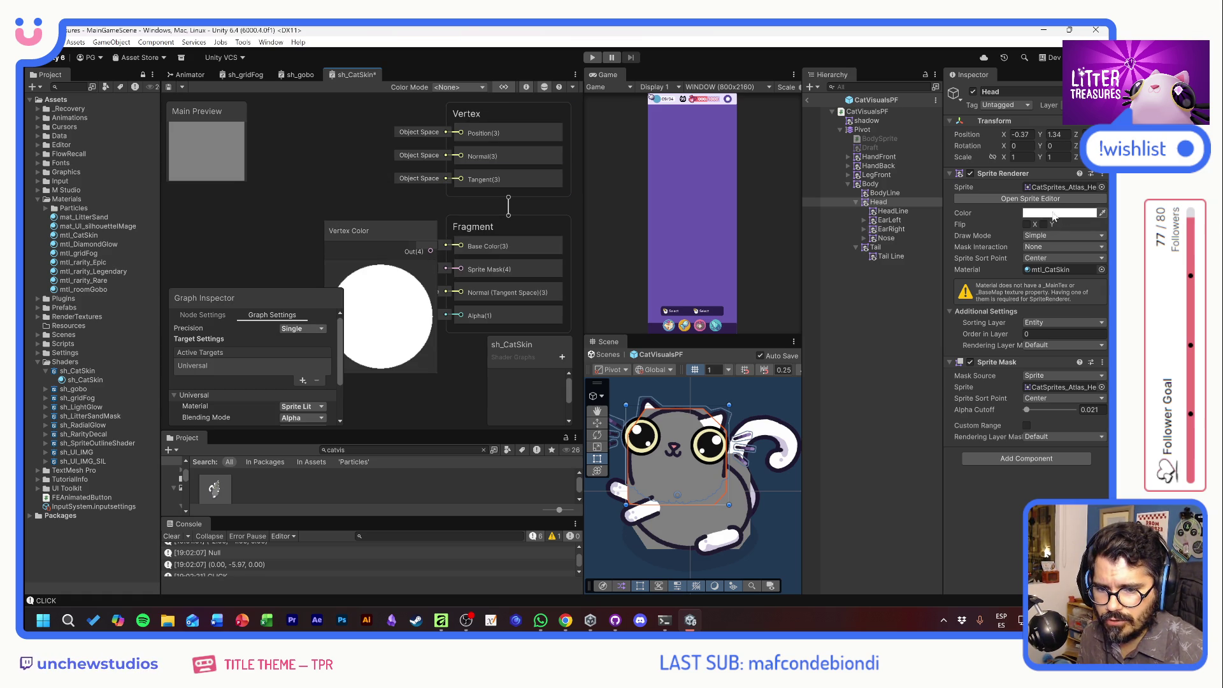
pyautogui.click(409, 274)
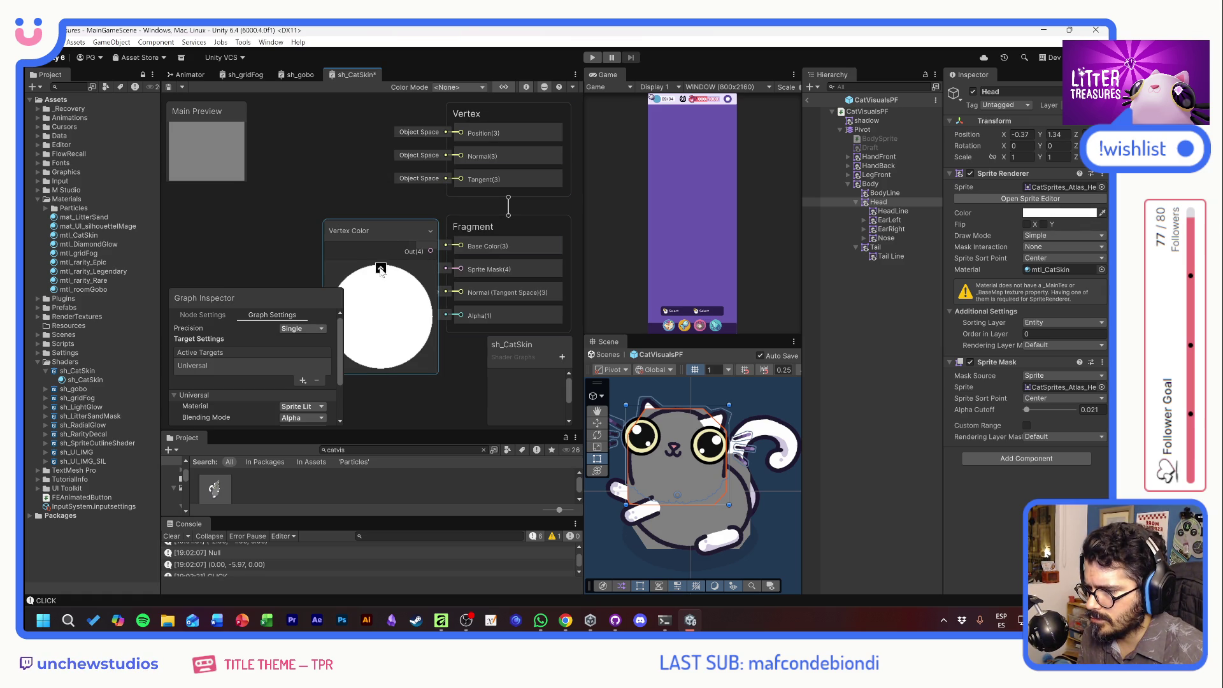
pyautogui.click(380, 268)
pyautogui.moveTo(347, 228)
pyautogui.mouseDown()
pyautogui.moveTo(223, 220)
pyautogui.moveTo(317, 156)
pyautogui.moveTo(314, 193)
pyautogui.mouseUp()
pyautogui.scroll(-3, 383, 182)
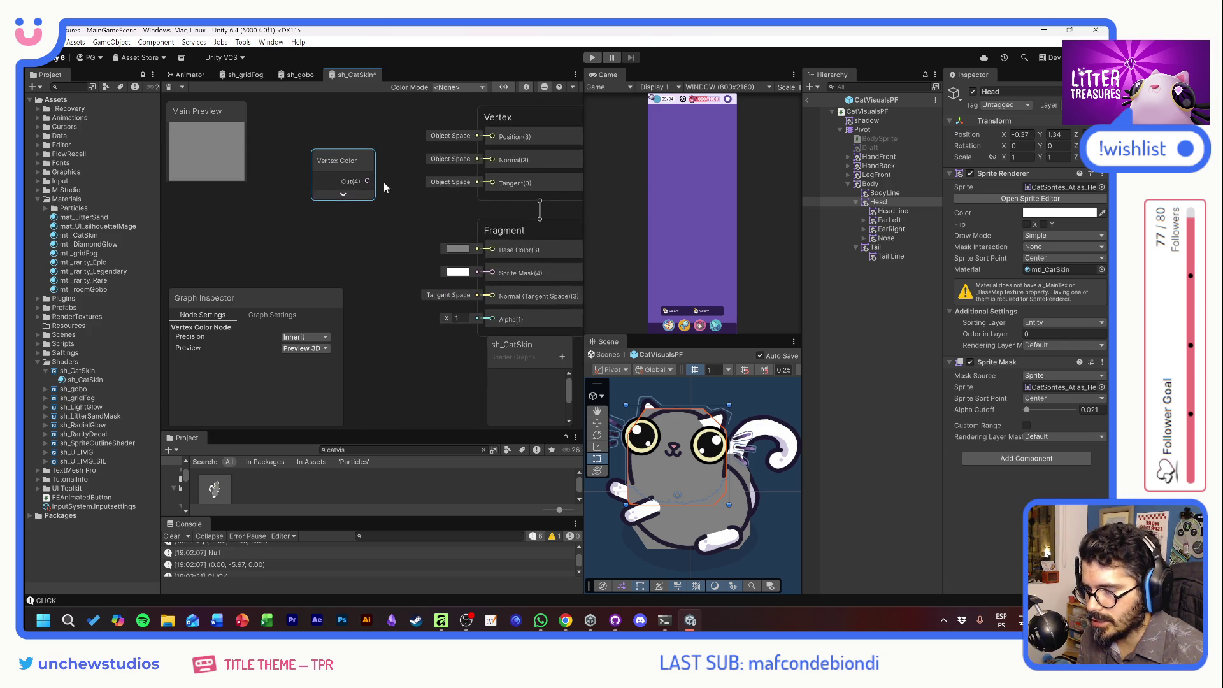
pyautogui.scroll(1, 392, 205)
pyautogui.moveTo(352, 171); pyautogui.dragTo(321, 164)
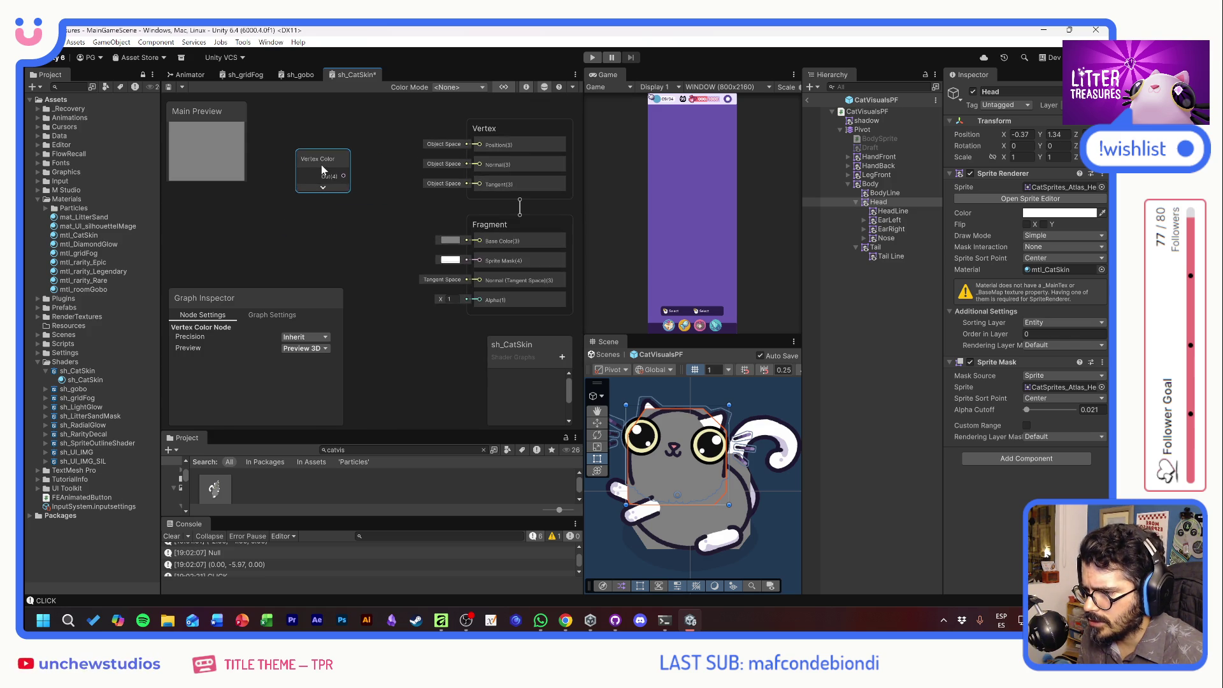
pyautogui.click(341, 222)
# Add a Texture 2D property named MainTex and place it as a node in the graph.
pyautogui.click(561, 359)
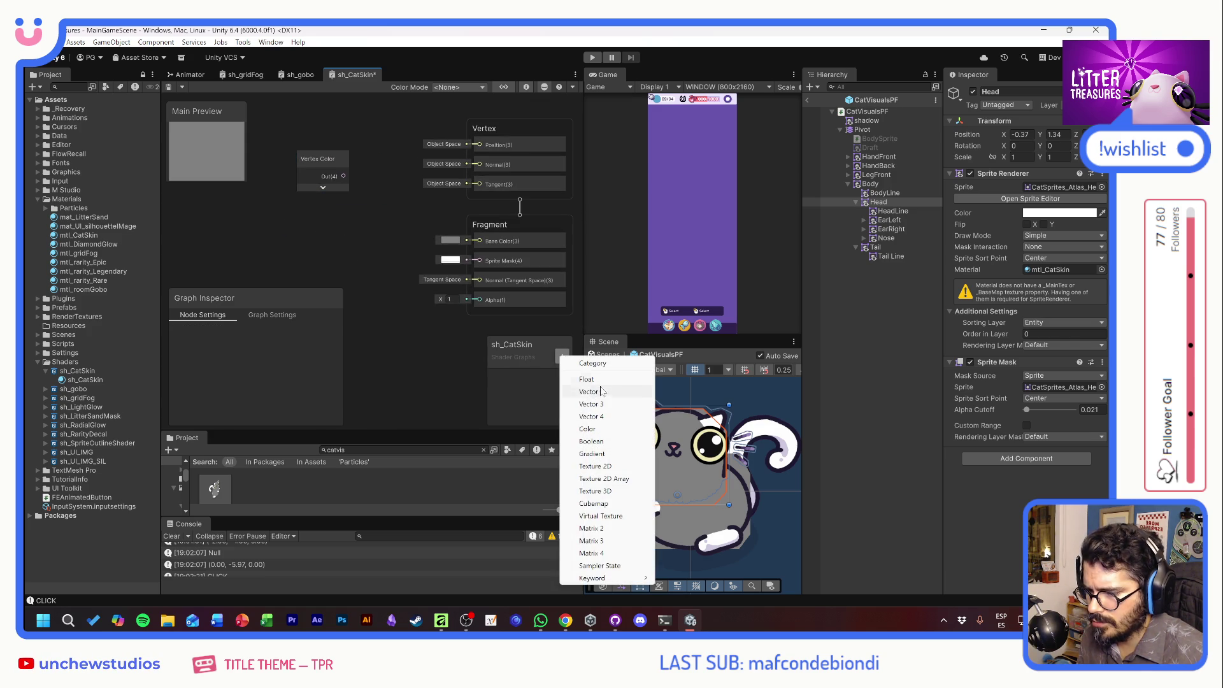
pyautogui.click(601, 466)
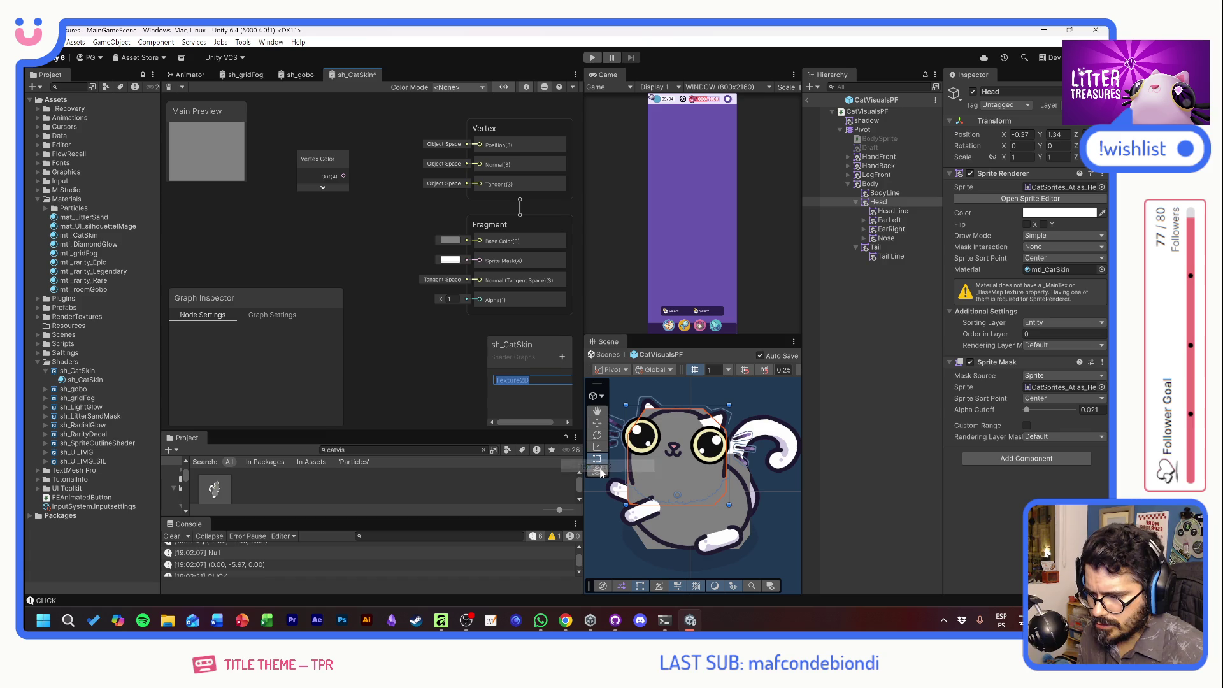
pyautogui.write('MainTex')
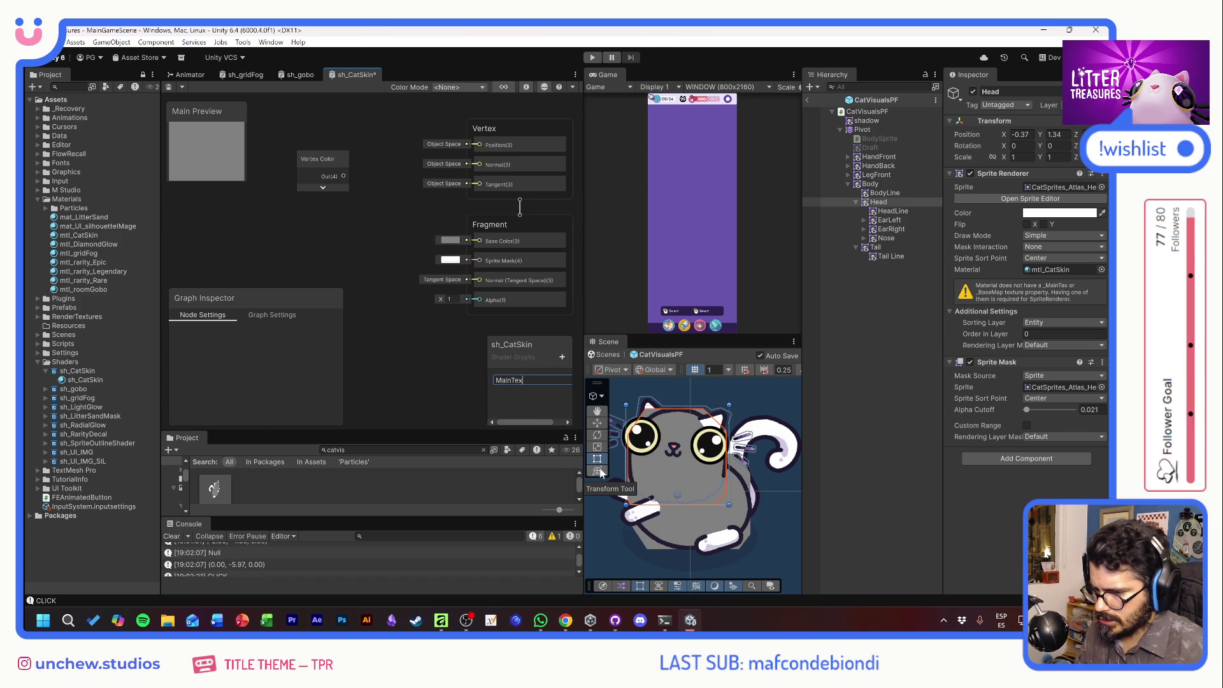
pyautogui.press('Return')
pyautogui.moveTo(514, 377)
pyautogui.mouseDown()
pyautogui.moveTo(357, 270)
pyautogui.moveTo(258, 224)
pyautogui.mouseUp()
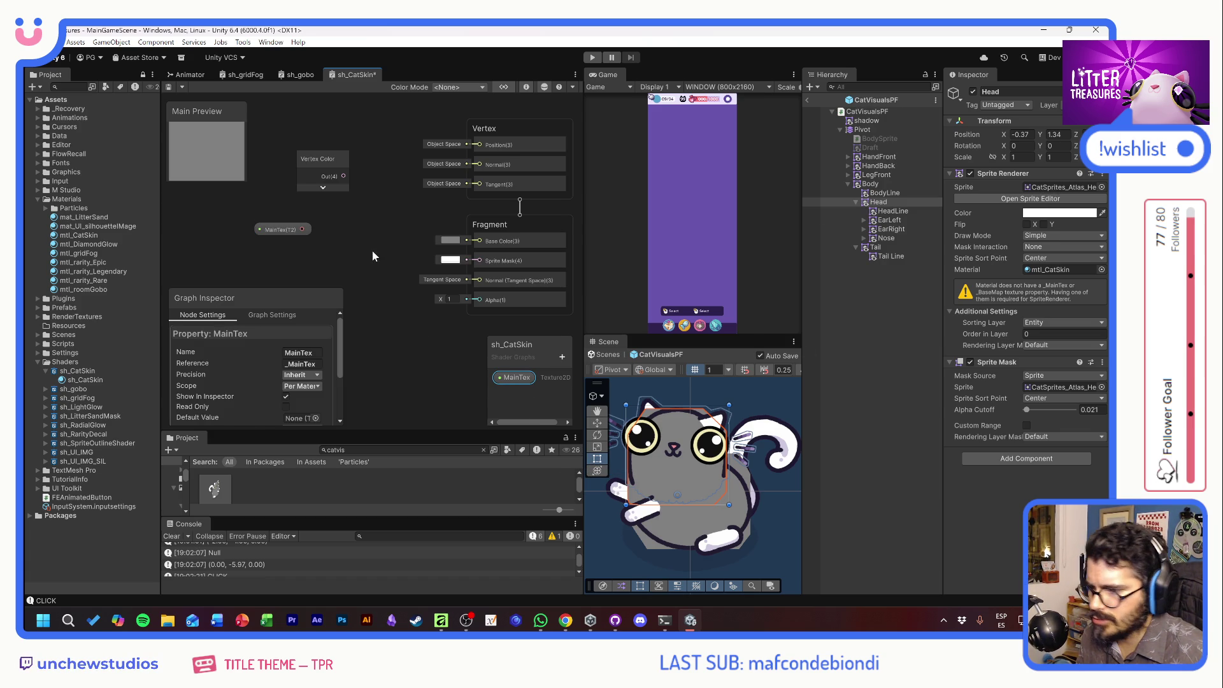
pyautogui.moveTo(303, 229)
pyautogui.mouseDown()
pyautogui.moveTo(489, 255)
pyautogui.moveTo(467, 239)
pyautogui.moveTo(478, 240)
pyautogui.mouseUp()
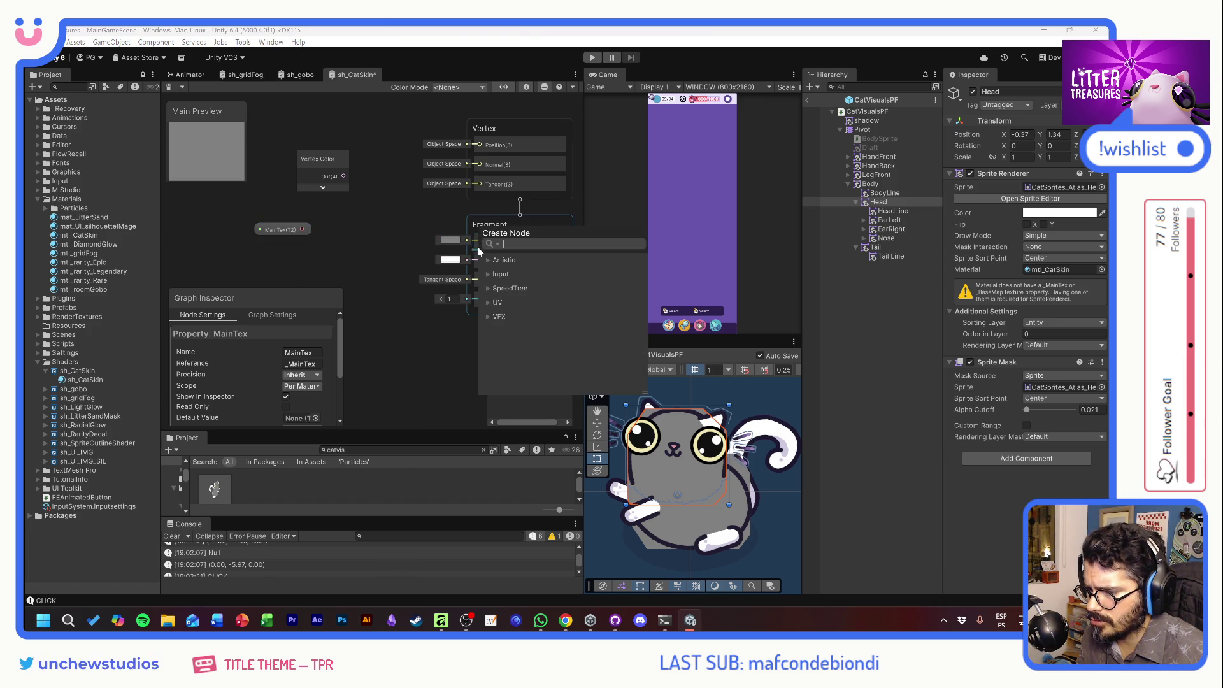
# Sample the MainTex texture with a Sample Texture 2D node and wire its RGBA into Base Color.
pyautogui.click(446, 245)
pyautogui.moveTo(298, 228)
pyautogui.mouseDown()
pyautogui.moveTo(235, 231)
pyautogui.moveTo(294, 233)
pyautogui.mouseUp()
pyautogui.write('sample')
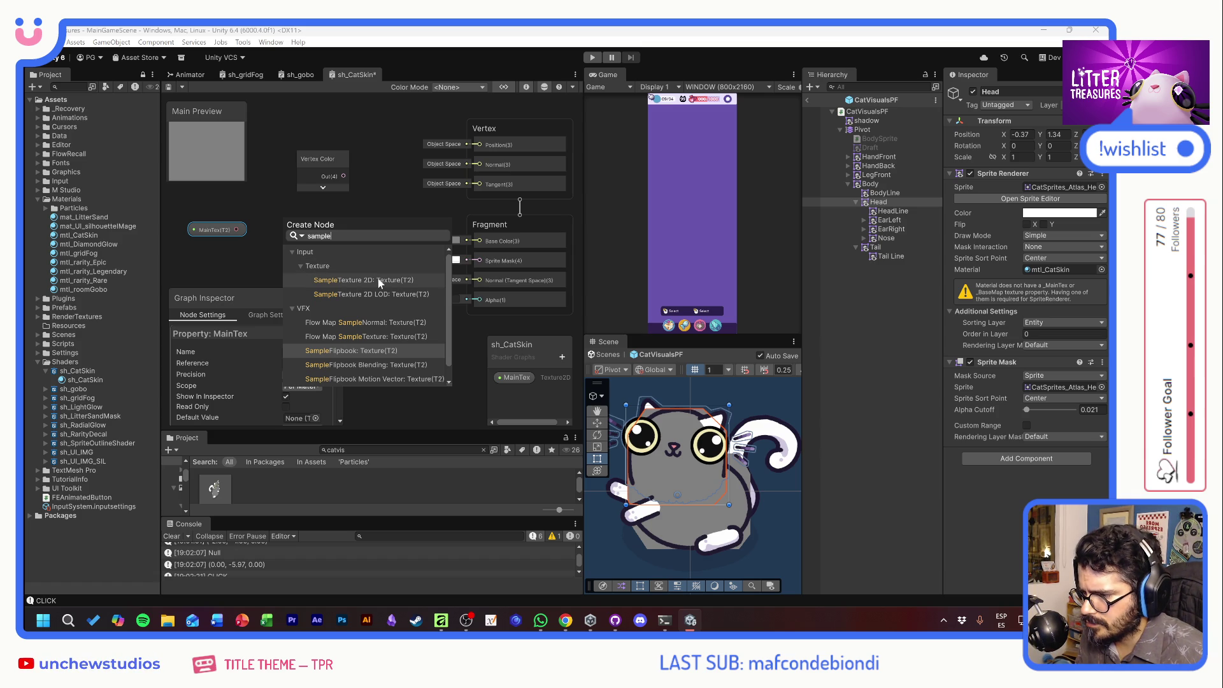
pyautogui.click(377, 280)
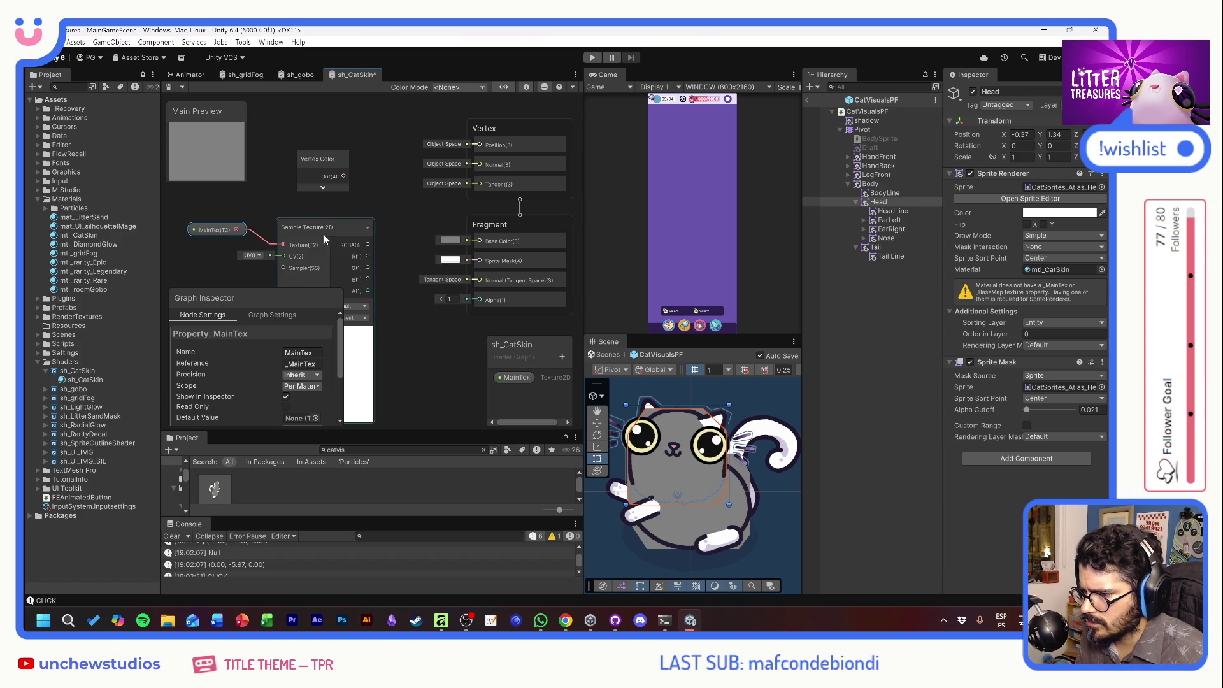
pyautogui.moveTo(386, 240); pyautogui.dragTo(476, 241)
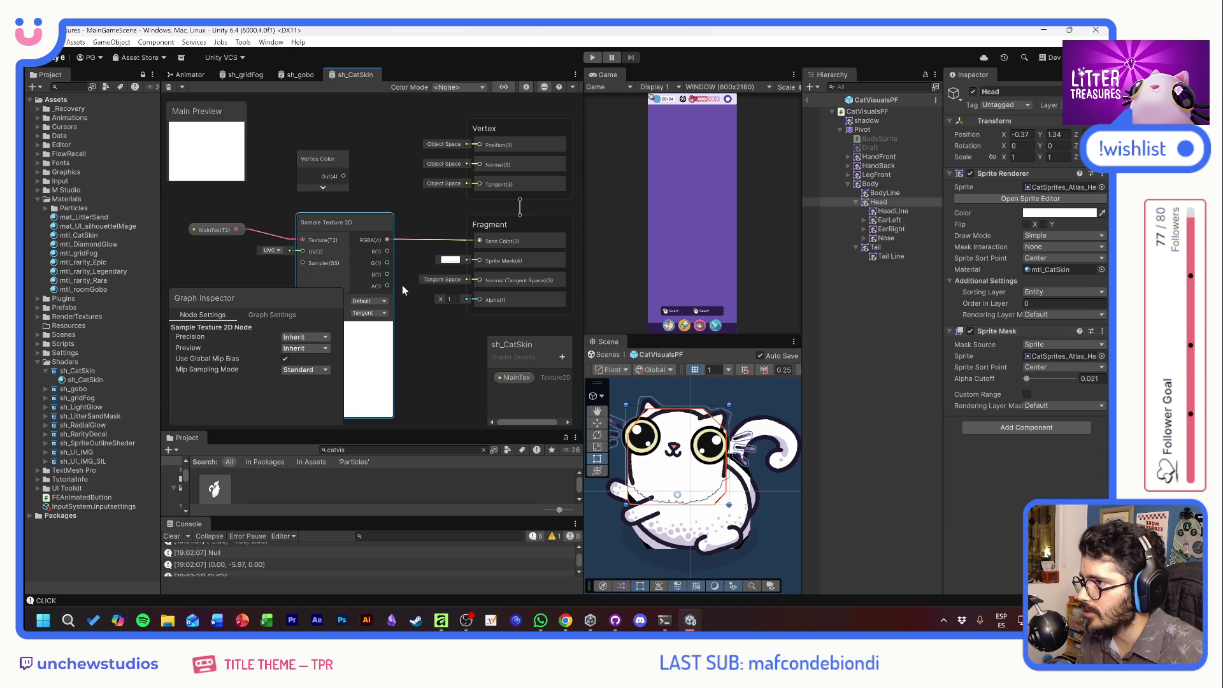
# Add a UV node with a collapsed preview and feed it into Sample Texture 2D's UV input.
pyautogui.press('f')
pyautogui.rightClick(297, 221)
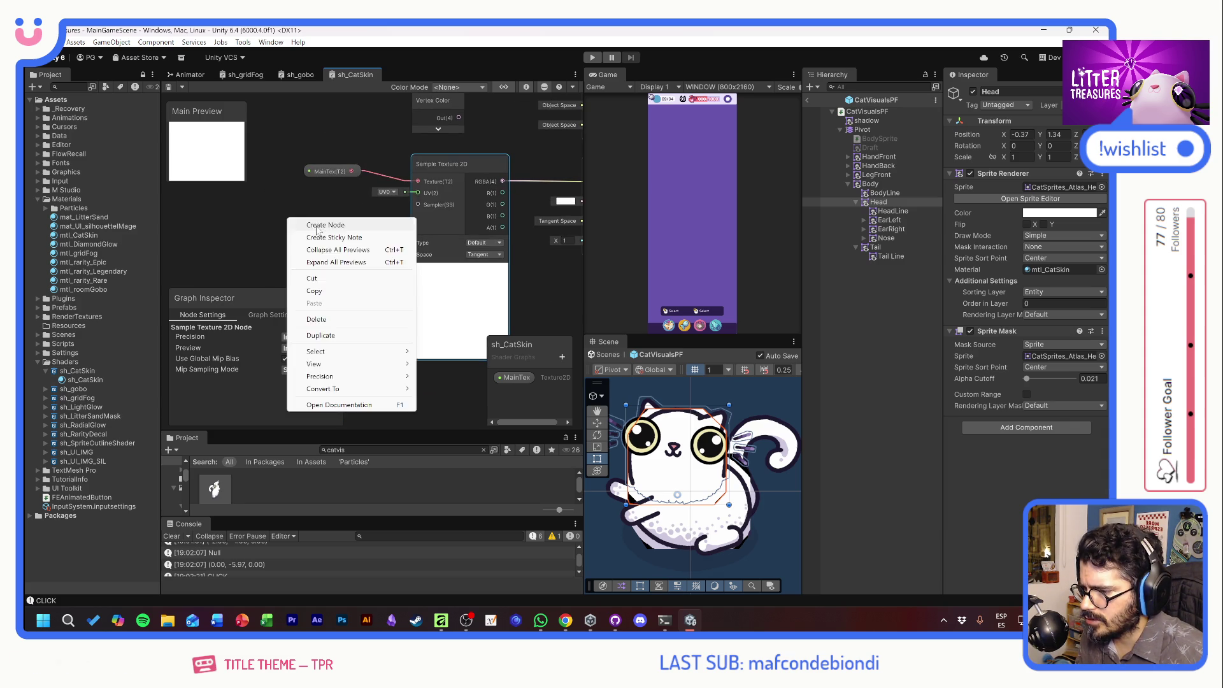
pyautogui.click(321, 225)
pyautogui.write('uv')
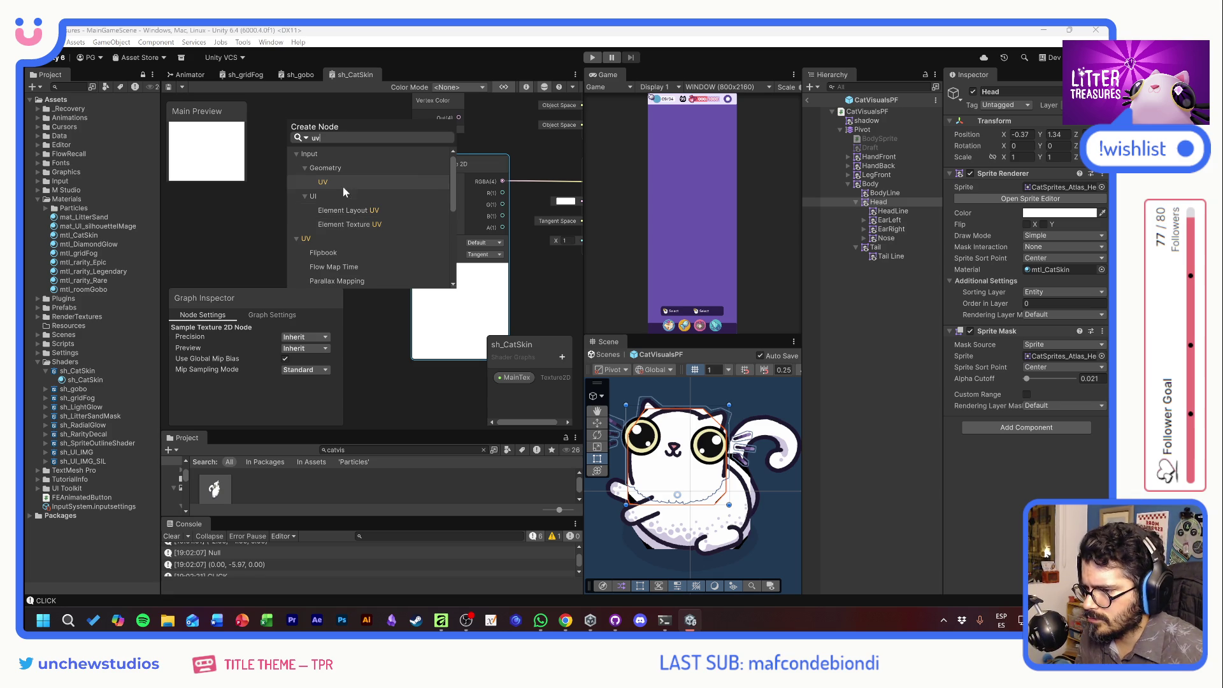
pyautogui.click(342, 182)
pyautogui.moveTo(322, 238)
pyautogui.mouseDown()
pyautogui.moveTo(264, 211)
pyautogui.moveTo(391, 227)
pyautogui.moveTo(414, 193)
pyautogui.mouseUp()
pyautogui.click(264, 281)
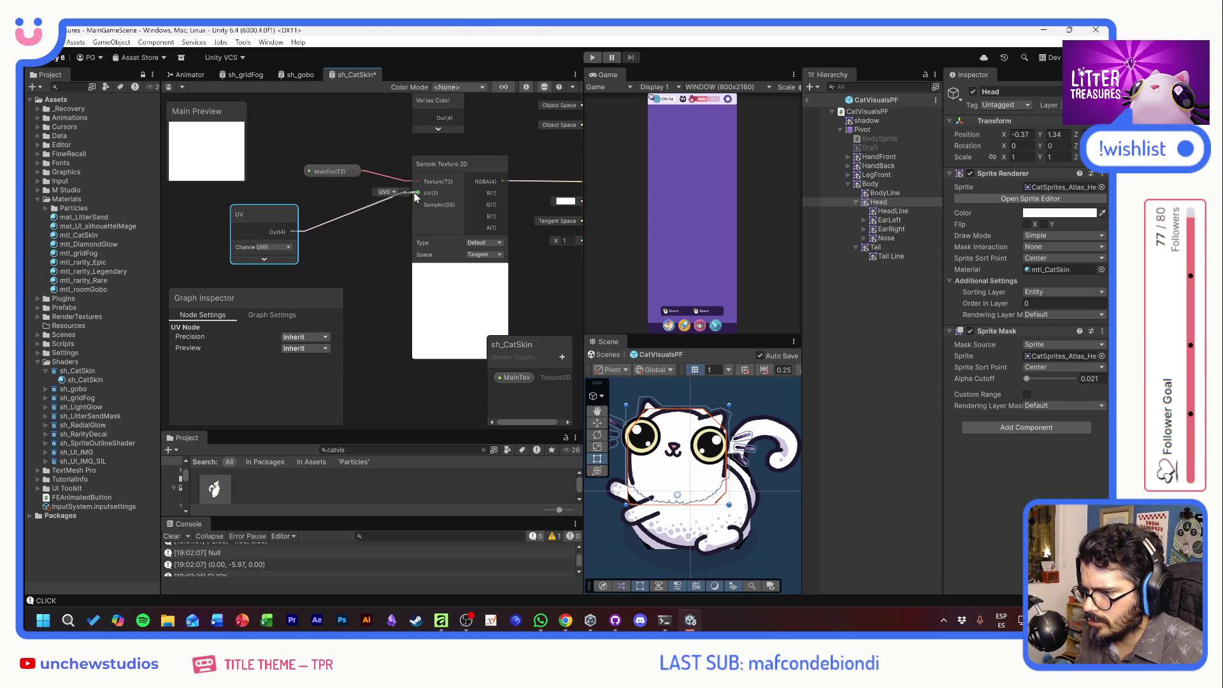
pyautogui.moveTo(275, 214)
pyautogui.mouseDown()
pyautogui.moveTo(344, 193)
pyautogui.moveTo(252, 236)
pyautogui.moveTo(297, 247)
pyautogui.mouseUp()
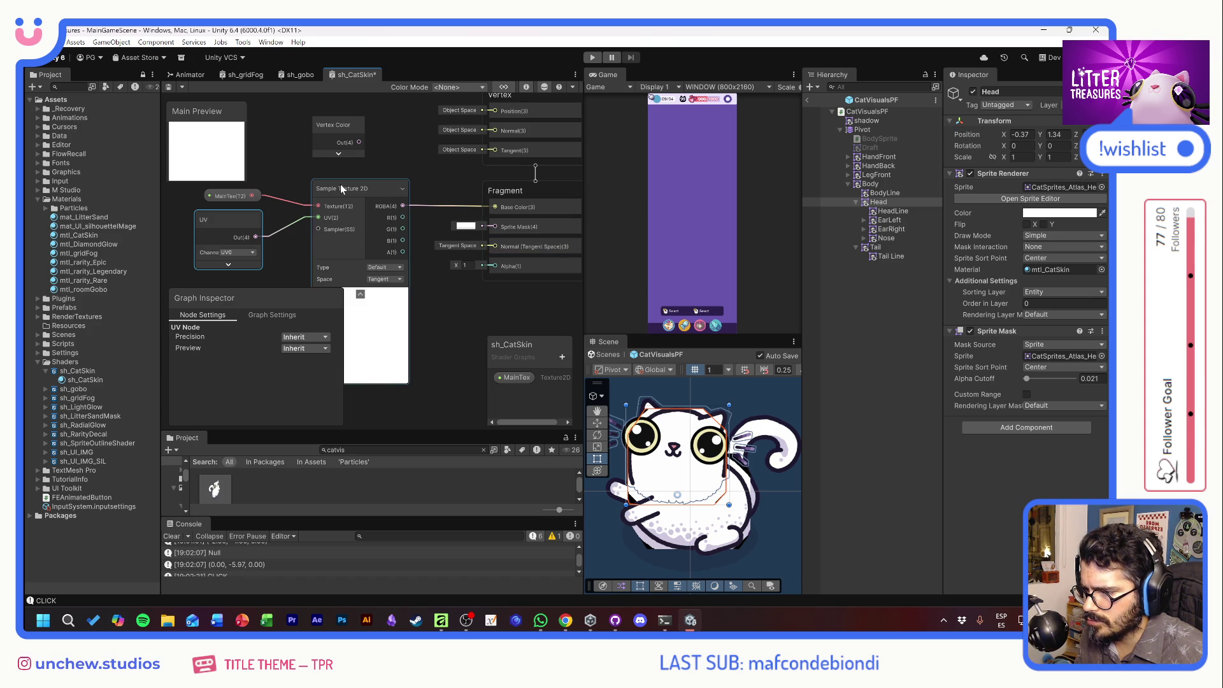
# Shift the MainTex, UV, Sample Texture 2D and Vertex Color nodes further left.
pyautogui.moveTo(358, 209); pyautogui.dragTo(430, 219)
pyautogui.scroll(-3, 429, 220)
pyautogui.keyDown('shift'); pyautogui.click(354, 220); pyautogui.keyUp('shift')
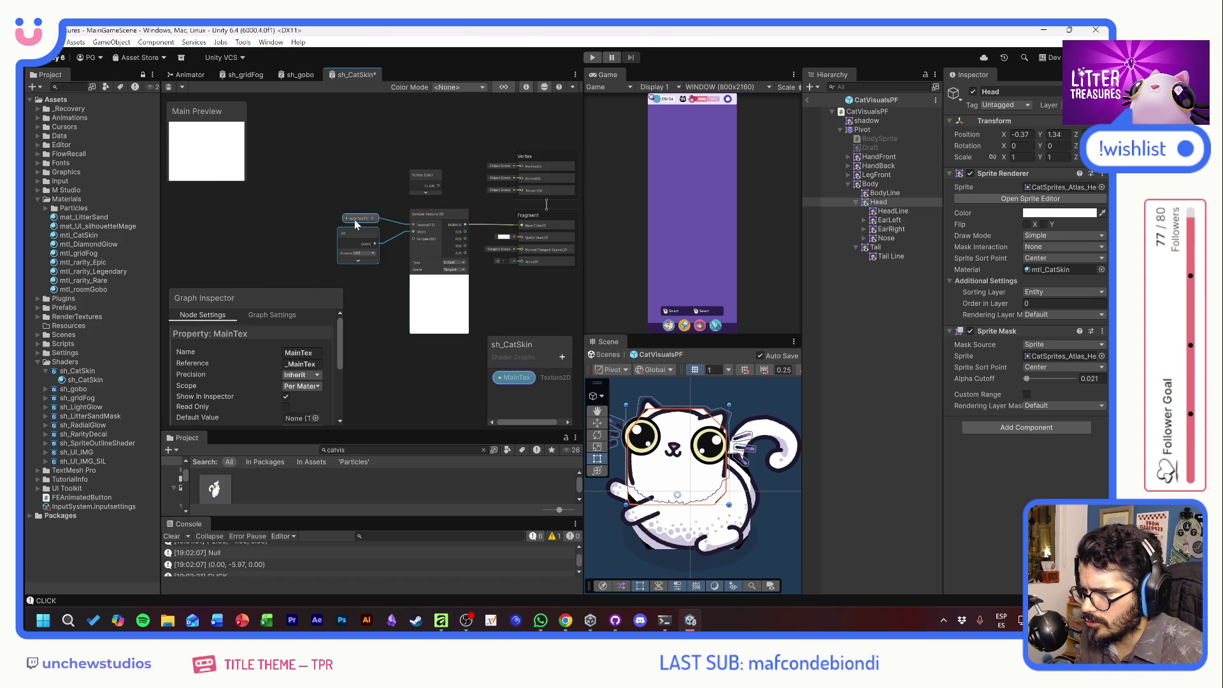
pyautogui.moveTo(355, 219); pyautogui.dragTo(240, 223)
pyautogui.moveTo(430, 220)
pyautogui.mouseDown()
pyautogui.moveTo(345, 222)
pyautogui.moveTo(388, 230)
pyautogui.mouseUp()
pyautogui.moveTo(422, 179); pyautogui.dragTo(406, 182)
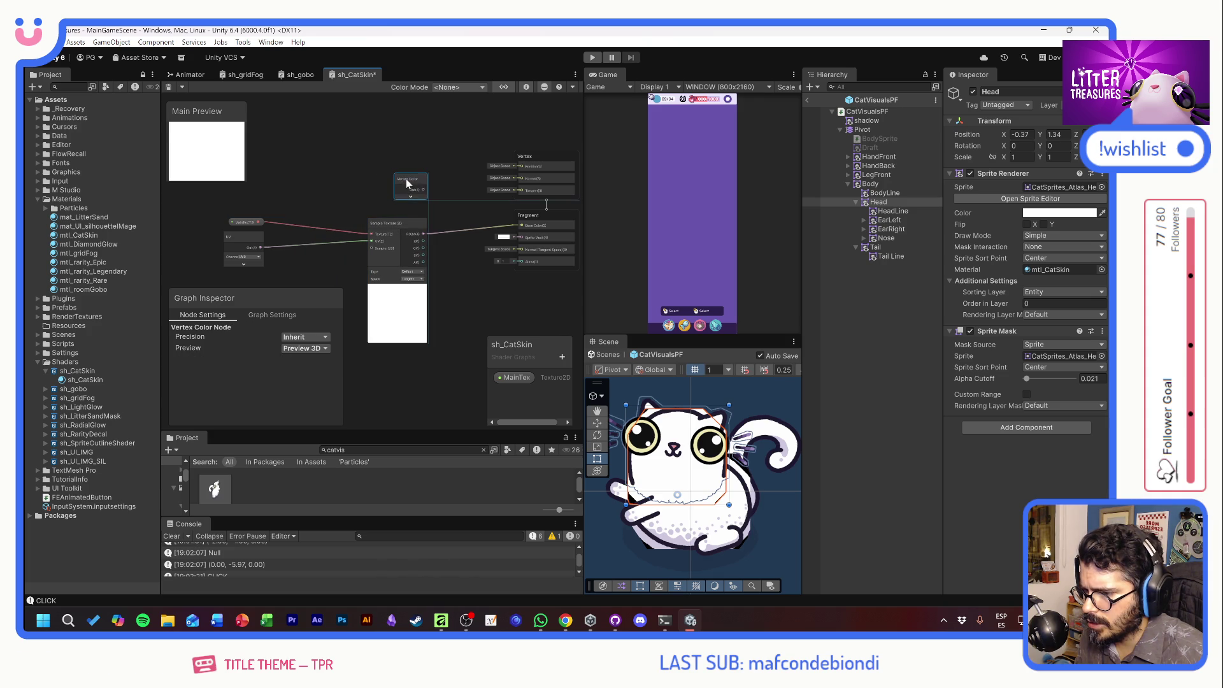
pyautogui.click(463, 214)
pyautogui.scroll(3, 439, 211)
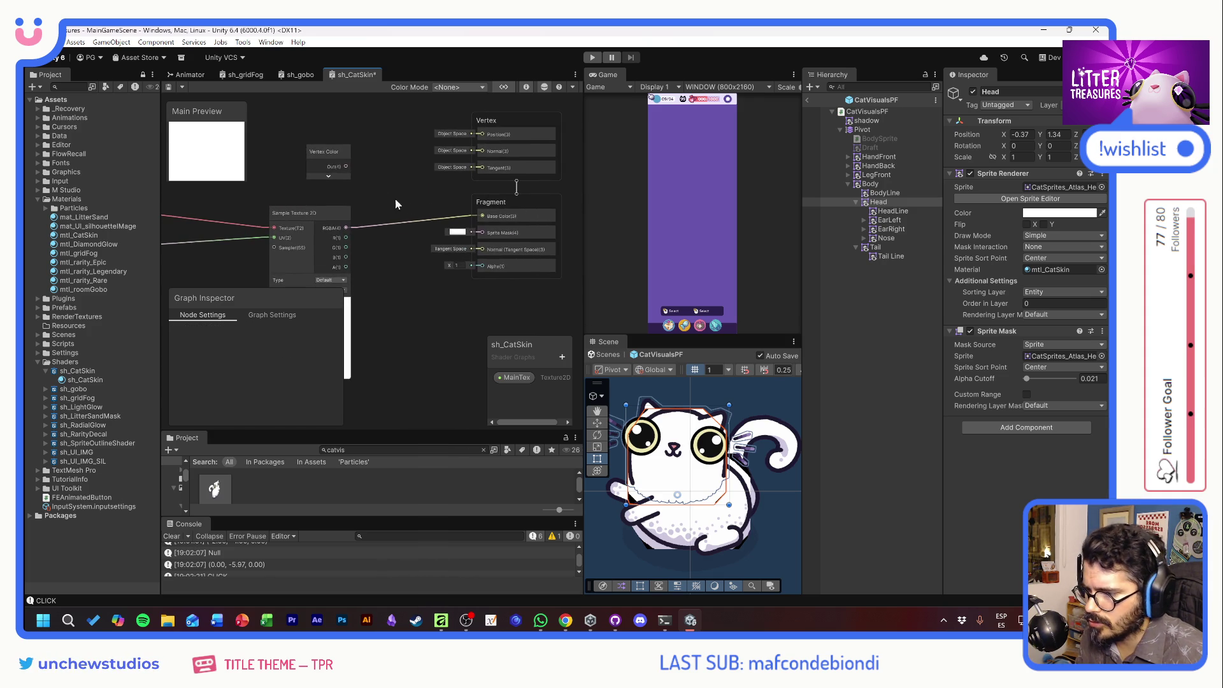
# Multiply Vertex Color by the sampled texture into Base Color and save the graph.
pyautogui.moveTo(347, 166); pyautogui.dragTo(393, 194)
pyautogui.write('mult')
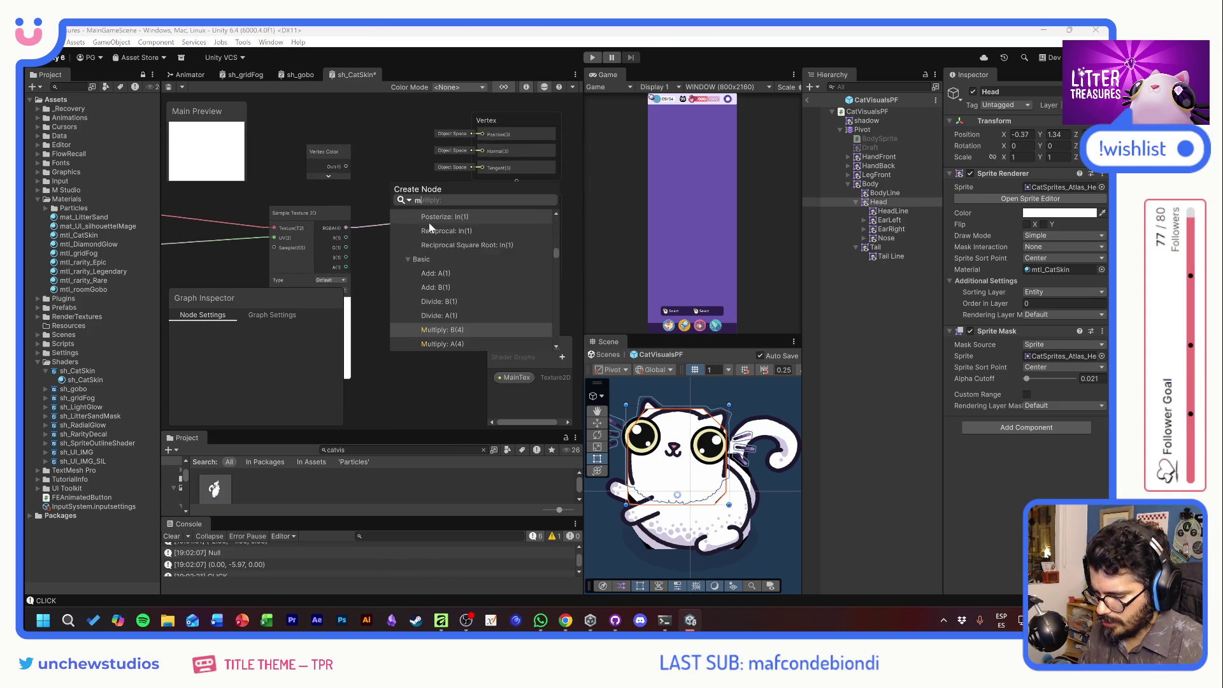
pyautogui.click(442, 327)
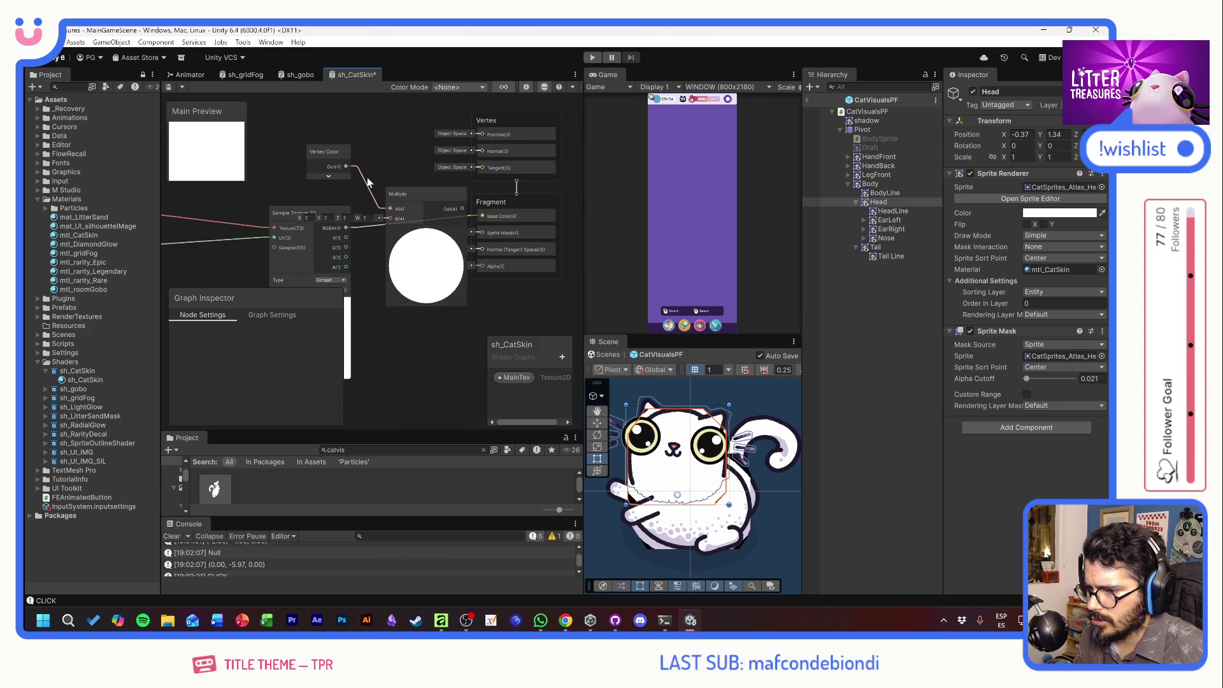
pyautogui.click(426, 231)
pyautogui.moveTo(349, 231); pyautogui.dragTo(348, 227)
pyautogui.moveTo(429, 208); pyautogui.dragTo(480, 215)
pyautogui.hotkey('ctrl', 's')
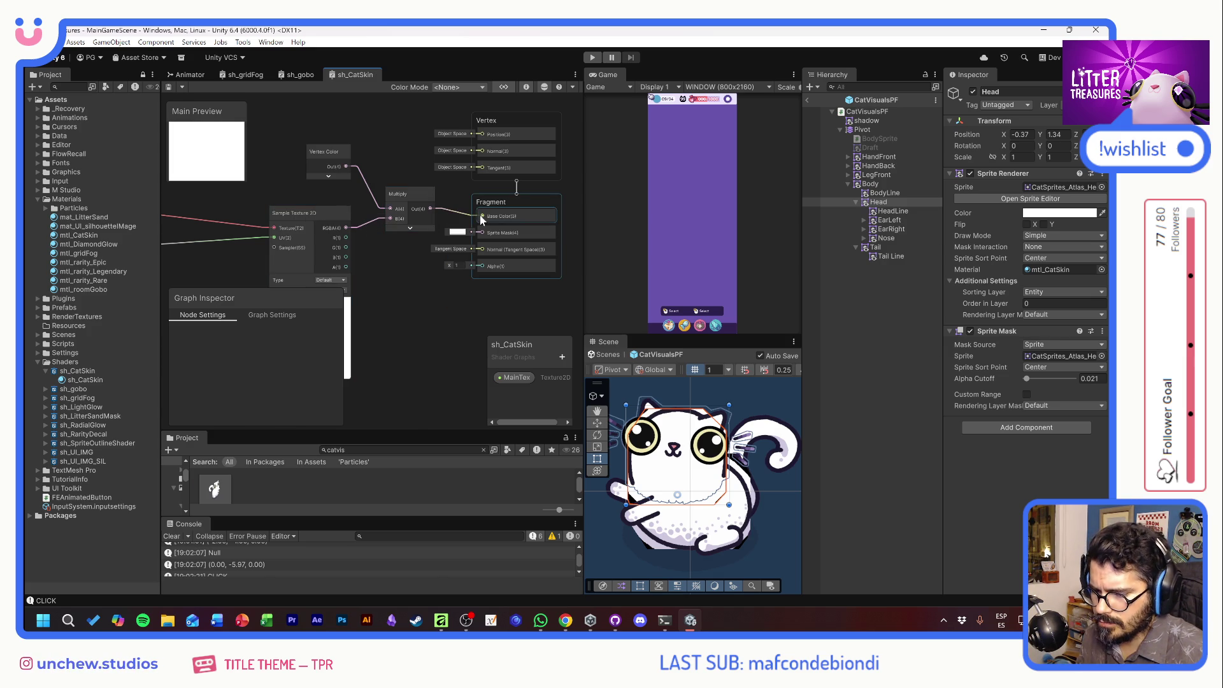
pyautogui.click(1027, 213)
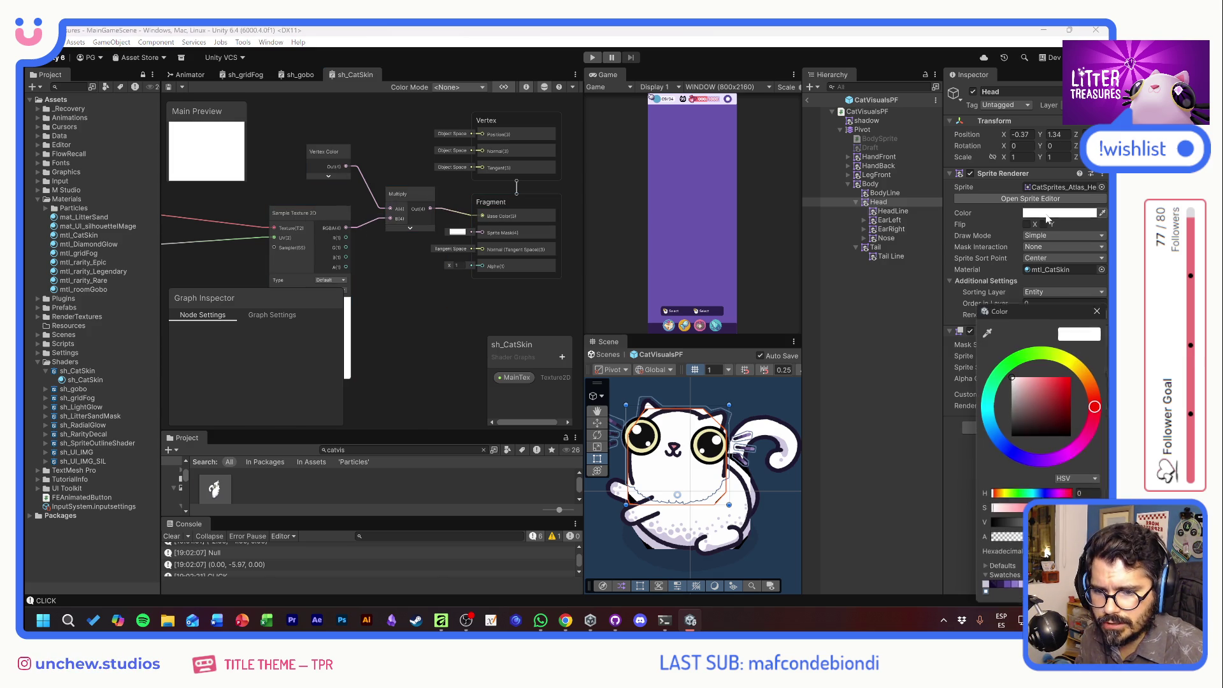
# Try a pink tint on the cat head sprite, then revert it to white.
pyautogui.moveTo(1053, 401)
pyautogui.mouseDown()
pyautogui.moveTo(1024, 384)
pyautogui.moveTo(1027, 425)
pyautogui.mouseUp()
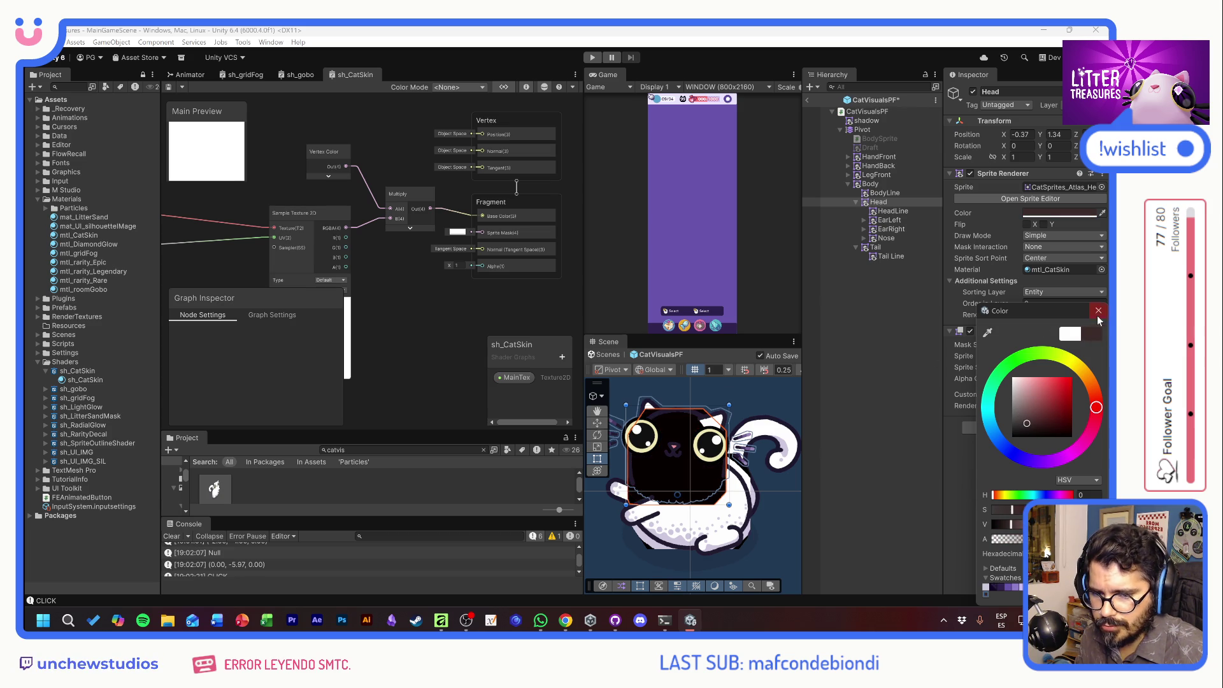
pyautogui.moveTo(1033, 391); pyautogui.dragTo(1024, 387)
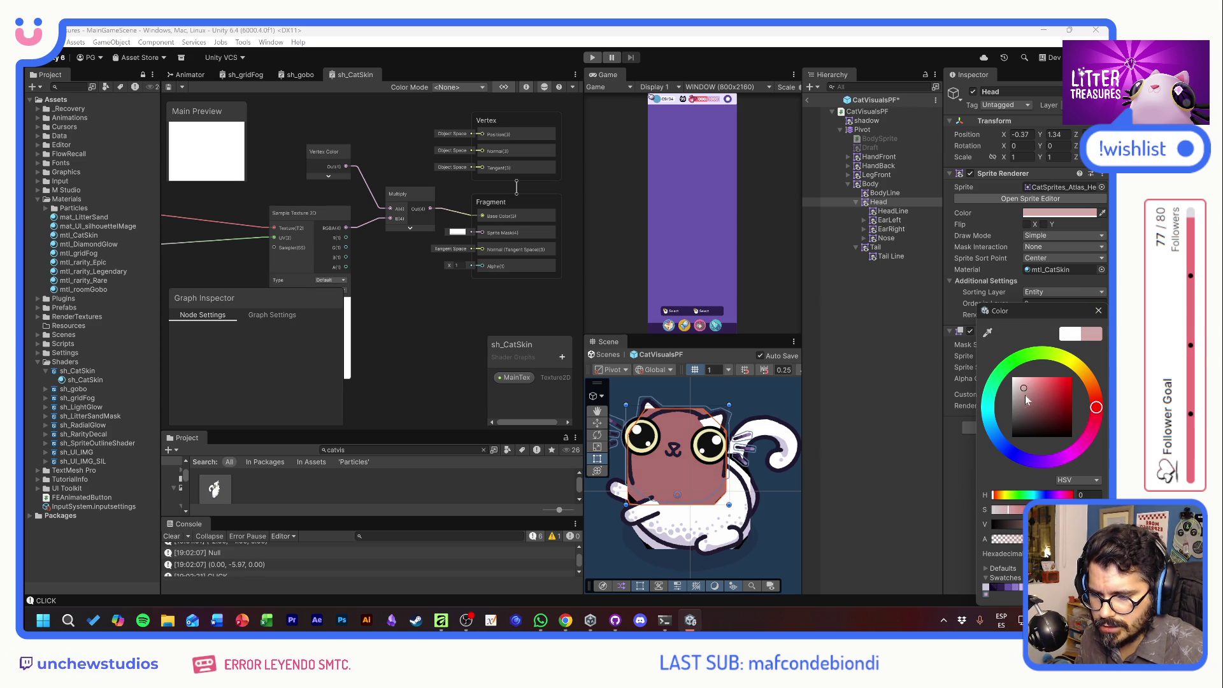
pyautogui.moveTo(1011, 430); pyautogui.dragTo(1046, 435)
pyautogui.press('Escape')
# Connect the Sample Texture 2D alpha output to the Fragment Alpha input.
pyautogui.moveTo(274, 292)
pyautogui.mouseDown()
pyautogui.moveTo(276, 337)
pyautogui.moveTo(276, 324)
pyautogui.mouseUp()
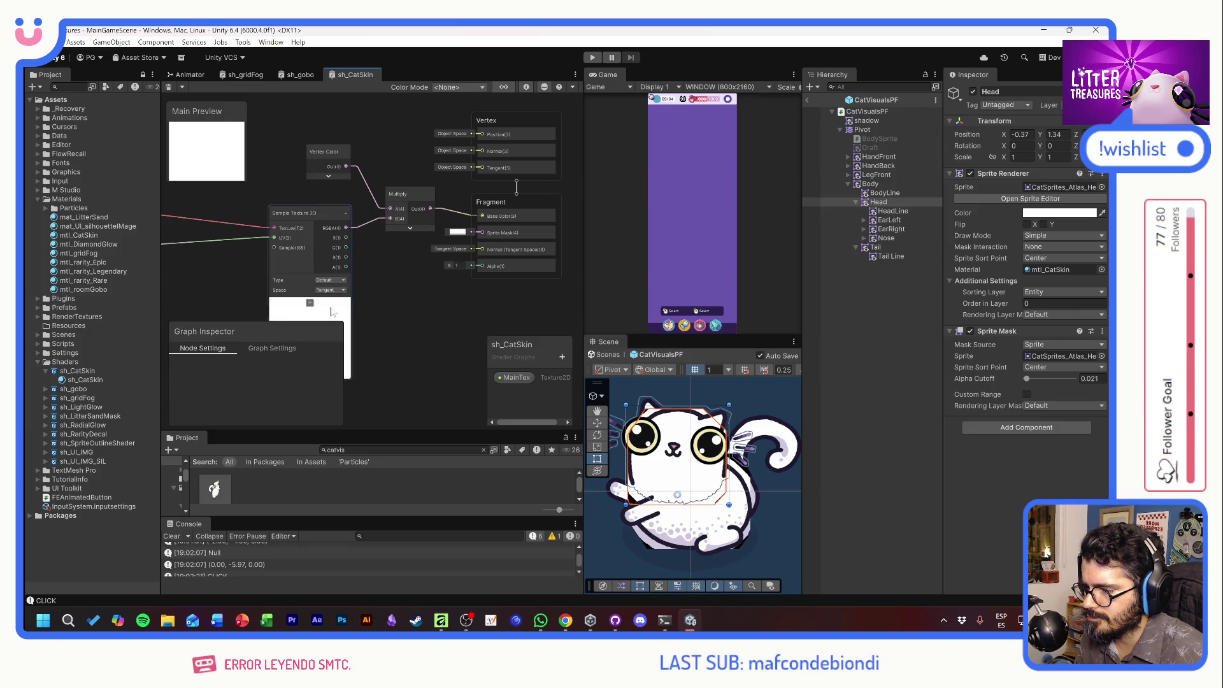
pyautogui.moveTo(392, 288); pyautogui.dragTo(472, 250)
pyautogui.click(396, 266)
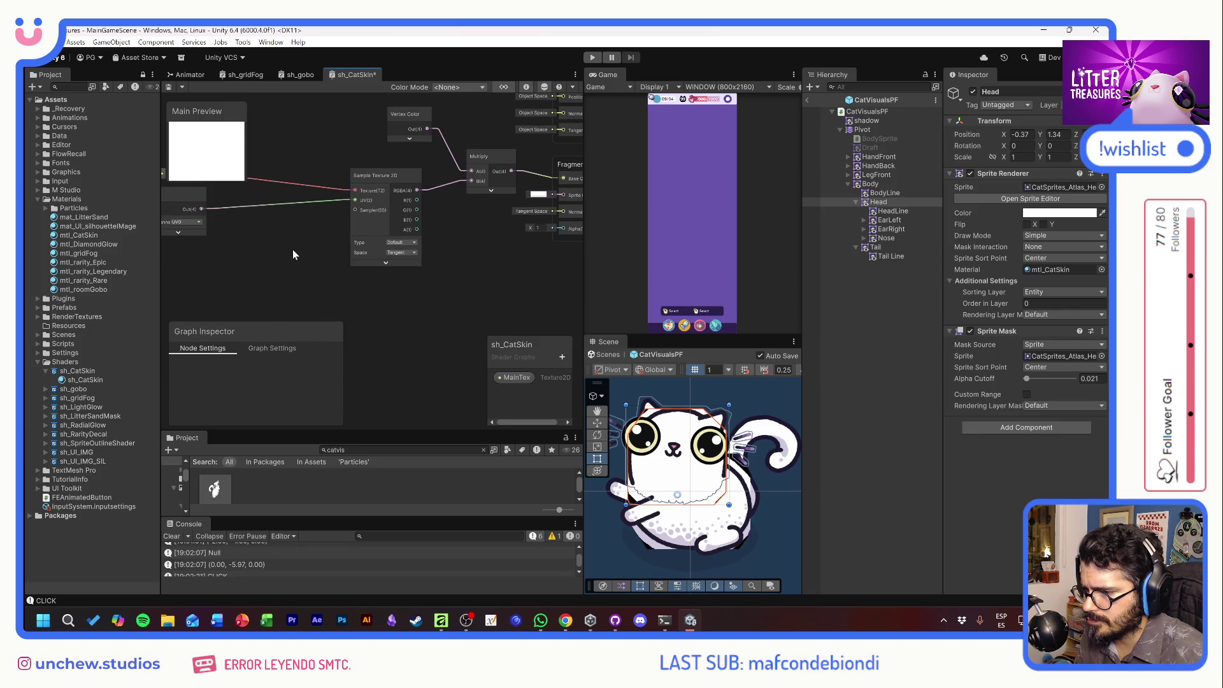
pyautogui.click(445, 220)
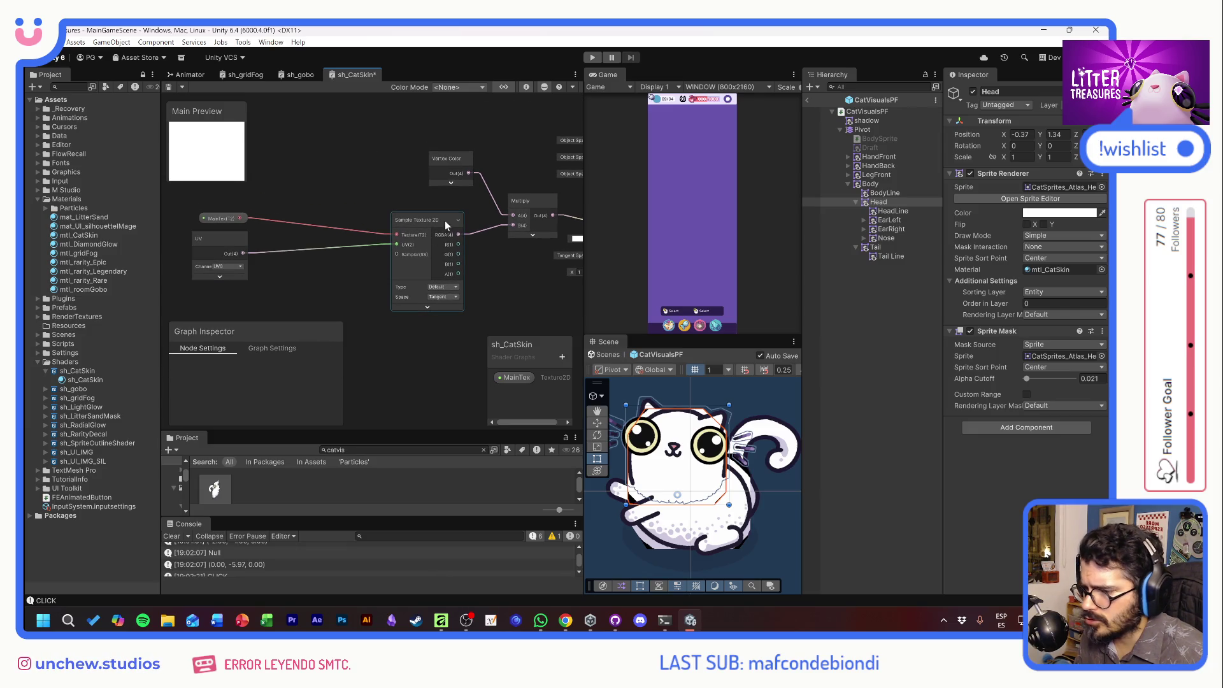
pyautogui.moveTo(521, 261); pyautogui.dragTo(399, 228)
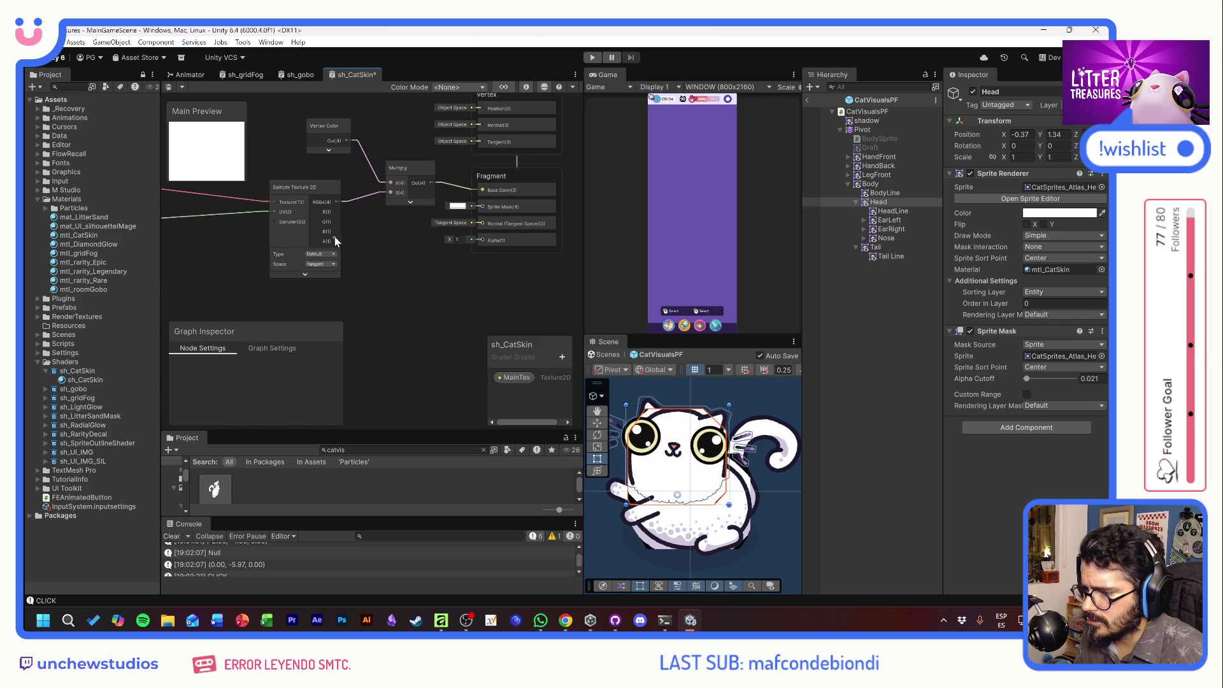
pyautogui.moveTo(479, 240); pyautogui.dragTo(482, 240)
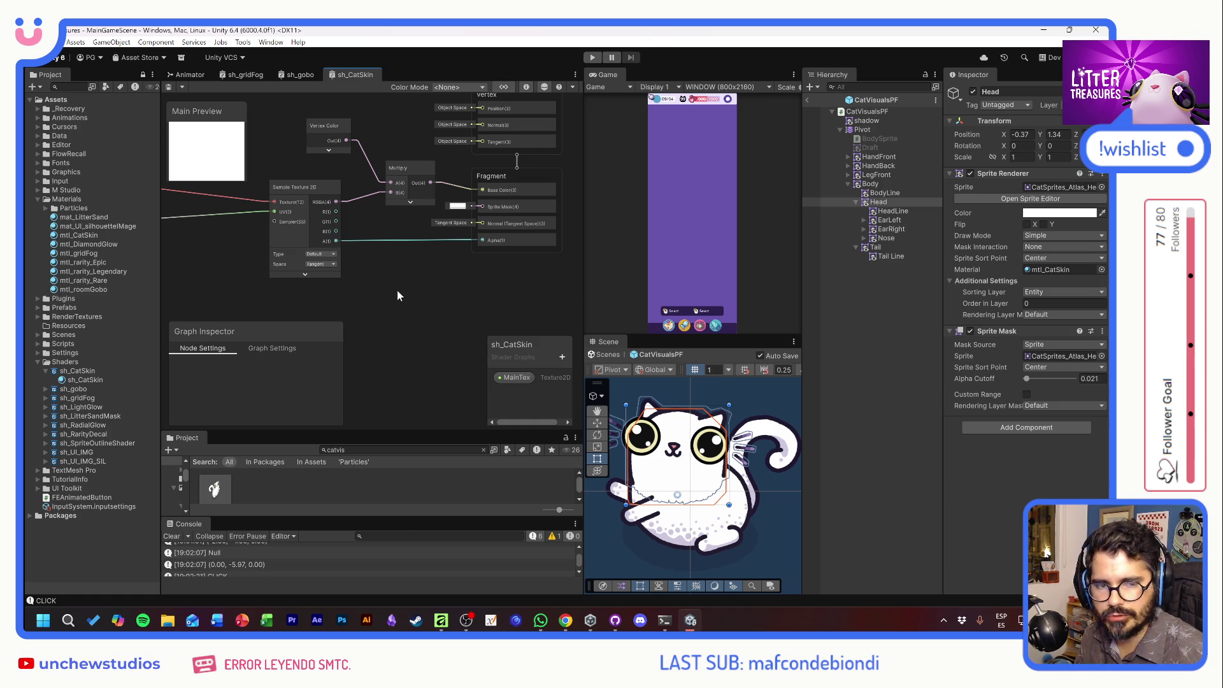
pyautogui.moveTo(392, 291); pyautogui.dragTo(432, 246)
# Add a Texture2D property to the blackboard and name it TexUnder.
pyautogui.click(561, 358)
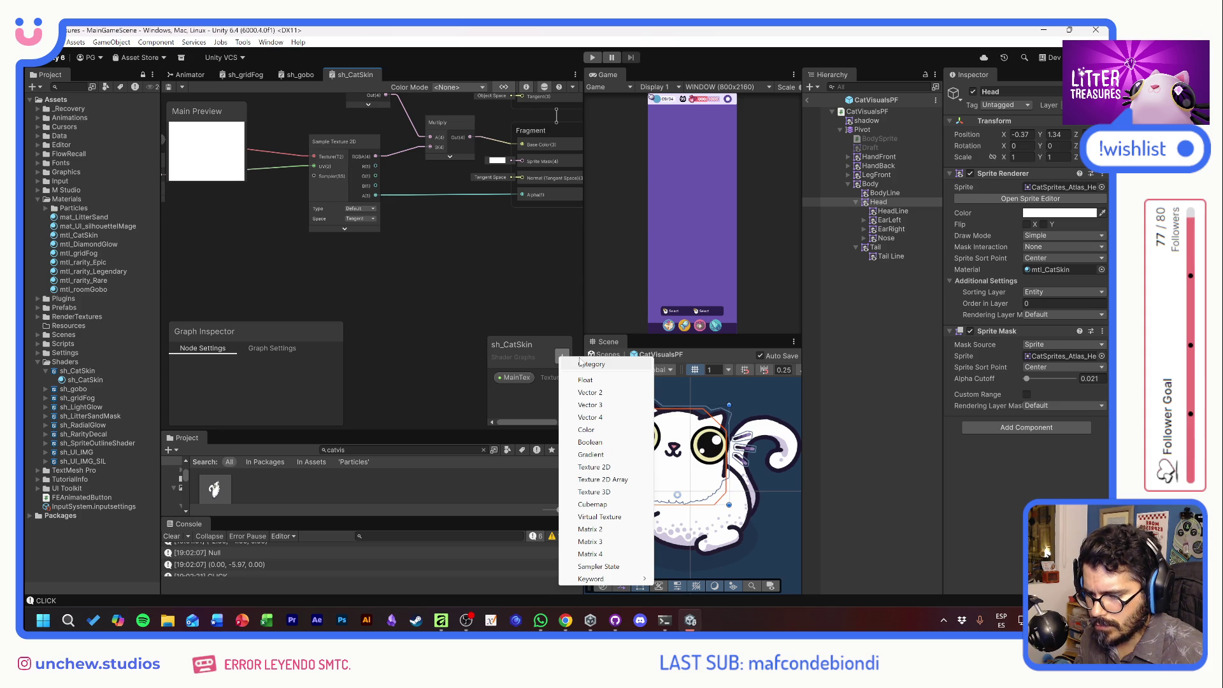
pyautogui.click(593, 467)
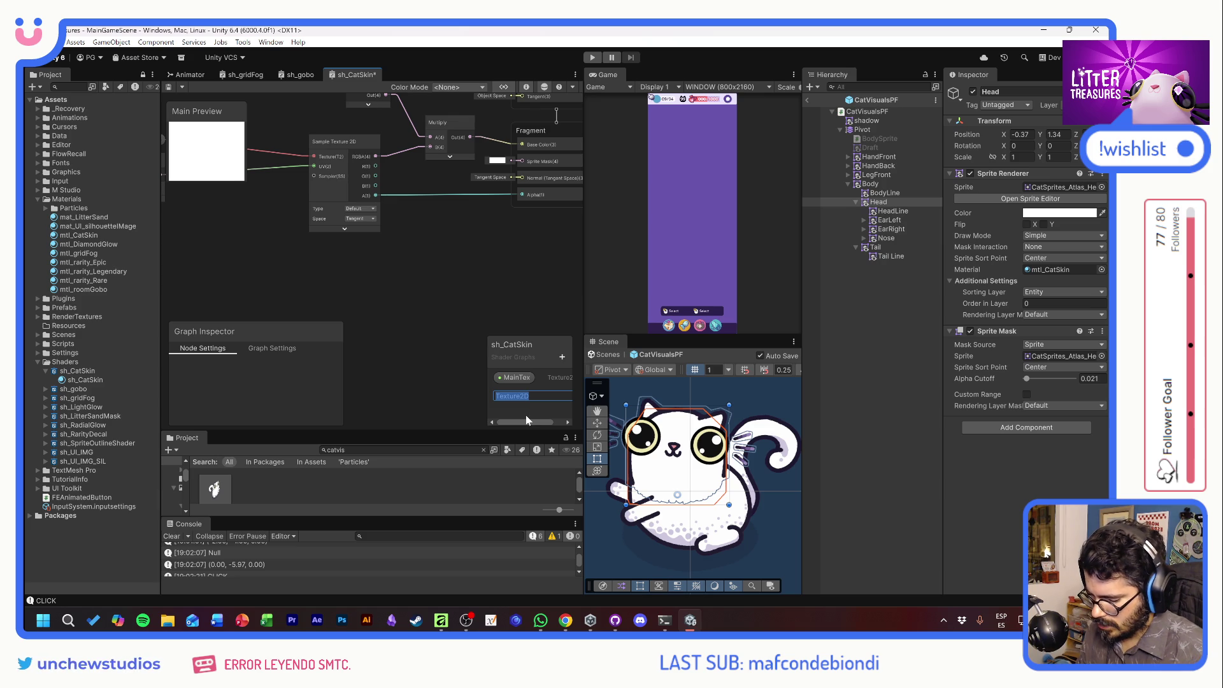
pyautogui.write('ex')
pyautogui.press('Return')
pyautogui.doubleClick(513, 393)
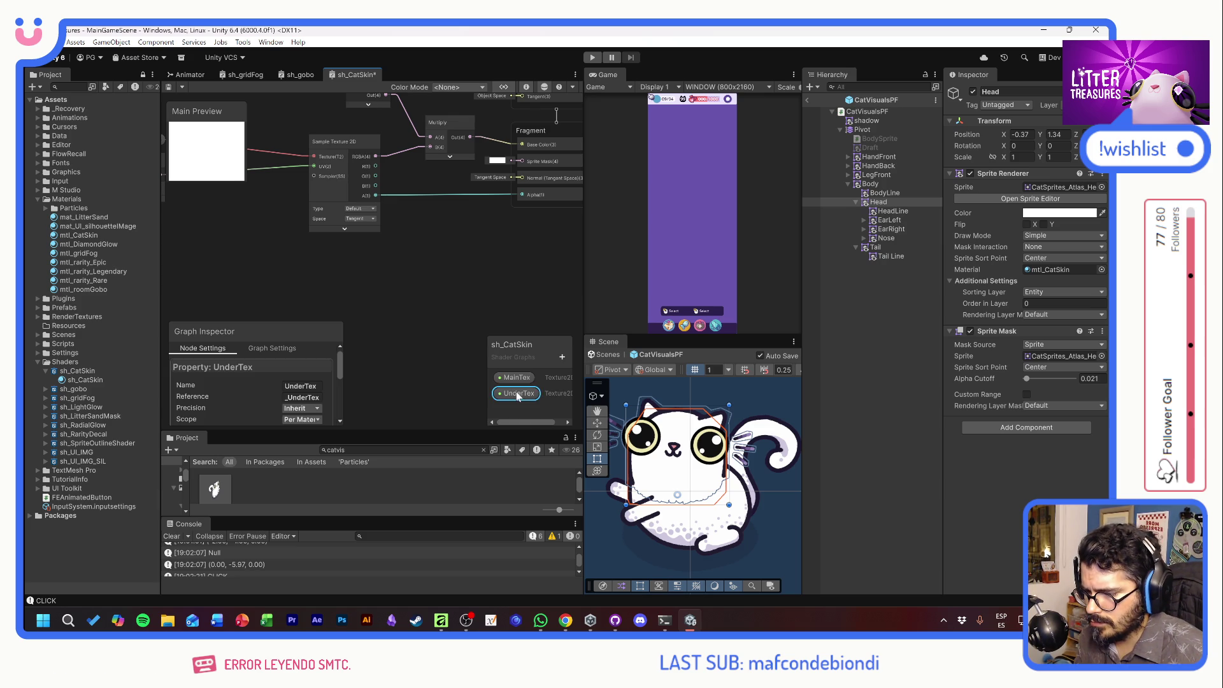
pyautogui.write('Tex')
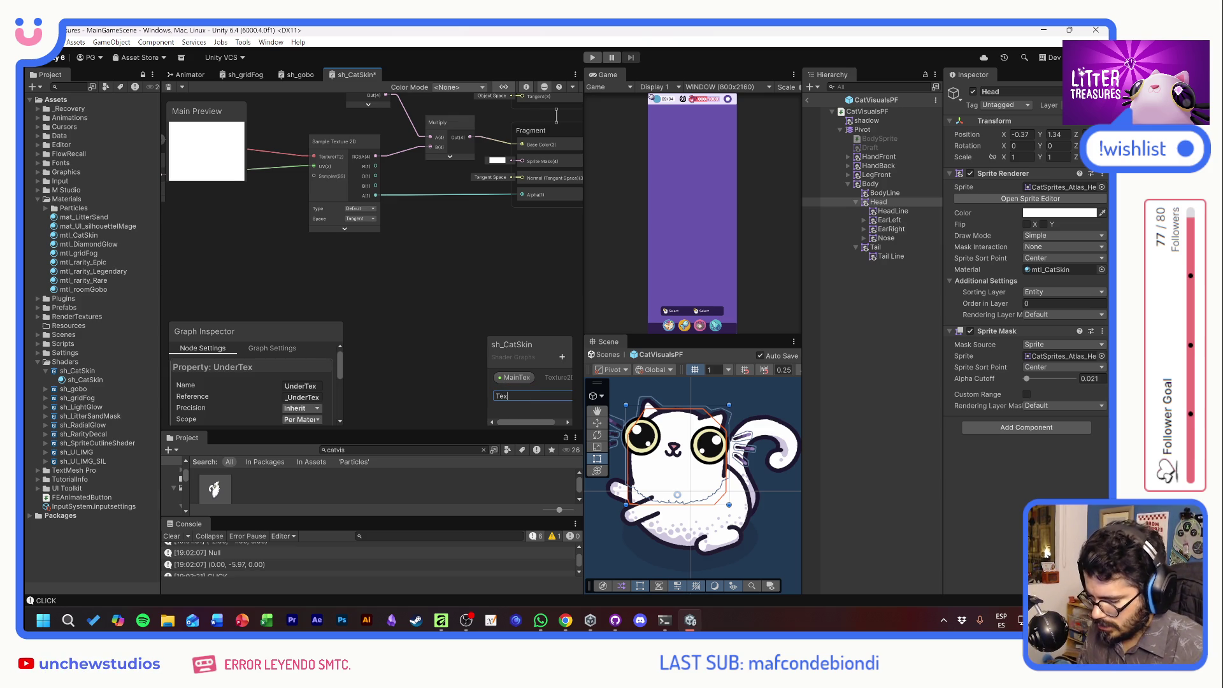
pyautogui.press('Return')
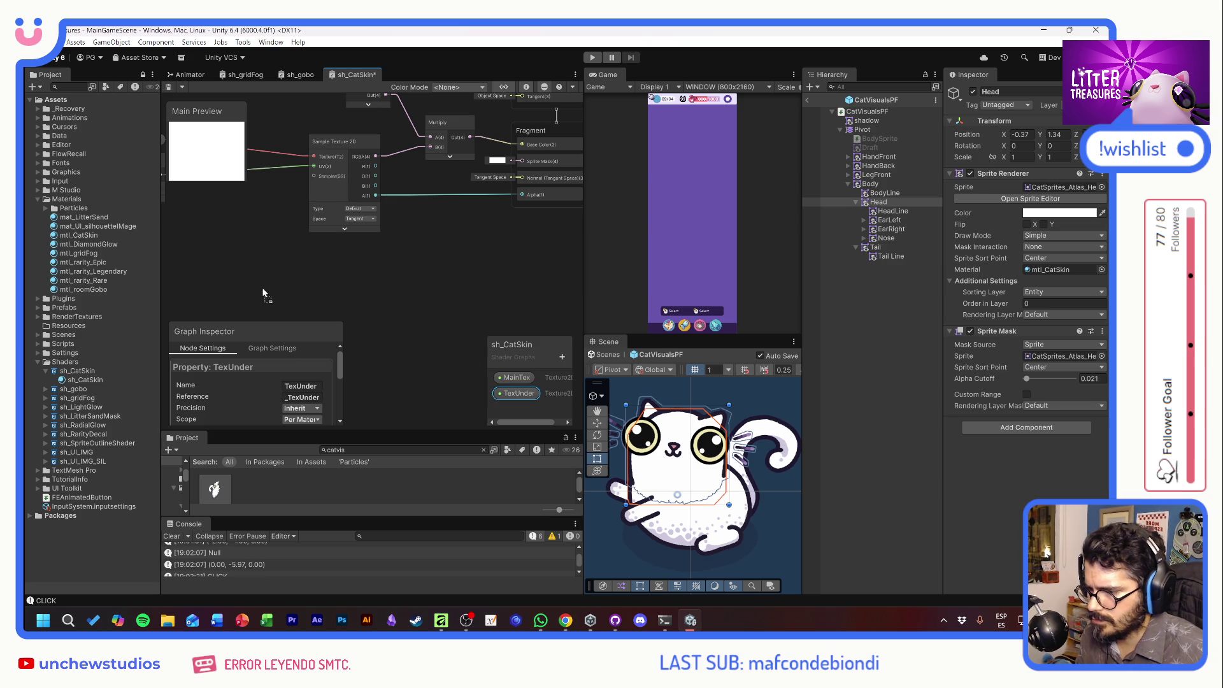
# Add a second Texture2D property named TexMid and place it as a graph node.
pyautogui.click(562, 357)
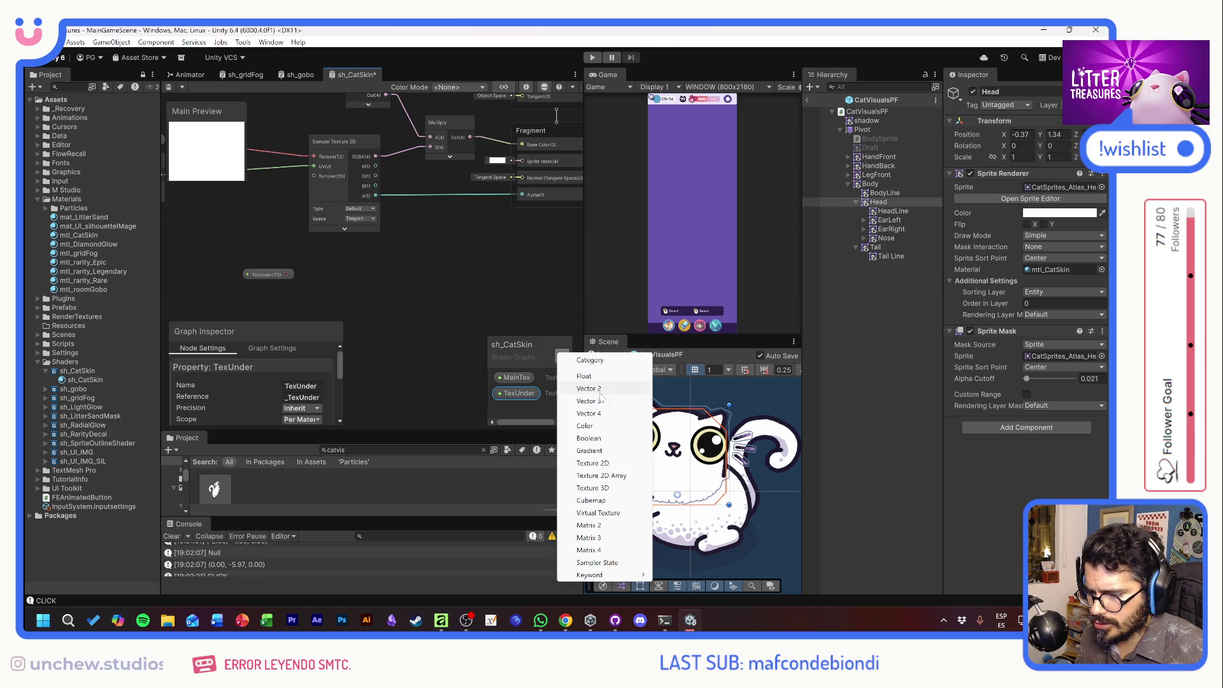
pyautogui.click(592, 463)
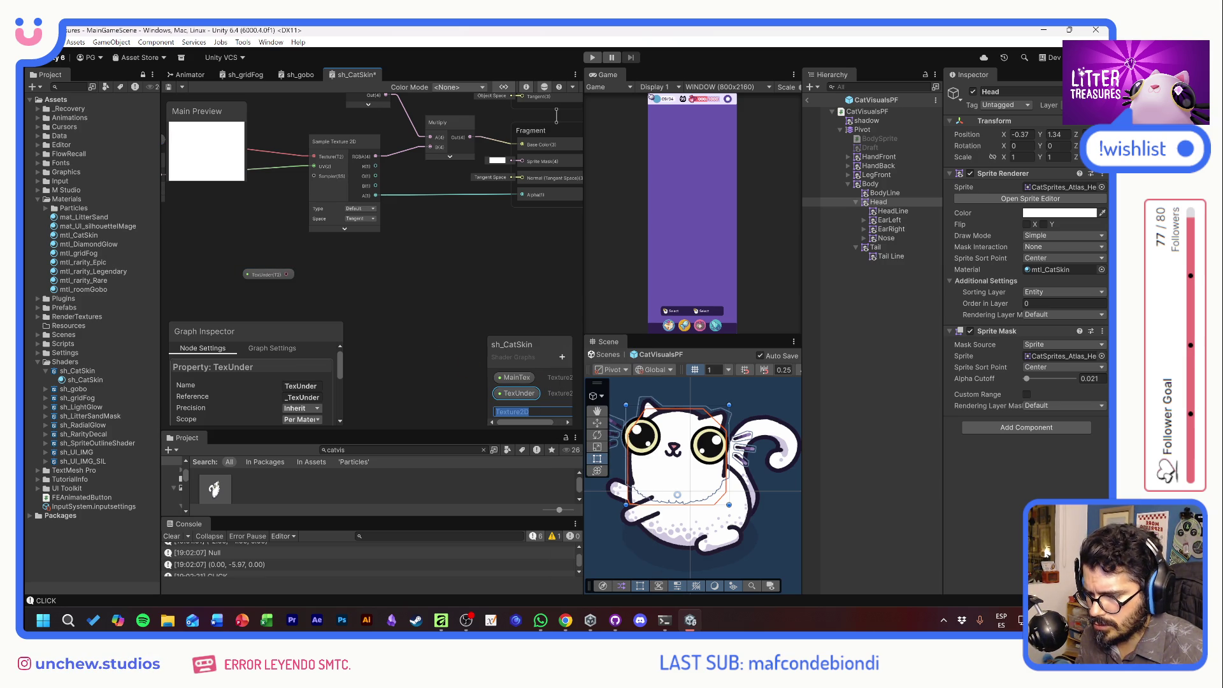
pyautogui.write('TexMid')
pyautogui.press('Return')
pyautogui.click(525, 408)
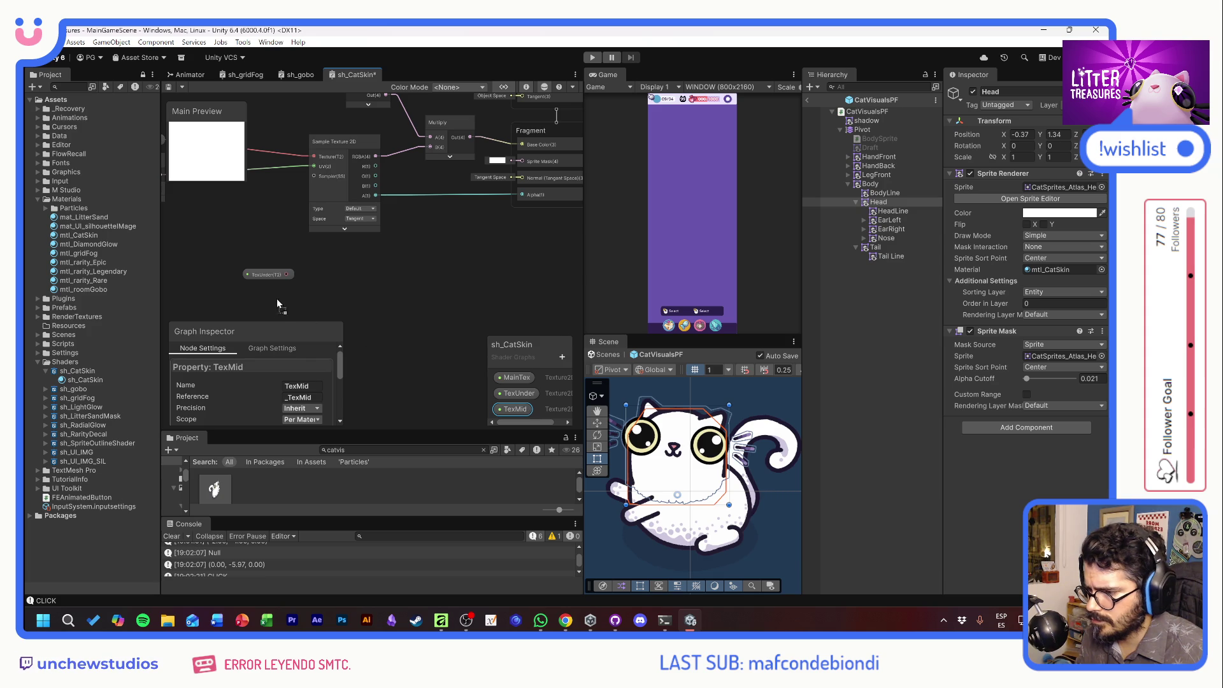
pyautogui.moveTo(273, 306); pyautogui.dragTo(278, 306)
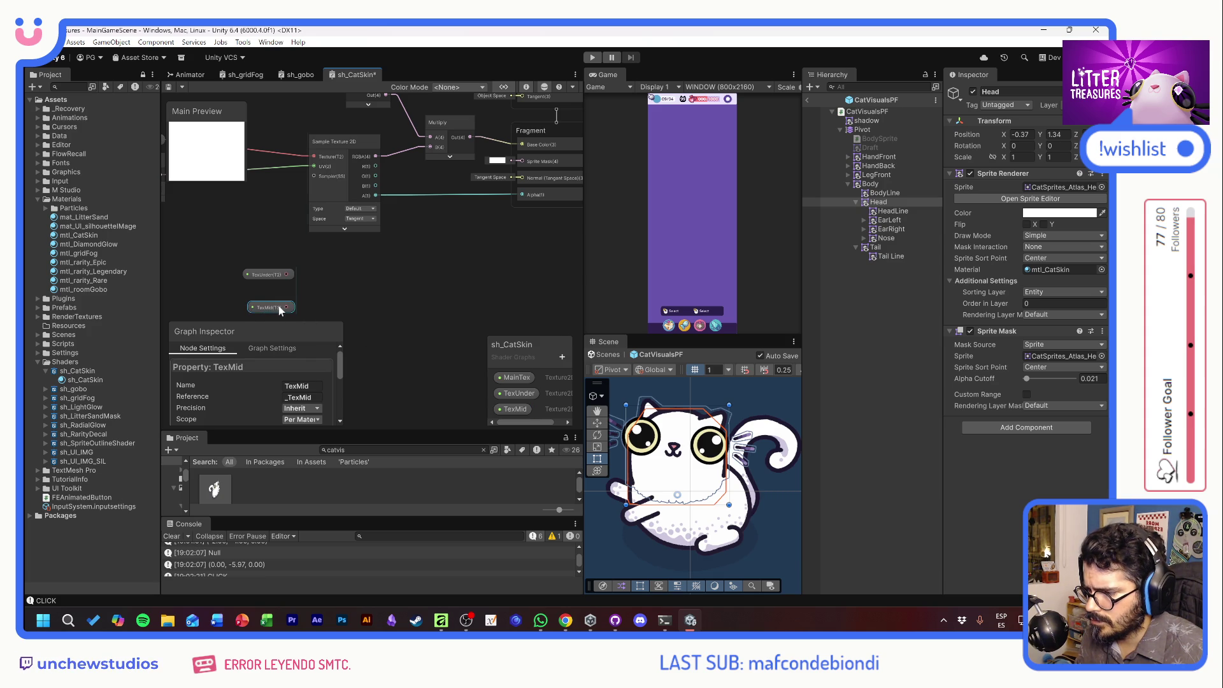
# Add a third Texture2D property named TexTop and drag it onto the canvas.
pyautogui.click(562, 356)
pyautogui.click(595, 466)
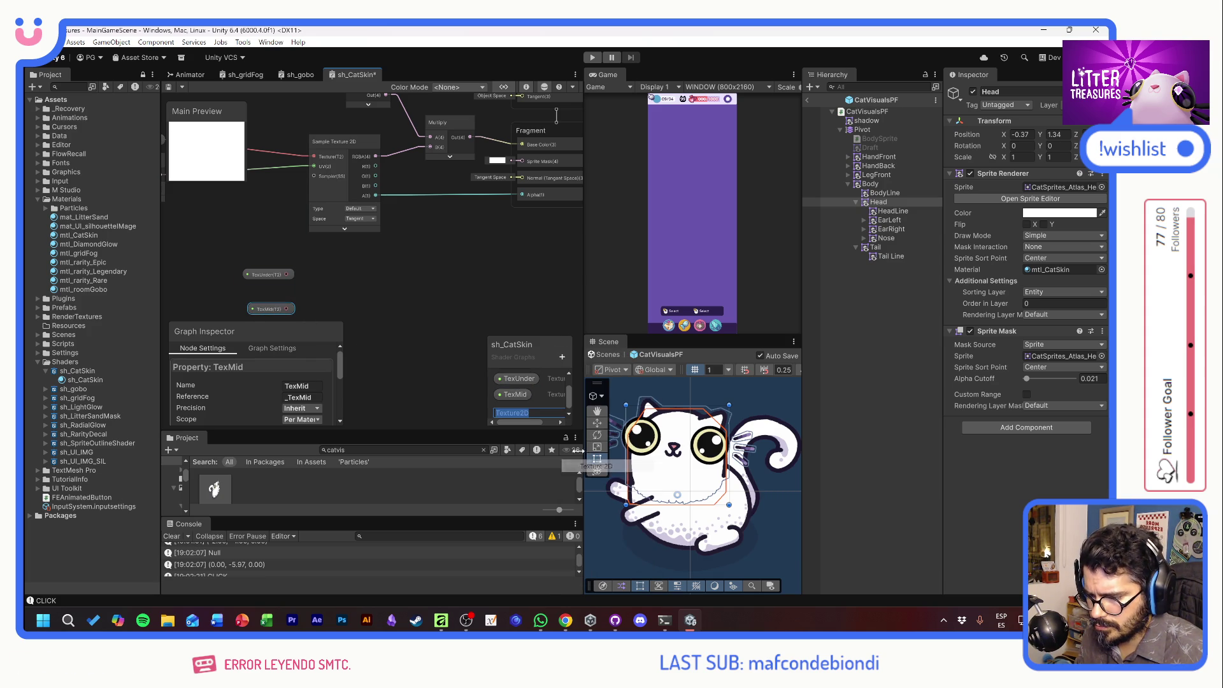
pyautogui.write('TexTop')
pyautogui.press('Return')
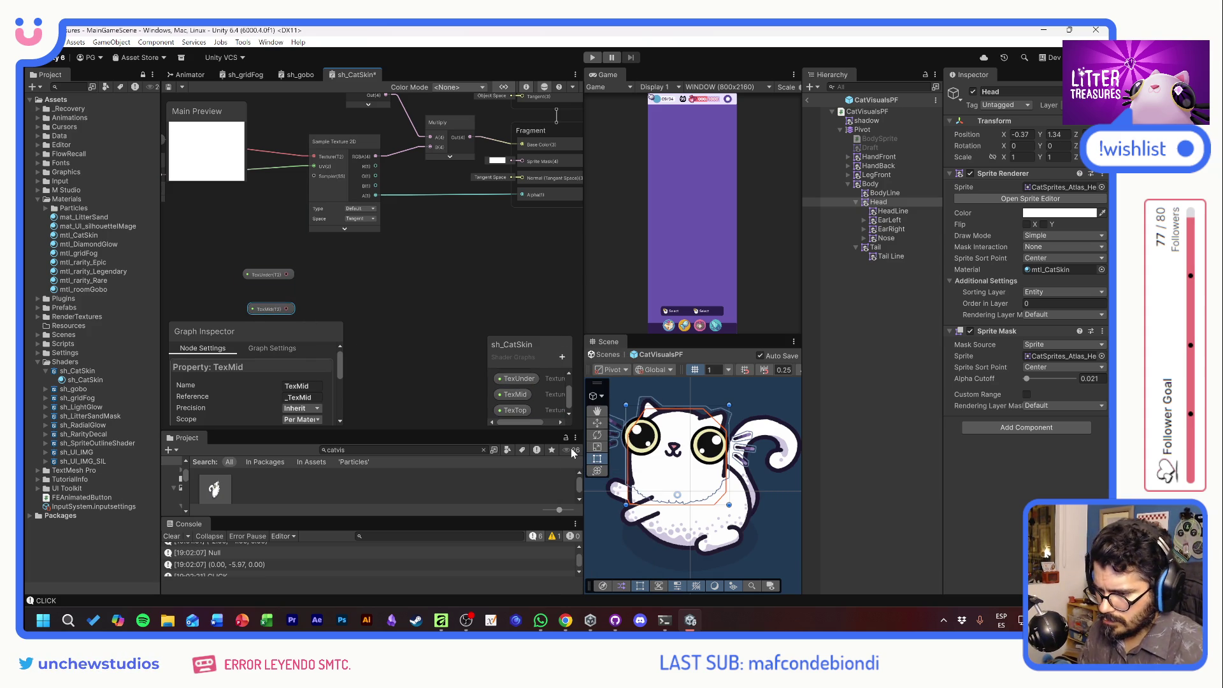
pyautogui.moveTo(509, 410)
pyautogui.mouseDown()
pyautogui.moveTo(390, 299)
pyautogui.moveTo(438, 250)
pyautogui.mouseUp()
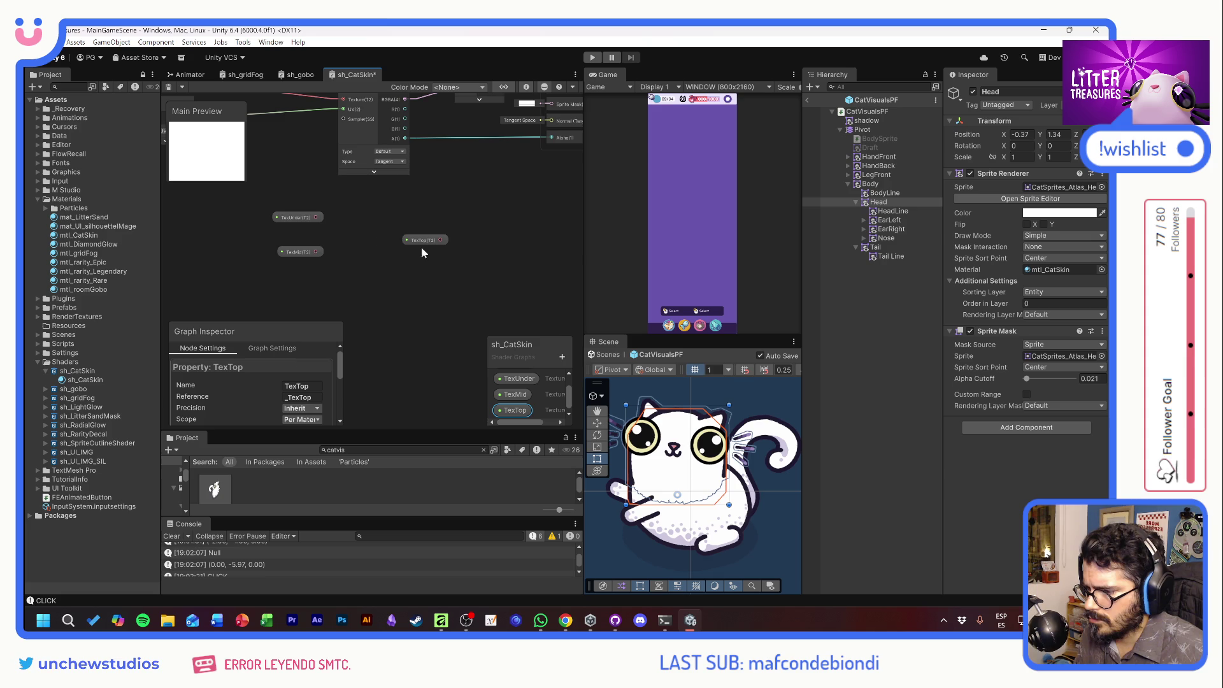
# Line up the TexUnder, TexMid and TexTop property nodes on the canvas.
pyautogui.moveTo(300, 219); pyautogui.dragTo(315, 300)
pyautogui.moveTo(422, 240); pyautogui.dragTo(296, 213)
pyautogui.moveTo(288, 288); pyautogui.dragTo(294, 285)
pyautogui.moveTo(400, 301); pyautogui.dragTo(415, 273)
pyautogui.click(306, 302)
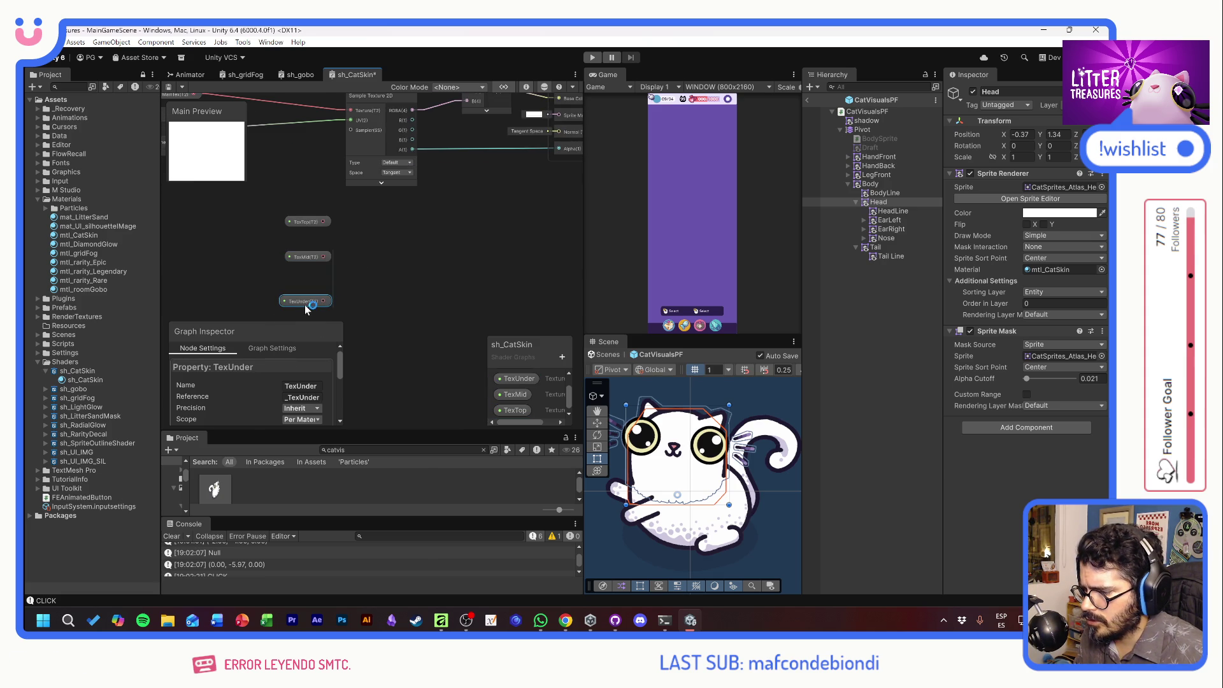
# Add a Sample Texture 2D node beside them, with its preview and unused ports collapsed.
pyautogui.press('space')
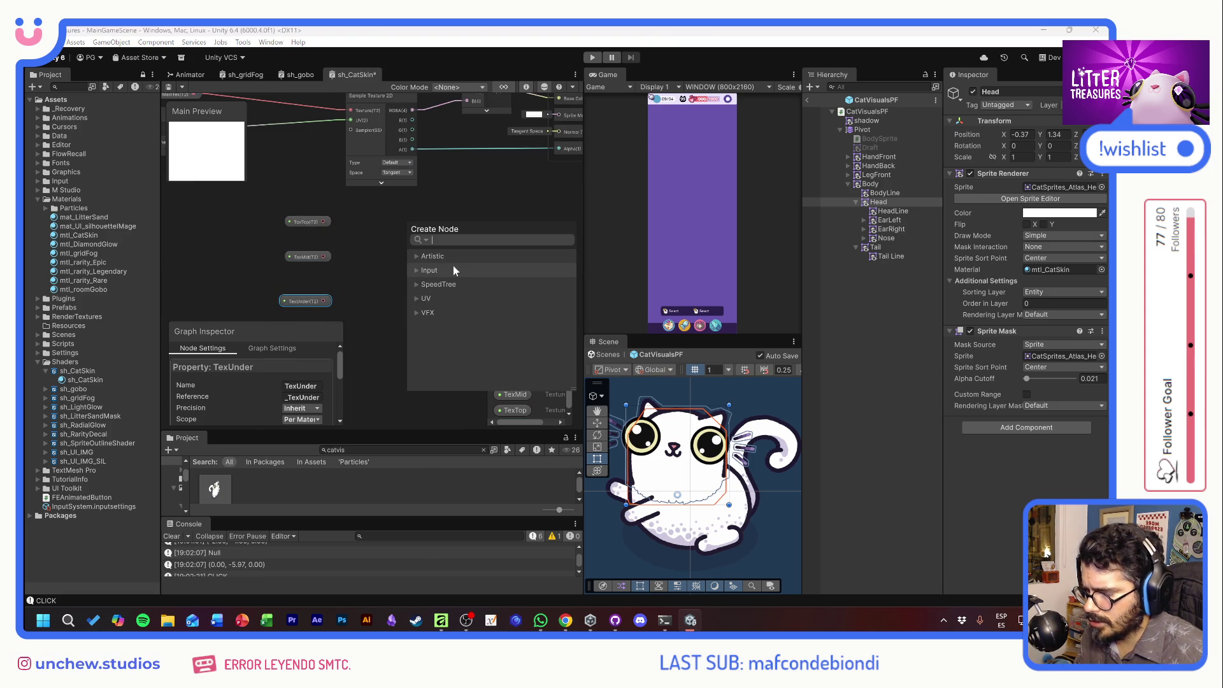
pyautogui.write('saem')
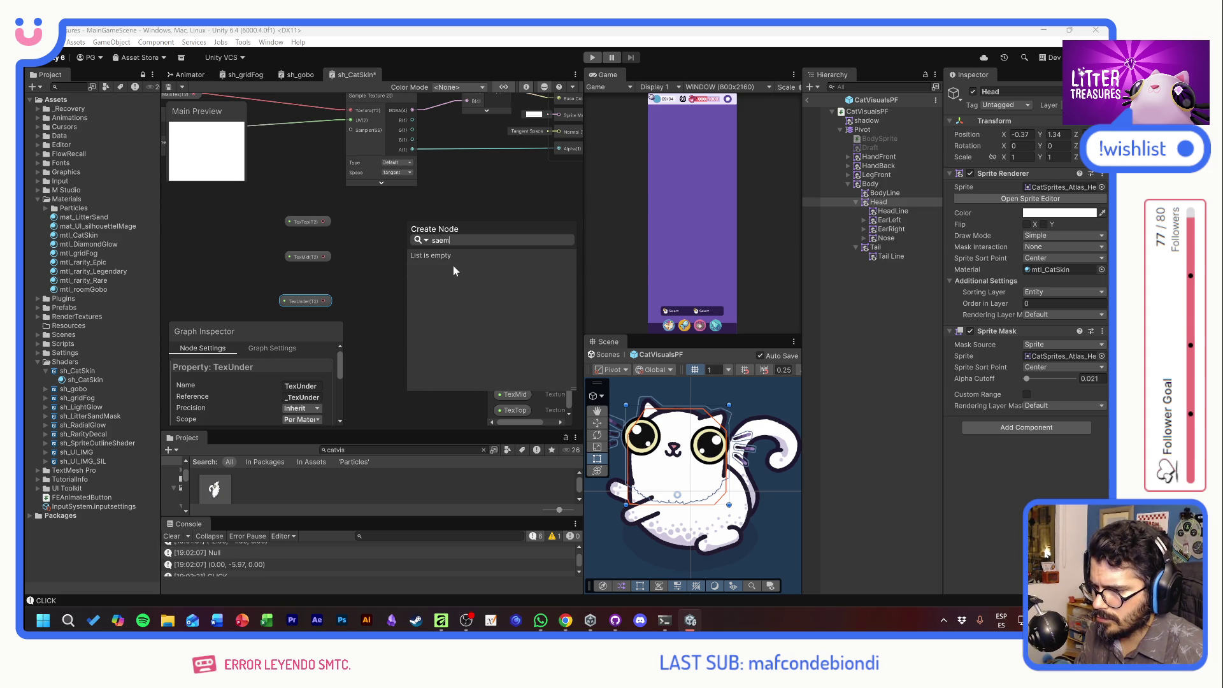
pyautogui.press('BackSpace')
pyautogui.write('mple')
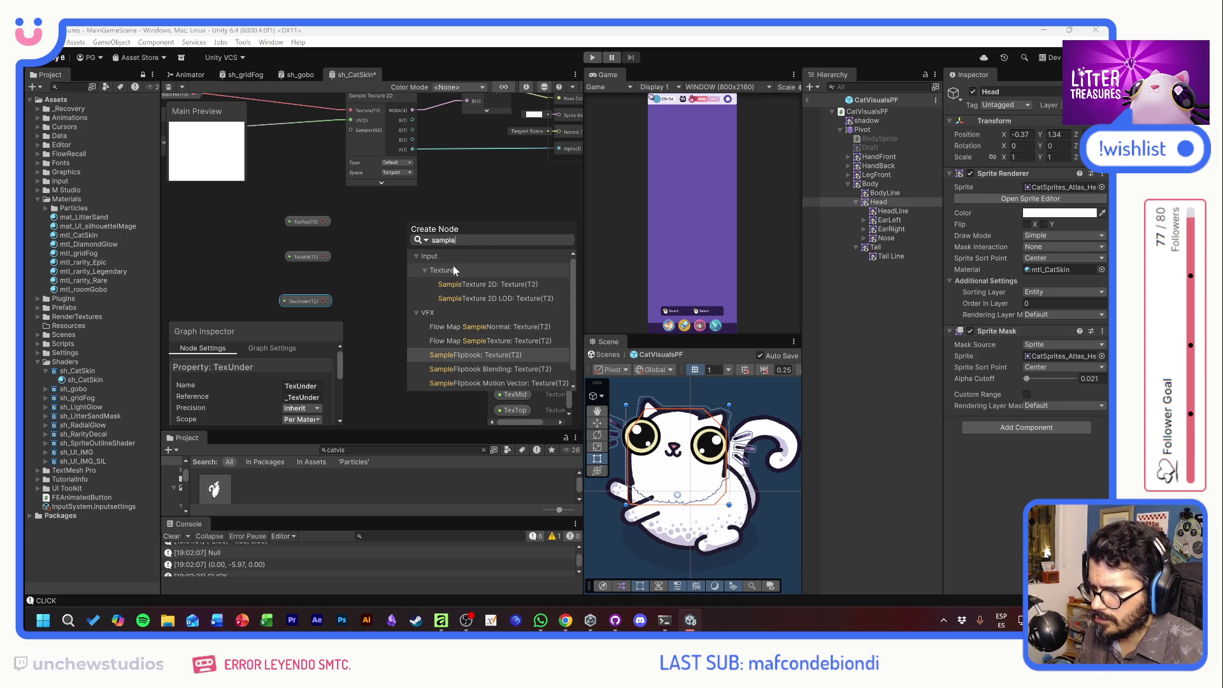
pyautogui.doubleClick(483, 287)
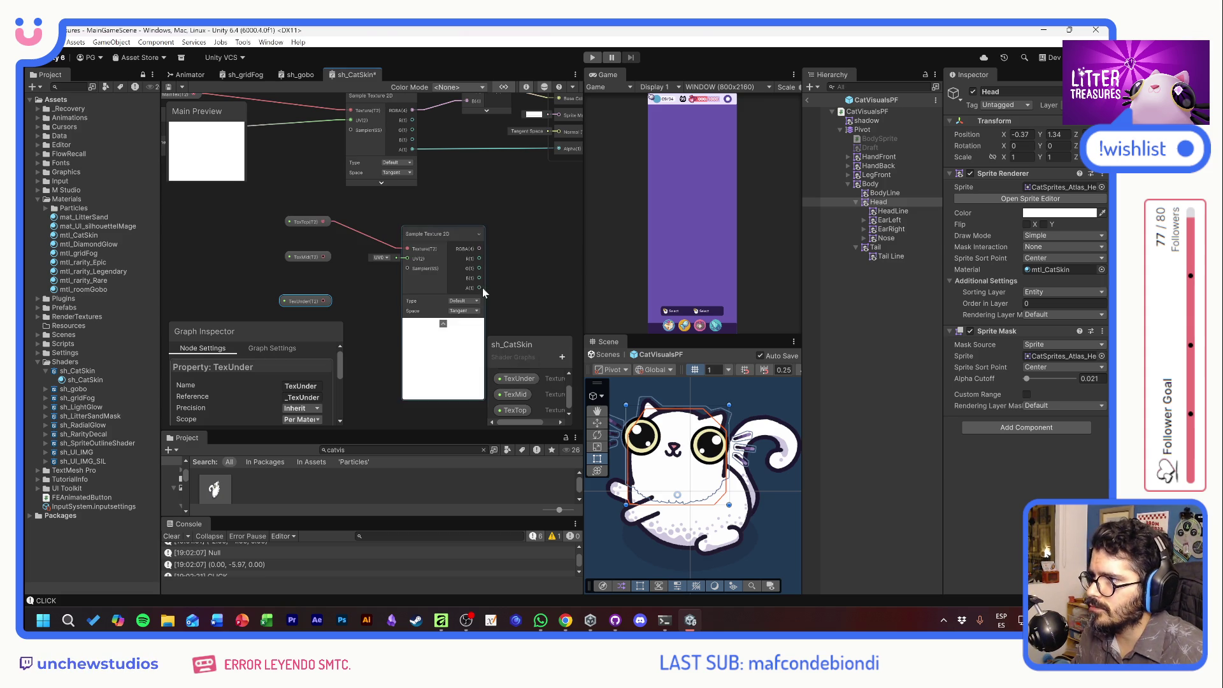
pyautogui.click(442, 324)
pyautogui.click(470, 236)
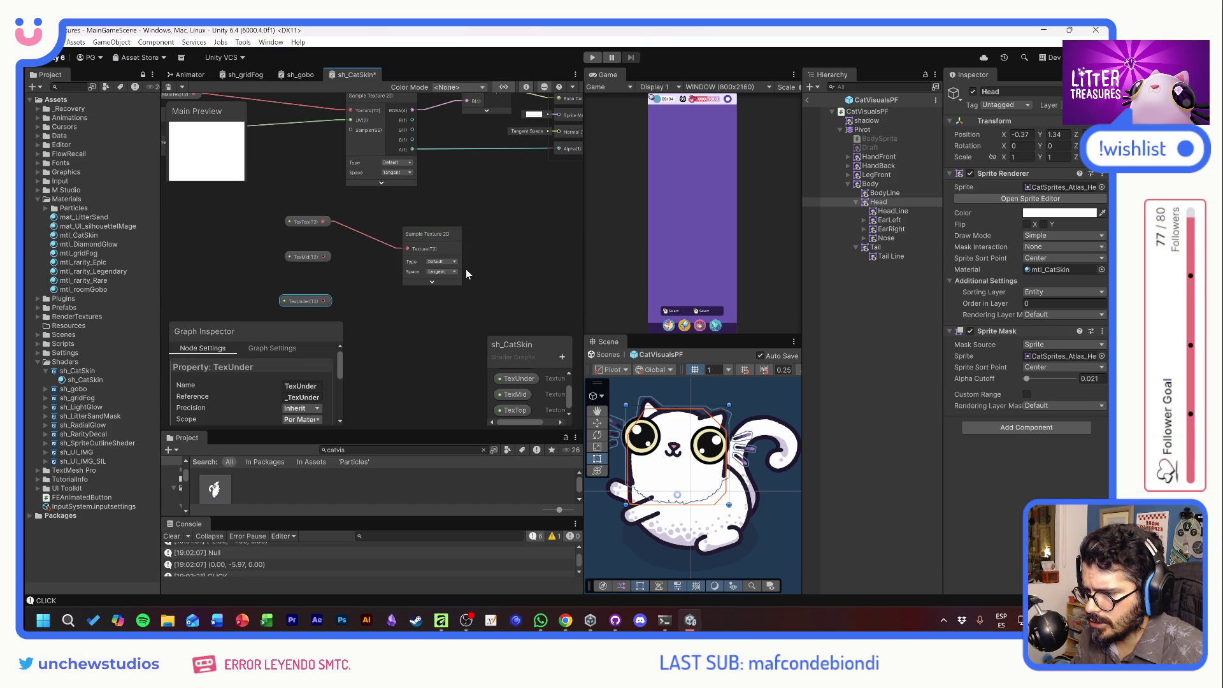
pyautogui.moveTo(418, 236); pyautogui.dragTo(403, 212)
pyautogui.scroll(-2, 420, 285)
pyautogui.moveTo(376, 276)
pyautogui.mouseDown()
pyautogui.moveTo(494, 289)
pyautogui.moveTo(471, 273)
pyautogui.moveTo(371, 265)
pyautogui.moveTo(407, 231)
pyautogui.mouseUp()
pyautogui.click(369, 240)
pyautogui.scroll(2, 401, 228)
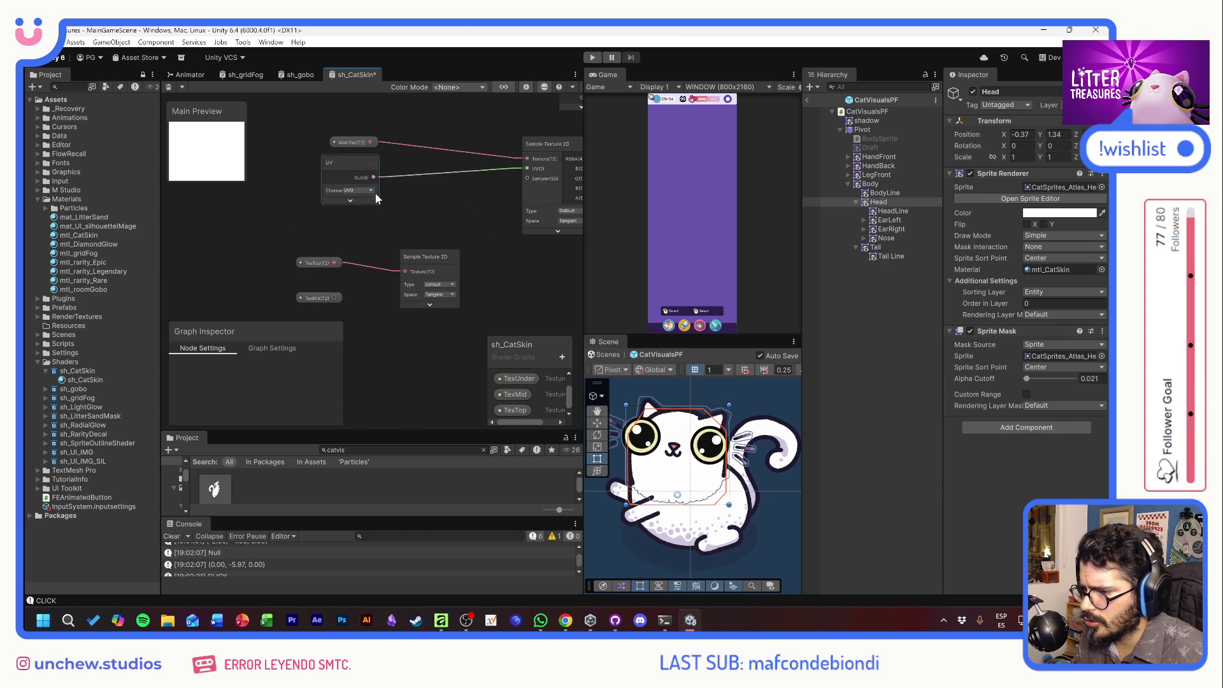
# Feed the UV node into the lower Sample Texture 2D node's UV input.
pyautogui.click(431, 308)
pyautogui.click(446, 310)
pyautogui.click(453, 257)
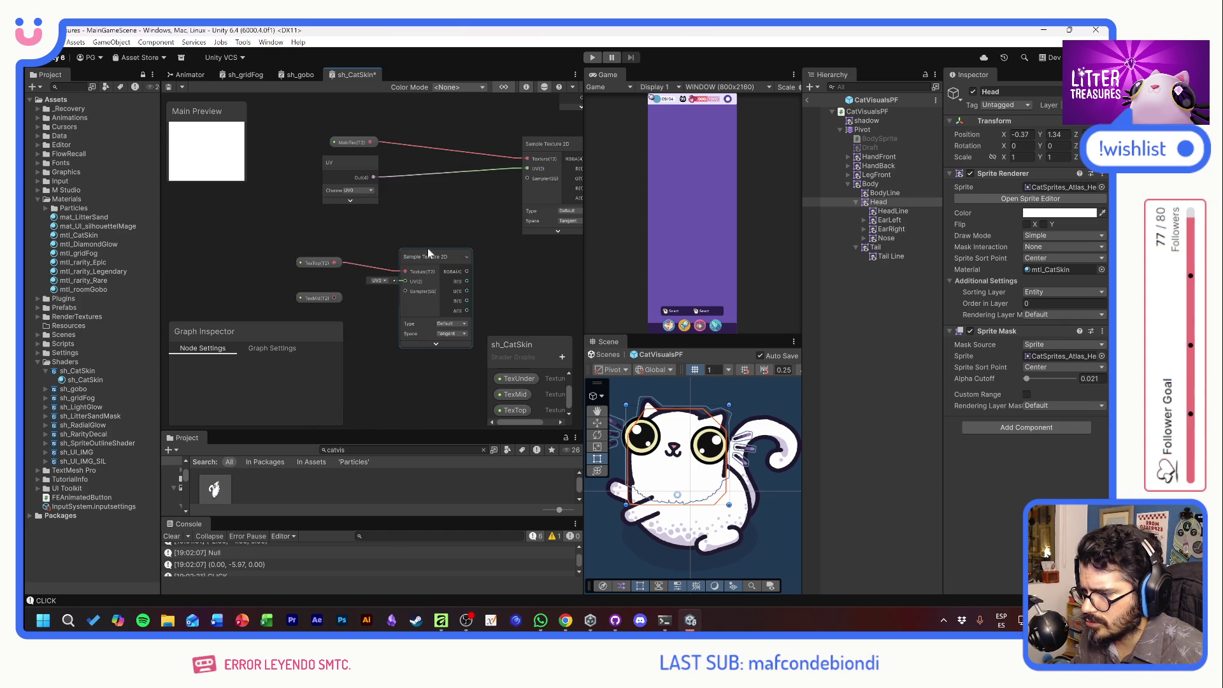
pyautogui.moveTo(374, 177)
pyautogui.mouseDown()
pyautogui.moveTo(407, 285)
pyautogui.moveTo(368, 225)
pyautogui.mouseUp()
# Duplicate the Sample Texture 2D node twice with Ctrl+D, collapsing each copy's preview.
pyautogui.click(411, 179)
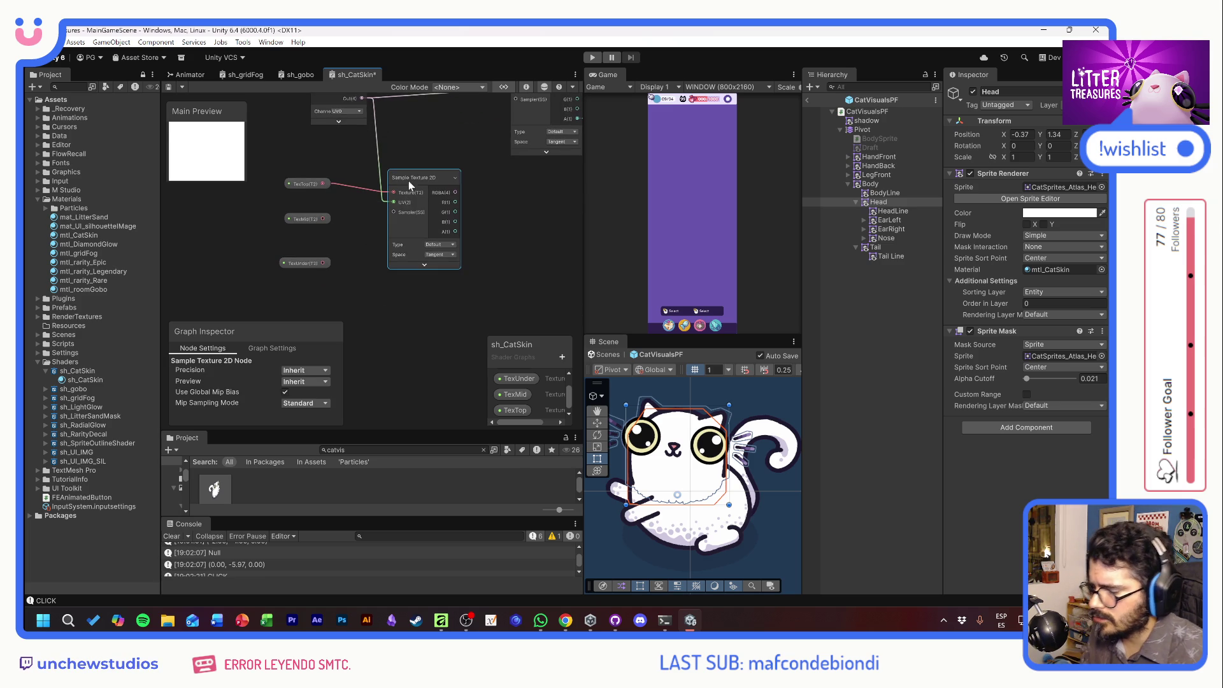
pyautogui.press('super')
pyautogui.press('Escape')
pyautogui.hotkey('ctrl', 'd')
pyautogui.moveTo(443, 189)
pyautogui.mouseDown()
pyautogui.moveTo(461, 226)
pyautogui.moveTo(443, 287)
pyautogui.moveTo(506, 208)
pyautogui.moveTo(515, 153)
pyautogui.moveTo(469, 235)
pyautogui.mouseUp()
pyautogui.click(429, 370)
pyautogui.hotkey('ctrl', 'd')
pyautogui.click(454, 400)
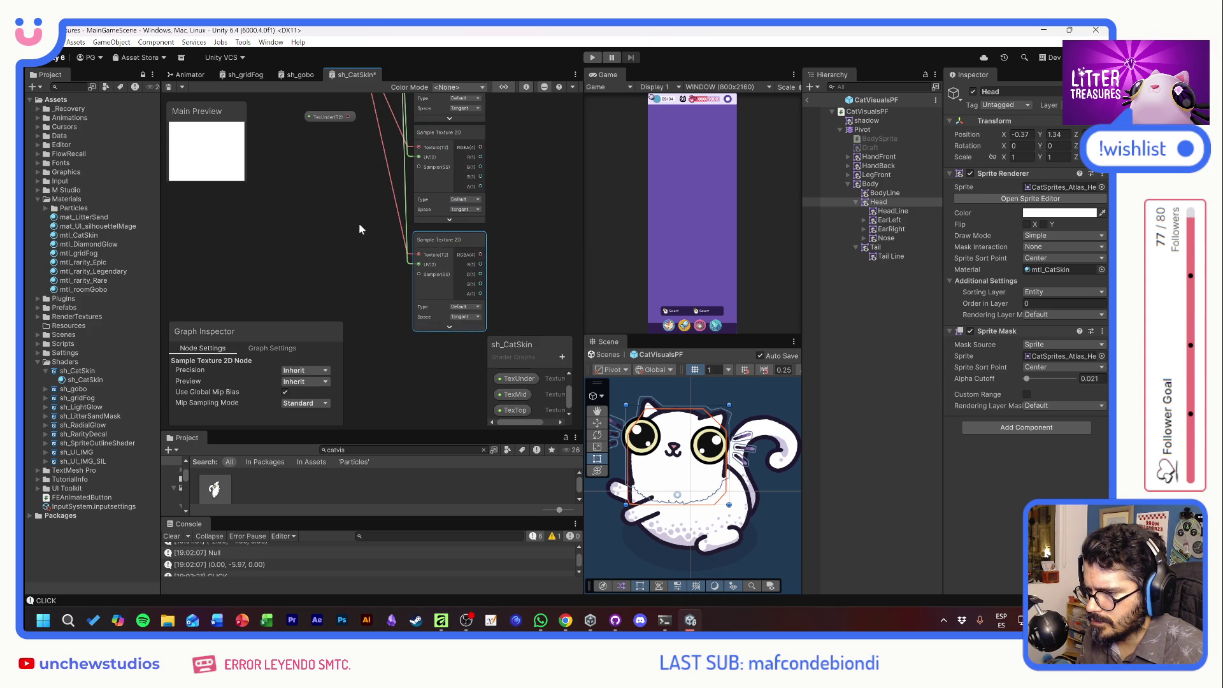
# Place TexUnder, TexMid and TexTop beside their samplers and collapse all three samplers to connected ports.
pyautogui.scroll(-3, 357, 248)
pyautogui.click(341, 200)
pyautogui.moveTo(340, 203); pyautogui.dragTo(357, 300)
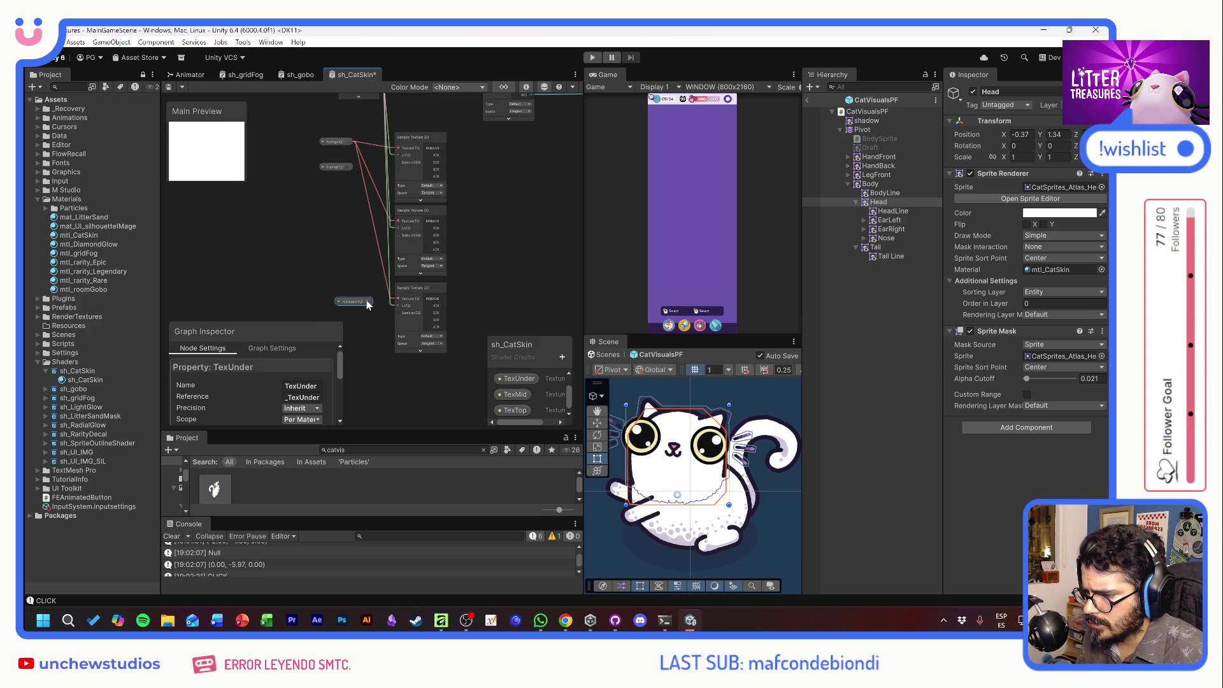
pyautogui.click(346, 168)
pyautogui.moveTo(346, 169)
pyautogui.mouseDown()
pyautogui.moveTo(348, 221)
pyautogui.moveTo(393, 228)
pyautogui.mouseUp()
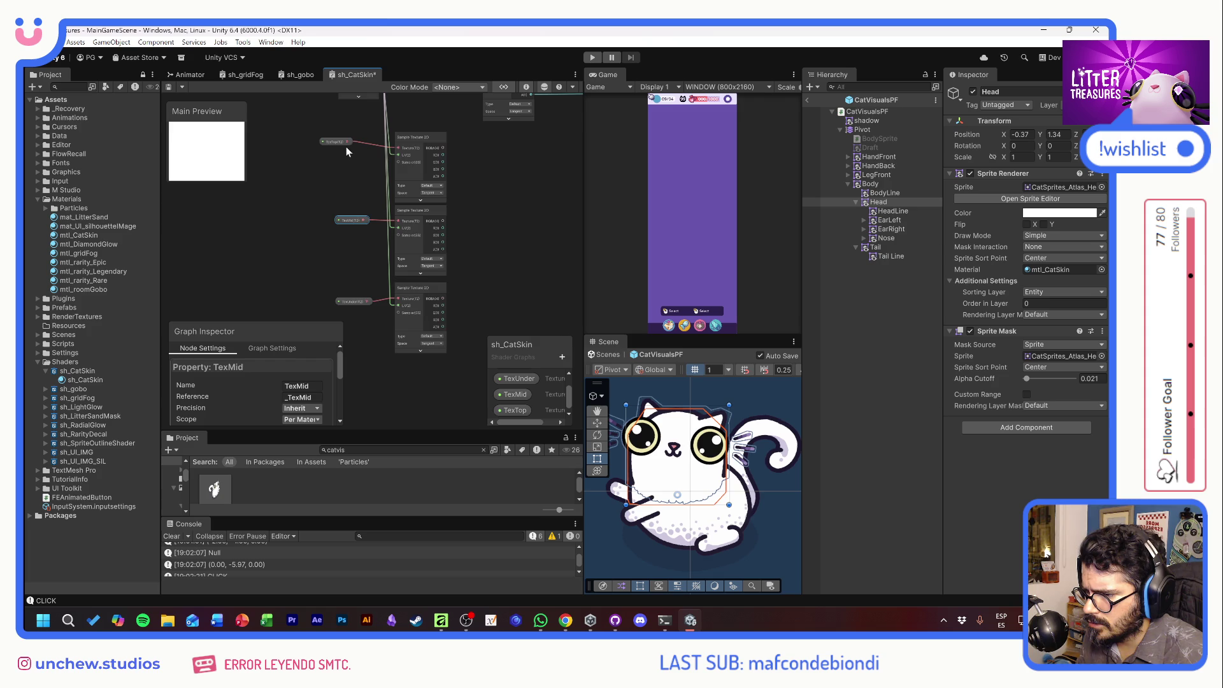
pyautogui.moveTo(334, 165)
pyautogui.mouseDown()
pyautogui.moveTo(354, 170)
pyautogui.moveTo(401, 237)
pyautogui.moveTo(399, 155)
pyautogui.mouseUp()
pyautogui.click(355, 205)
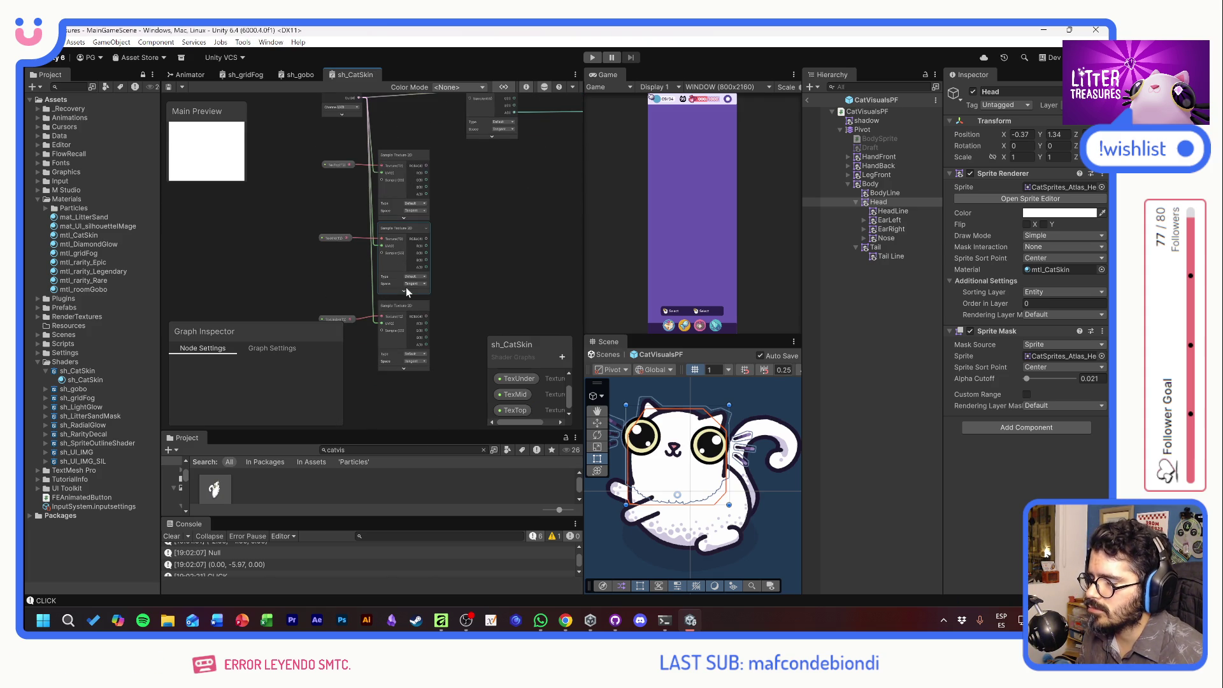
pyautogui.click(425, 226)
pyautogui.click(427, 155)
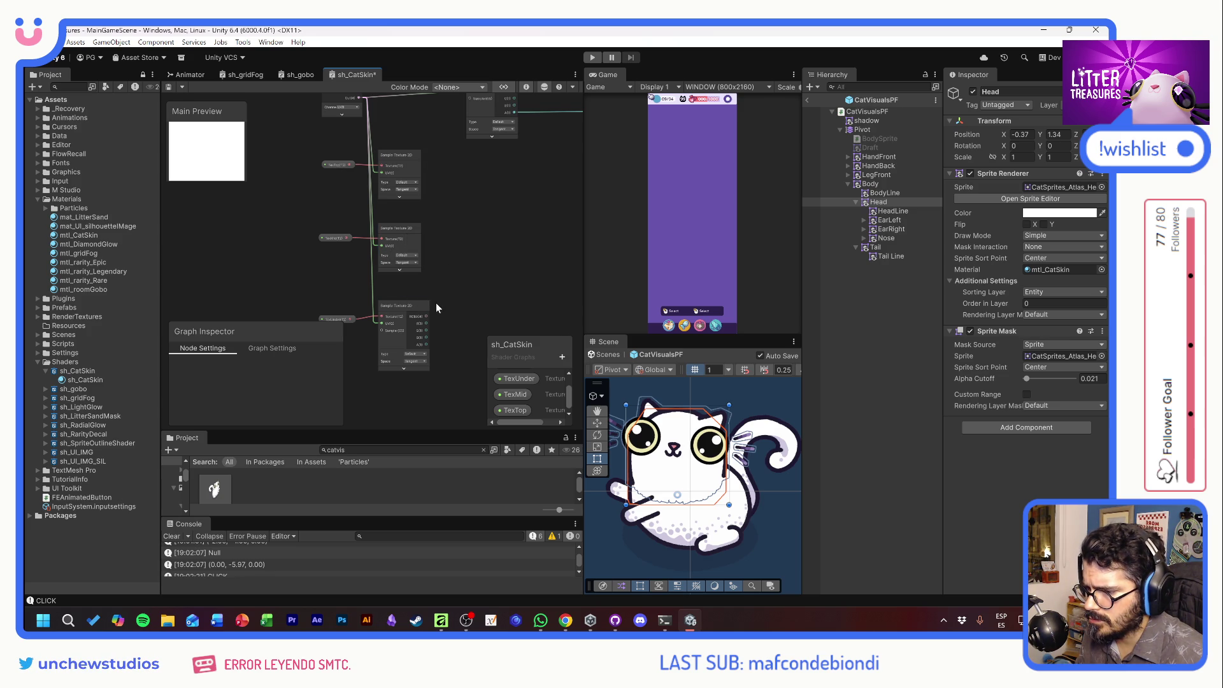
pyautogui.click(427, 304)
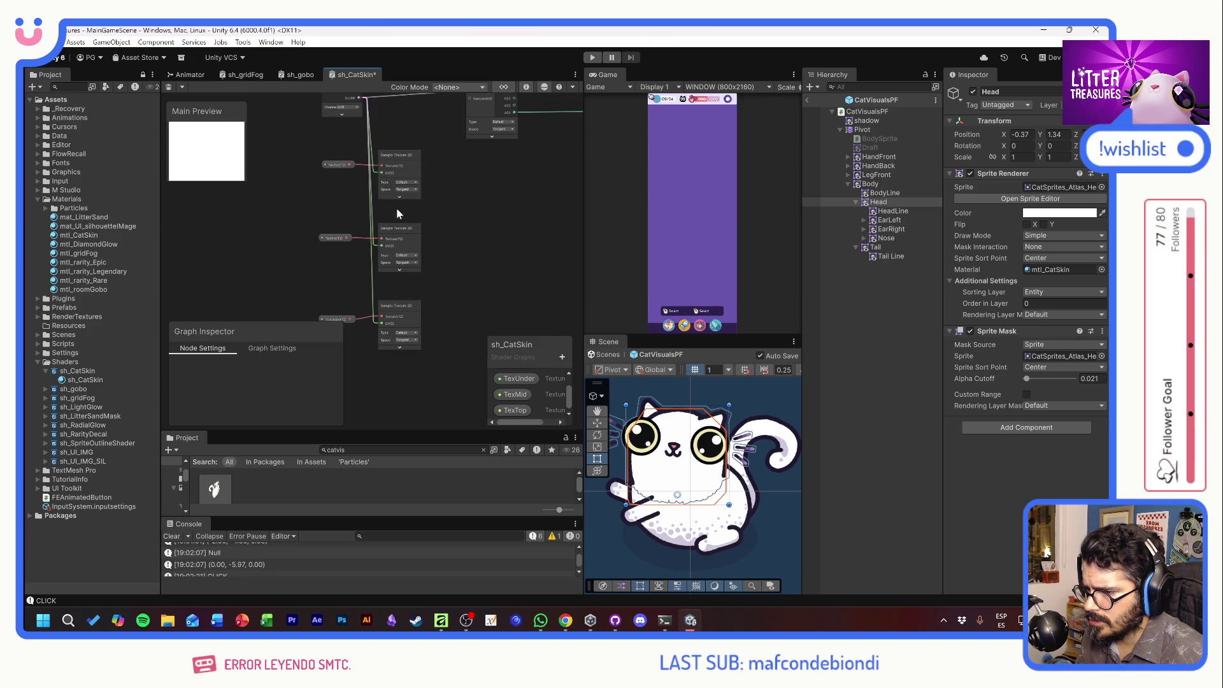
pyautogui.click(334, 164)
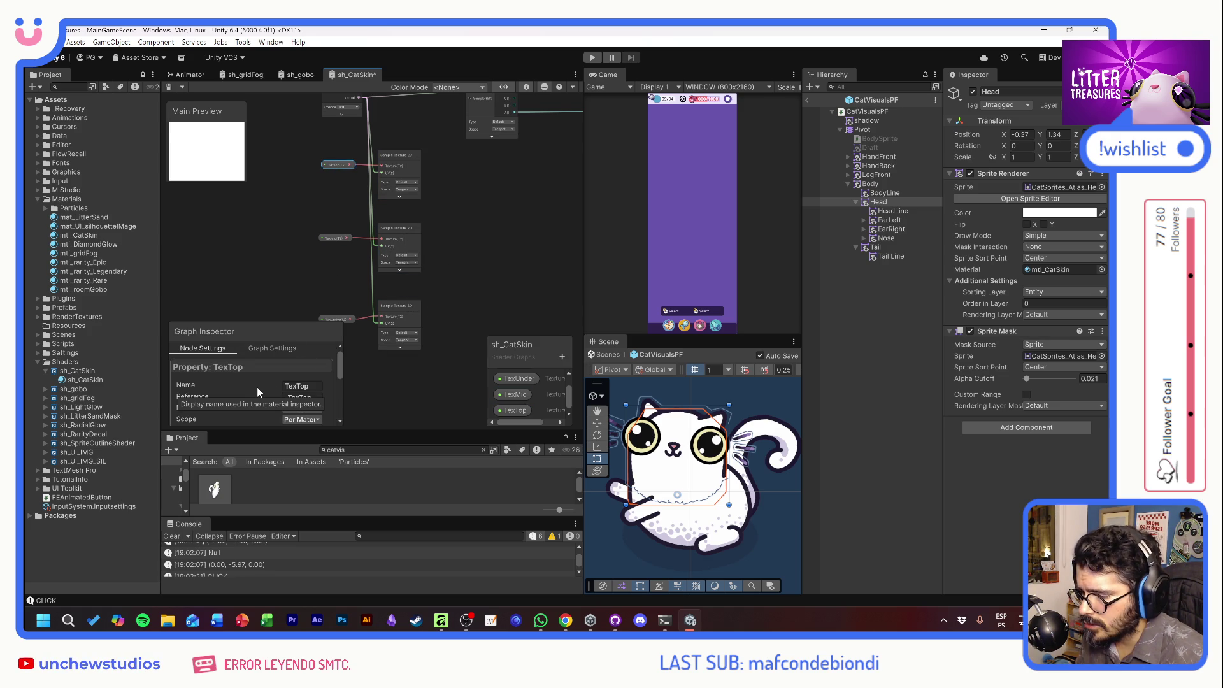
pyautogui.scroll(-3, 258, 389)
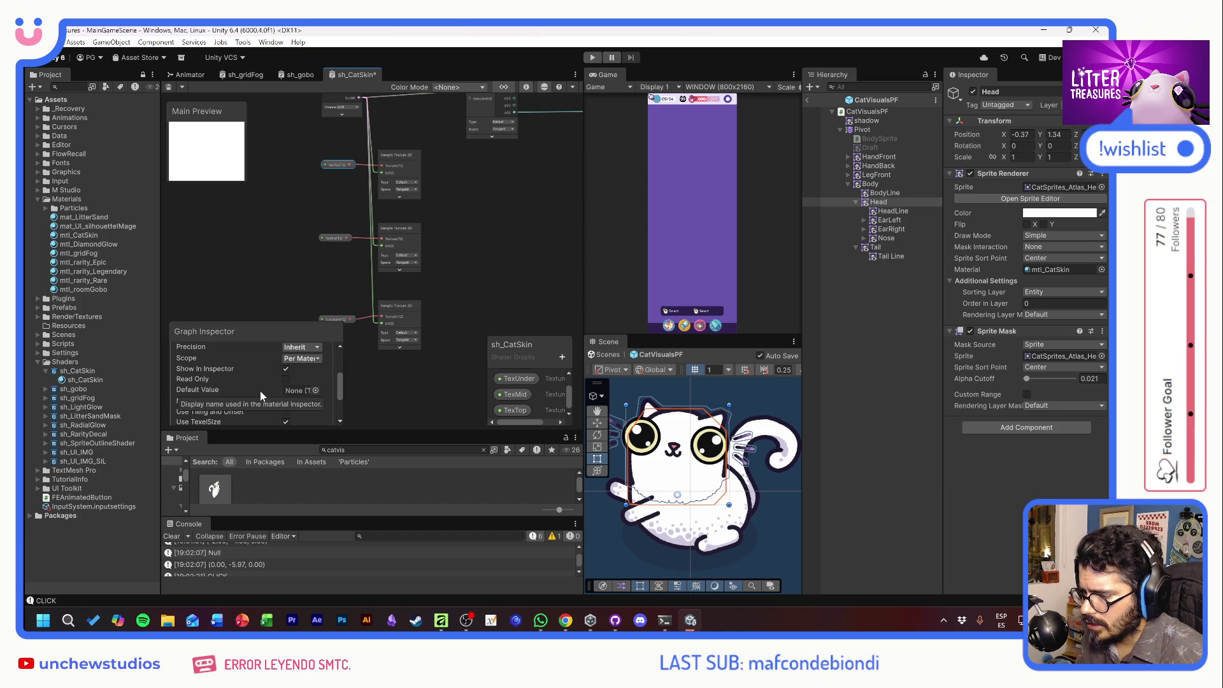
pyautogui.click(316, 390)
pyautogui.scroll(-15, 509, 444)
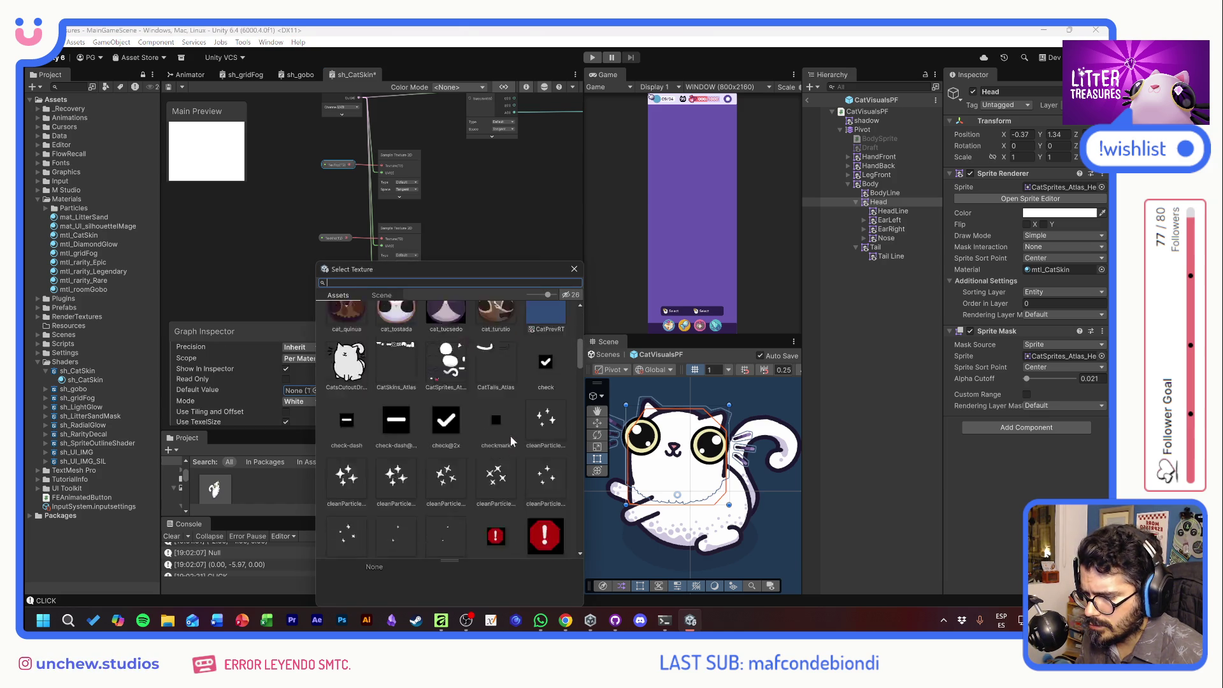
pyautogui.scroll(-12, 530, 444)
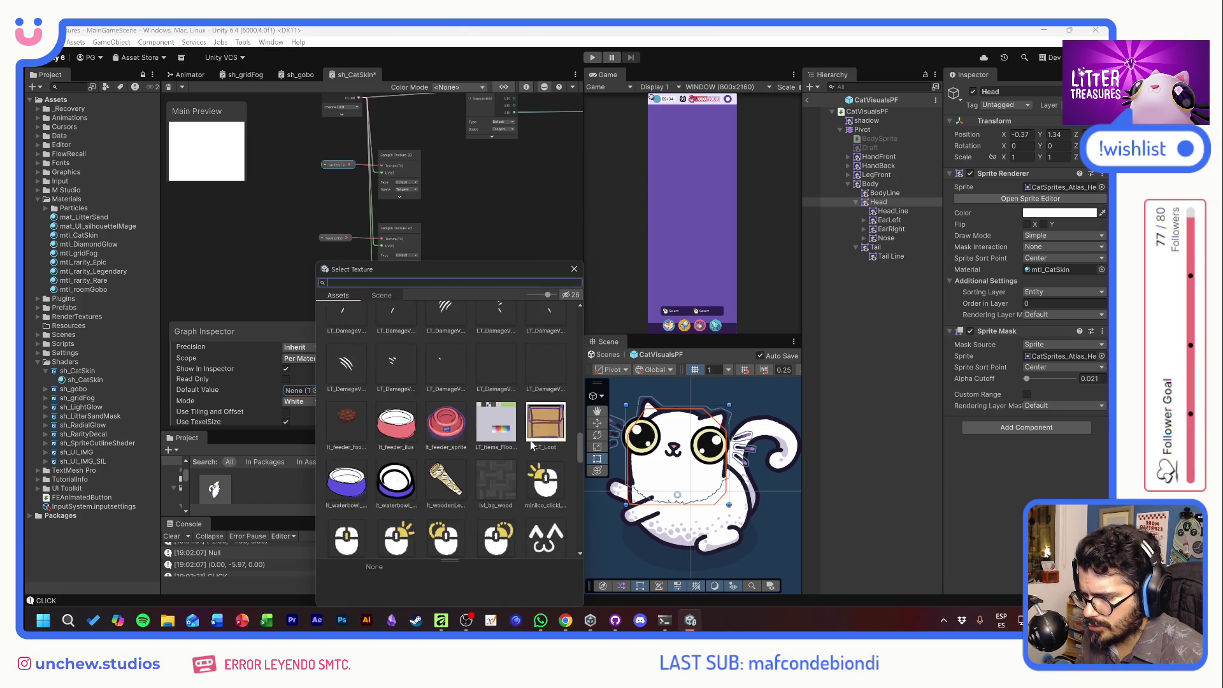
pyautogui.scroll(-5, 545, 452)
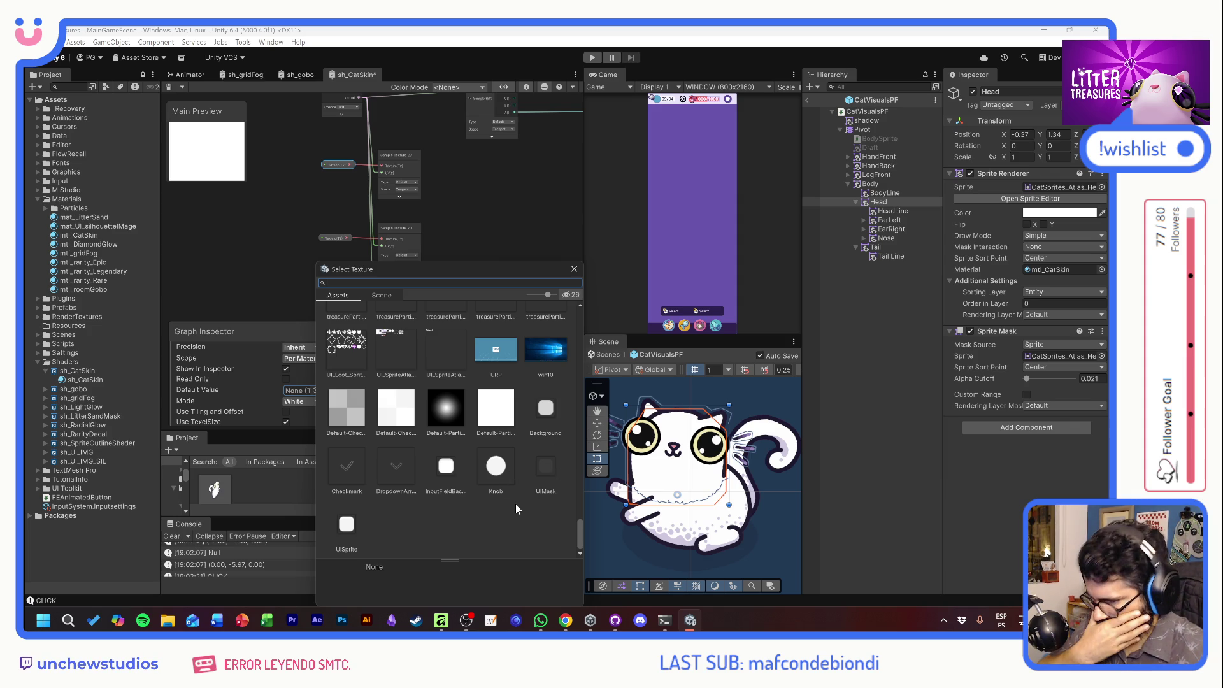
pyautogui.scroll(8, 518, 502)
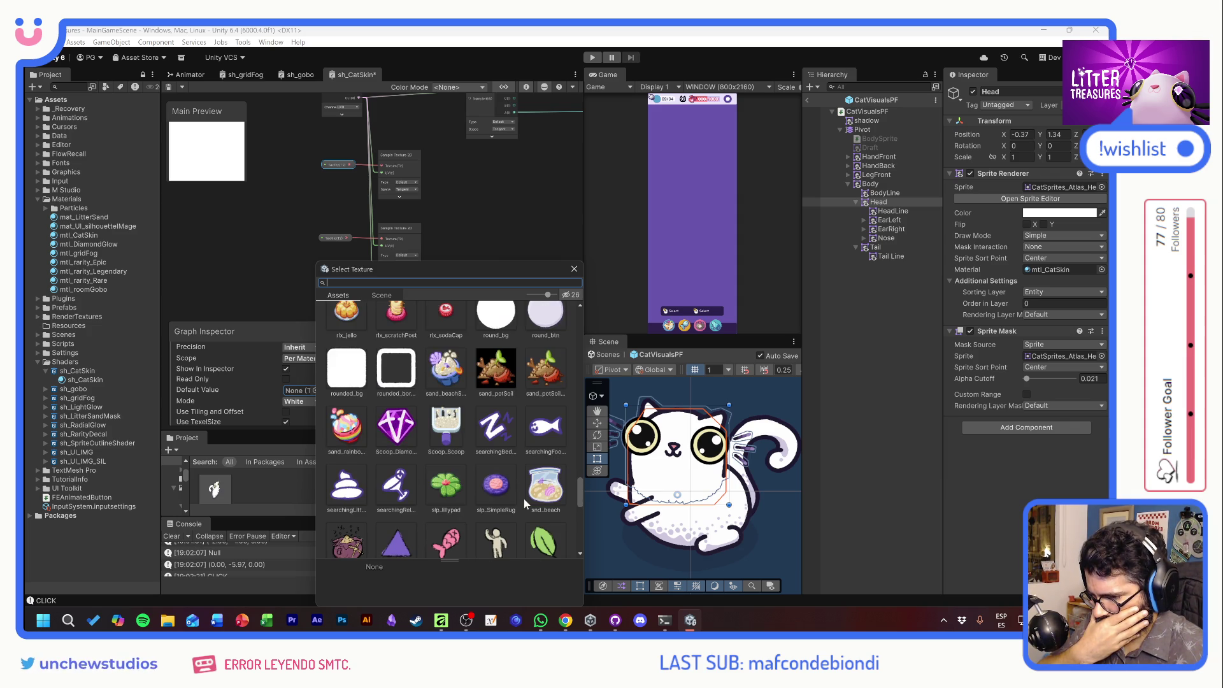
pyautogui.scroll(5, 526, 504)
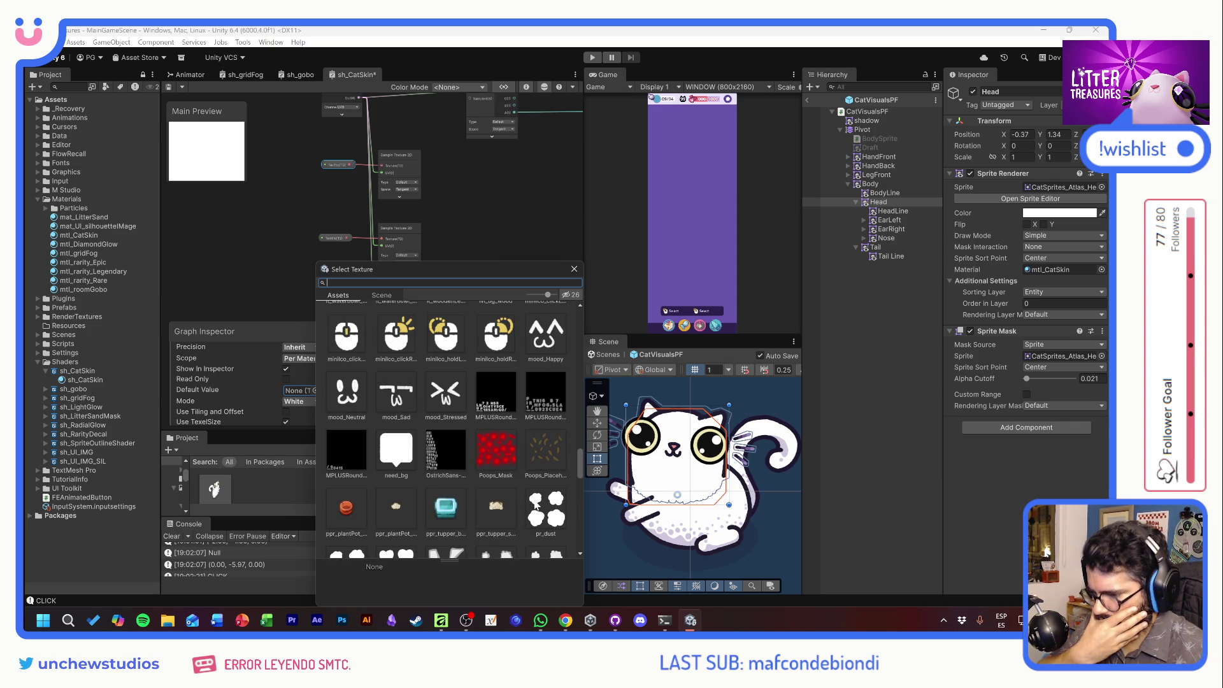
pyautogui.scroll(10, 460, 465)
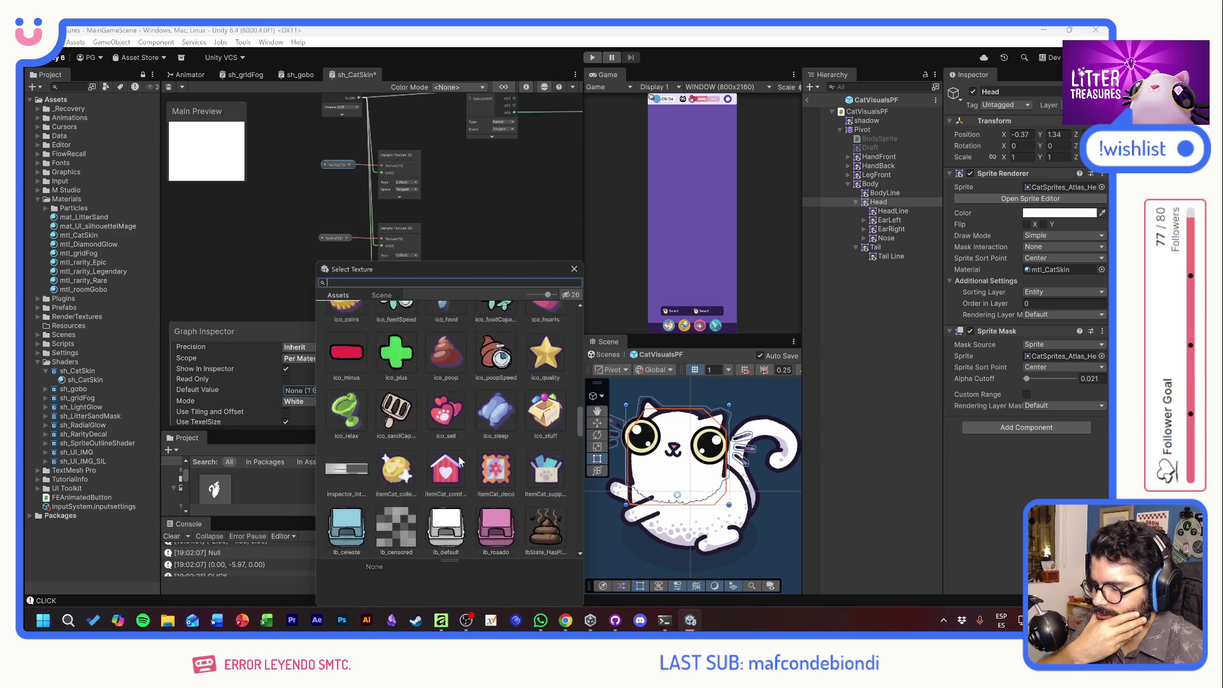
pyautogui.scroll(10, 460, 456)
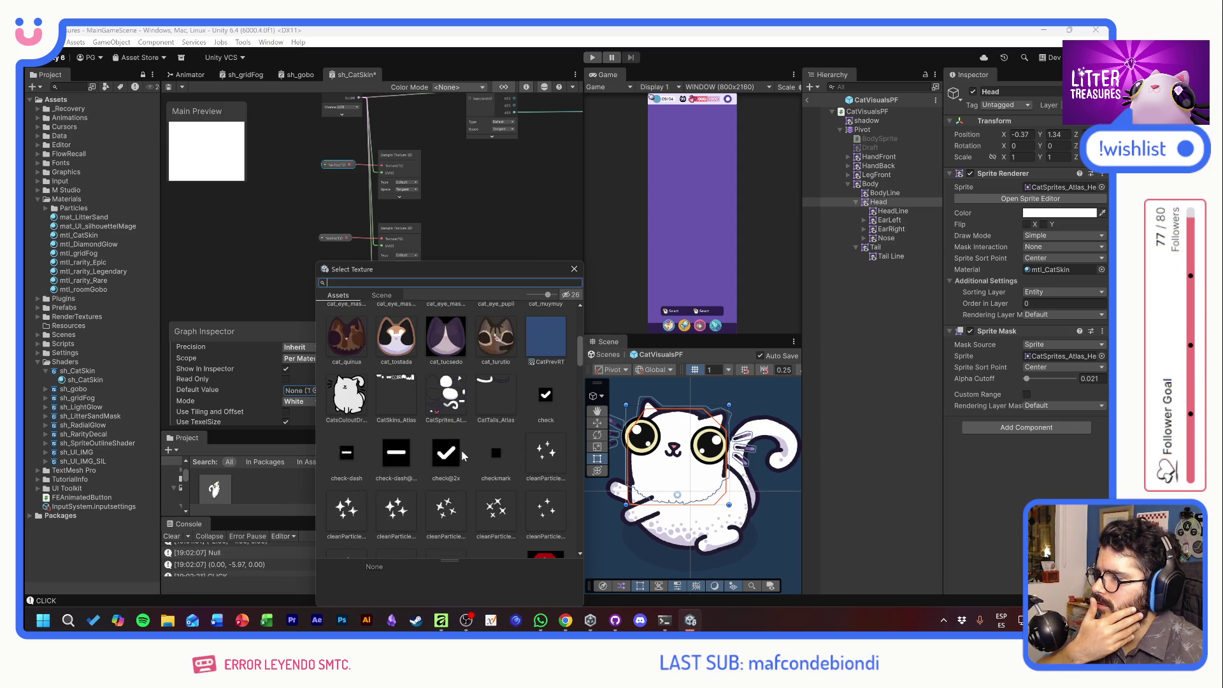
pyautogui.press('Escape')
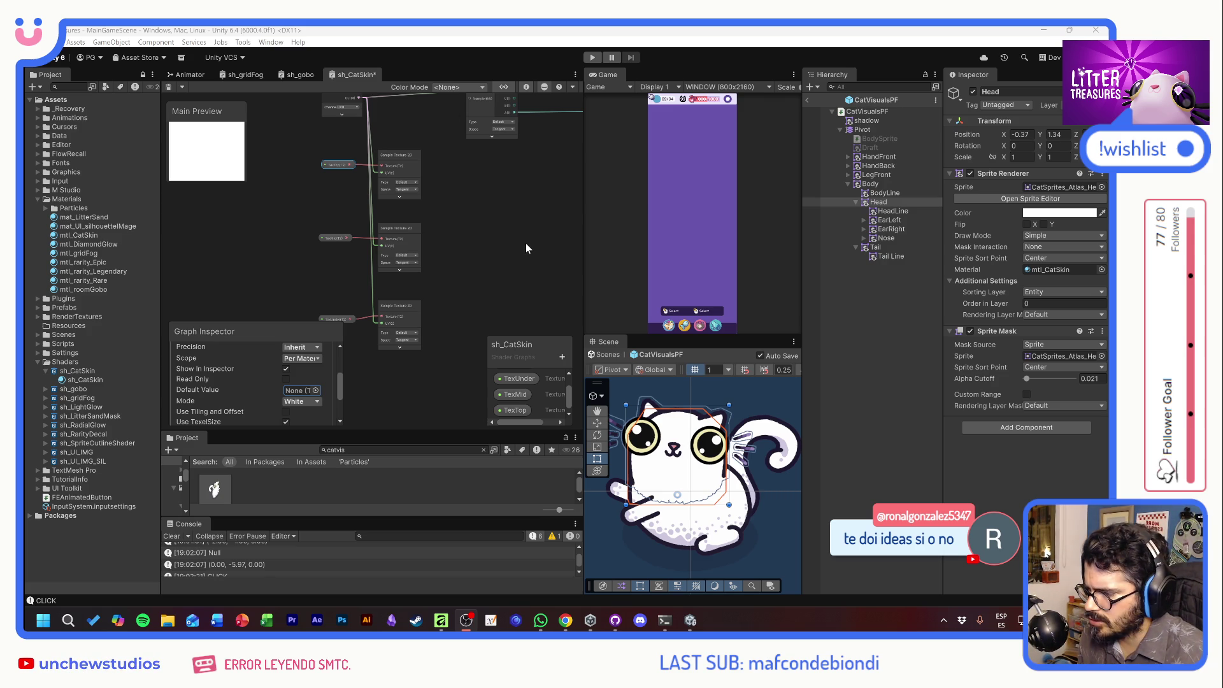
pyautogui.moveTo(473, 274); pyautogui.dragTo(470, 262)
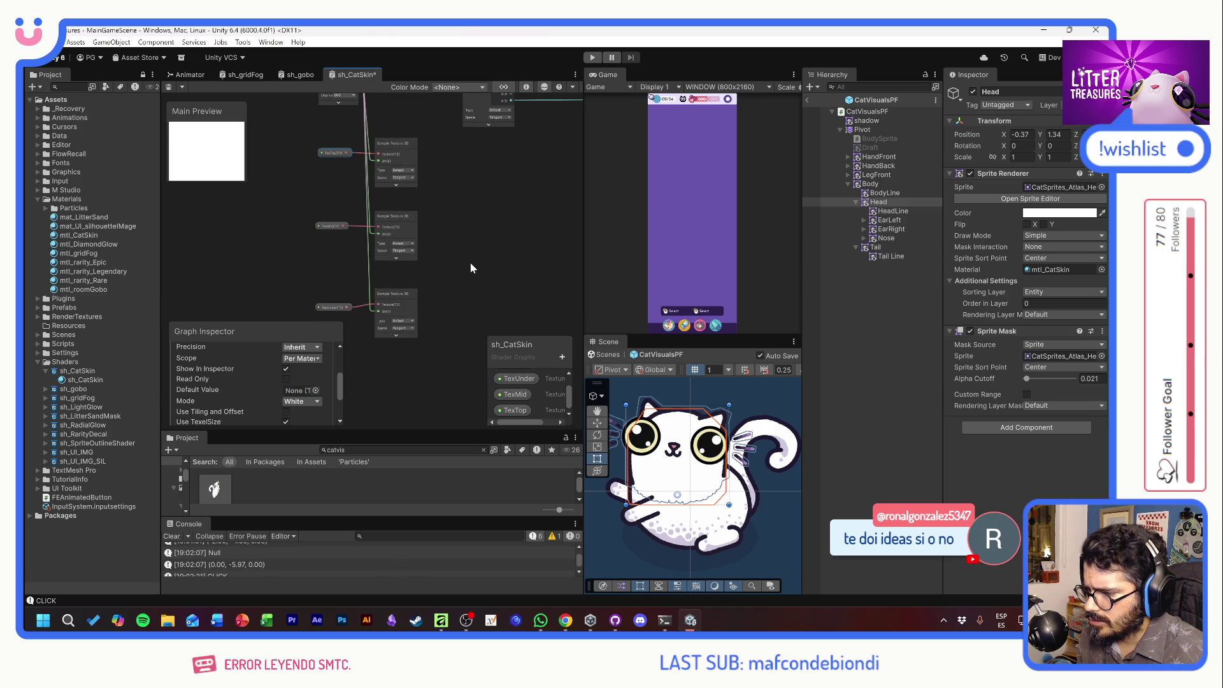
pyautogui.rightClick(391, 324)
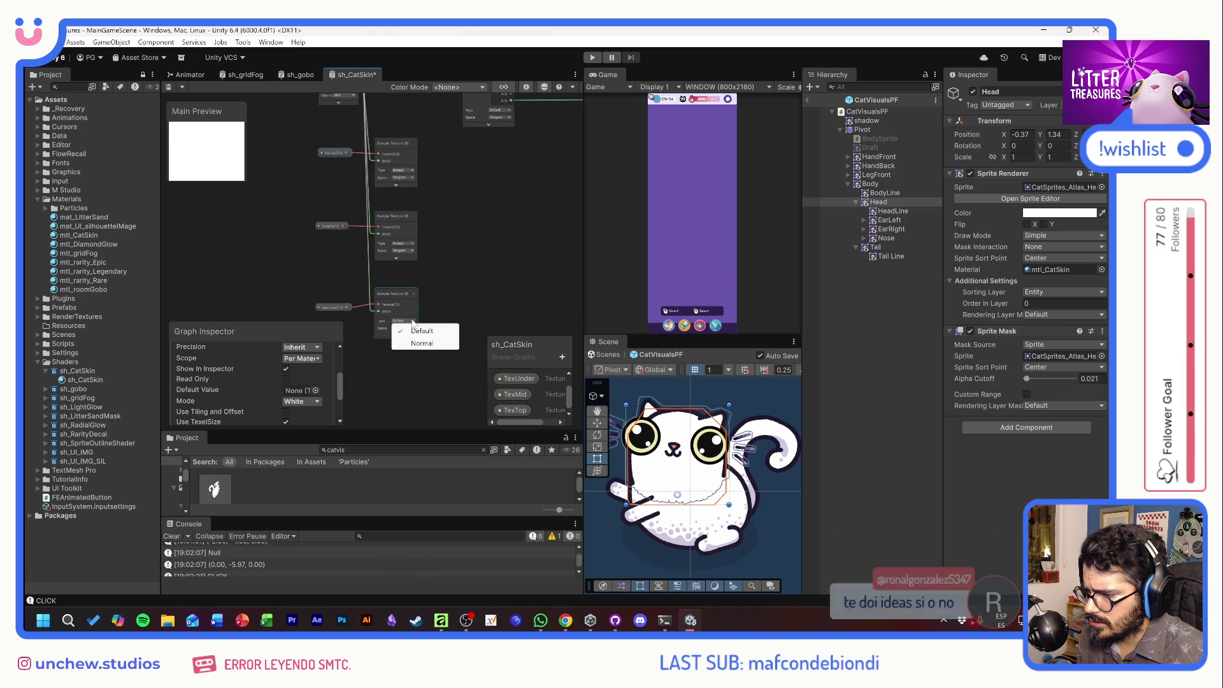
pyautogui.press('Escape')
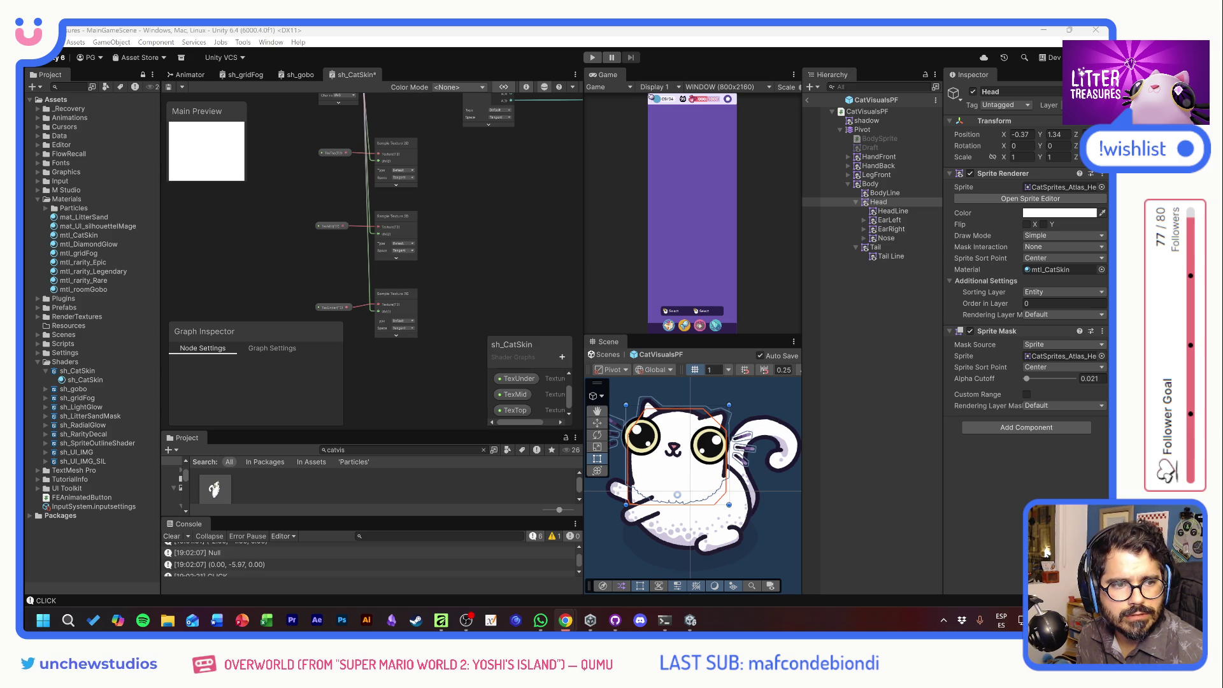
pyautogui.moveTo(654, 149)
pyautogui.mouseDown()
pyautogui.moveTo(424, 131)
pyautogui.moveTo(465, 88)
pyautogui.mouseUp()
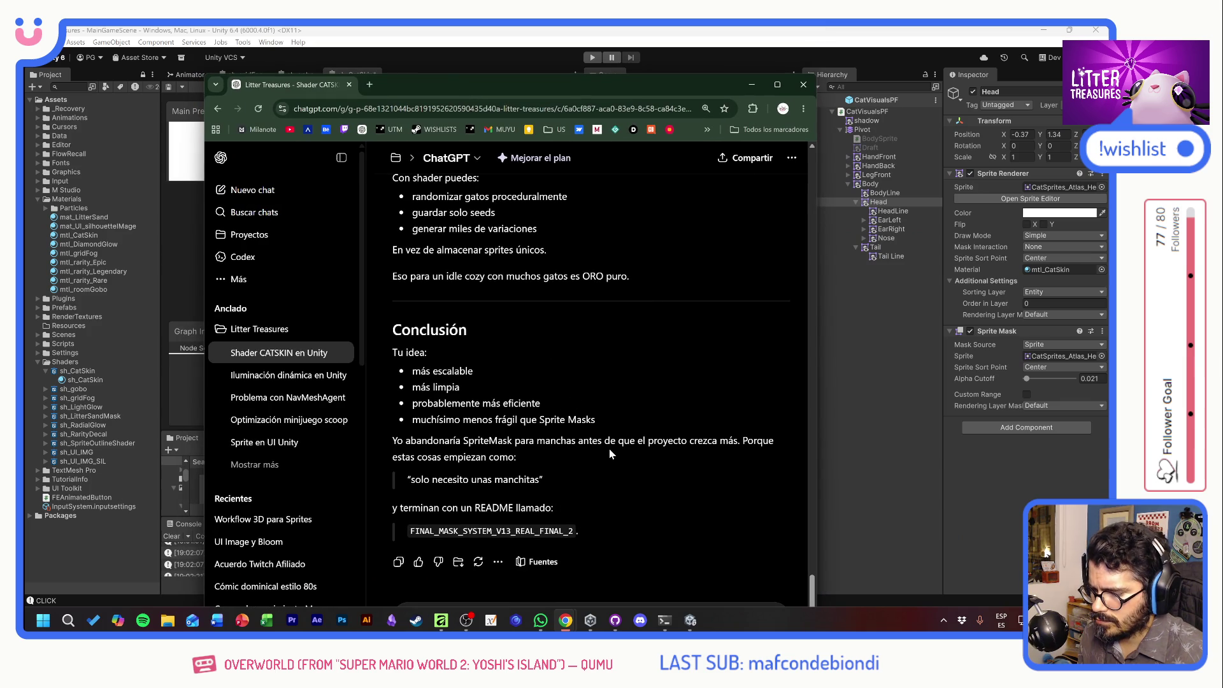
# Ask ChatGPT, in Spanish, why sliced spritesheet sprites can't be set as a Texture2D default.
pyautogui.doubleClick(567, 87)
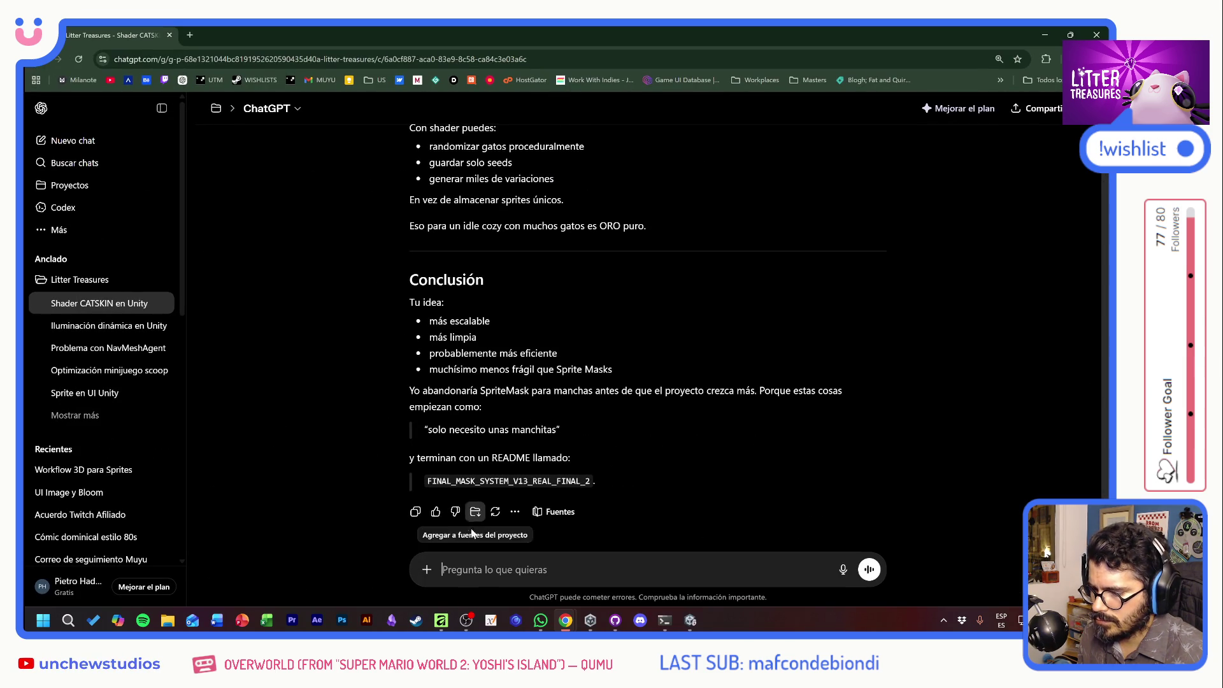
pyautogui.click(162, 109)
pyautogui.write('Chato,')
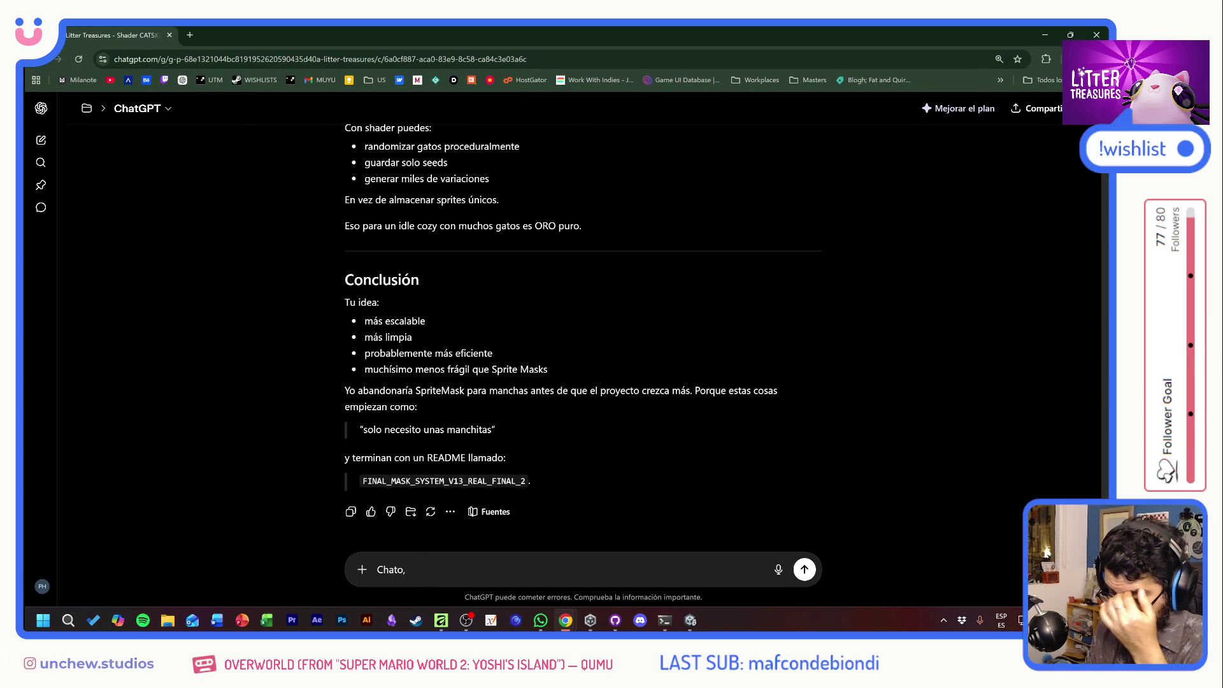
pyautogui.write(' mis manchit')
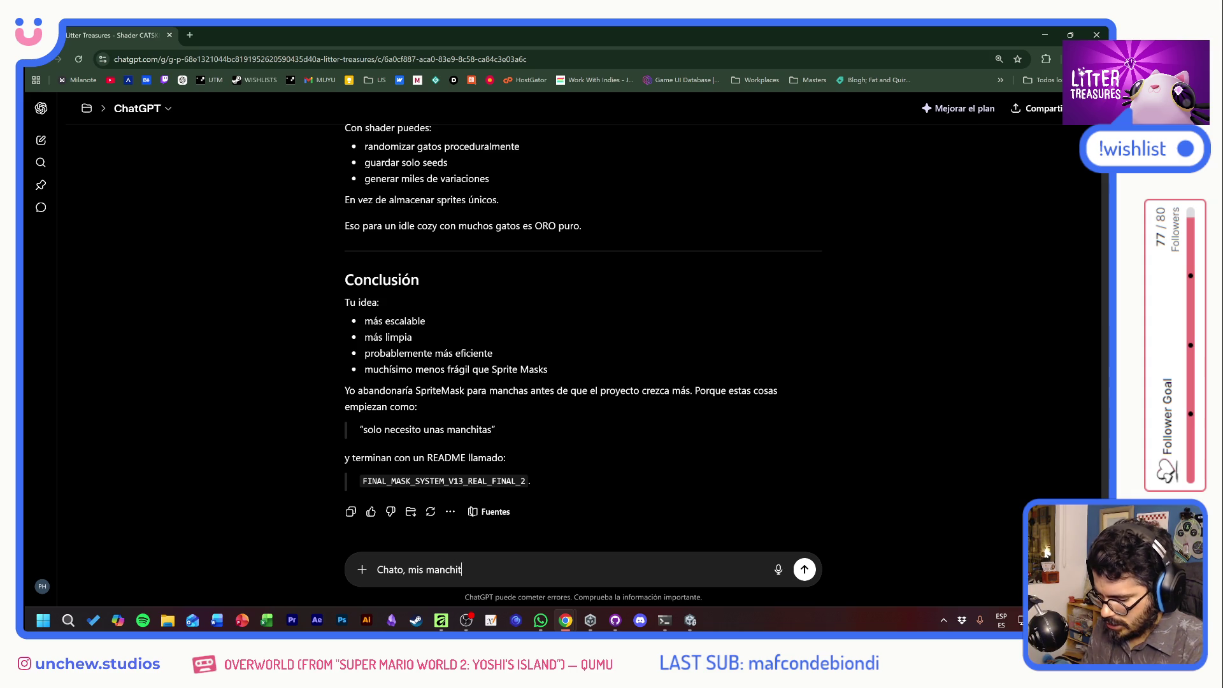
pyautogui.write('as estabab en ')
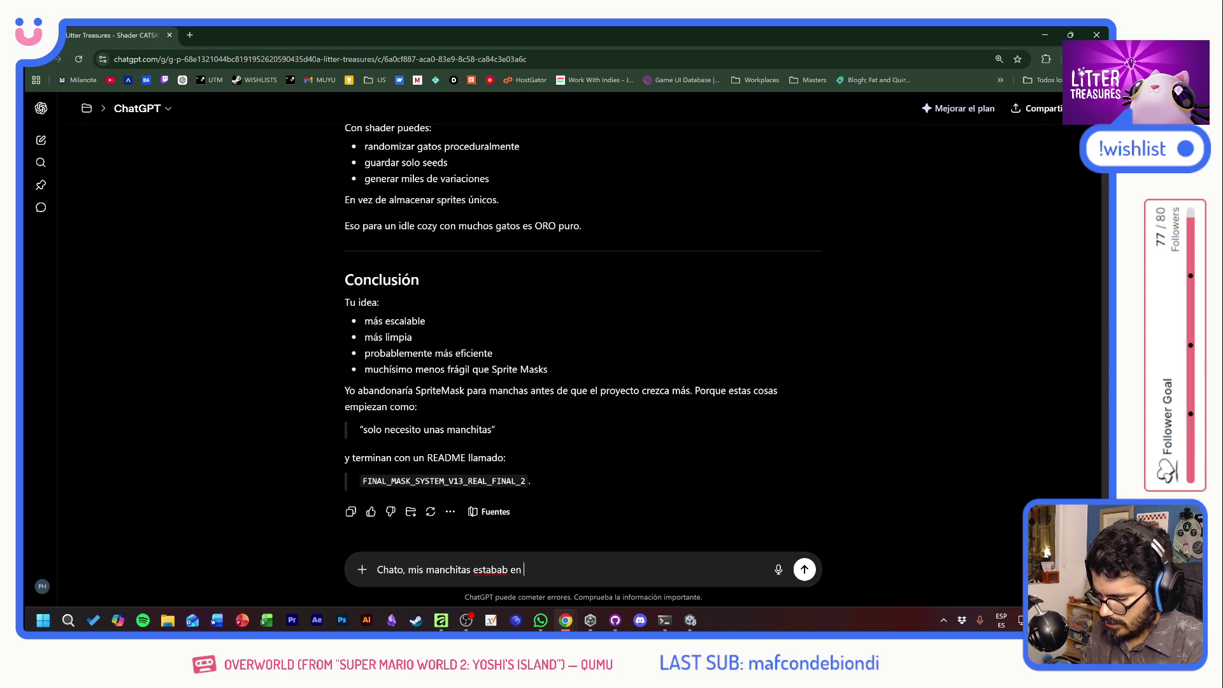
pyautogui.write('un sprite')
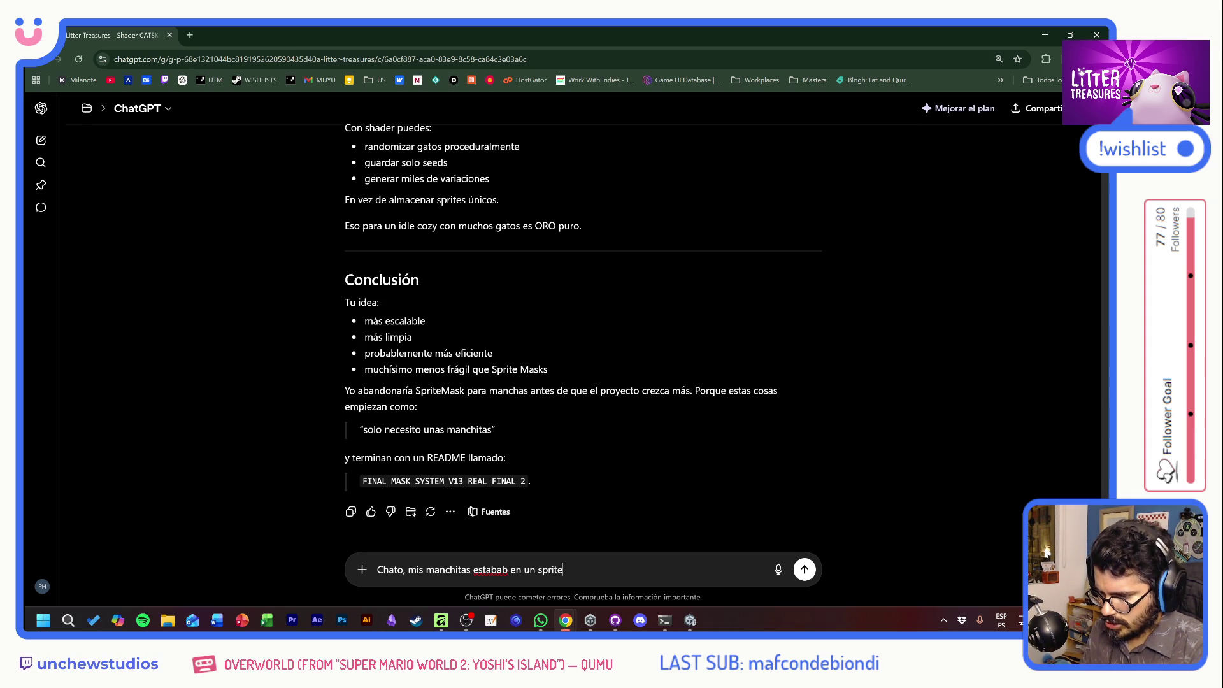
pyautogui.write('SHeehe')
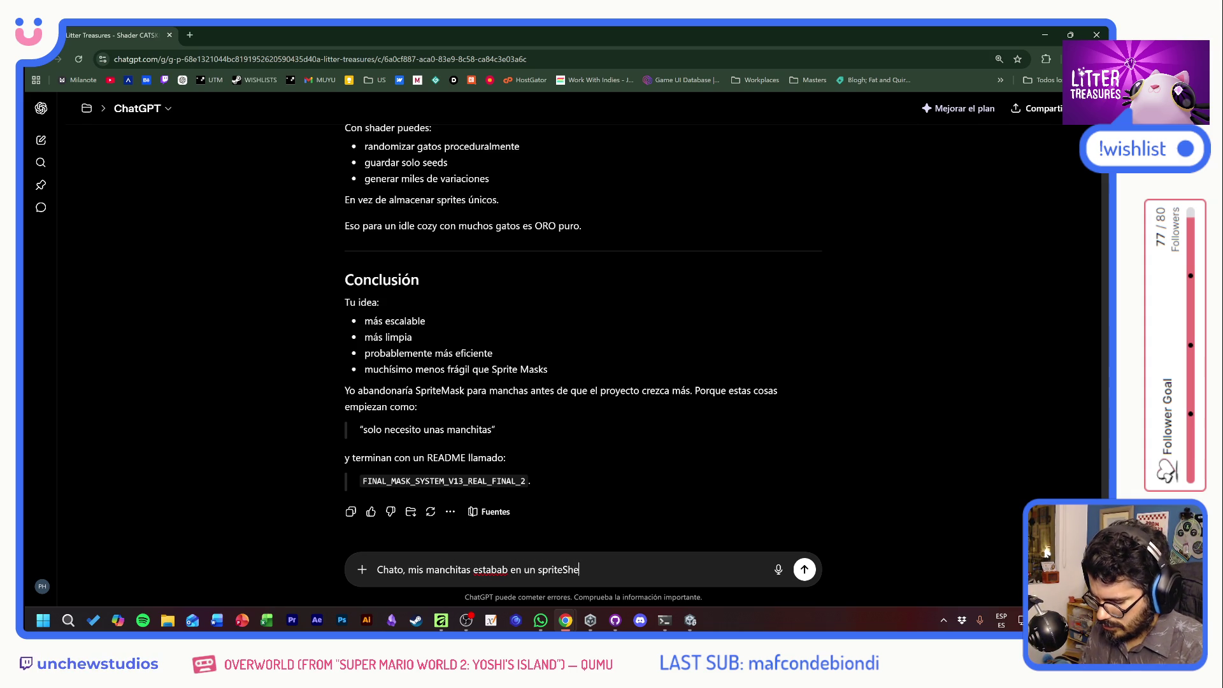
pyautogui.write('et para optimizar')
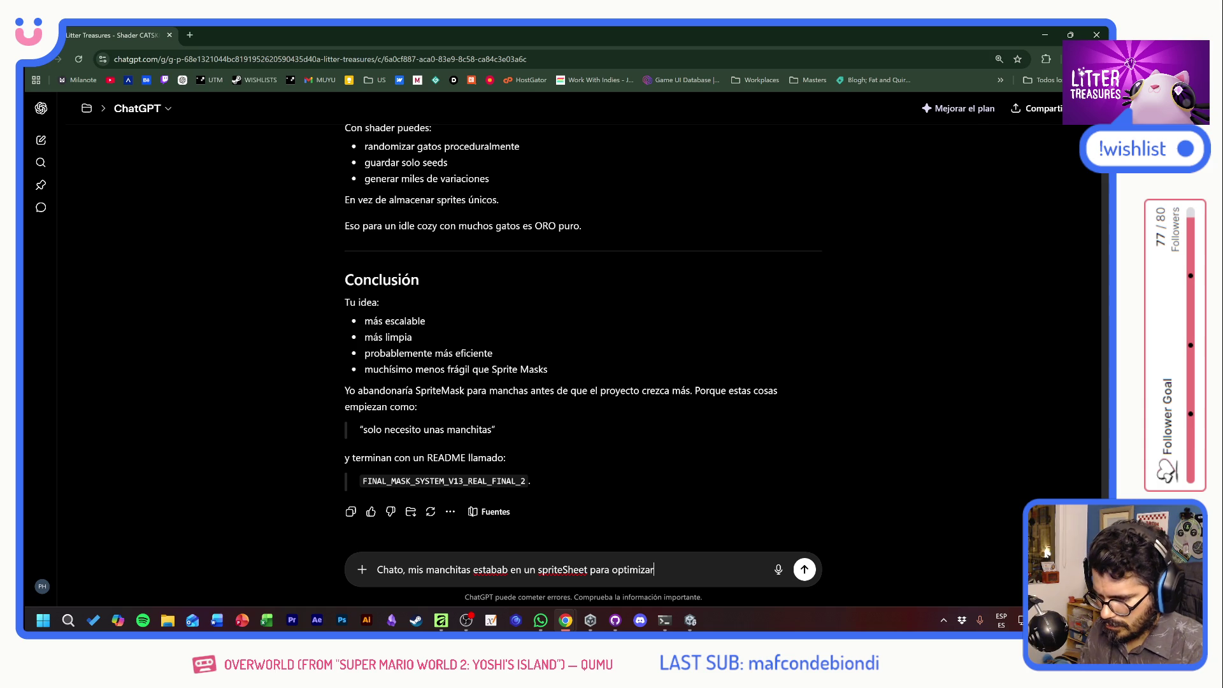
pyautogui.write(', pero no se si')
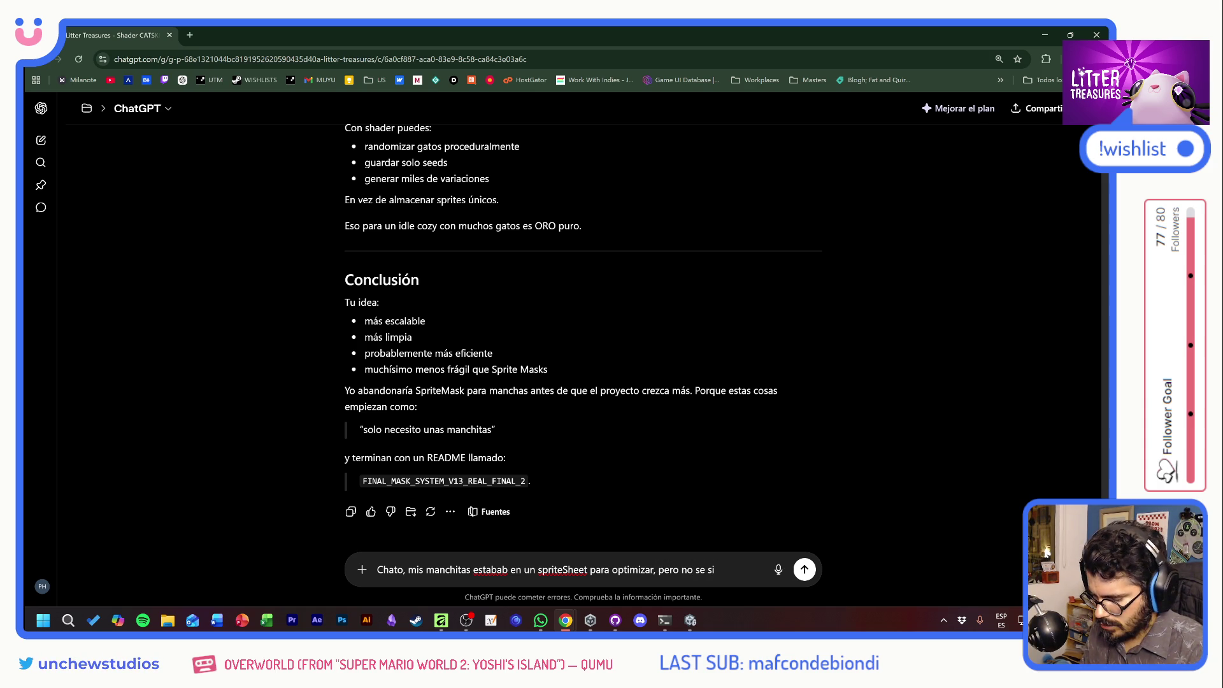
pyautogui.write(' puedo usar ')
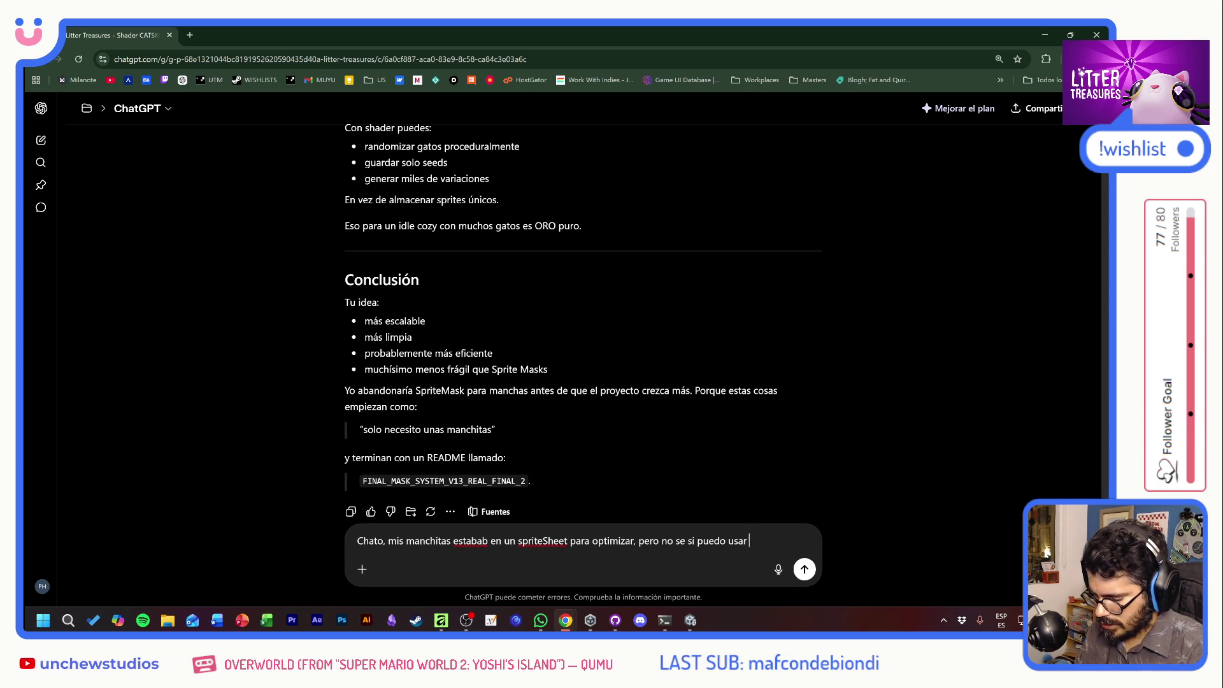
pyautogui.write('los sprites s')
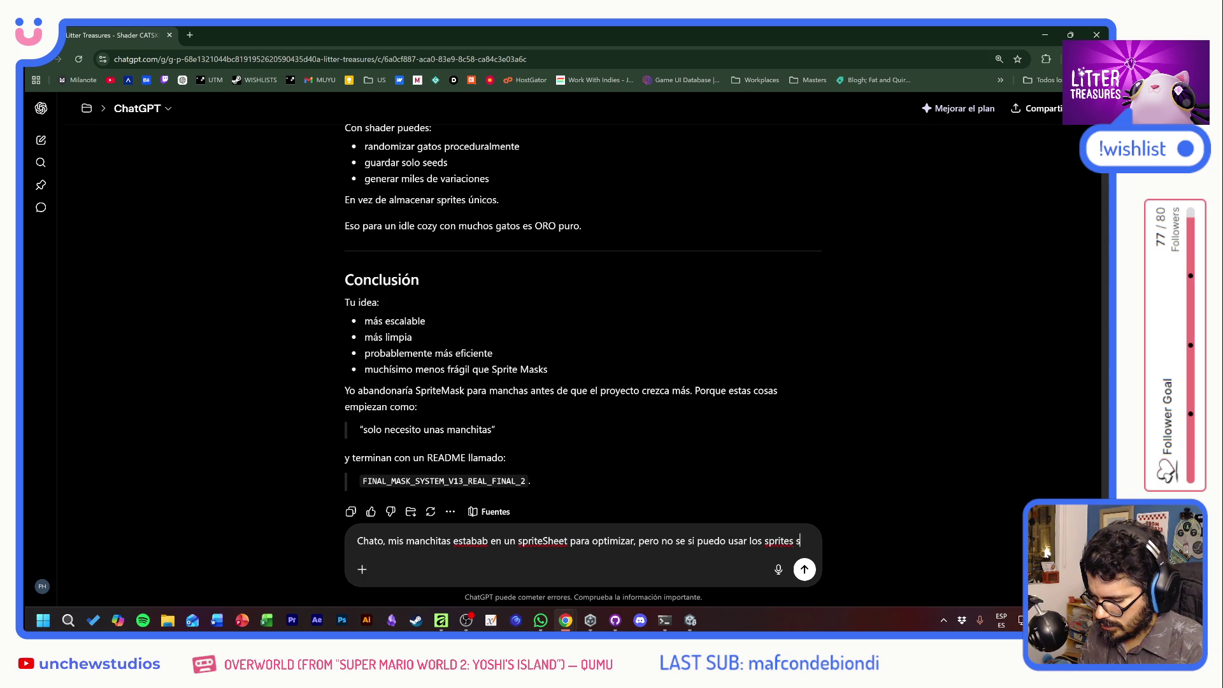
pyautogui.write('liced dentro del shader graph. Si pont')
pyautogui.press('BackSpace')
pyautogui.write('go un texture2D no me deja poner, por ejemplo en')
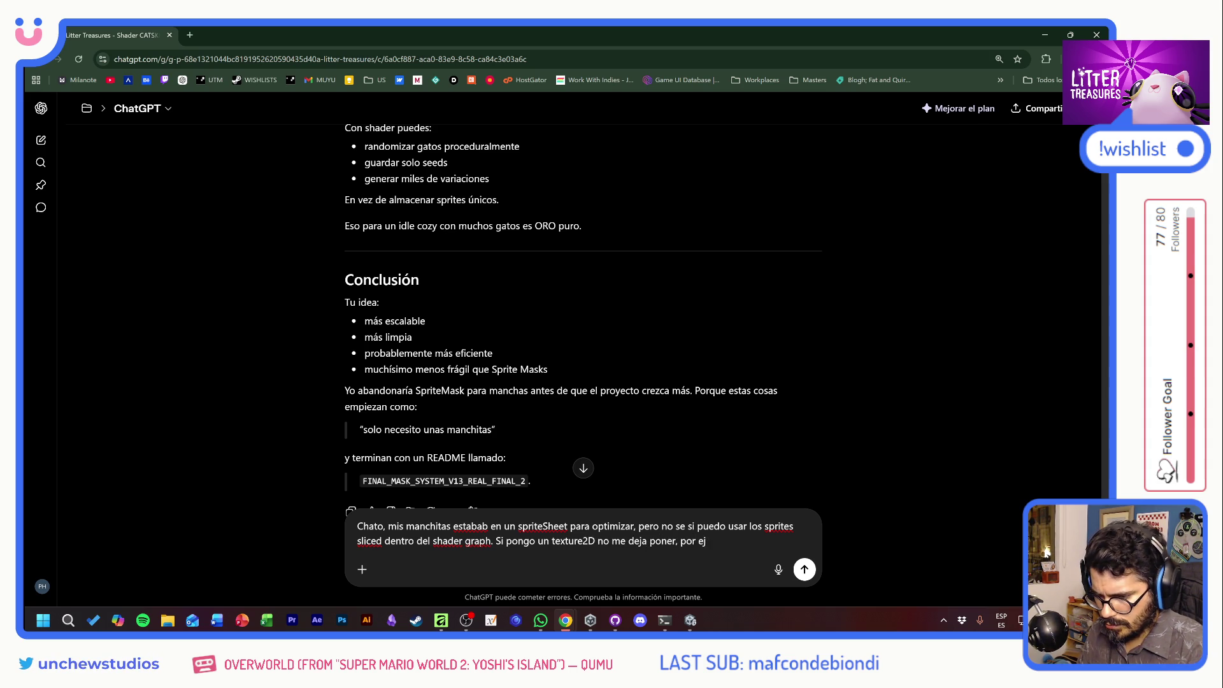
pyautogui.write(' defau')
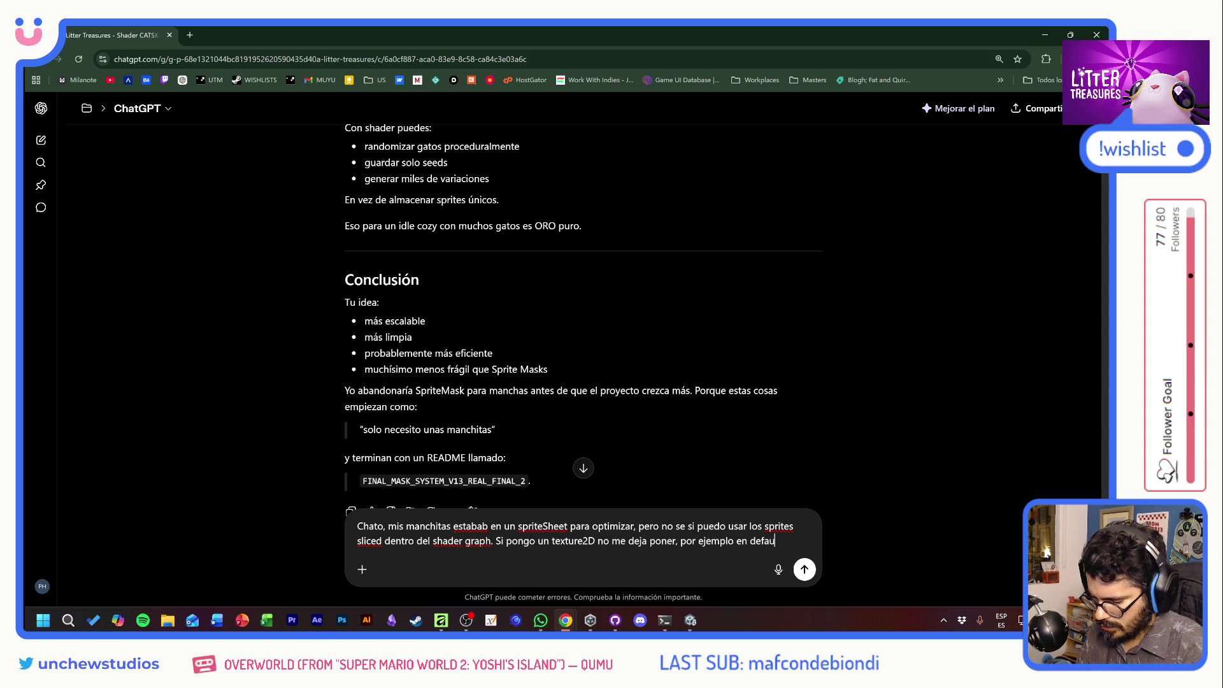
pyautogui.write('lt, un')
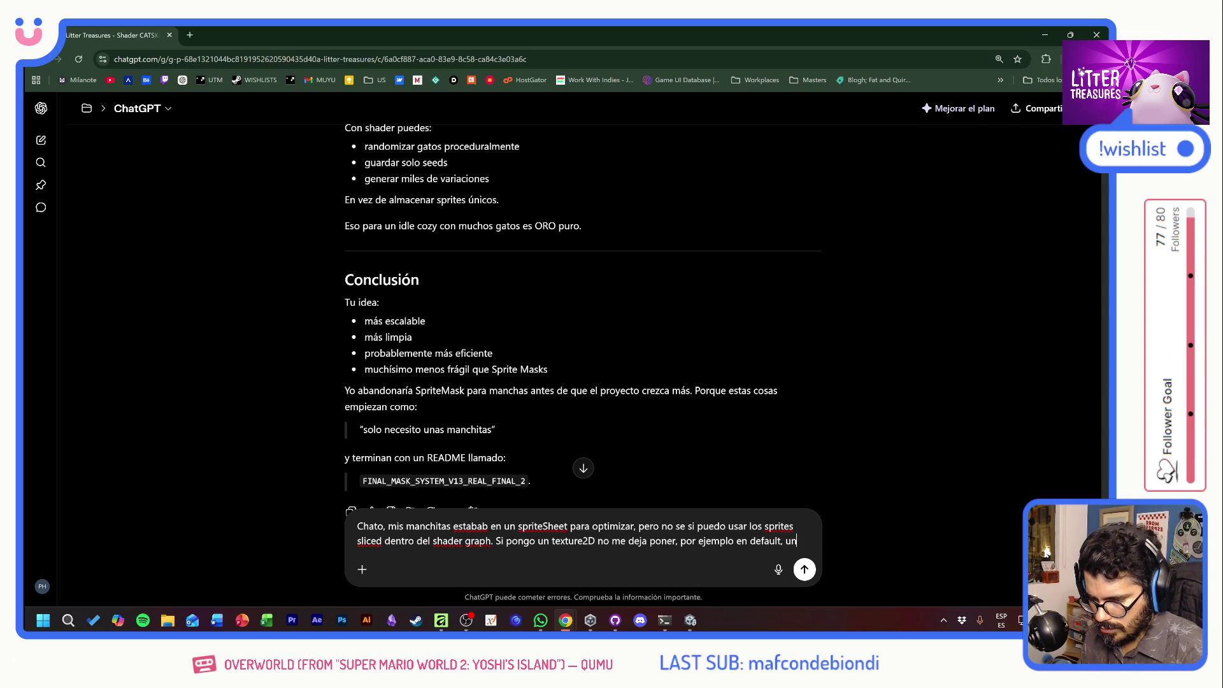
pyautogui.write('o de esos sliced sprites.')
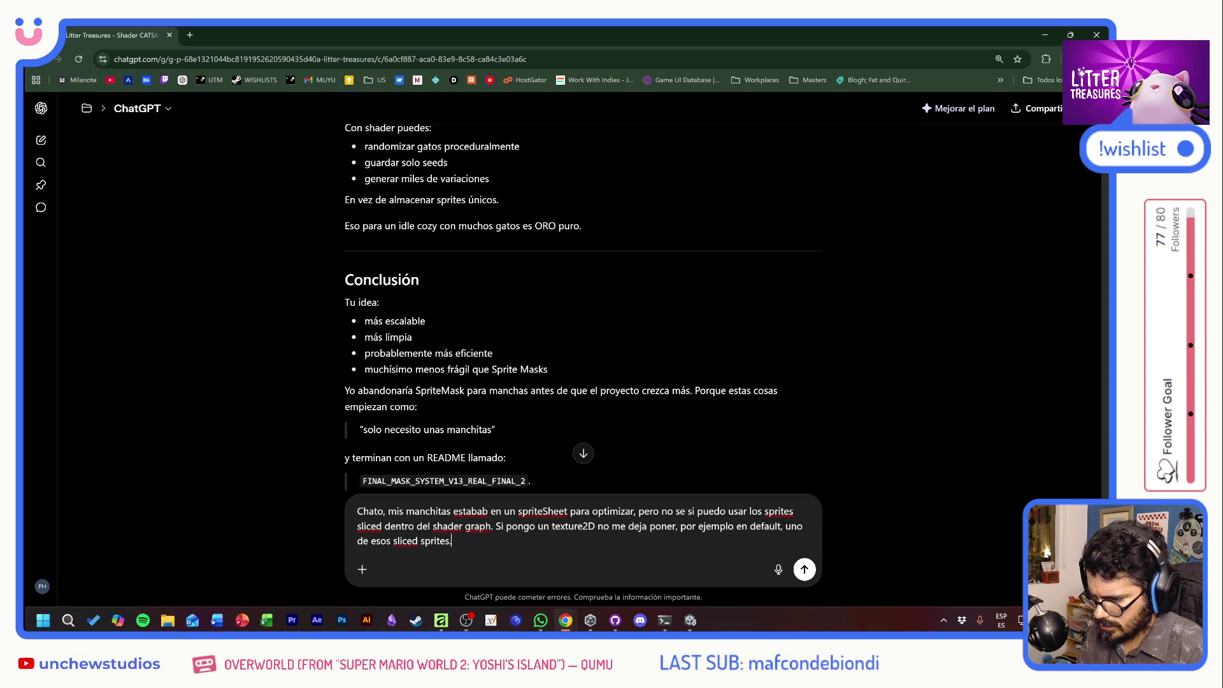
pyautogui.press('Return')
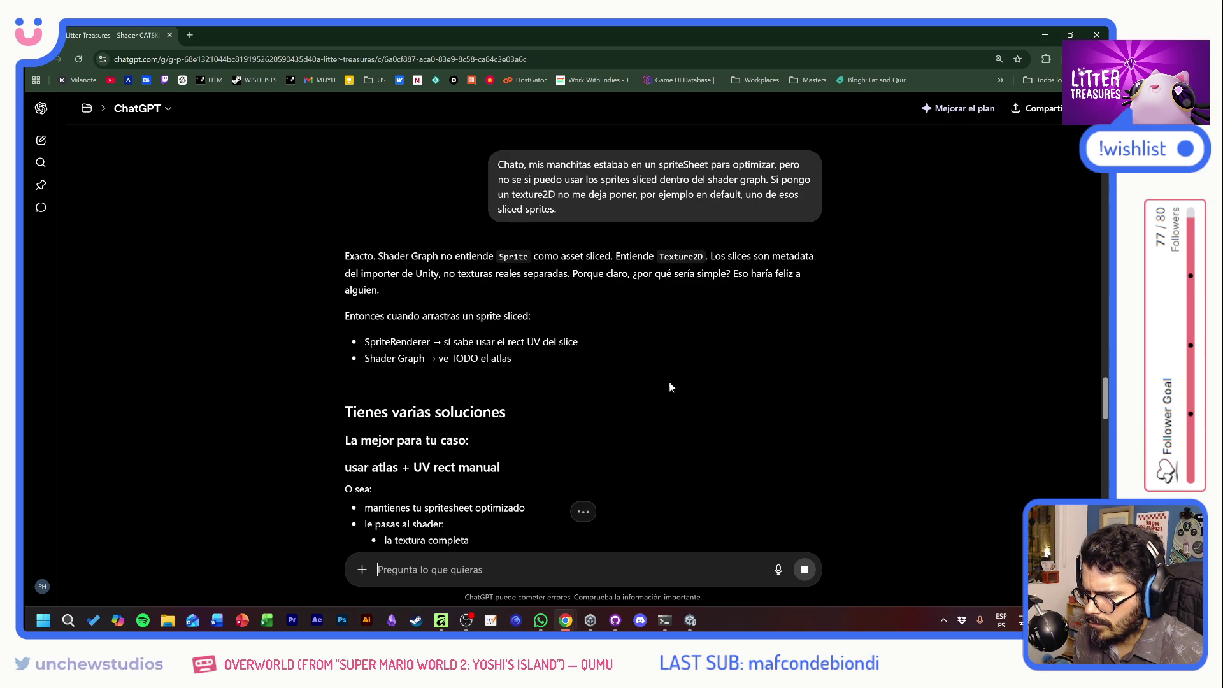
# Read ChatGPT's atlas UV-rect answer through to its Sprite Atlas and MaterialPropertyBlock pipeline.
pyautogui.scroll(-2, 672, 464)
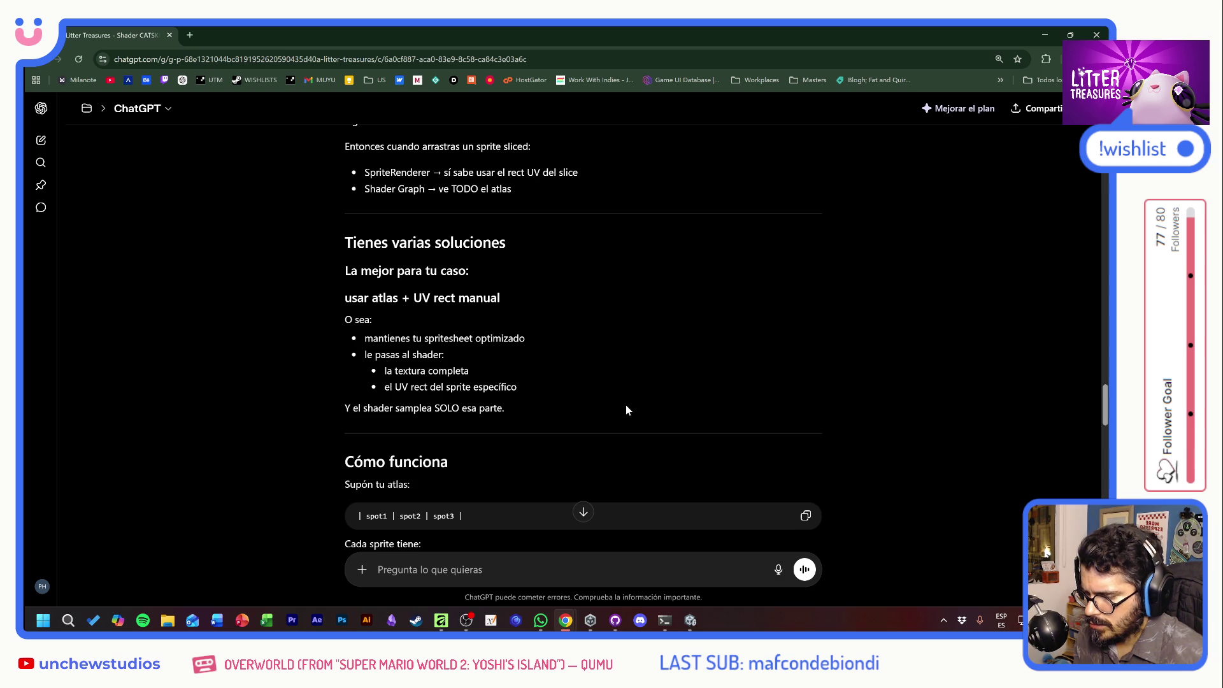
pyautogui.scroll(-2, 652, 362)
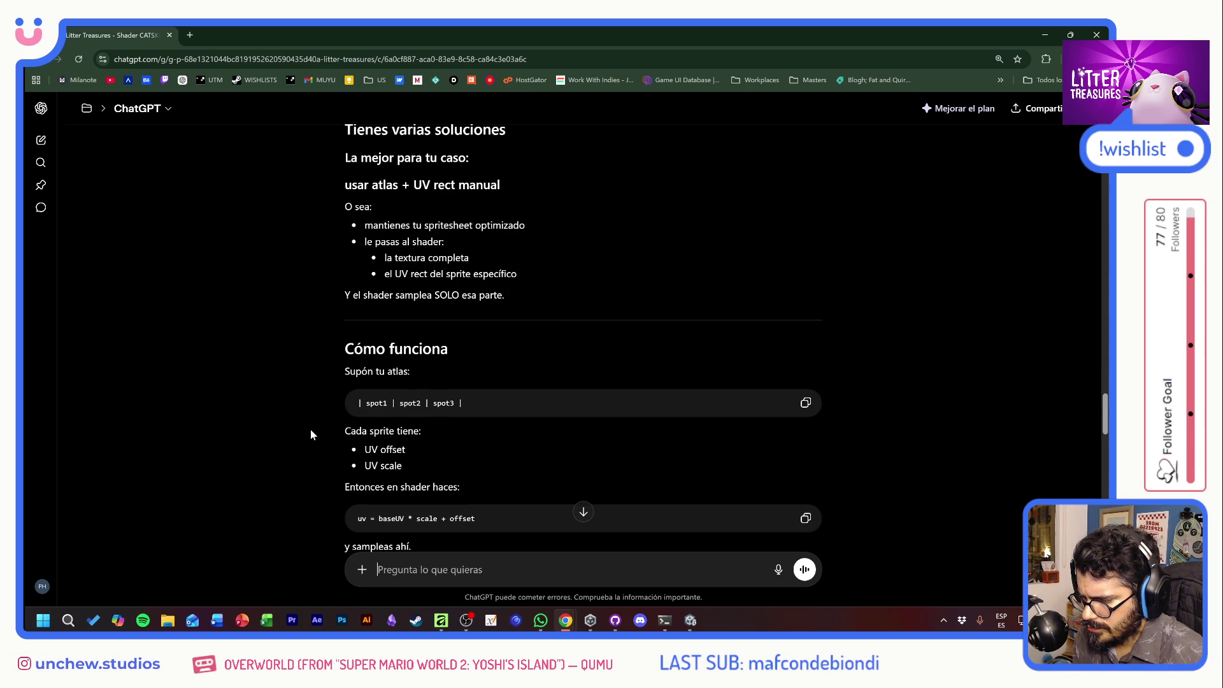
pyautogui.scroll(-3, 311, 434)
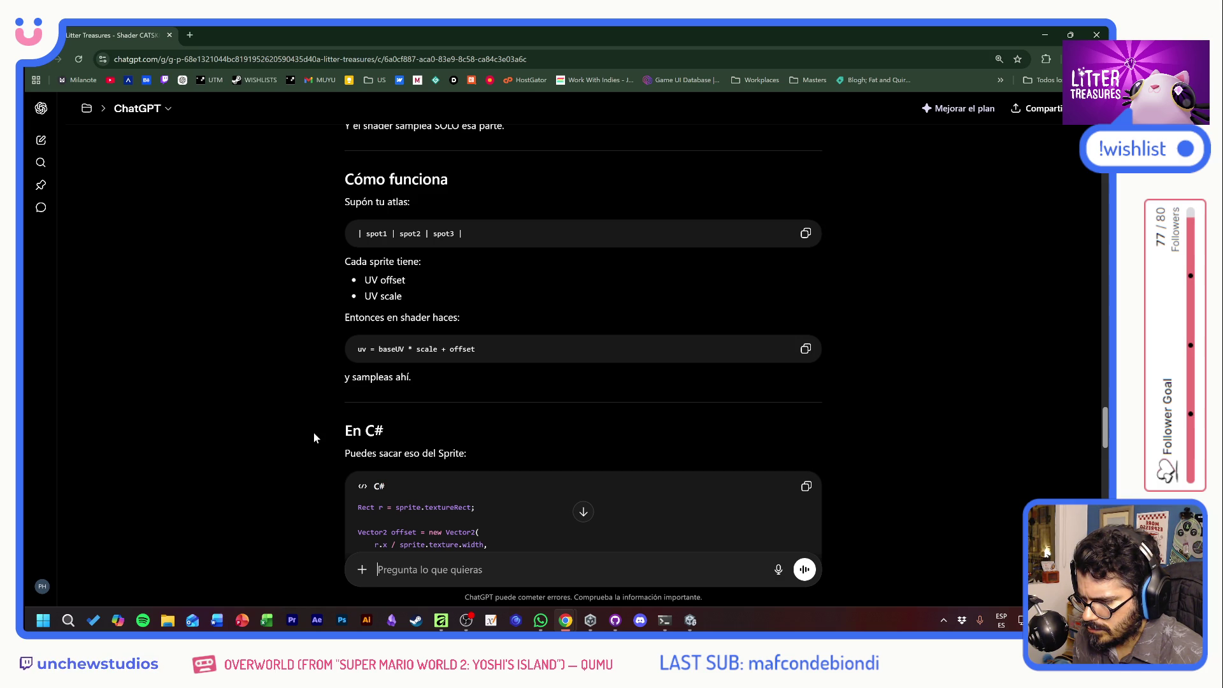
pyautogui.scroll(-3, 313, 434)
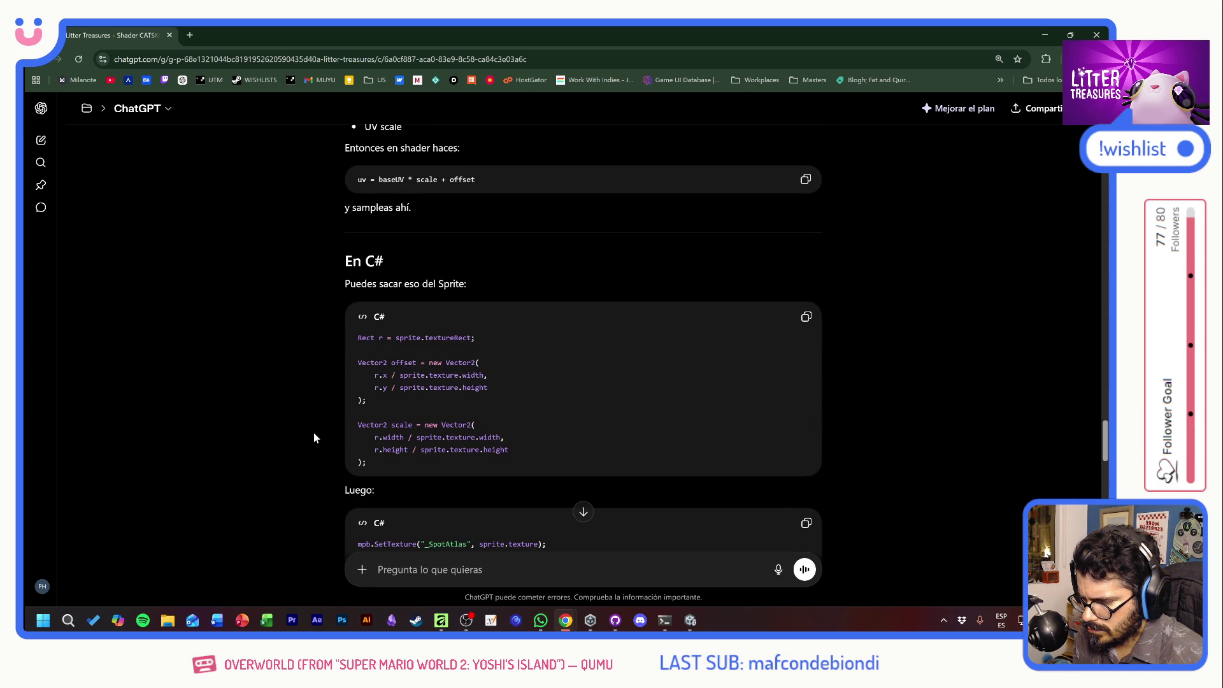
pyautogui.scroll(-3, 314, 434)
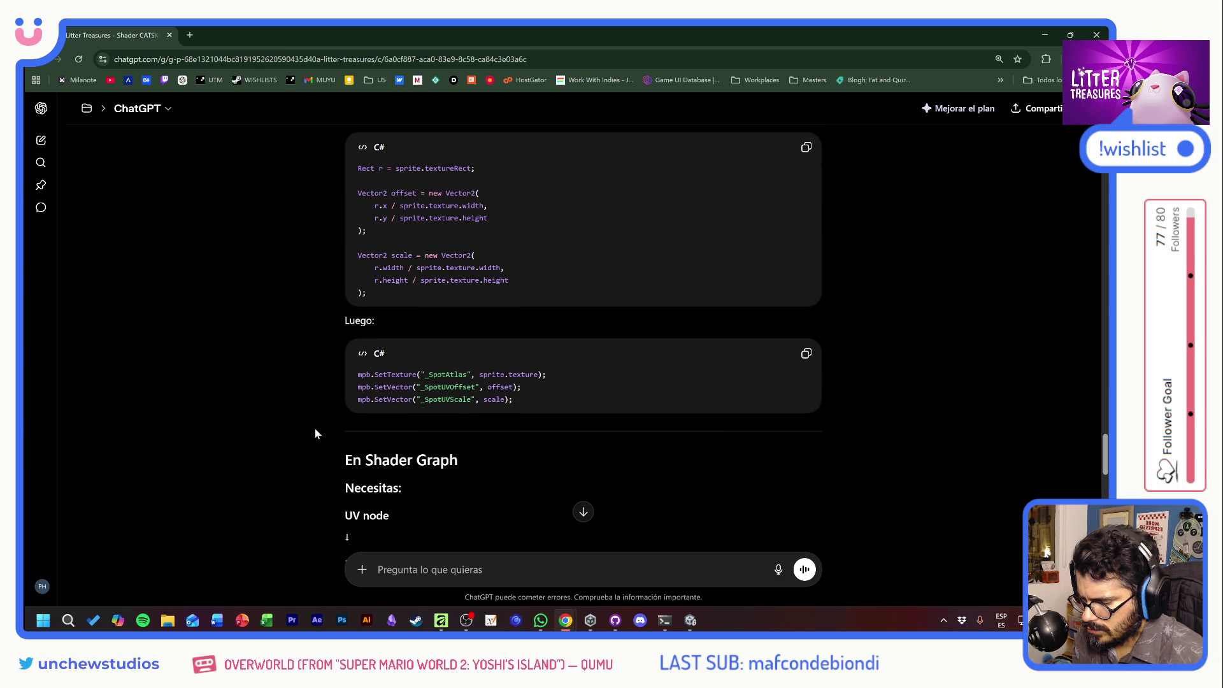
pyautogui.scroll(-4, 315, 421)
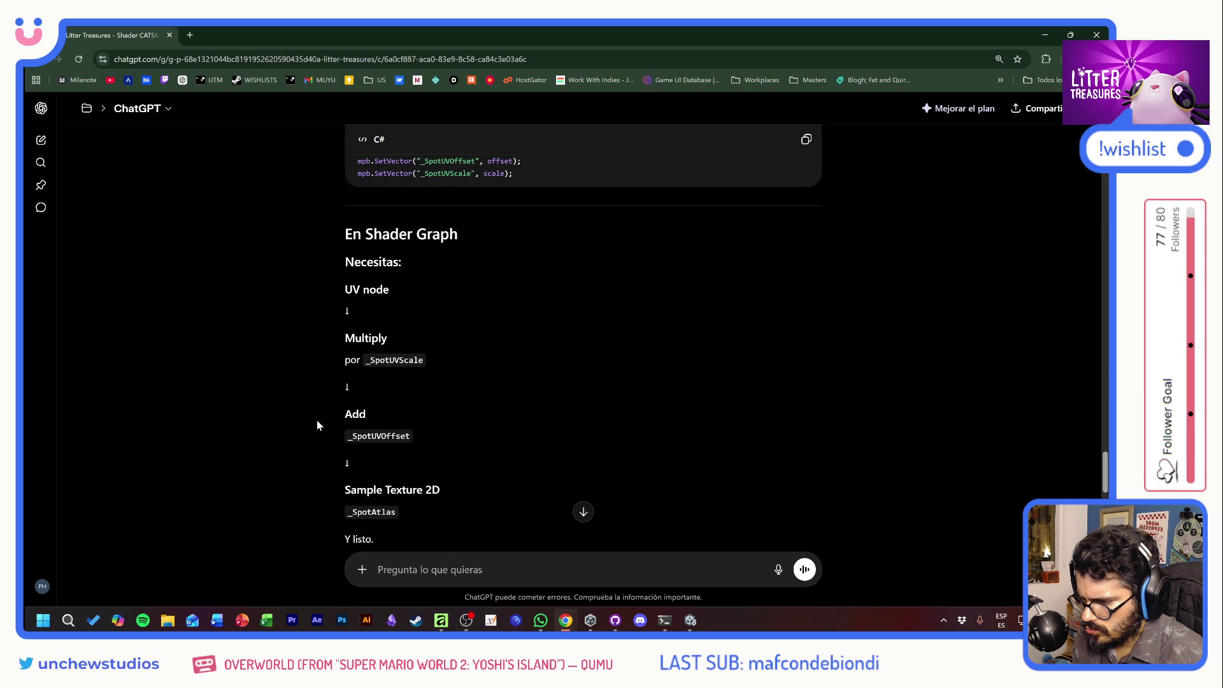
pyautogui.scroll(-4, 317, 423)
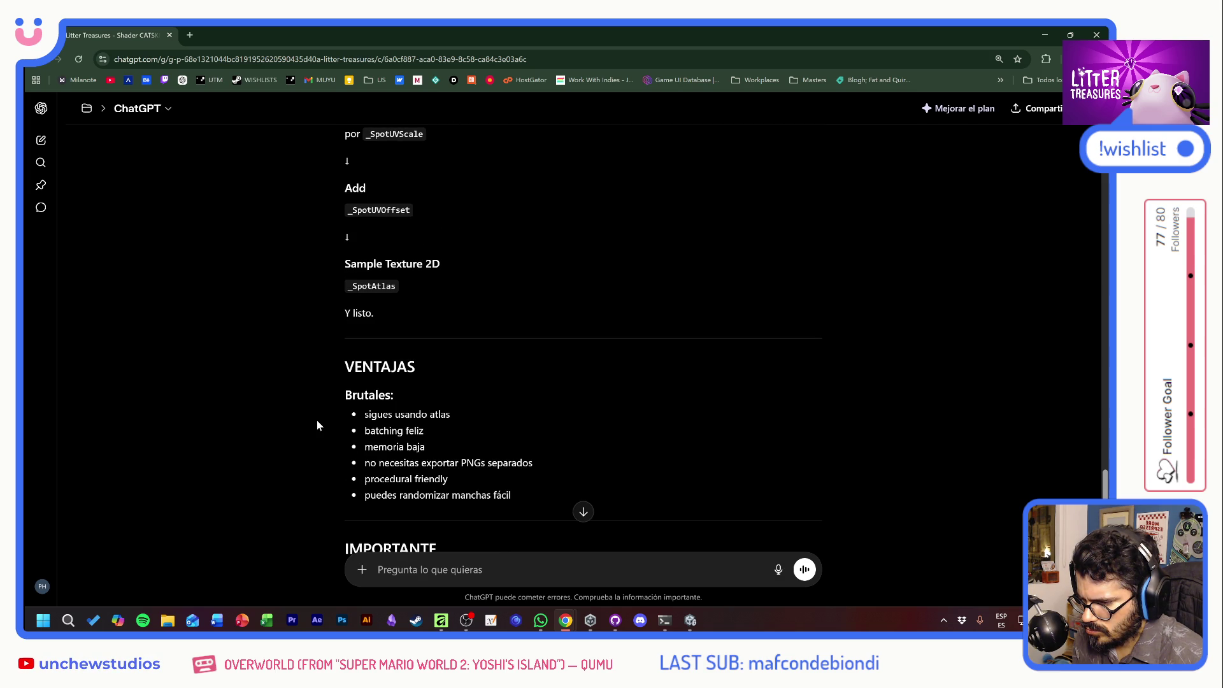
pyautogui.scroll(-3, 315, 419)
pyautogui.scroll(1, 318, 415)
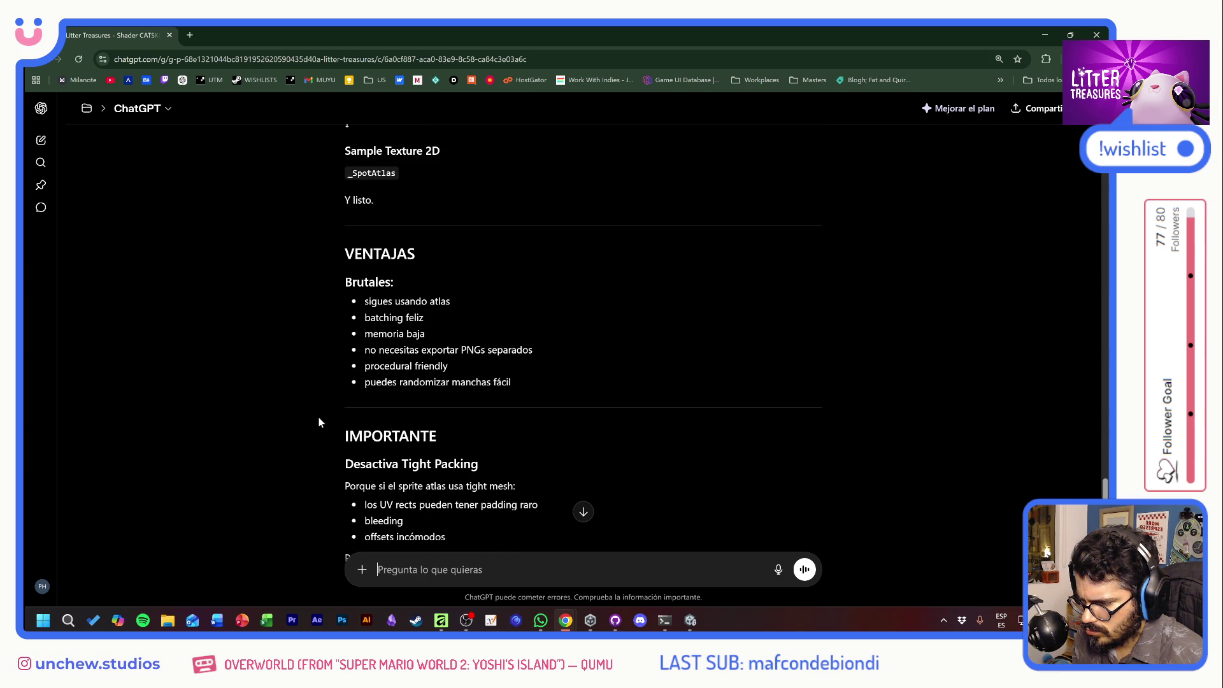
pyautogui.scroll(-3, 321, 422)
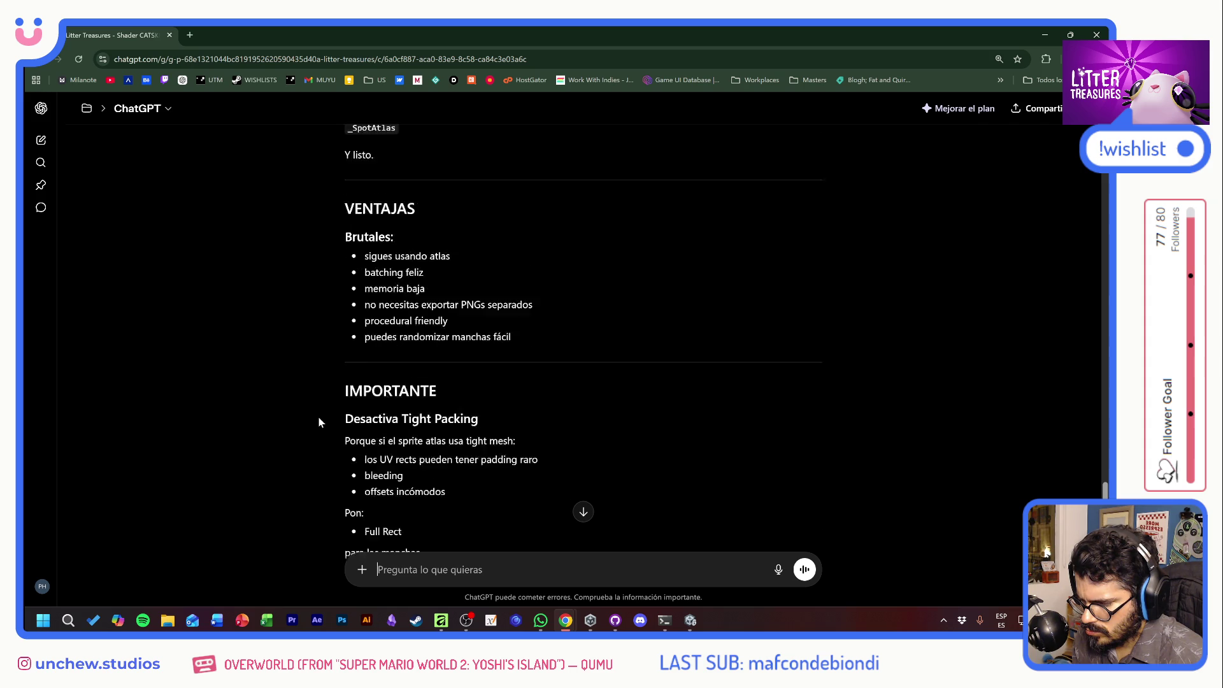
pyautogui.scroll(-3, 320, 422)
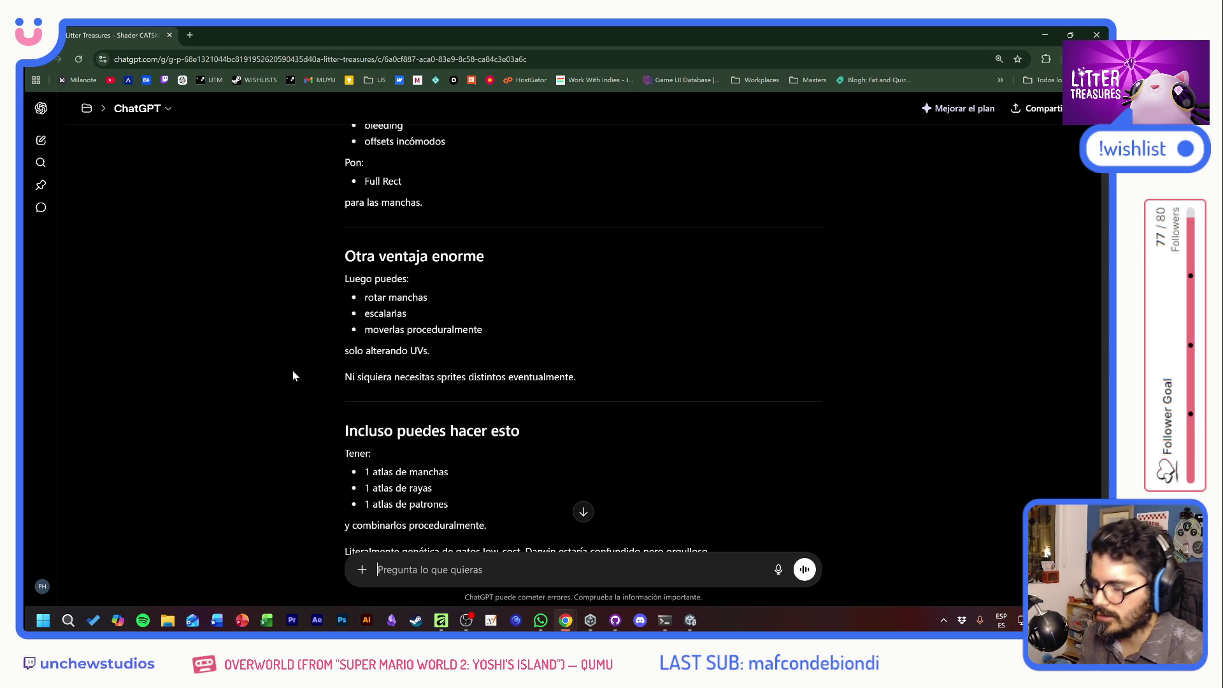
pyautogui.click(583, 512)
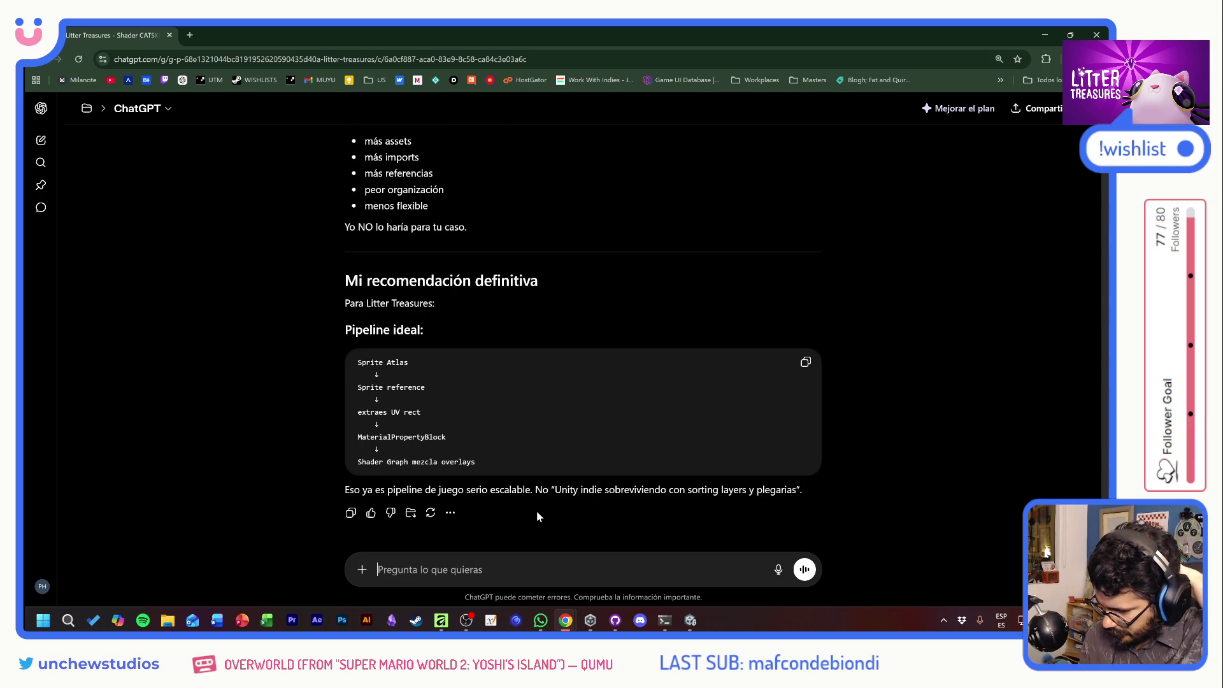
pyautogui.hotkey('alt', 'Tab')
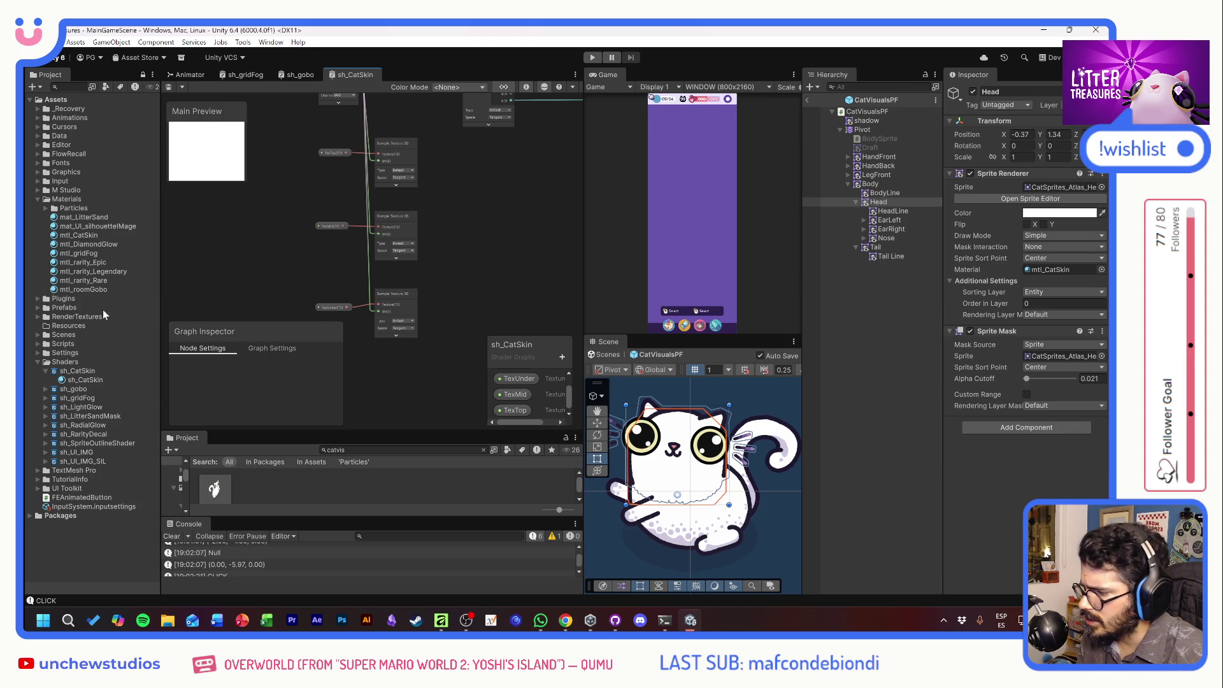
# Select the sh_CatSkin shader graph asset, then the mtl_CatSkin material, in the Project panel.
pyautogui.click(84, 379)
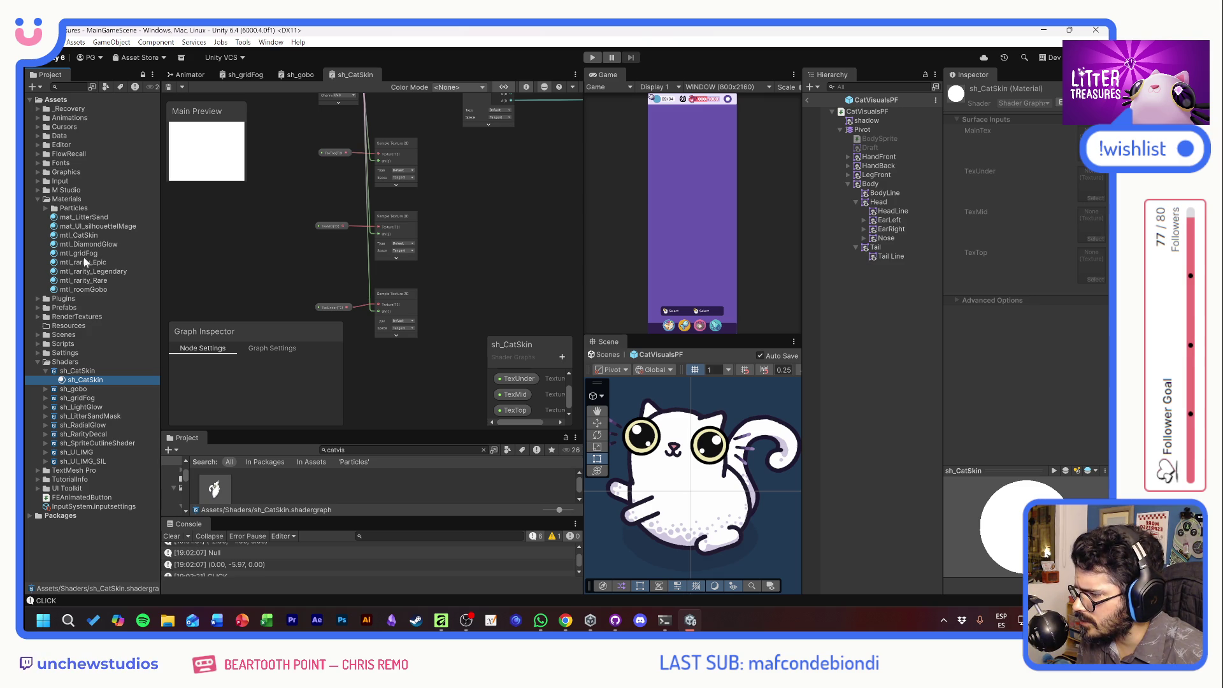
pyautogui.click(86, 235)
# Search mtl_CatSkin's texture picker for 'skin', finding only CatSkins_Atlas, and close it unchosen.
pyautogui.click(1096, 198)
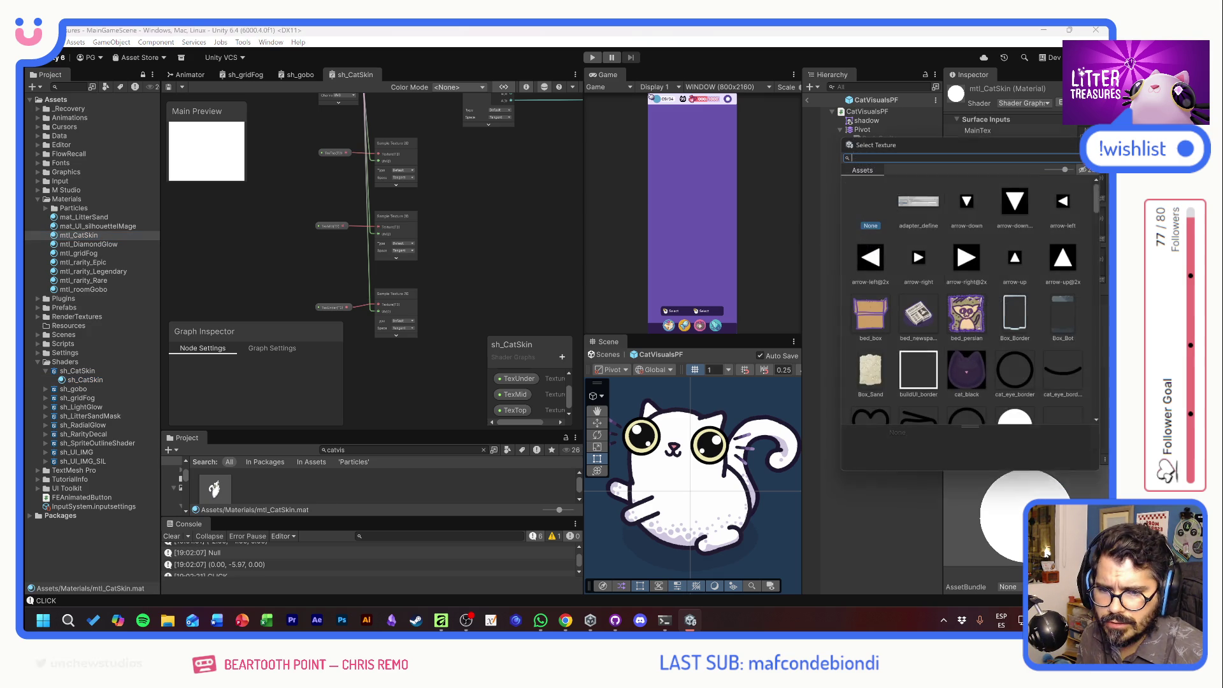
pyautogui.scroll(-15, 1035, 334)
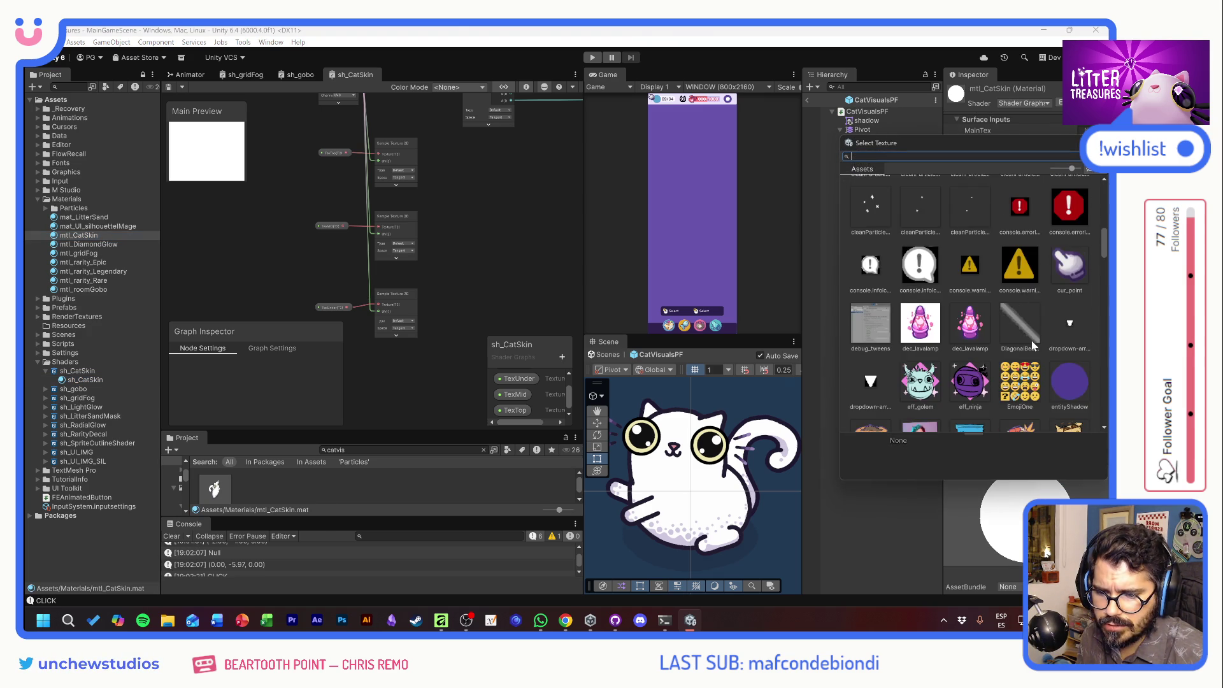
pyautogui.scroll(-15, 1034, 334)
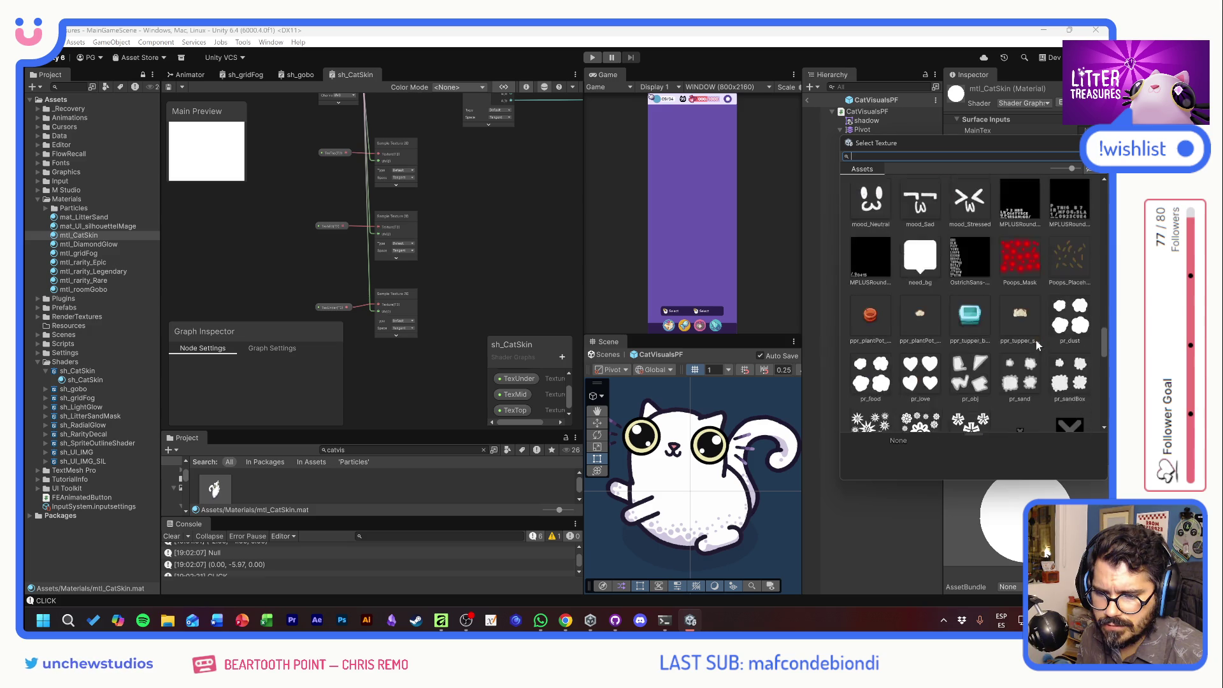
pyautogui.scroll(-15, 1036, 340)
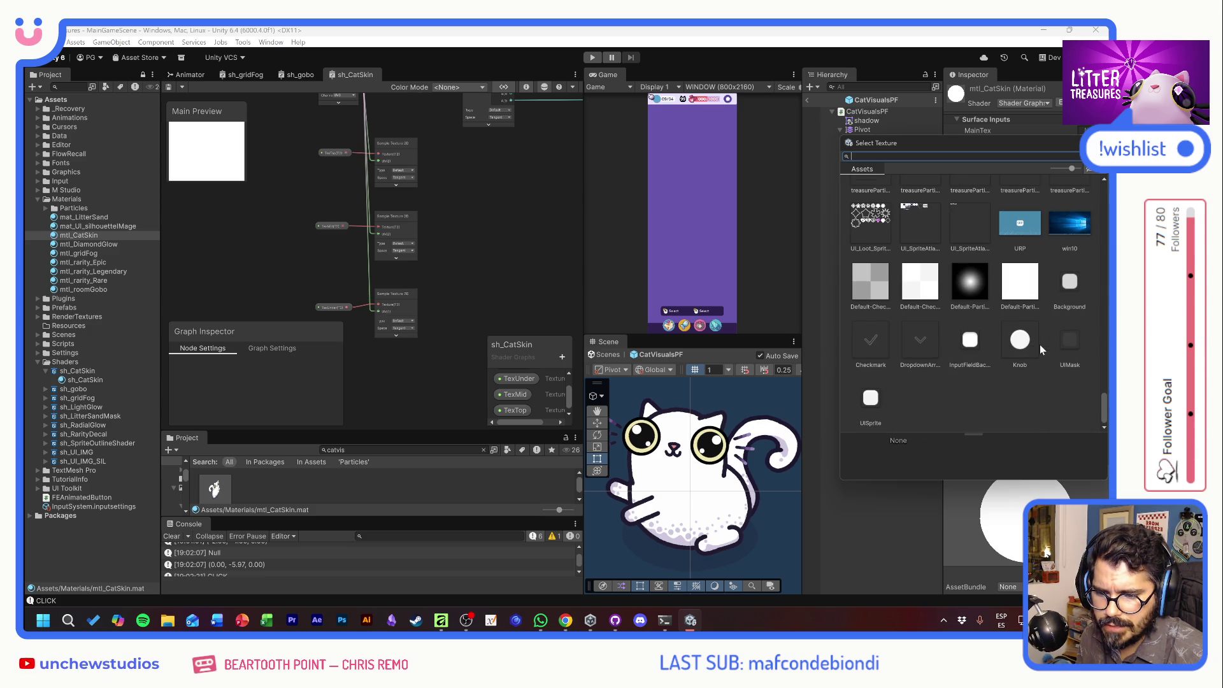
pyautogui.write('skin')
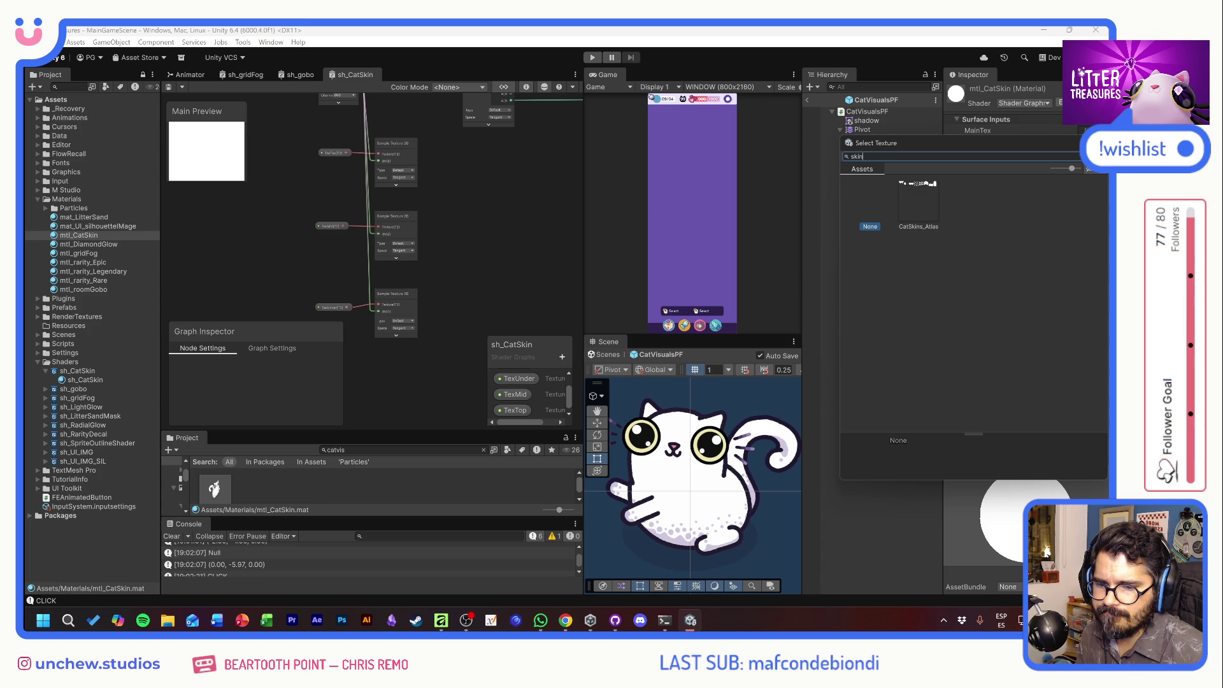
pyautogui.press('Escape')
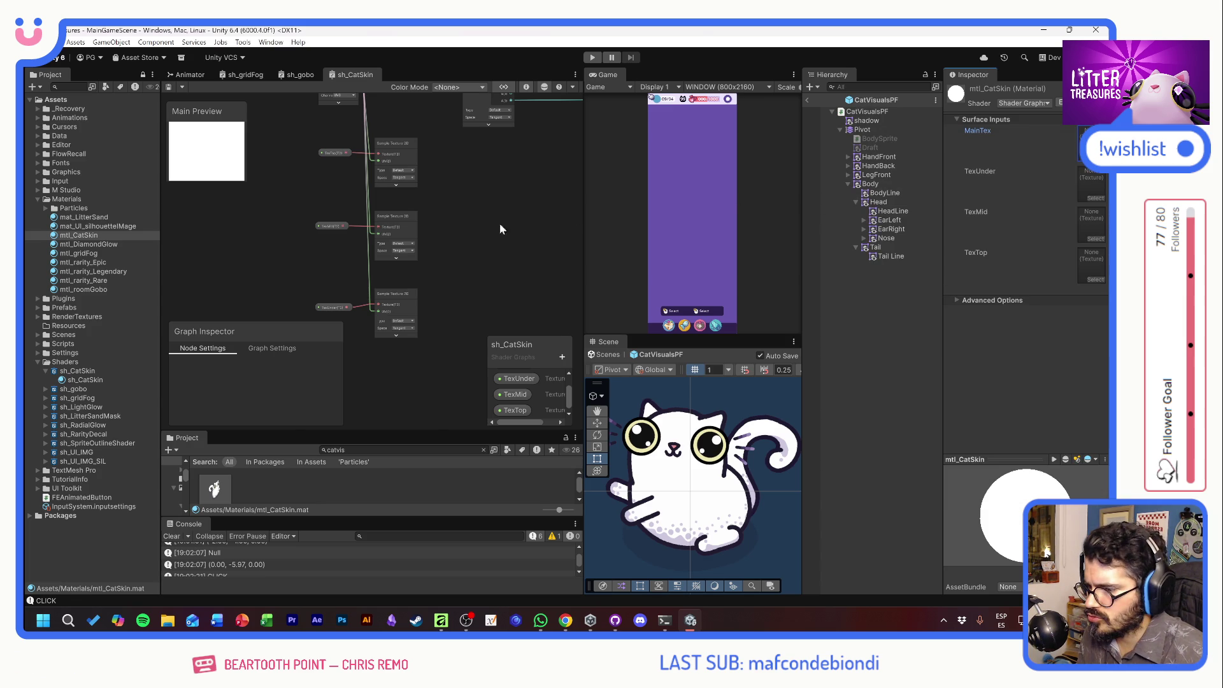
pyautogui.scroll(4, 395, 213)
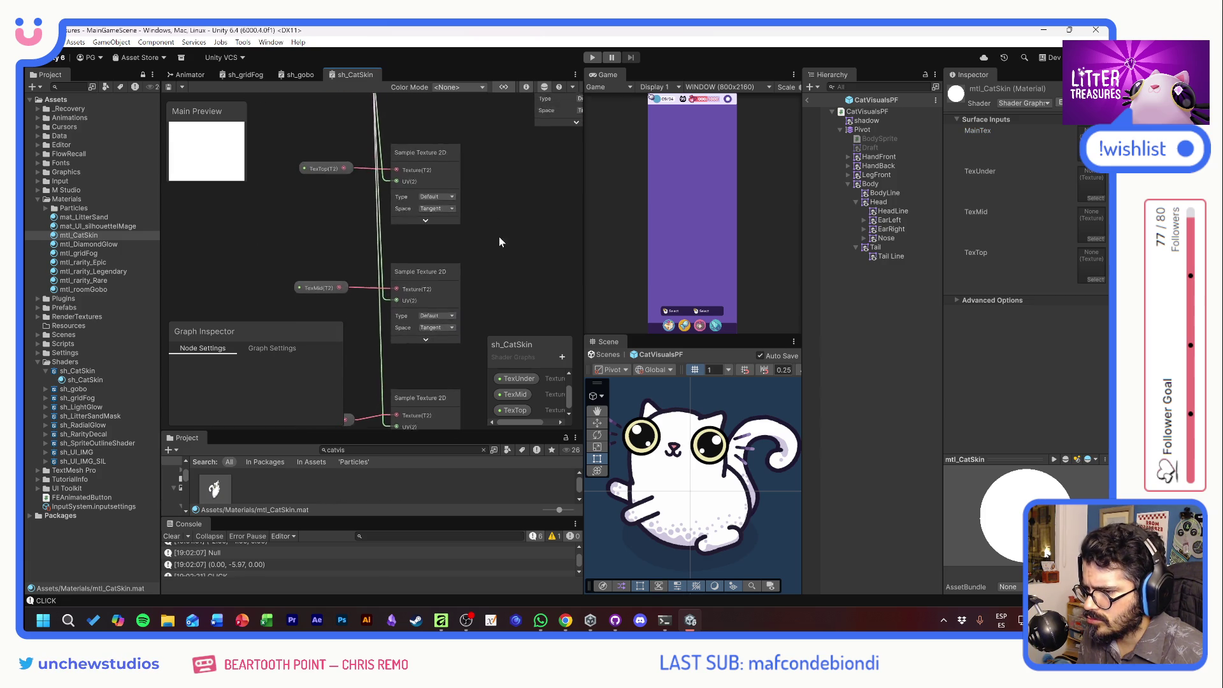
pyautogui.hotkey('alt', 'Tab')
# Ask ChatGPT whether a node could handle sliced sprites without code, and skim its options.
pyautogui.write('no hay un nodo o algo que ayude con eso?')
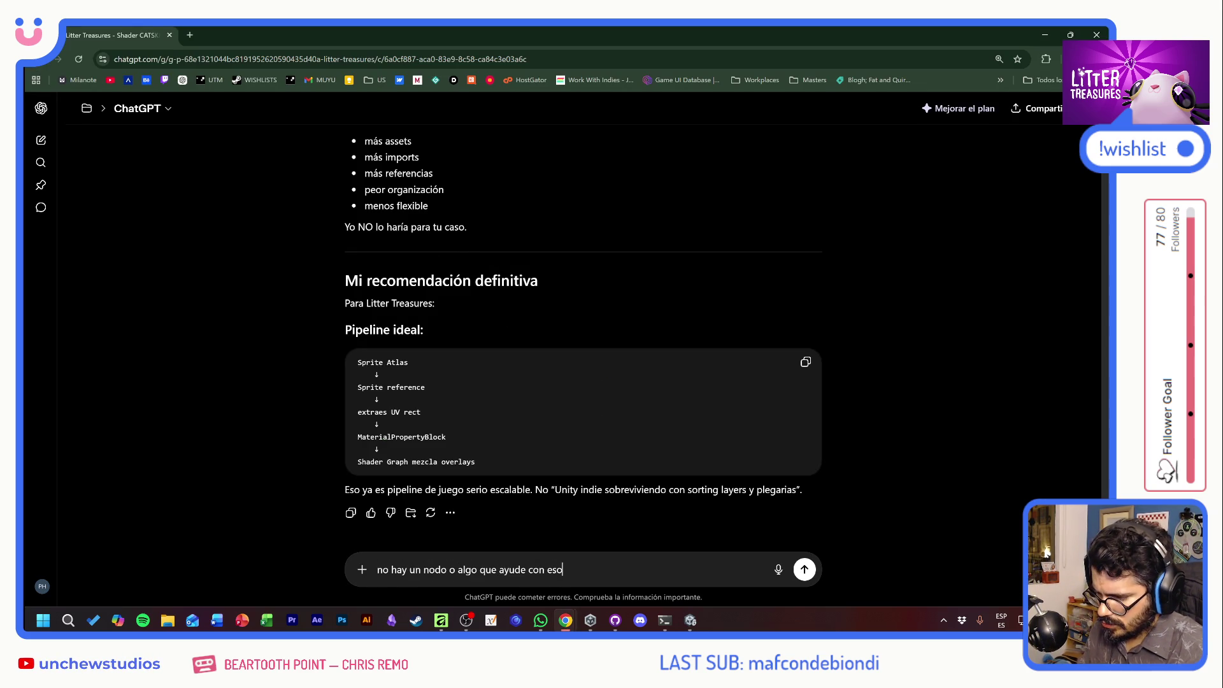
pyautogui.write(' sin que inte')
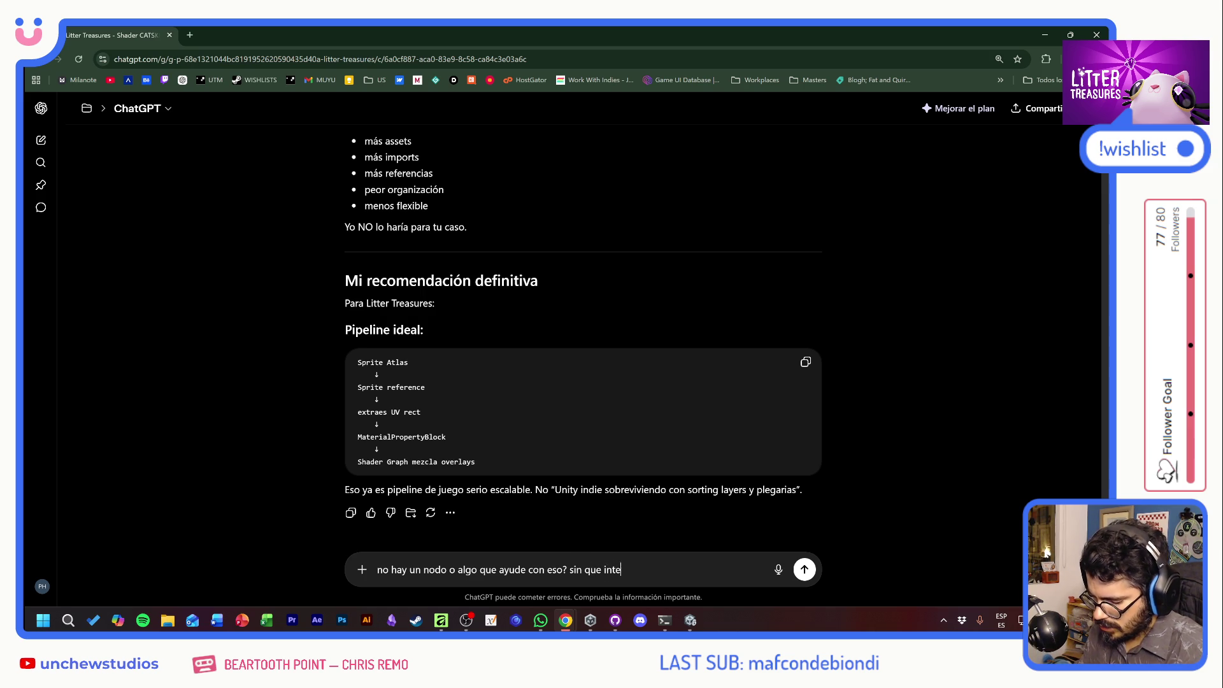
pyautogui.write('rvenga codigo?')
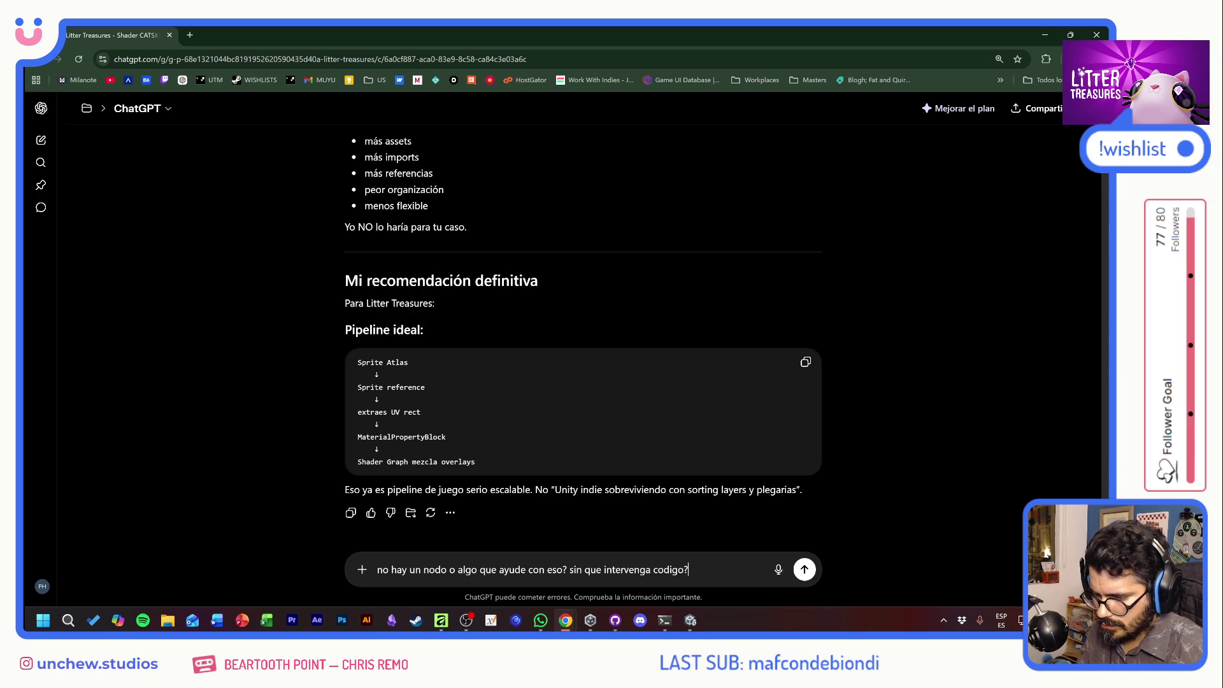
pyautogui.press('Return')
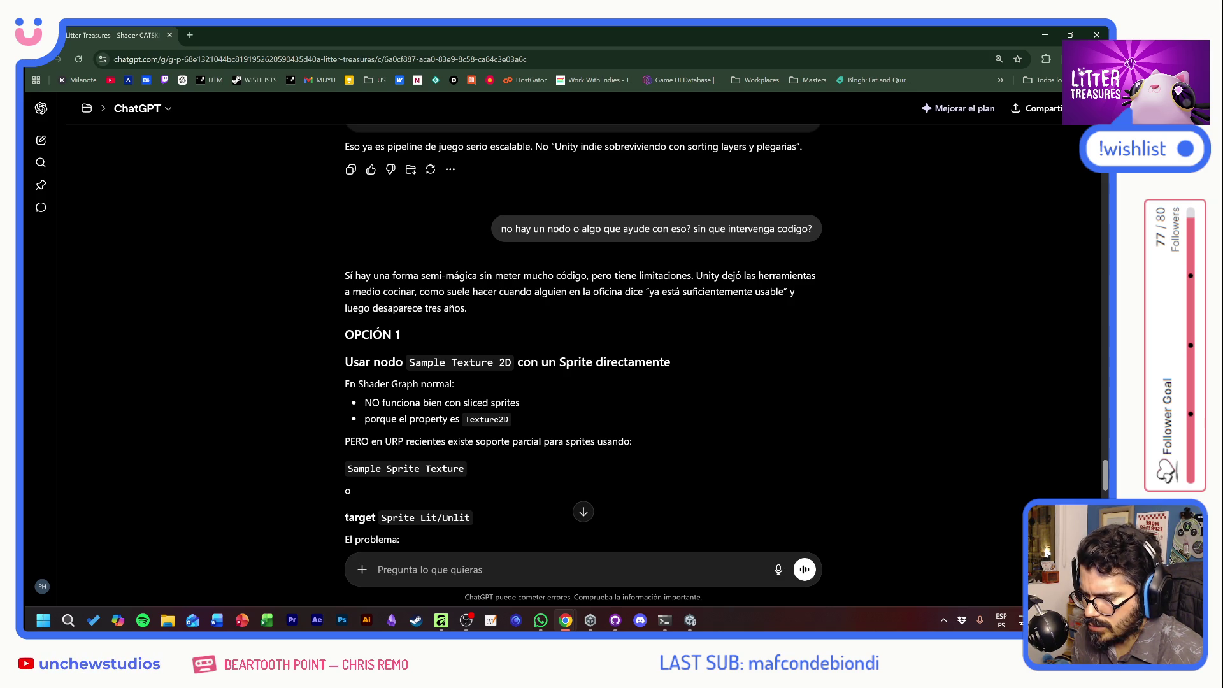
pyautogui.scroll(-2, 584, 342)
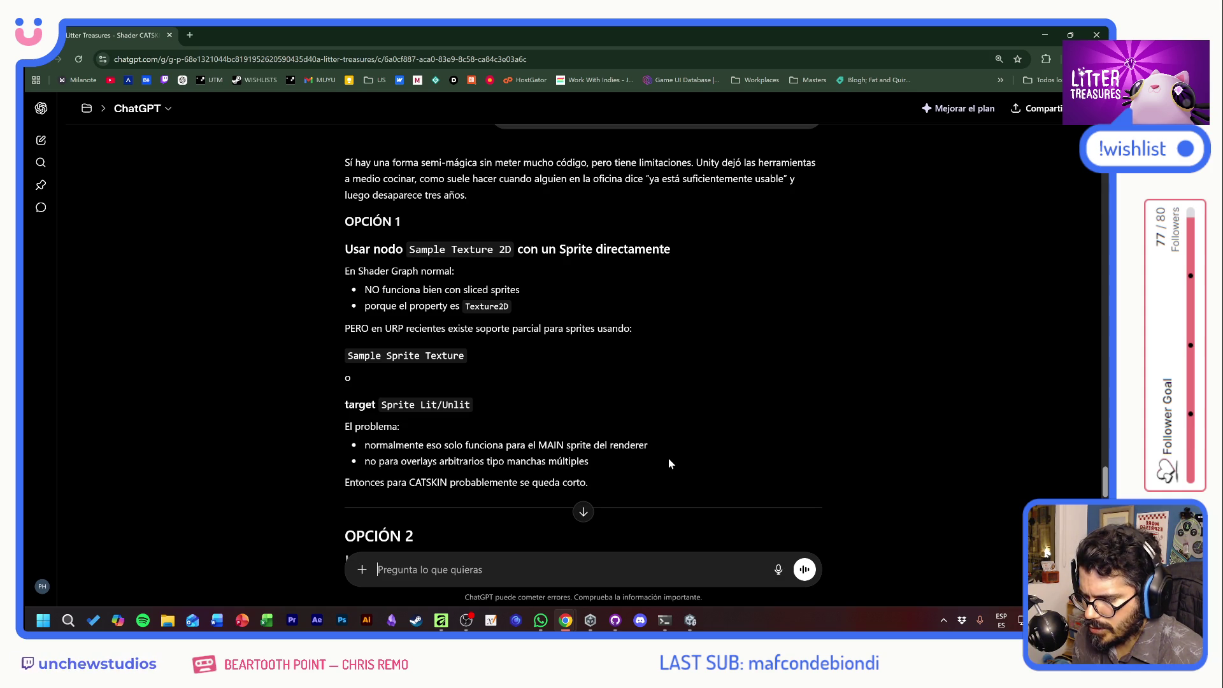
# Read through ChatGPT's OPCIÓN 1–3 texture-mask options.
pyautogui.scroll(-2, 668, 464)
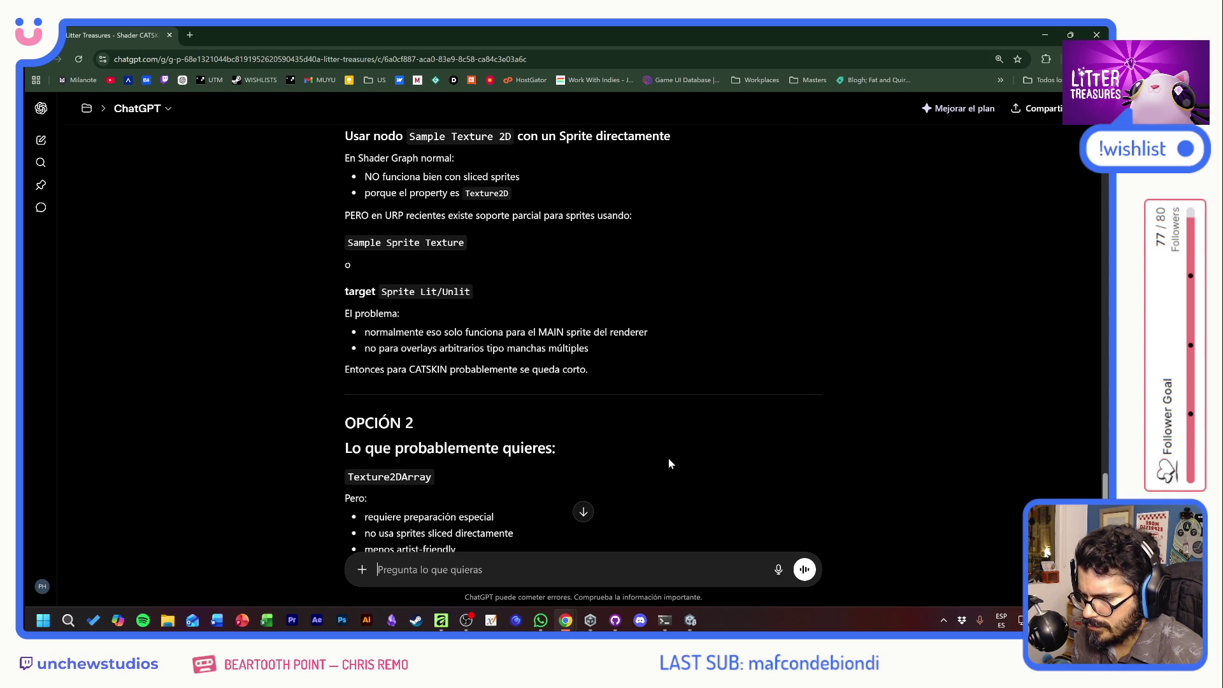
pyautogui.scroll(-2, 669, 463)
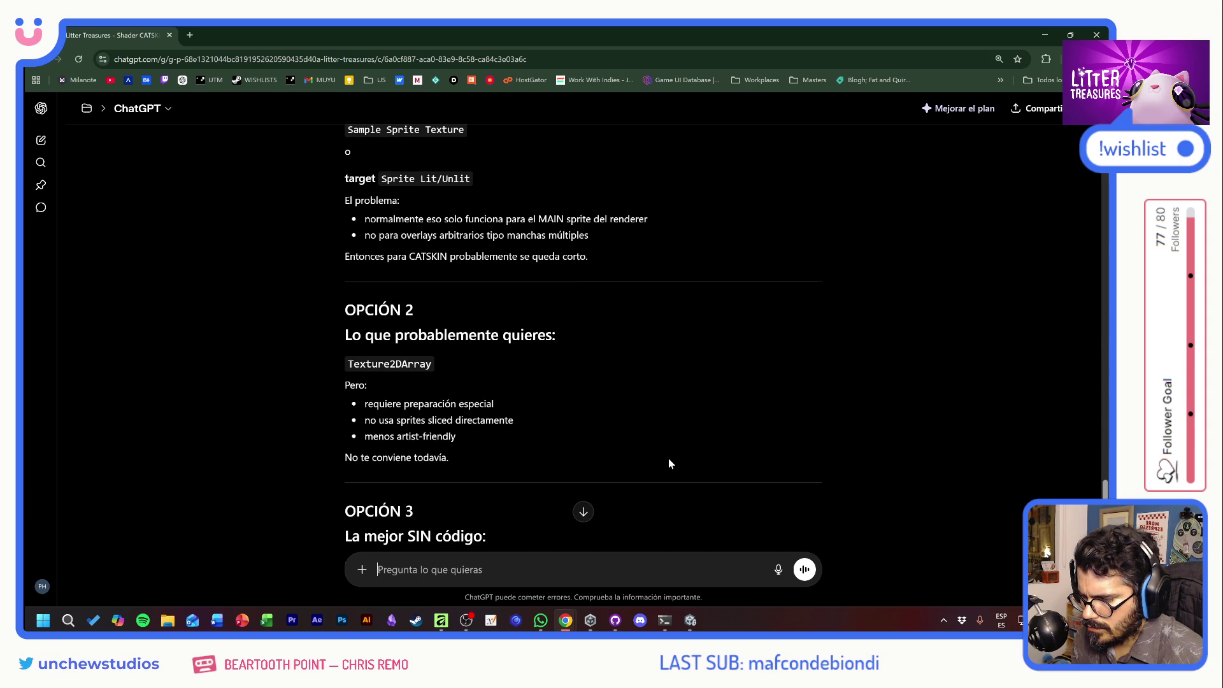
pyautogui.scroll(-3, 669, 460)
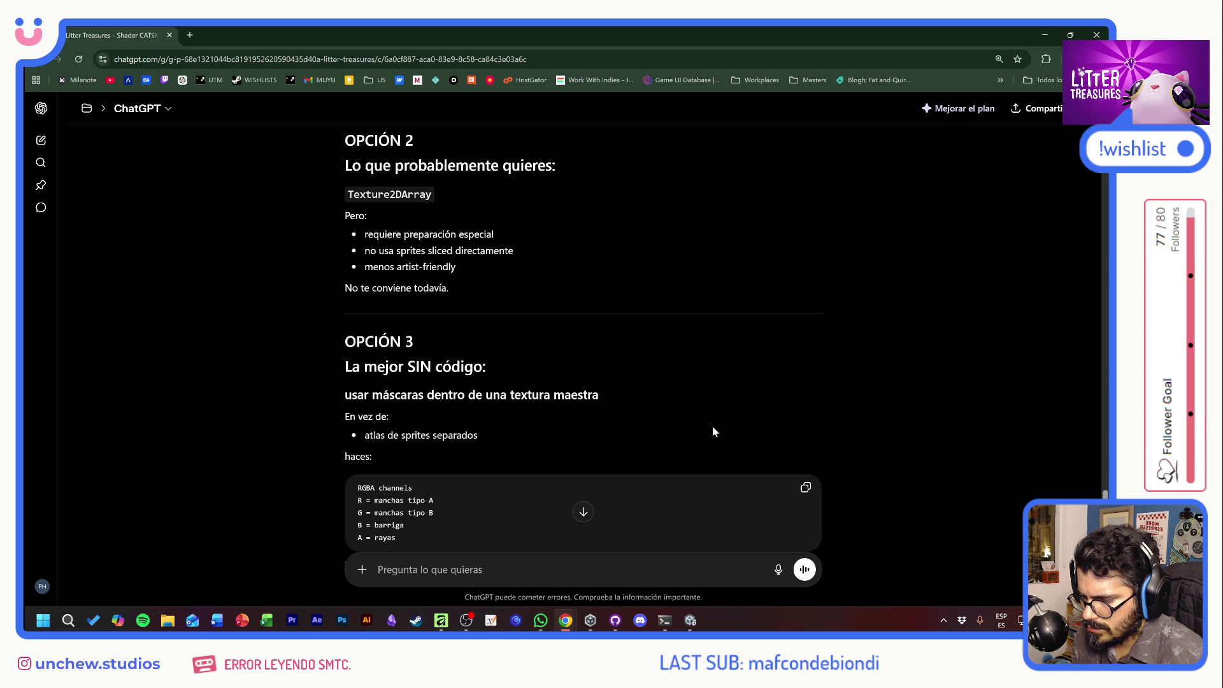
pyautogui.scroll(-2, 713, 430)
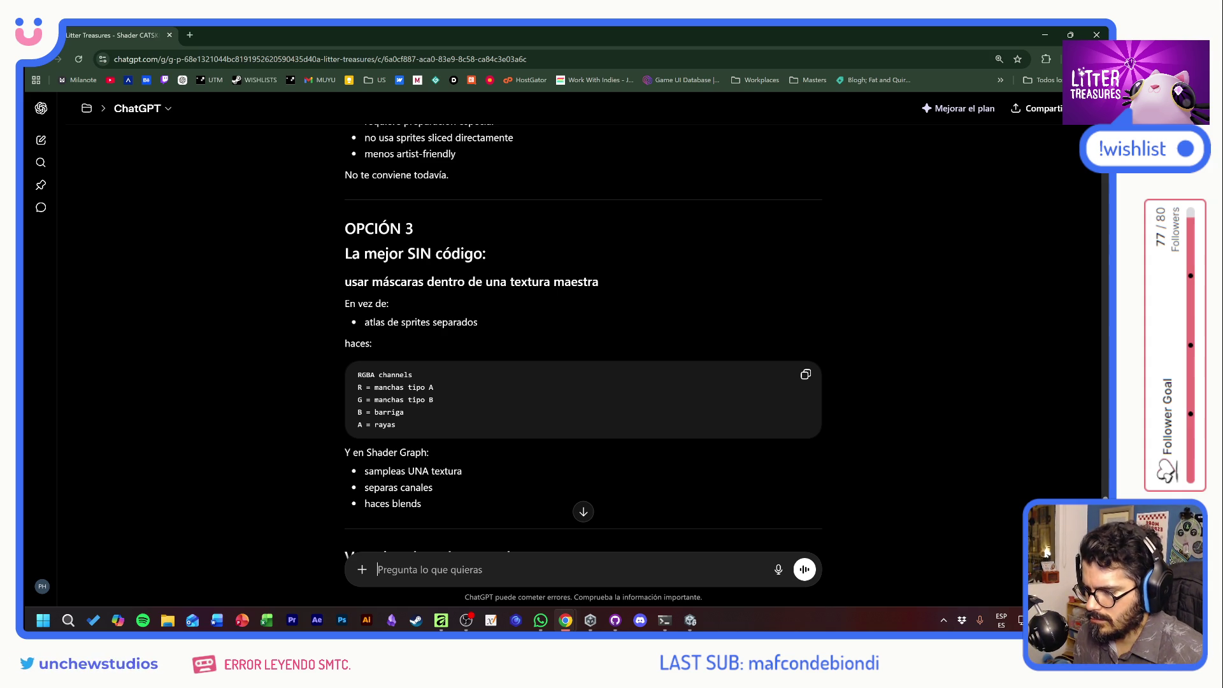
pyautogui.scroll(-4, 721, 432)
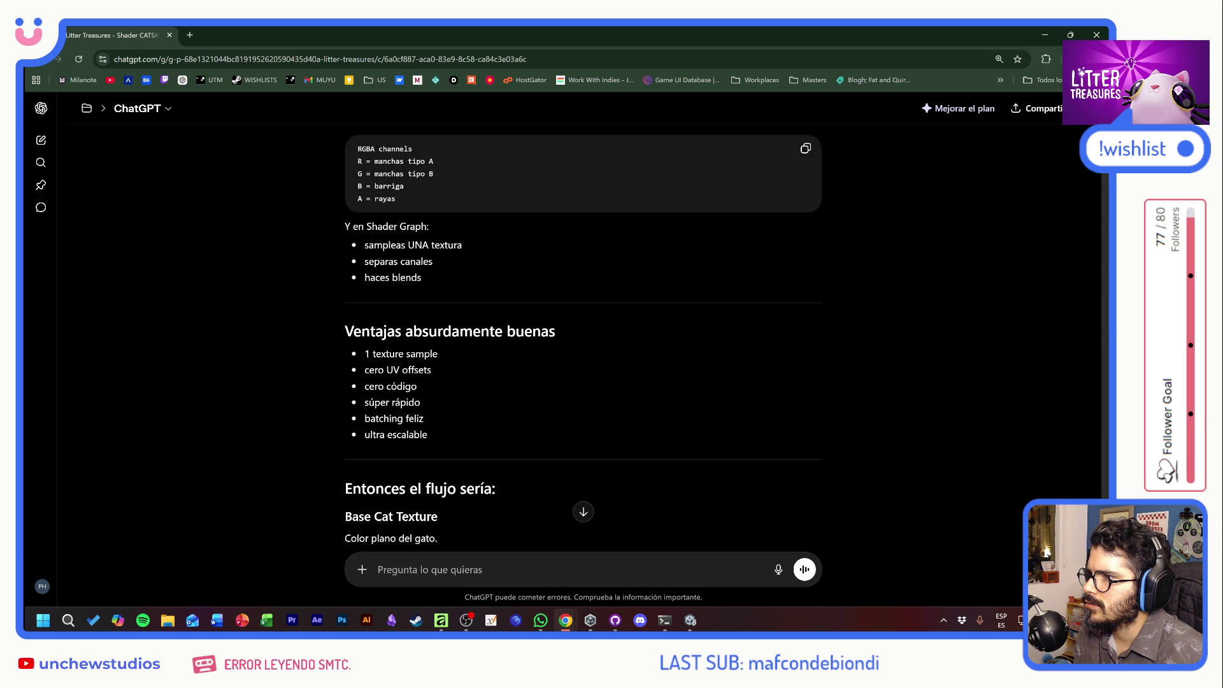
# Back in the browser, read on to the single RGBA mask recommendation and open a new Google tab.
pyautogui.hotkey('alt', 'Tab')
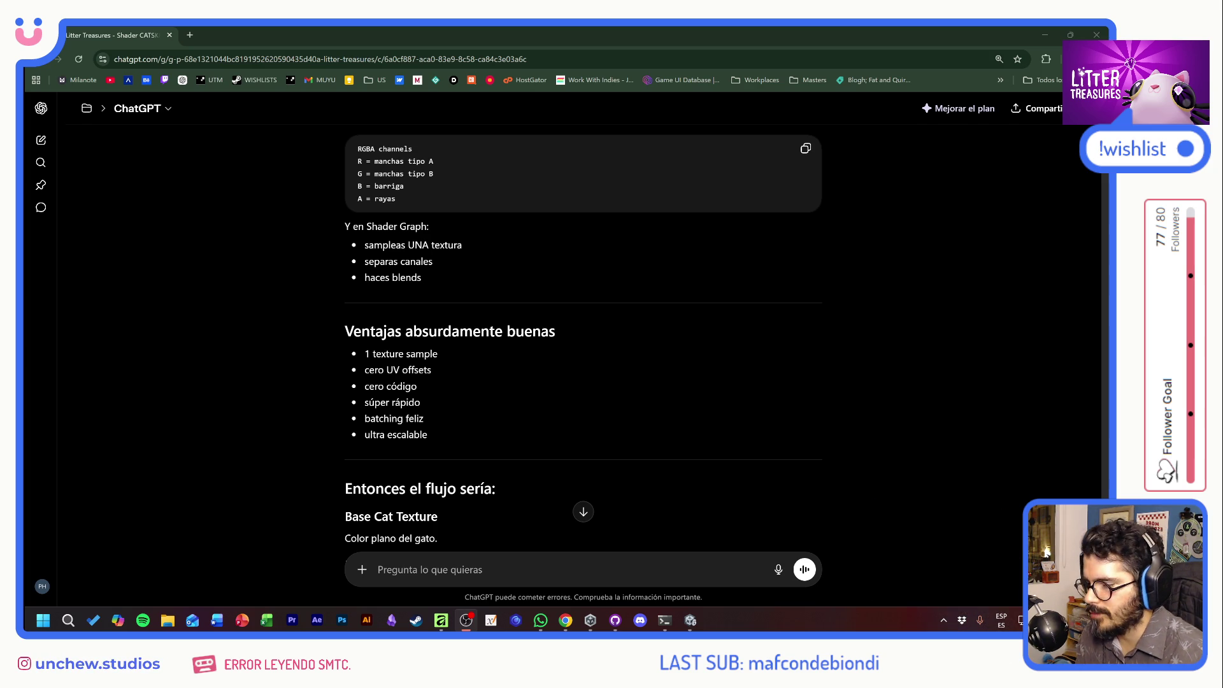
pyautogui.click(578, 254)
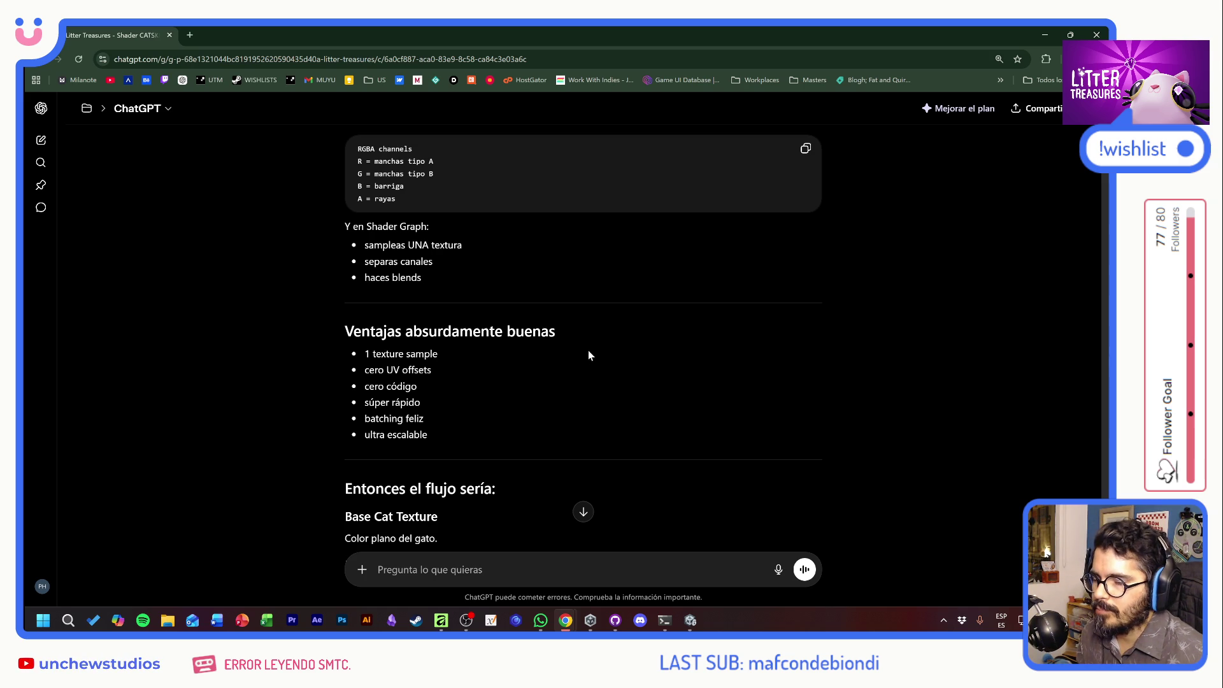
pyautogui.scroll(-6, 589, 356)
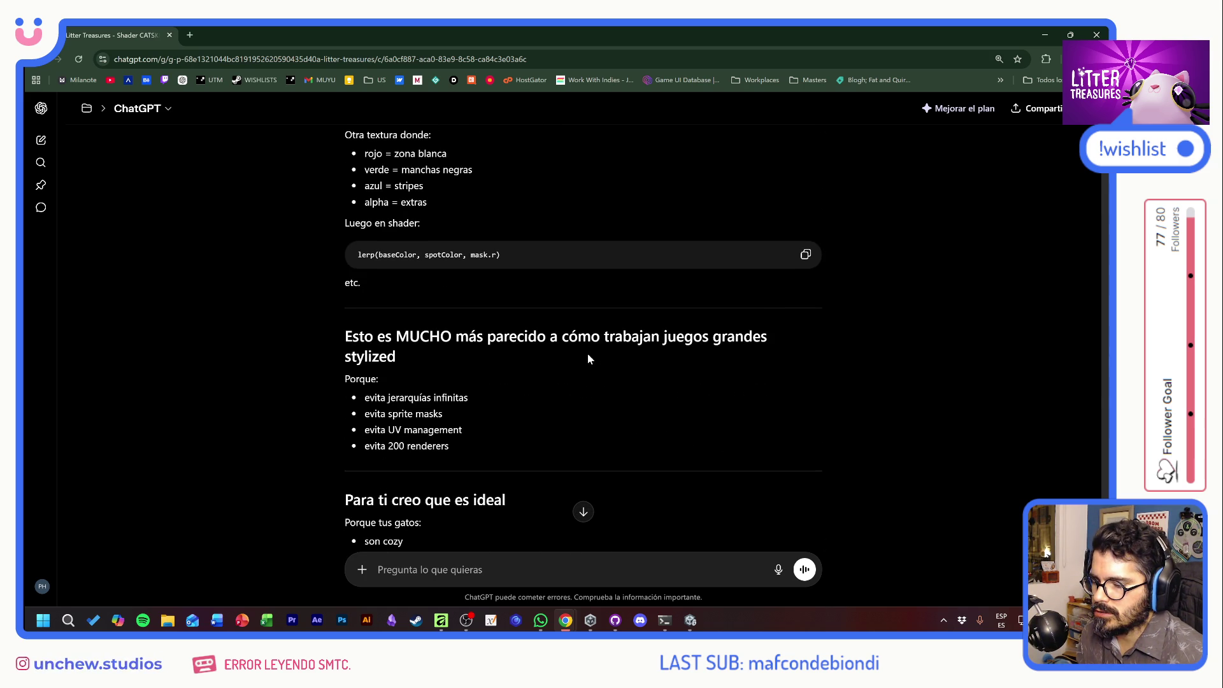
pyautogui.scroll(-4, 589, 355)
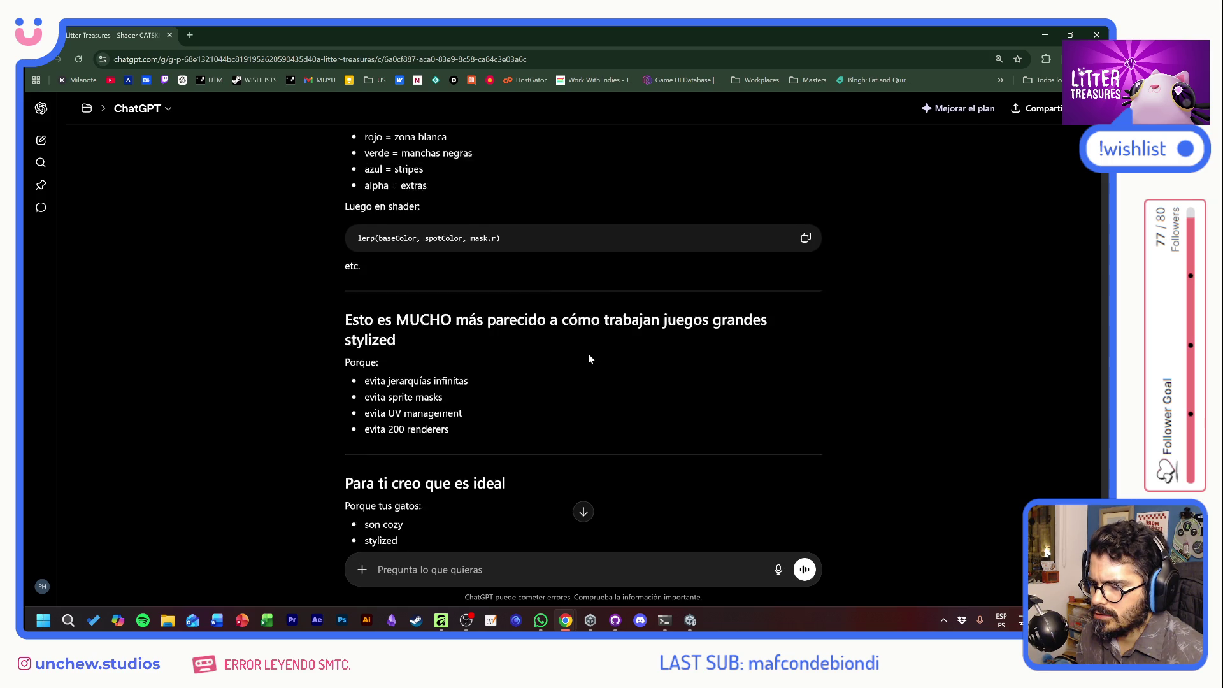
pyautogui.click(190, 36)
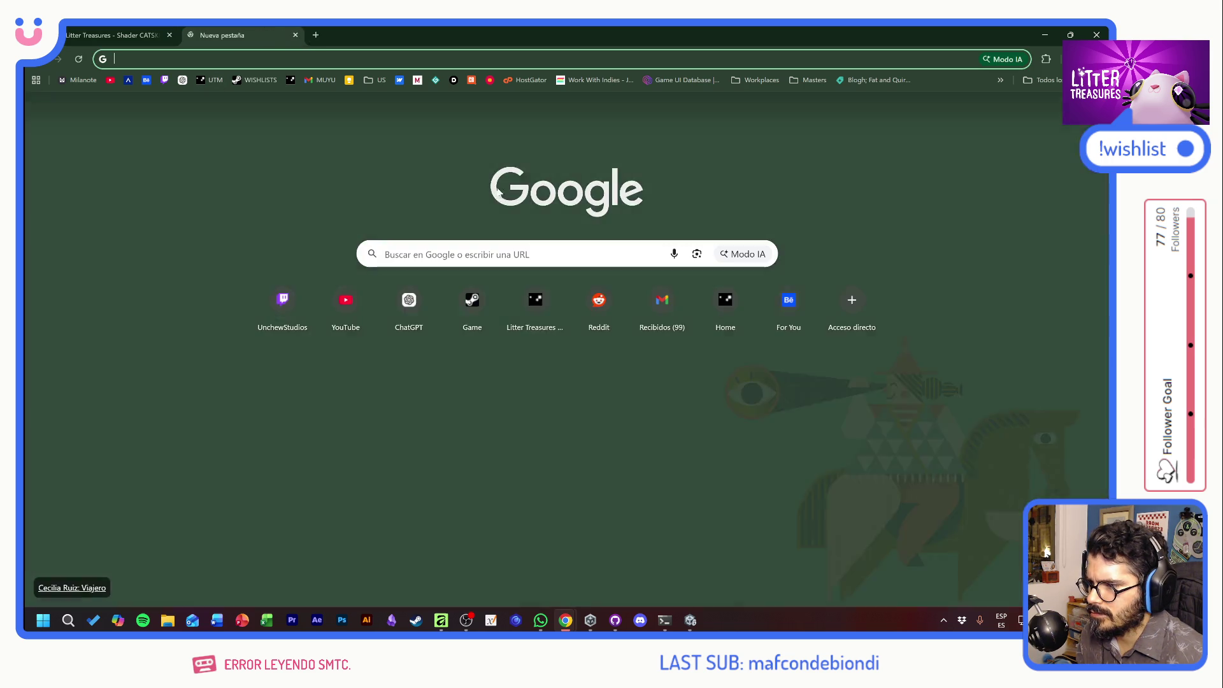
# Search Google for 'unity use sliced sprite sheet in shader graph as texture2d' and expand the AI overview.
pyautogui.write('unity use ')
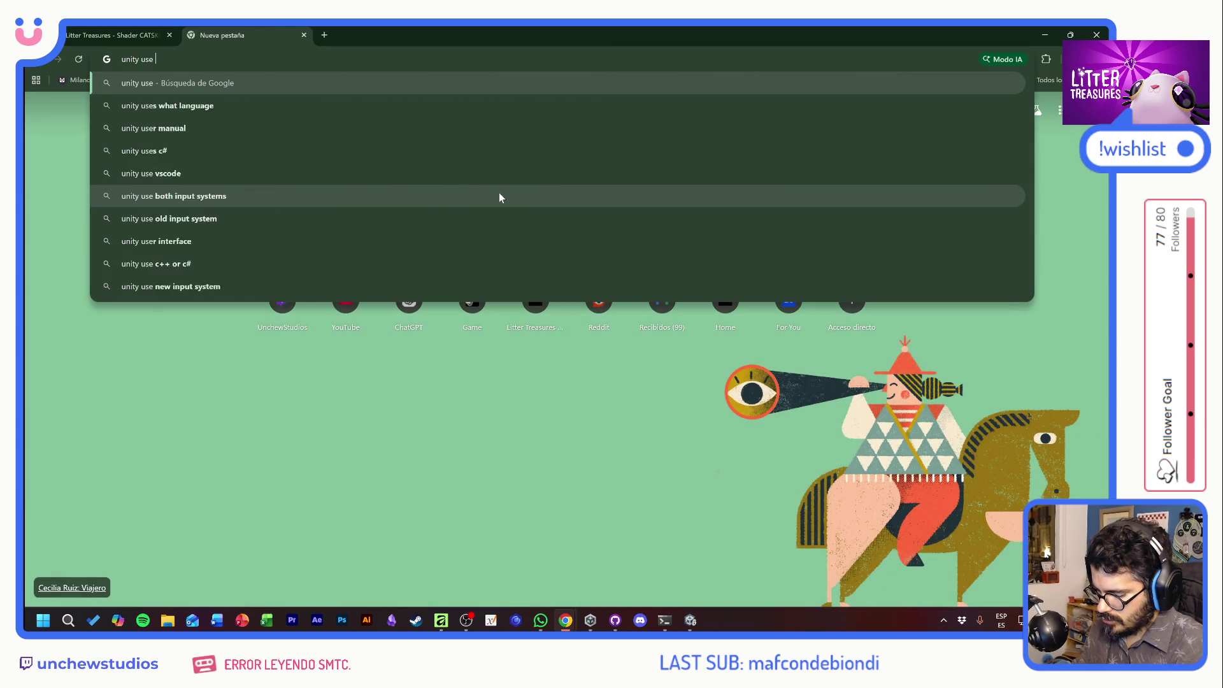
pyautogui.write('sliced spreit')
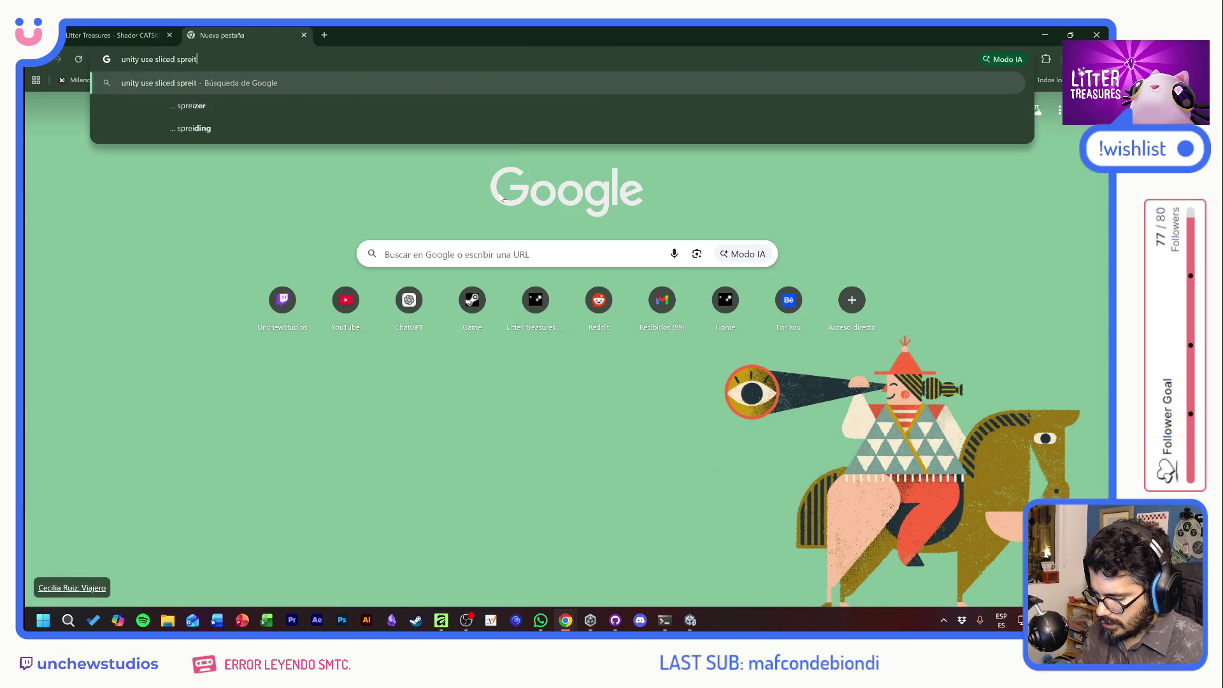
pyautogui.write('e sheet in te')
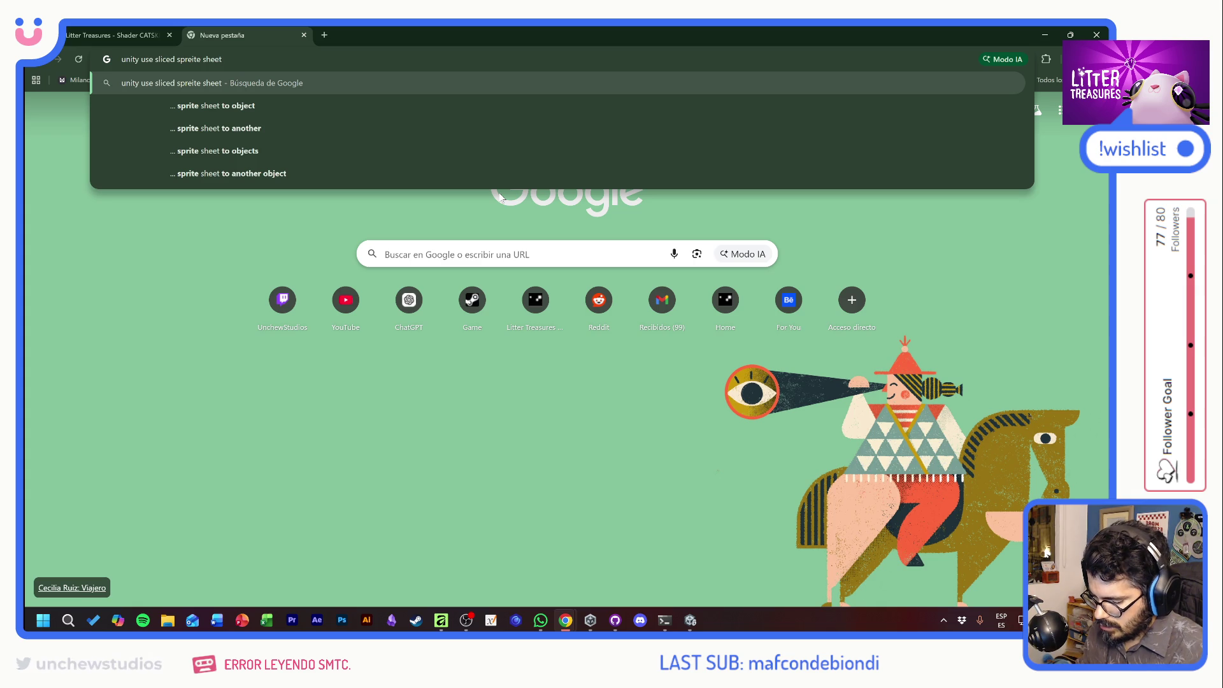
pyautogui.press('BackSpace')
pyautogui.press('BackSpace')
pyautogui.write('sh')
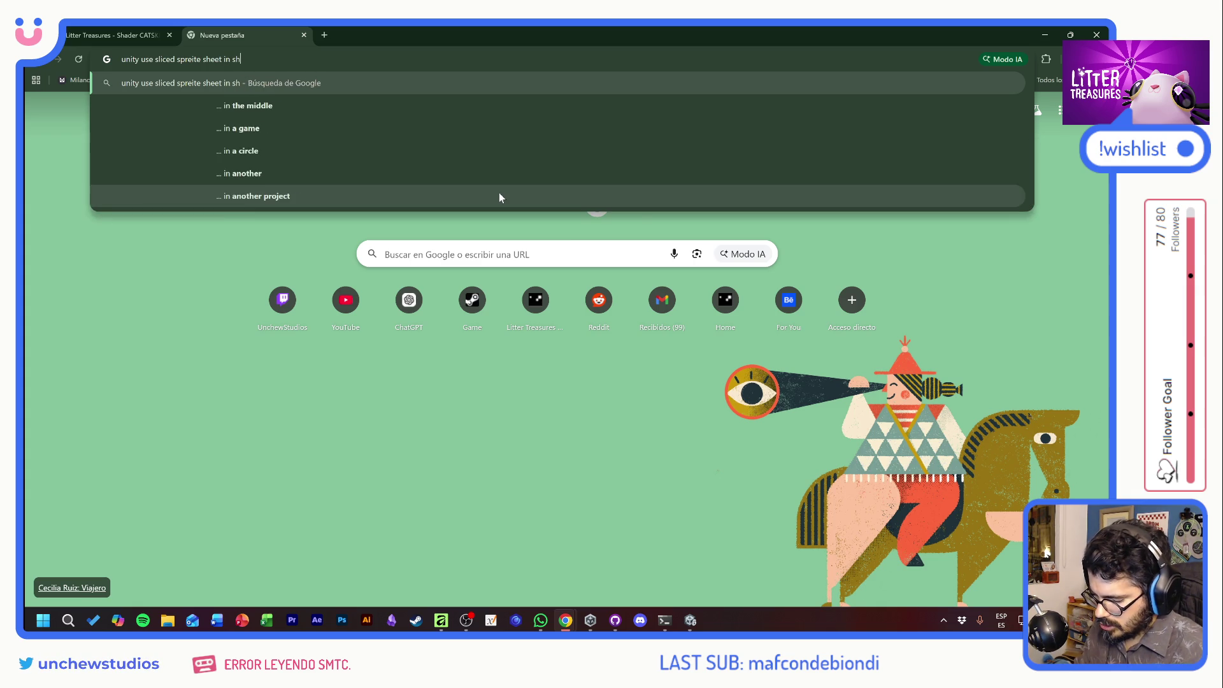
pyautogui.write('ader graph as texture2d')
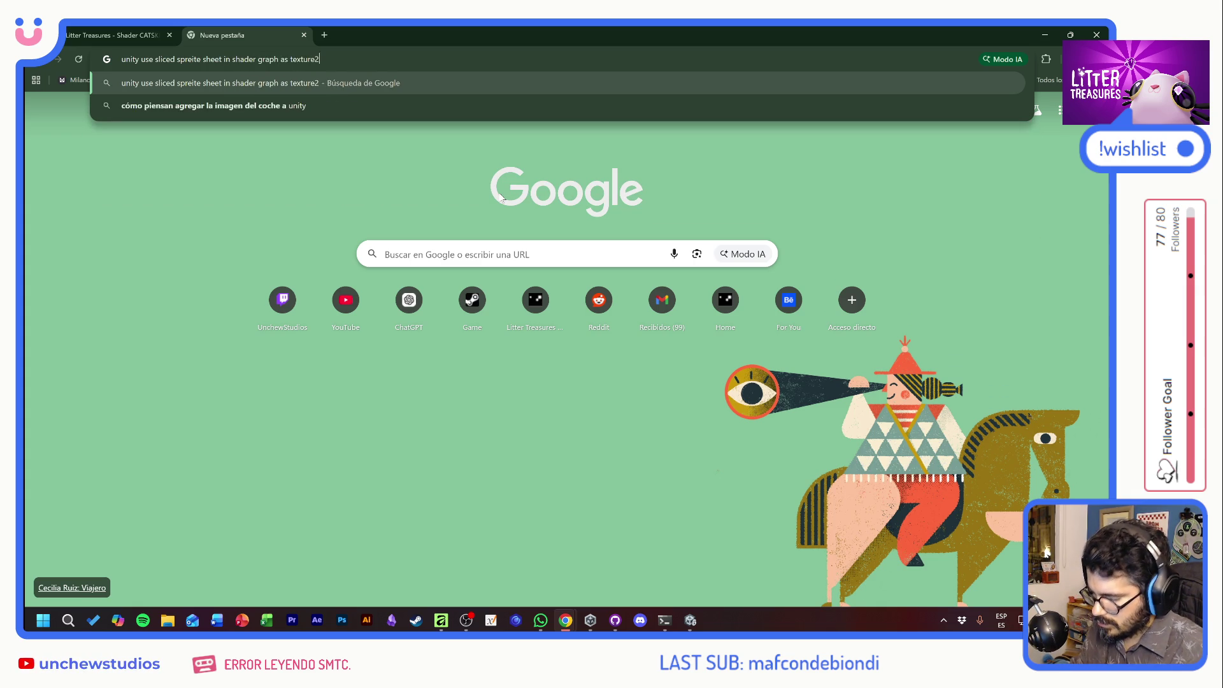
pyautogui.press('Return')
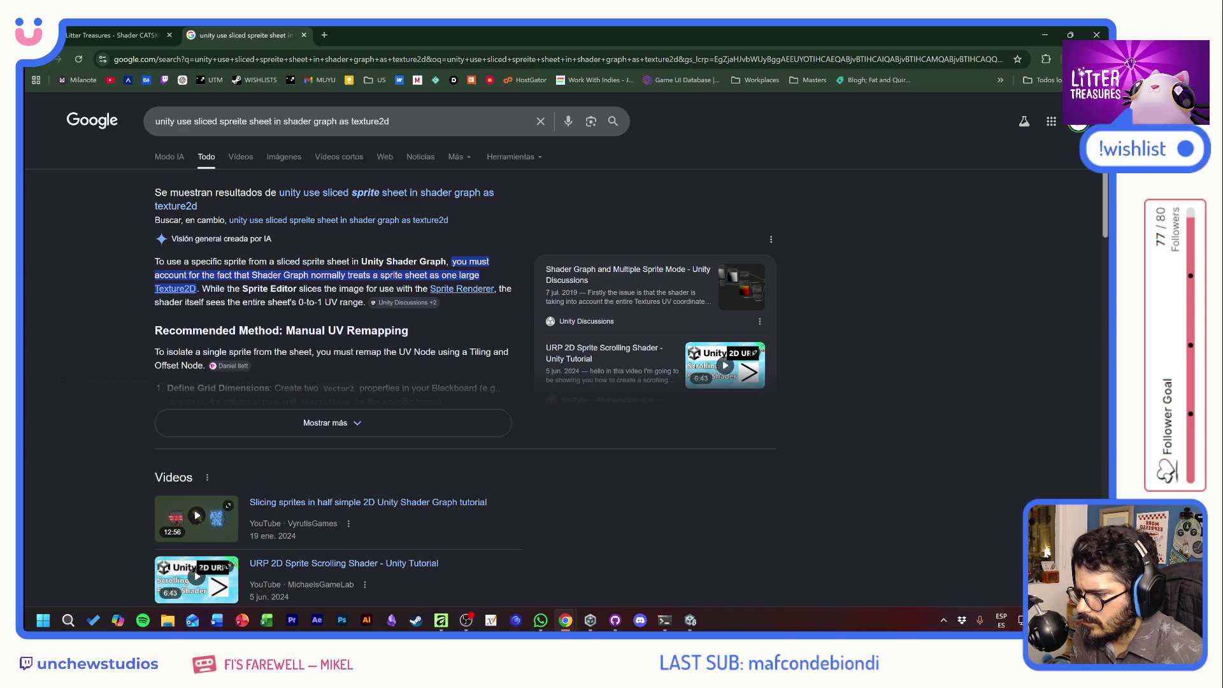
pyautogui.click(298, 418)
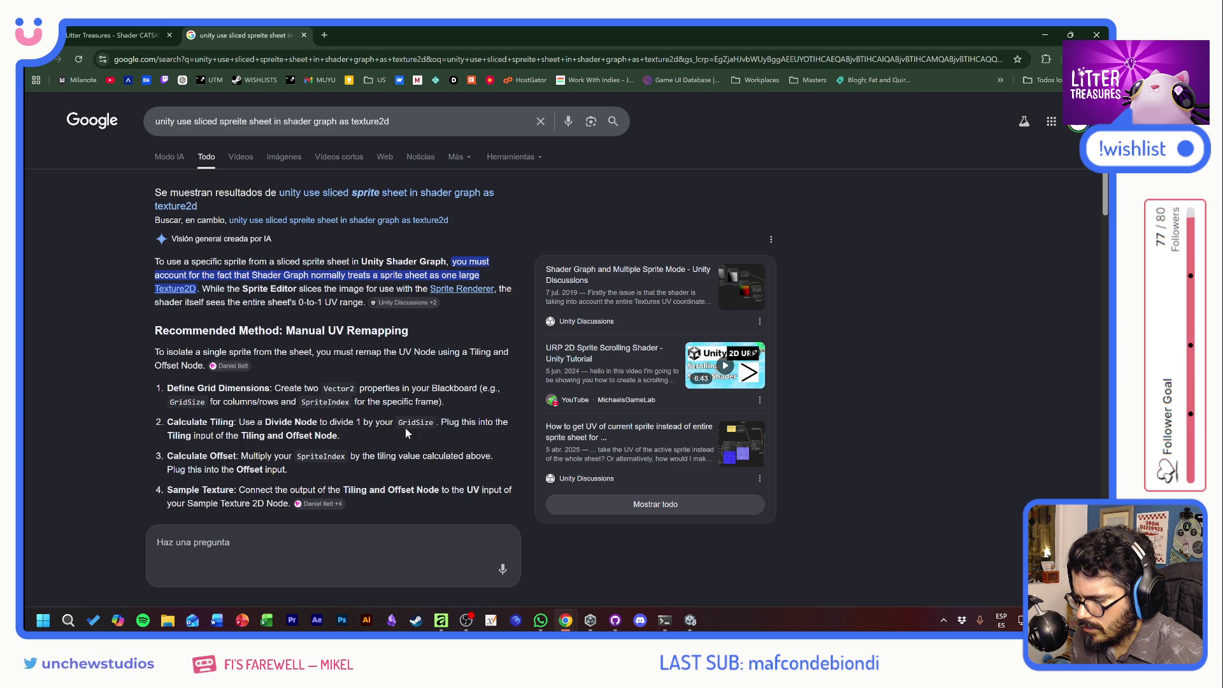
# Read the AI overview's manual UV remapping steps and Key Considerations, then bring up Obsidian.
pyautogui.scroll(-1, 405, 428)
pyautogui.scroll(-1, 406, 434)
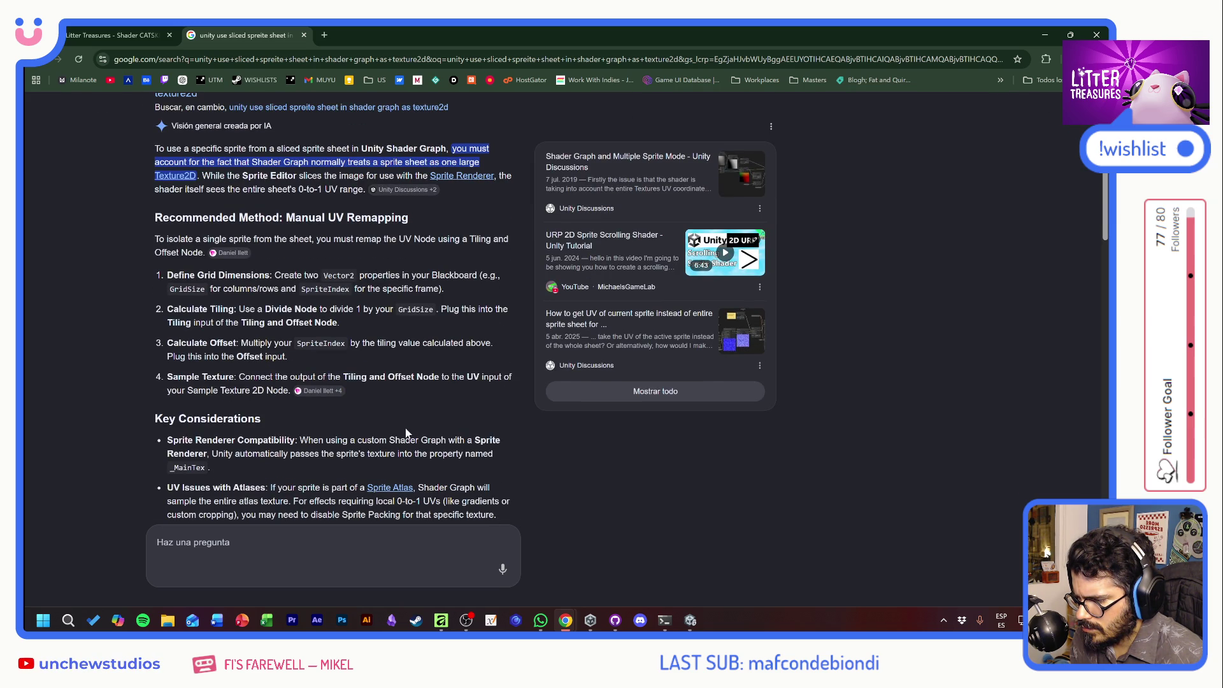
pyautogui.scroll(-1, 406, 433)
pyautogui.scroll(-1, 405, 433)
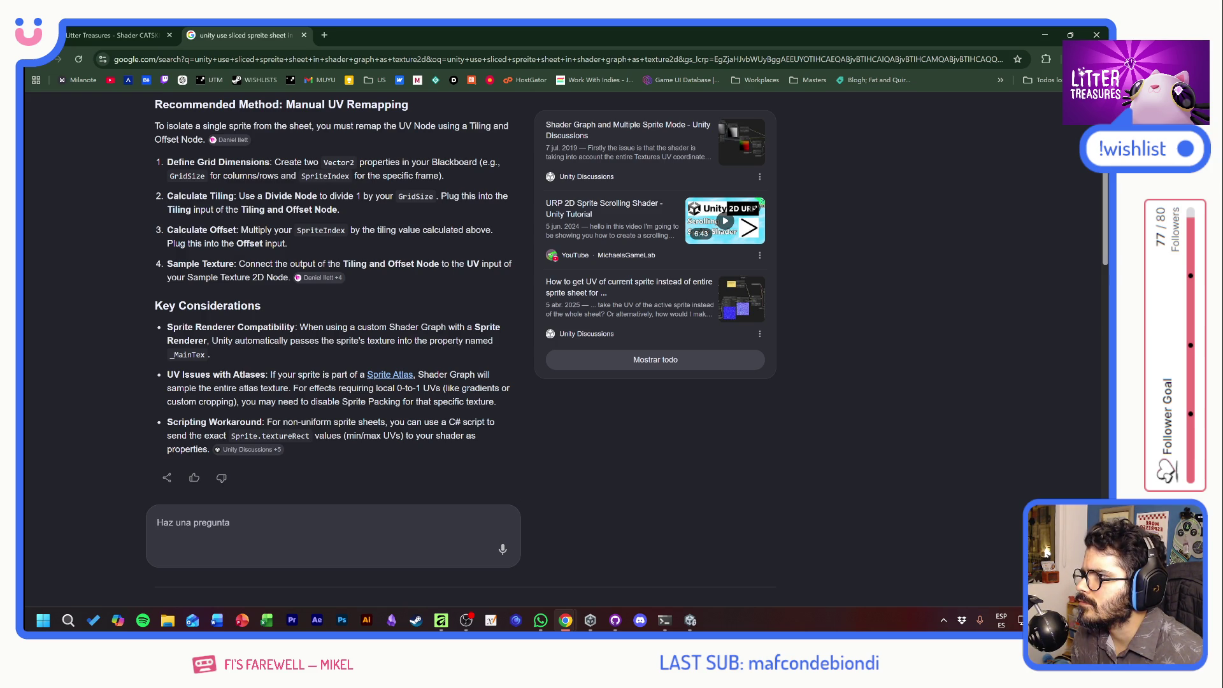
pyautogui.hotkey('alt', 'Tab')
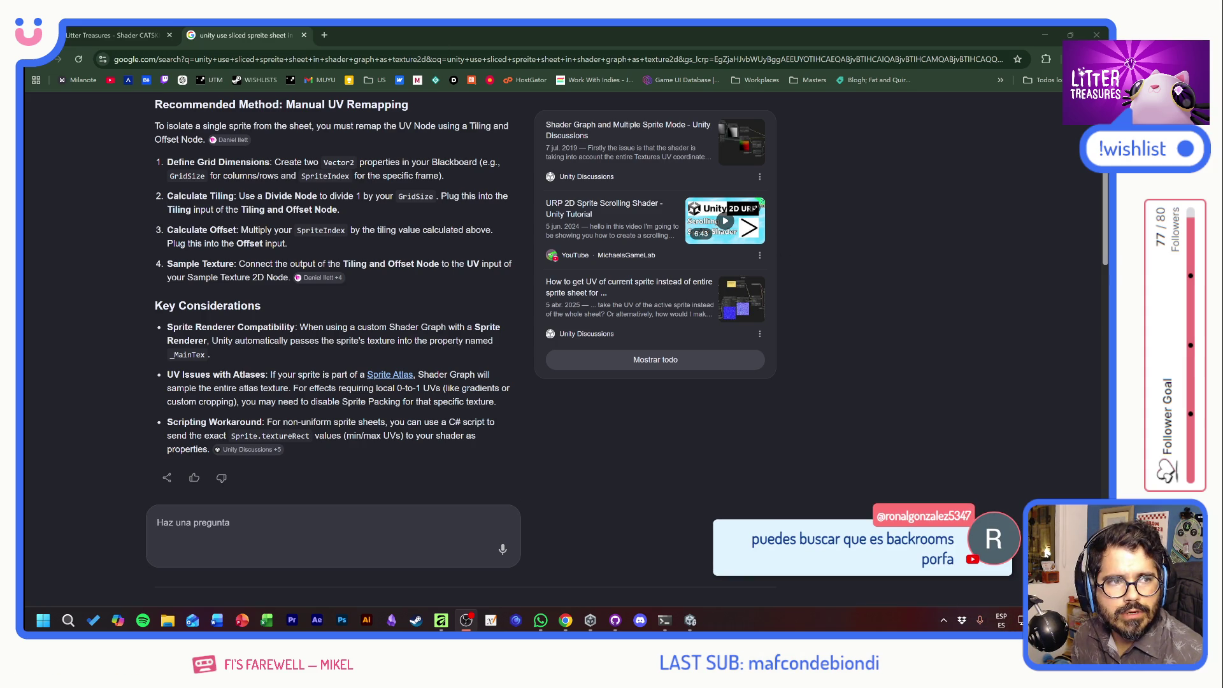
pyautogui.hotkey('alt', 'Tab')
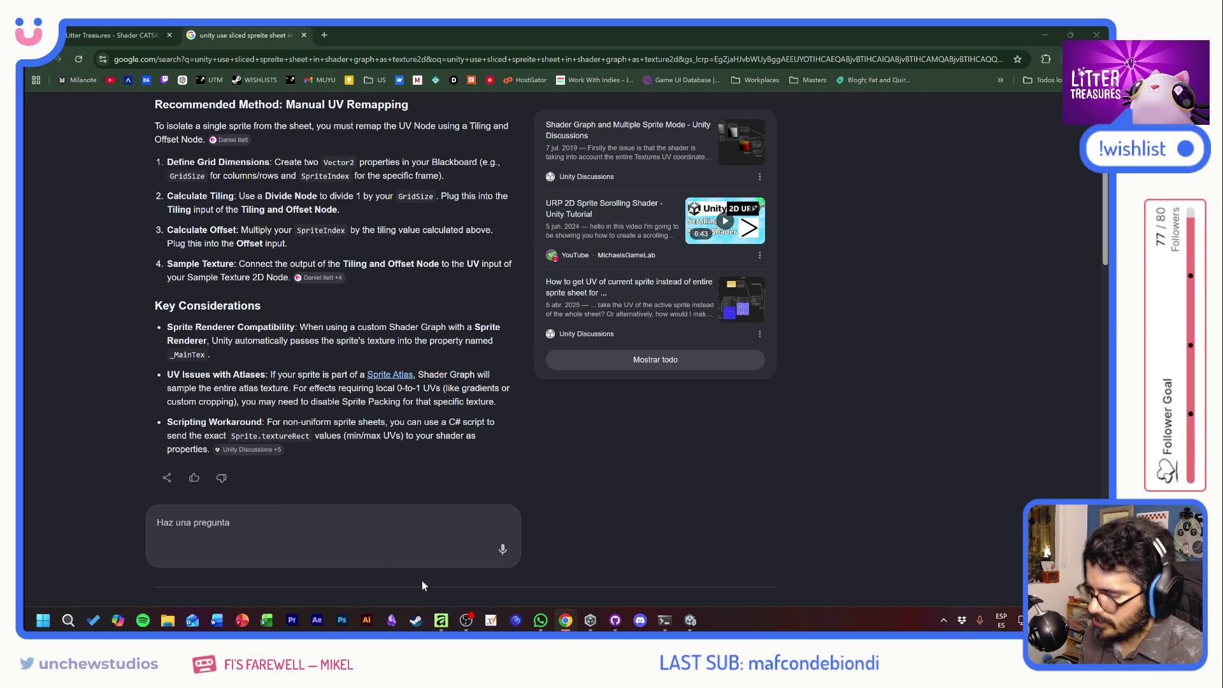
pyautogui.click(392, 619)
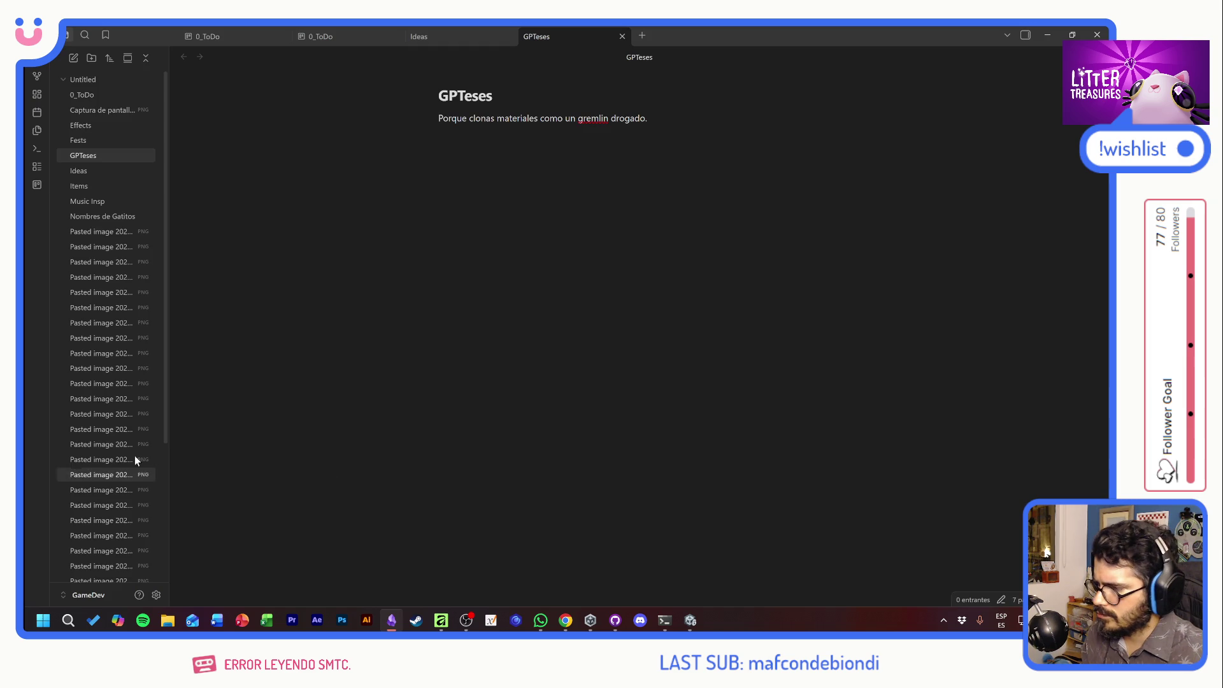
# In the Ideas note, add 'floor tiles' with a 'backroom yellow' bullet, then return to the ChatGPT tab.
pyautogui.click(89, 170)
pyautogui.scroll(-10, 618, 338)
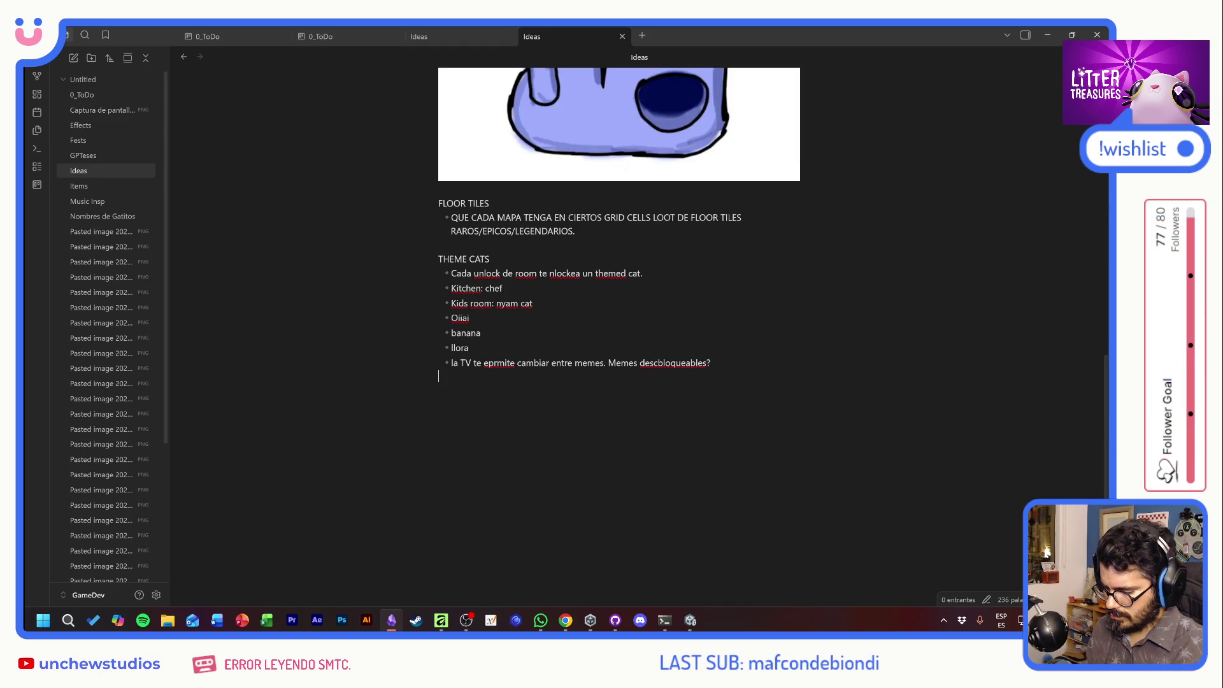
pyautogui.write('floor tiles')
pyautogui.press('Return')
pyautogui.write('- ')
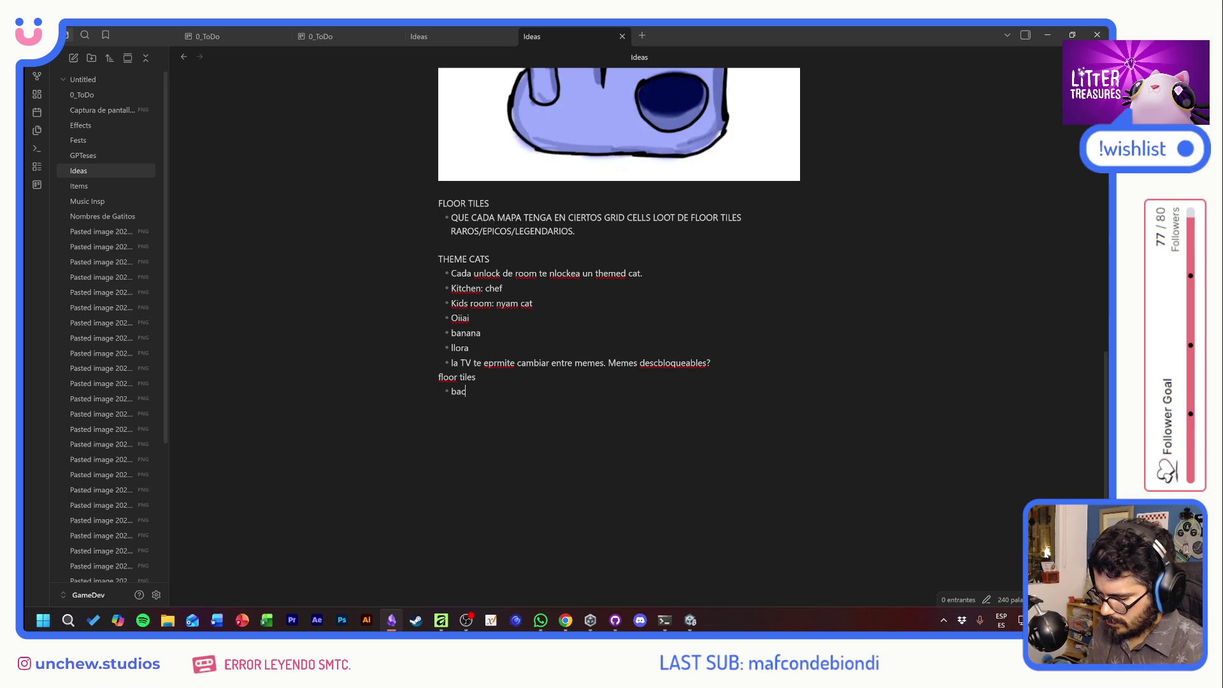
pyautogui.write('oom ye')
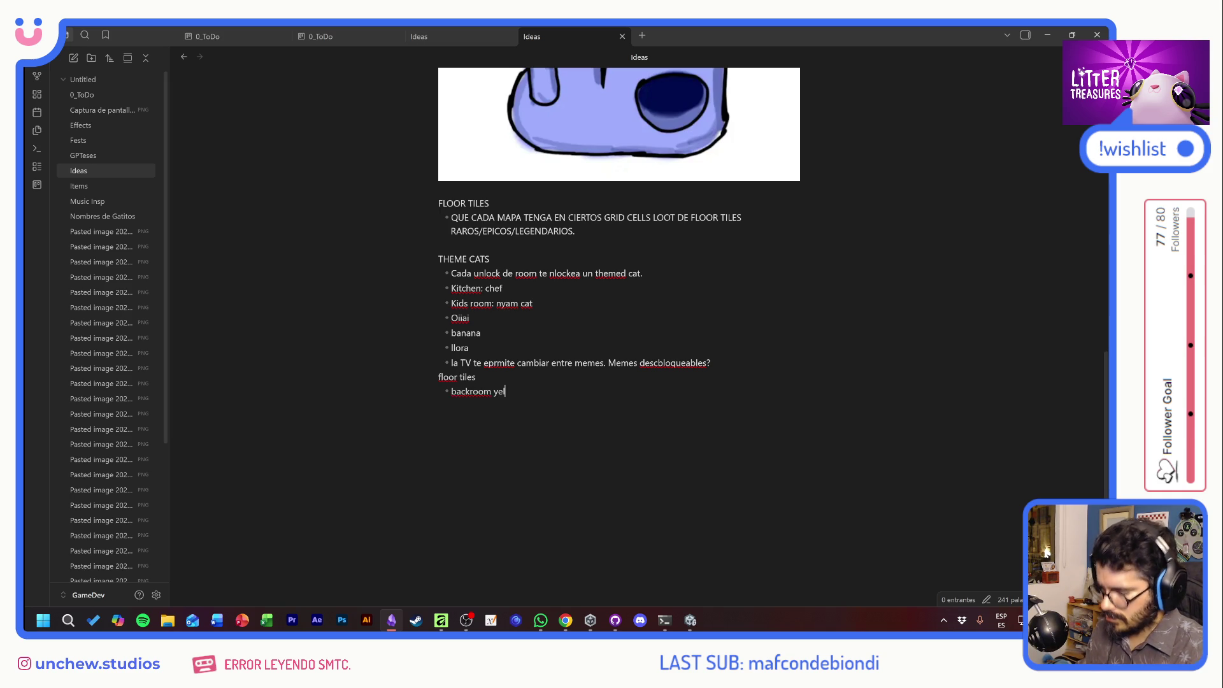
pyautogui.write('llow')
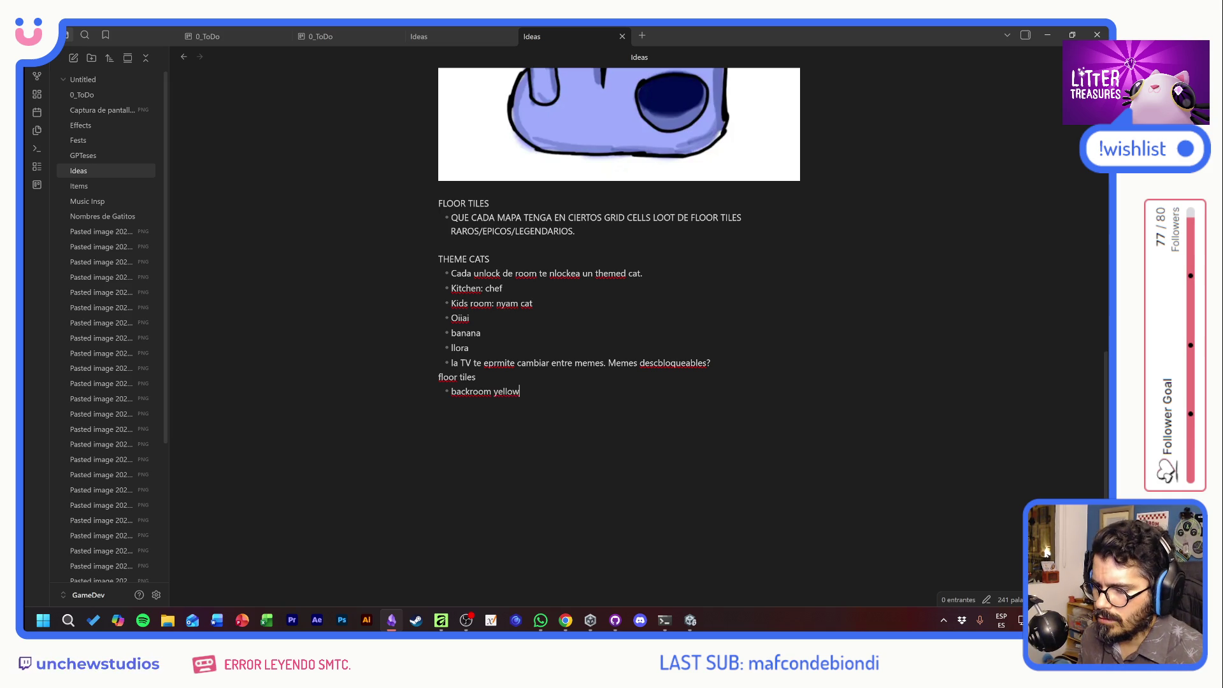
pyautogui.hotkey('alt', 'Tab')
pyautogui.hotkey('alt', 'Tab')
pyautogui.hotkey('alt', 'Tab')
pyautogui.hotkey('alt', 'Tab')
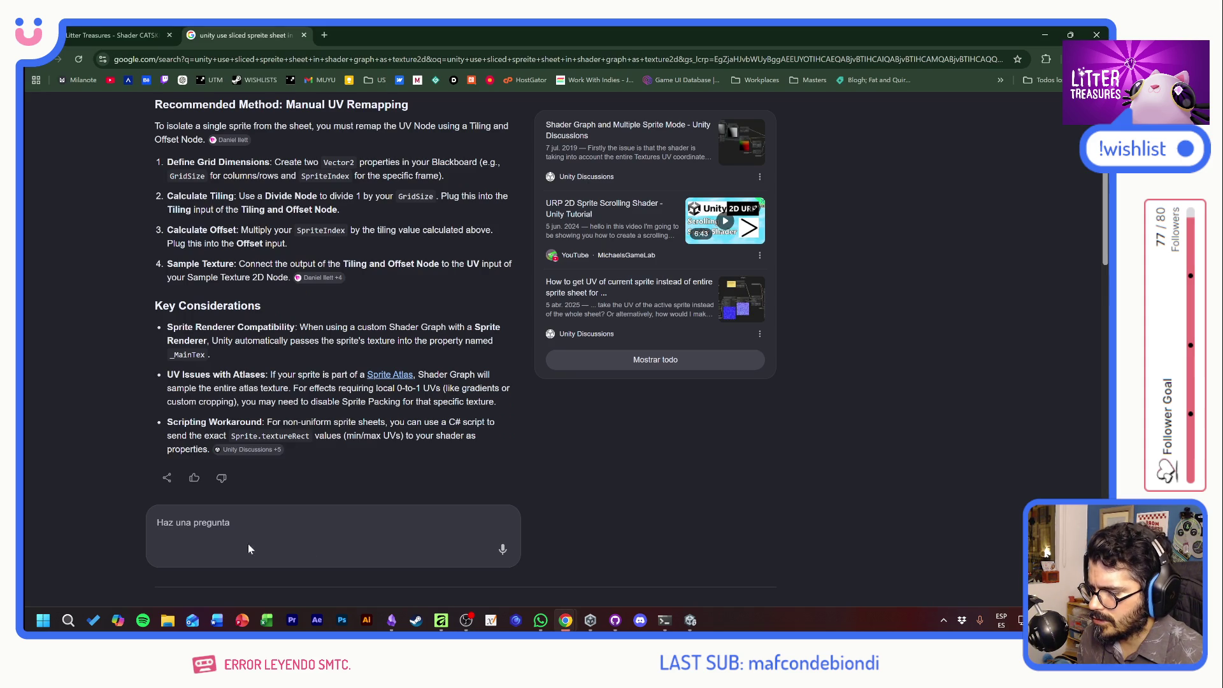
pyautogui.click(112, 35)
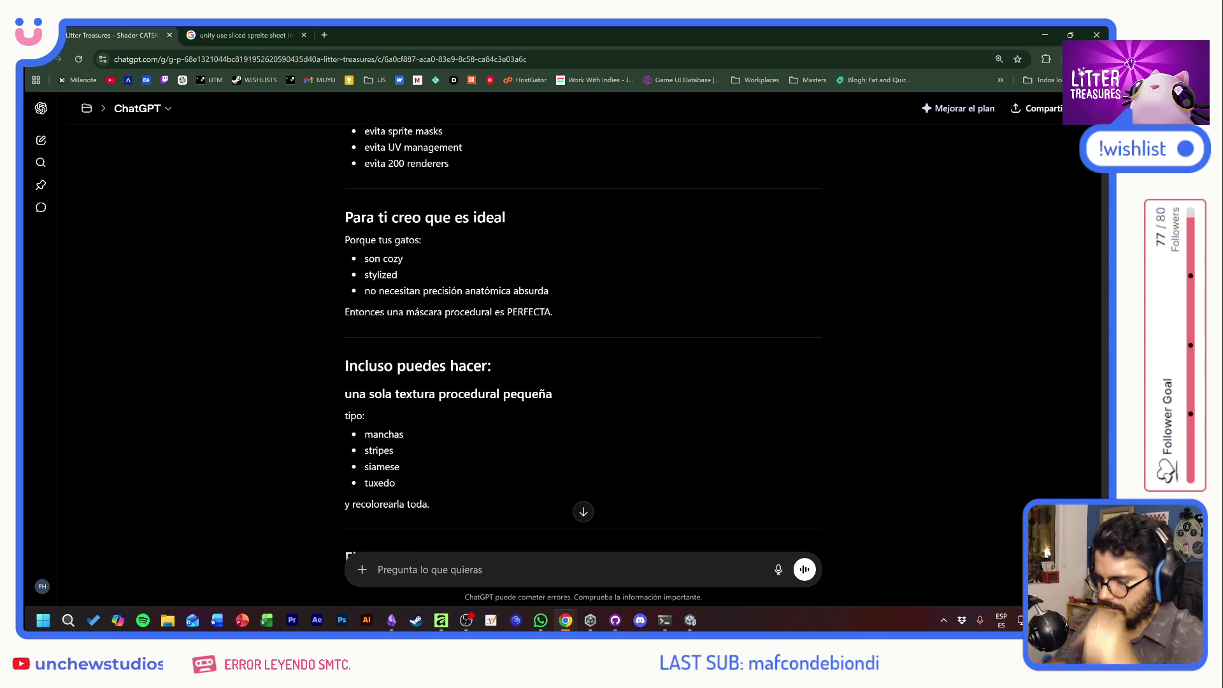
# Ask ChatGPT whether the 256*256 spots could simply be separate PNGs instead of an atlas.
pyautogui.write('considerando que mis manchas ')
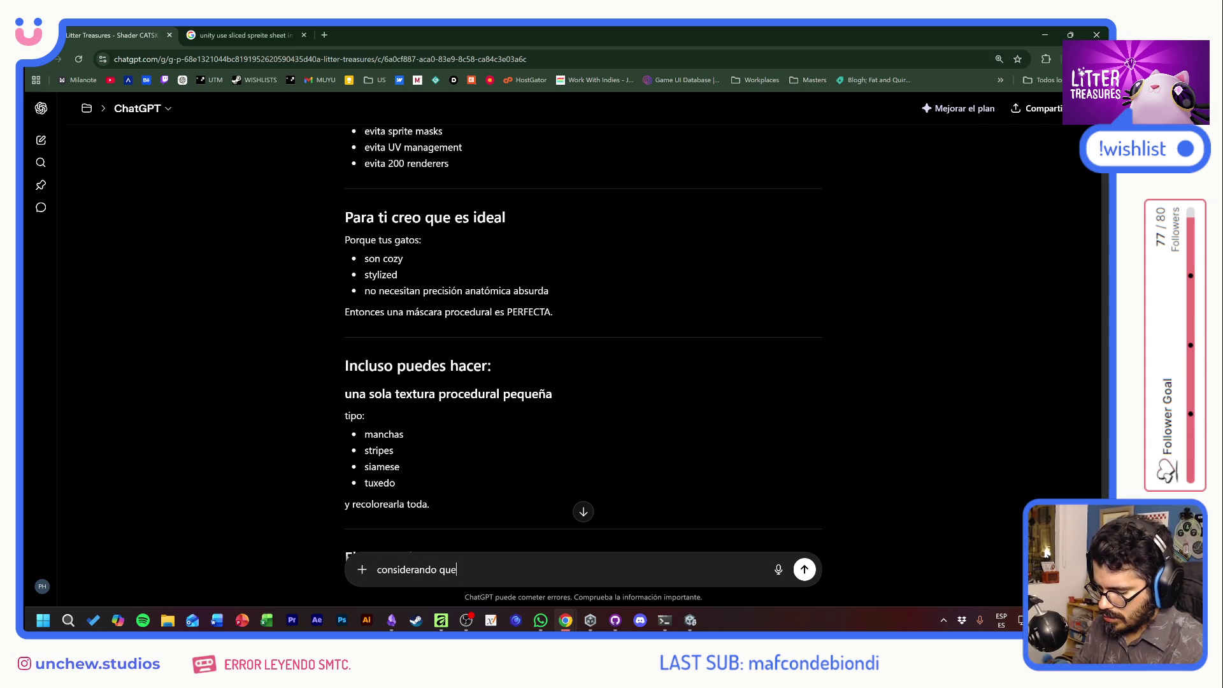
pyautogui.write('van a')
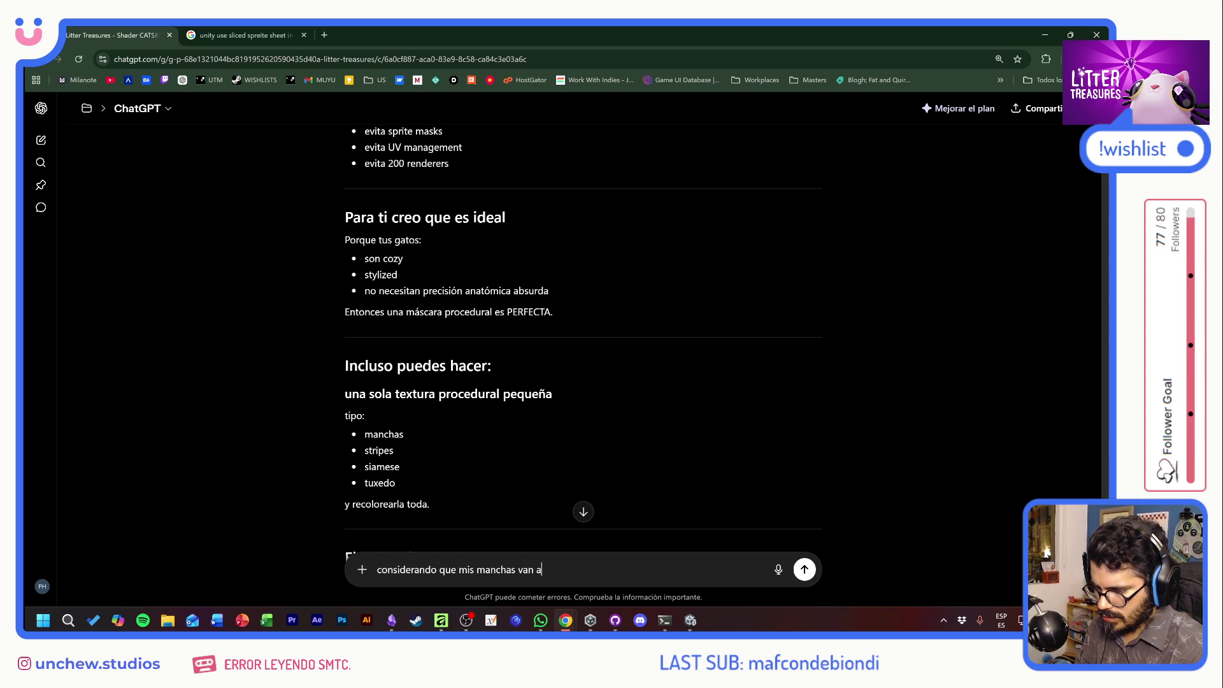
pyautogui.write(' ser de 256')
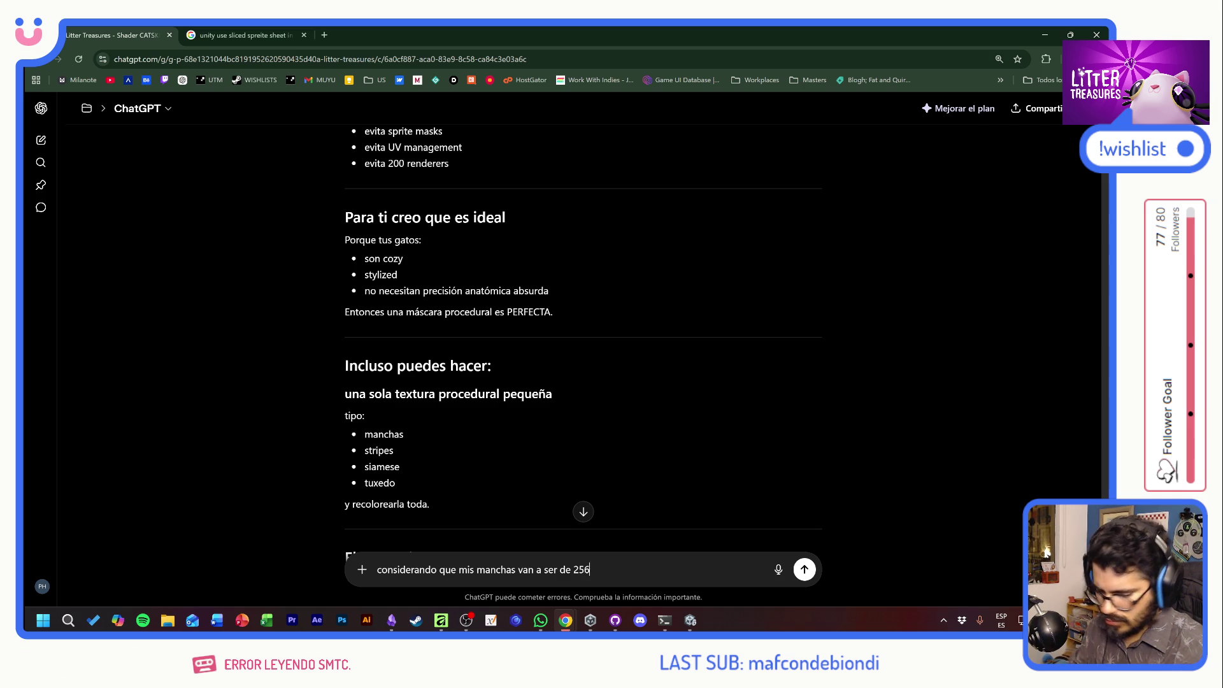
pyautogui.write('*256, ')
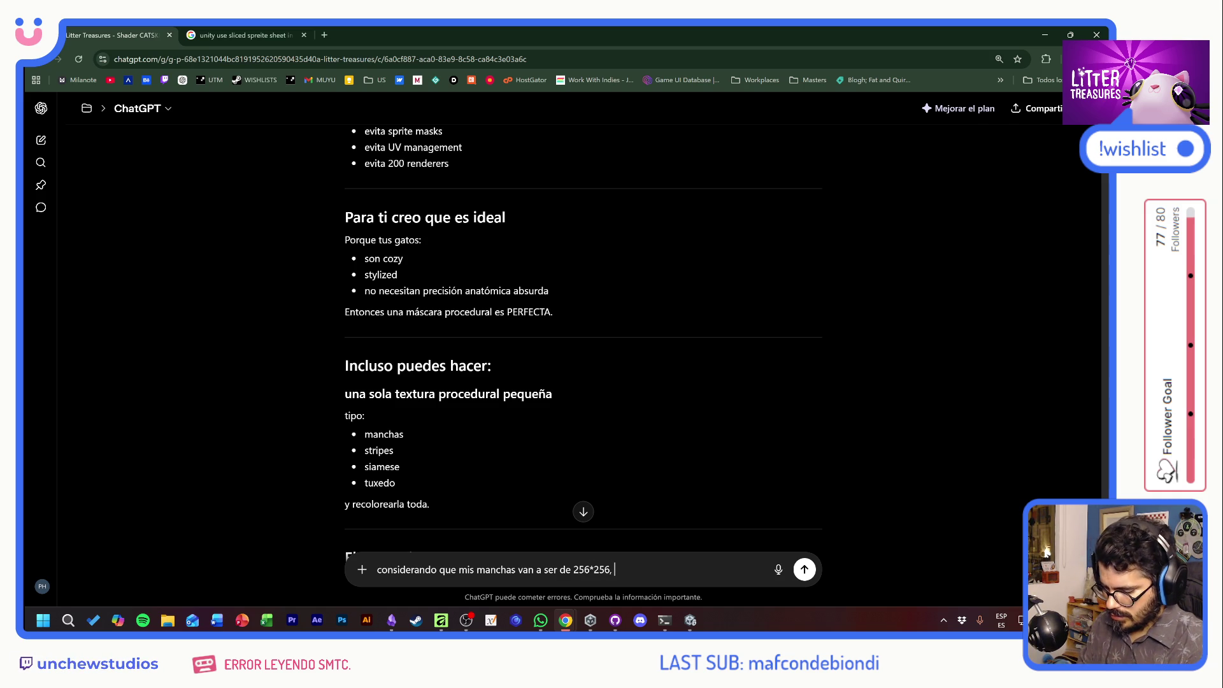
pyautogui.write('podría no ')
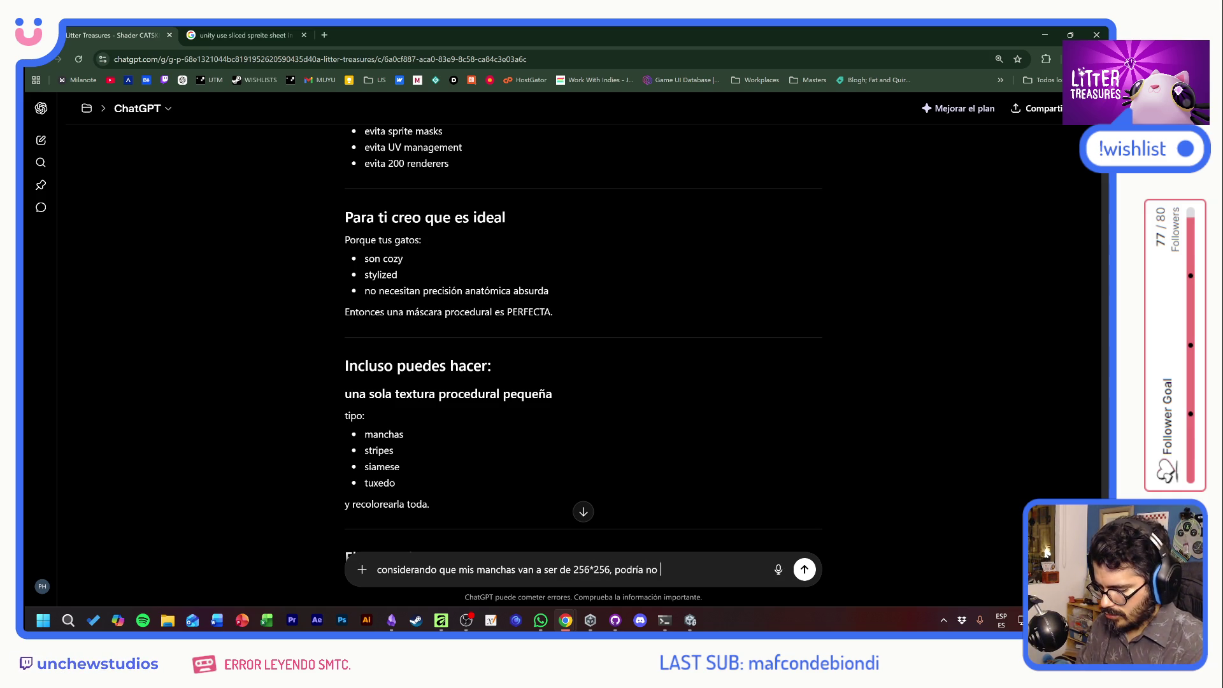
pyautogui.write('complicarme tato y')
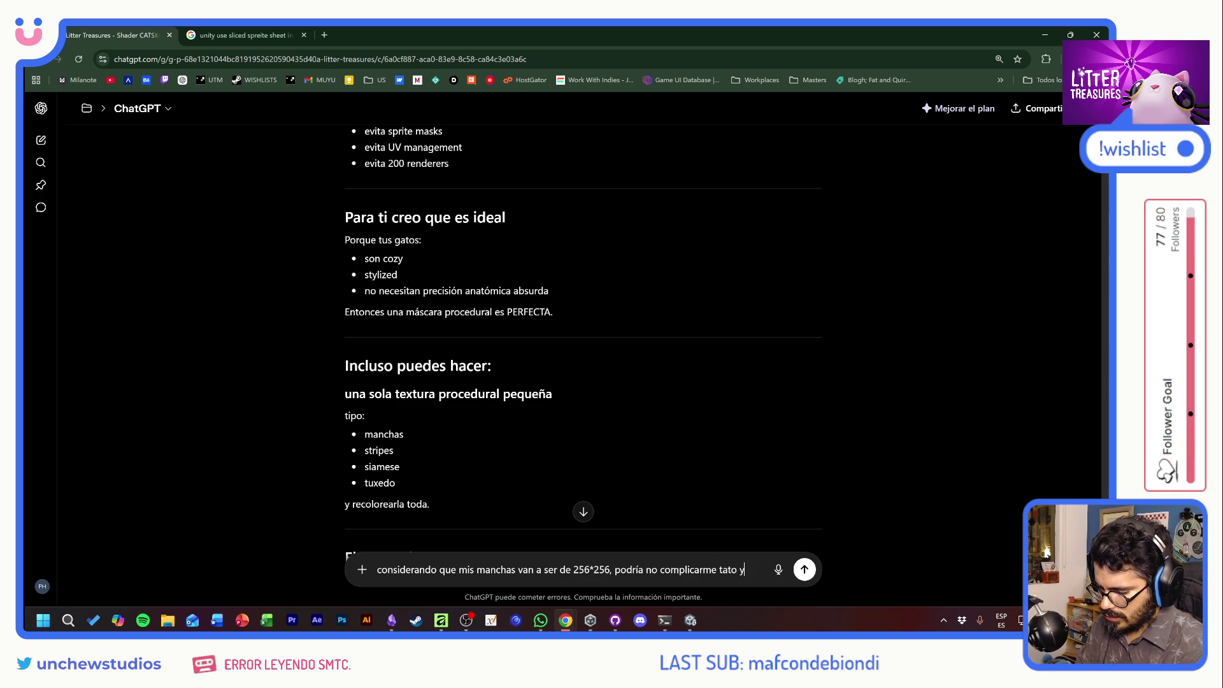
pyautogui.write(' tener cada uno')
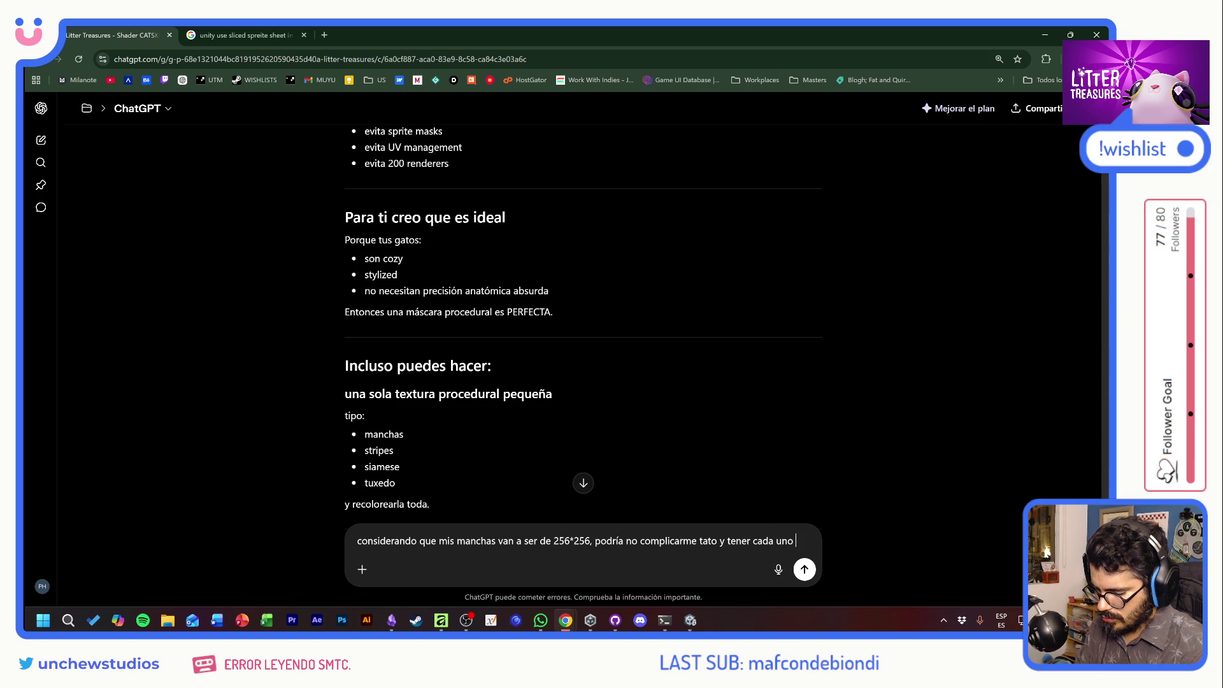
pyautogui.write(' en un PNG?')
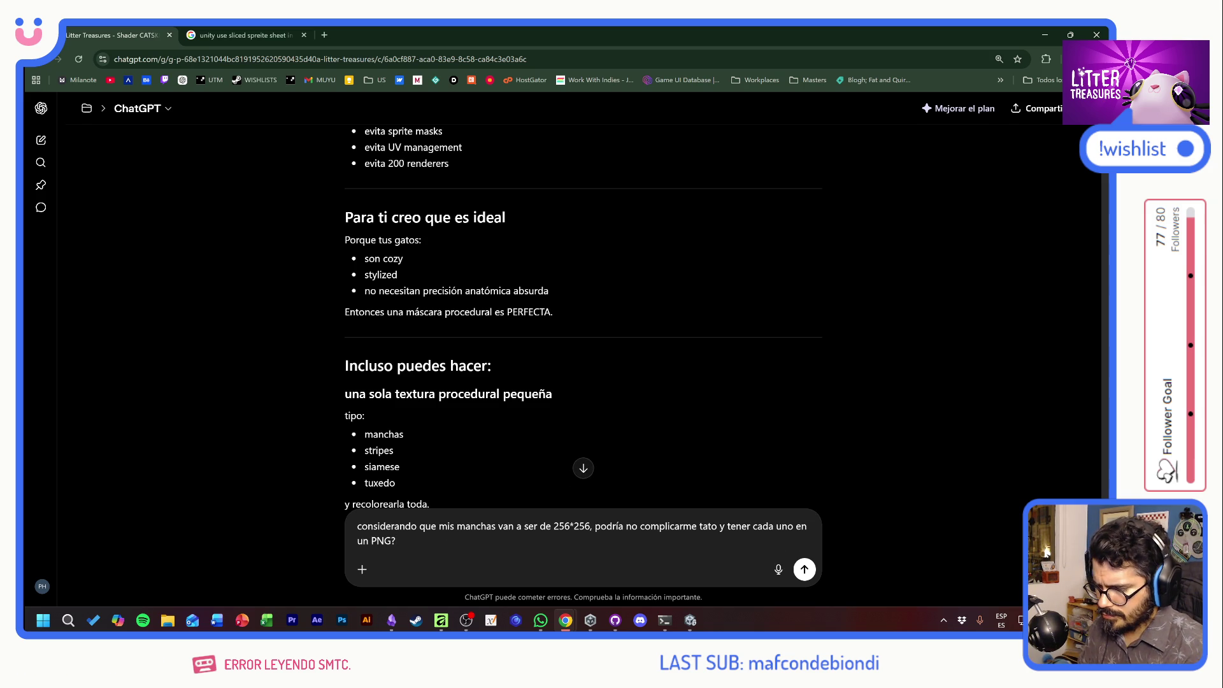
pyautogui.write(' me ahorro todo el atla')
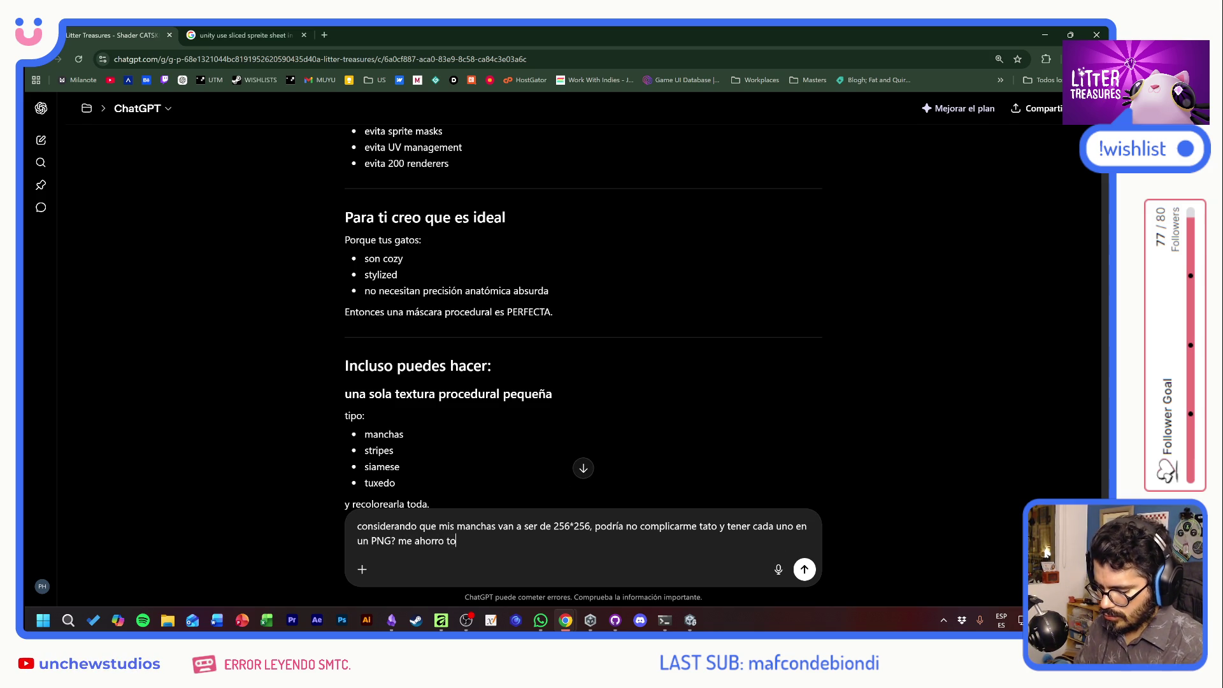
pyautogui.write('s y cosas así')
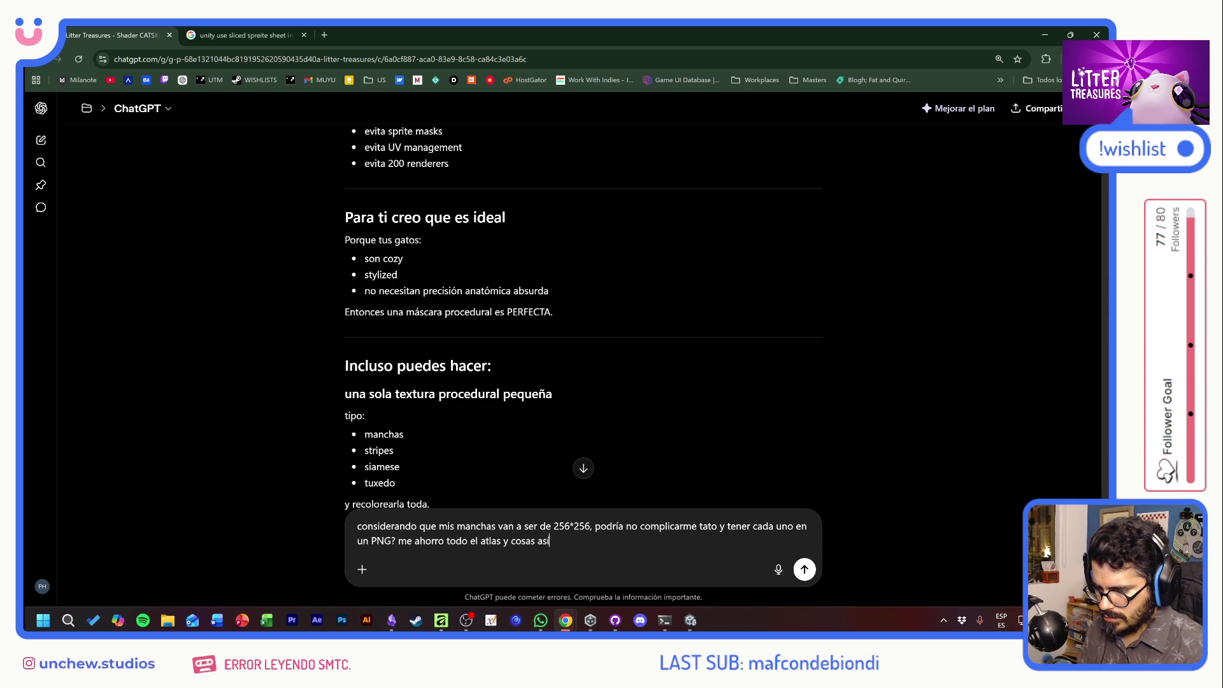
pyautogui.press('Return')
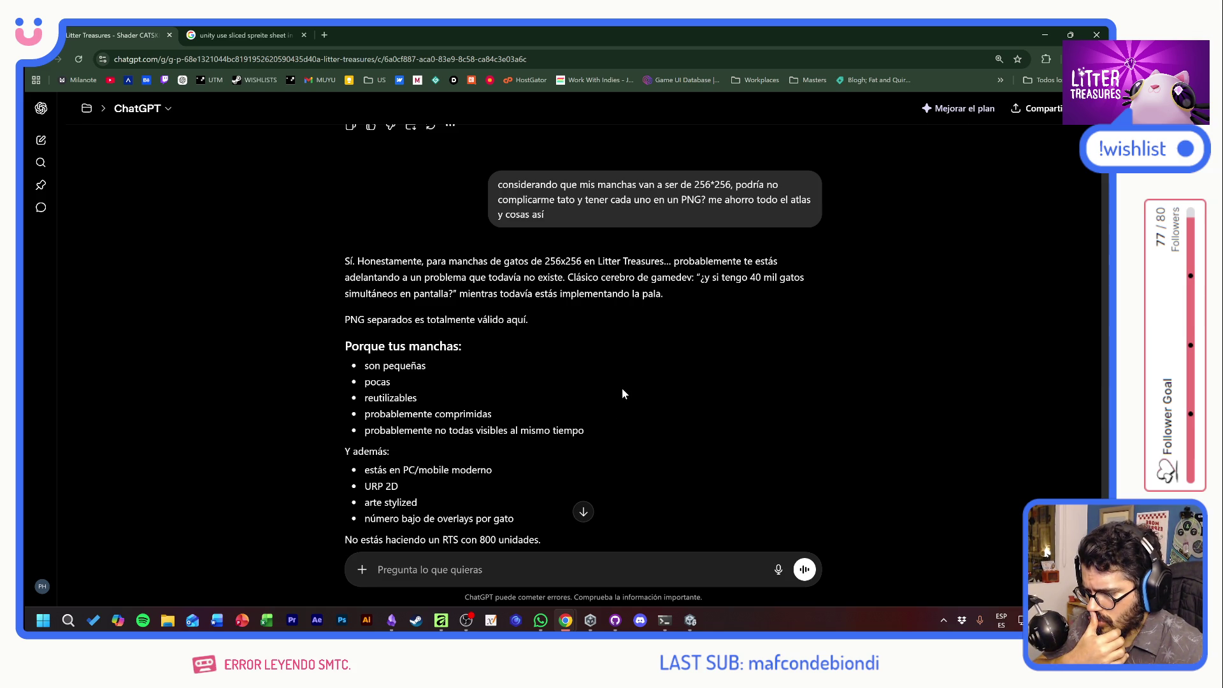
# Read ChatGPT's answer down to 'Mi recomendación pragmática', which favours separate PNGs.
pyautogui.scroll(-2, 622, 389)
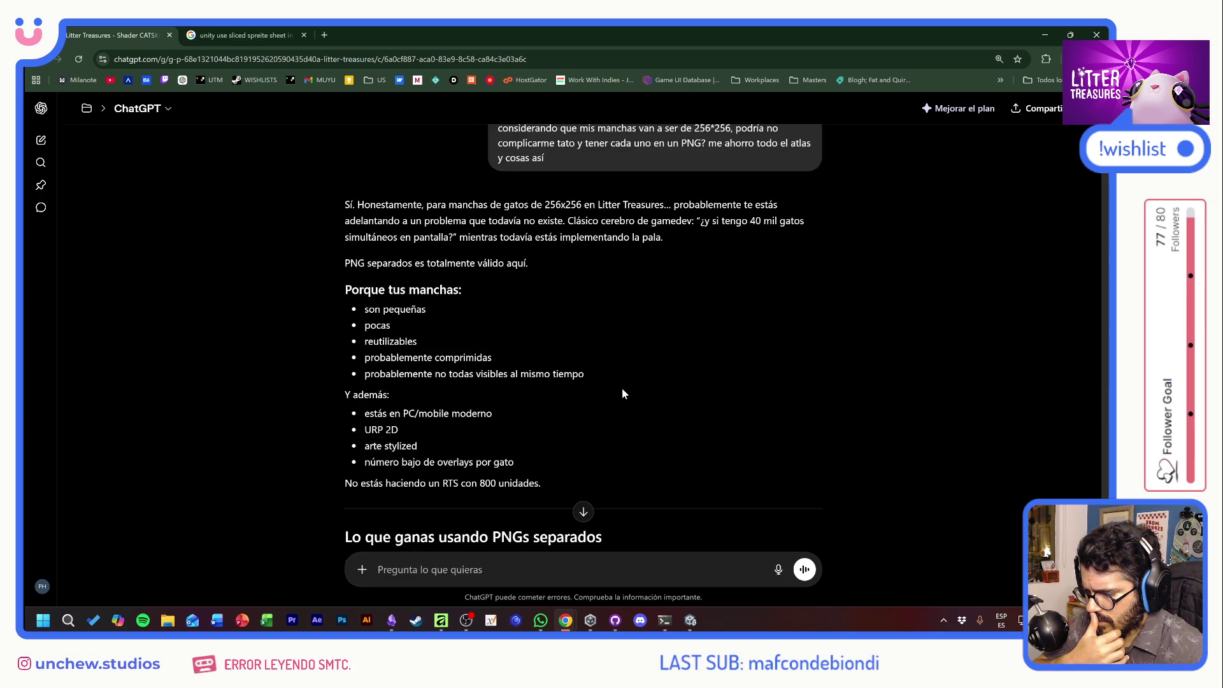
pyautogui.scroll(-3, 622, 393)
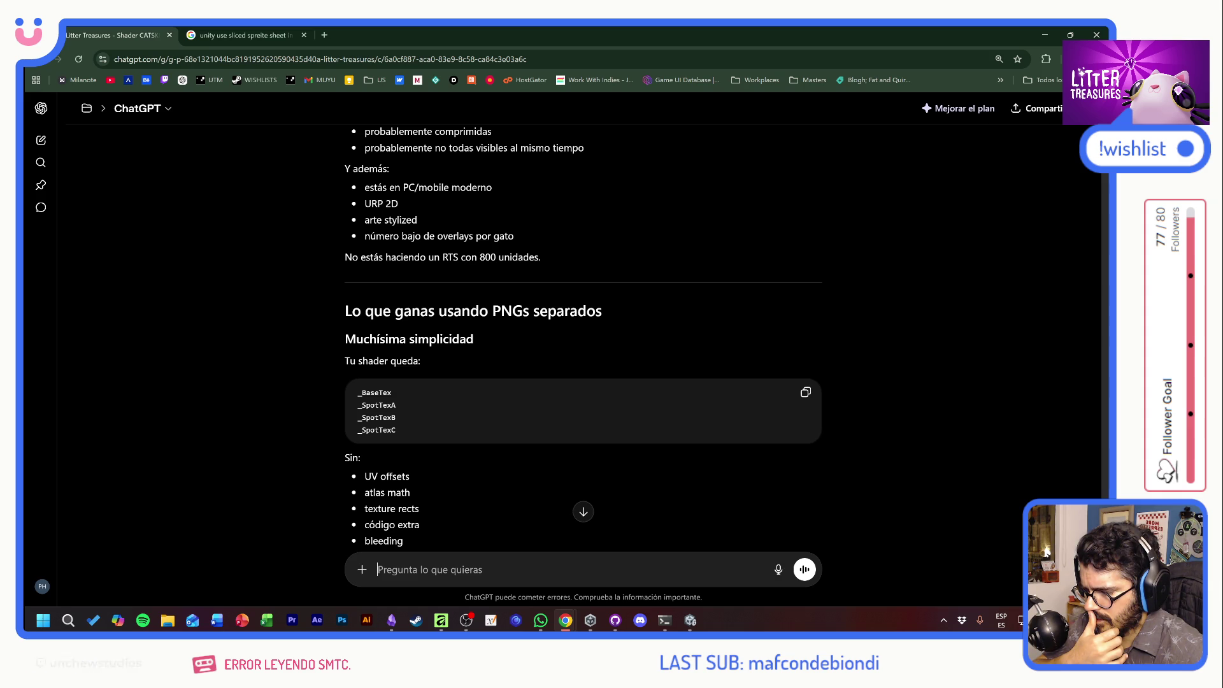
pyautogui.scroll(-3, 582, 337)
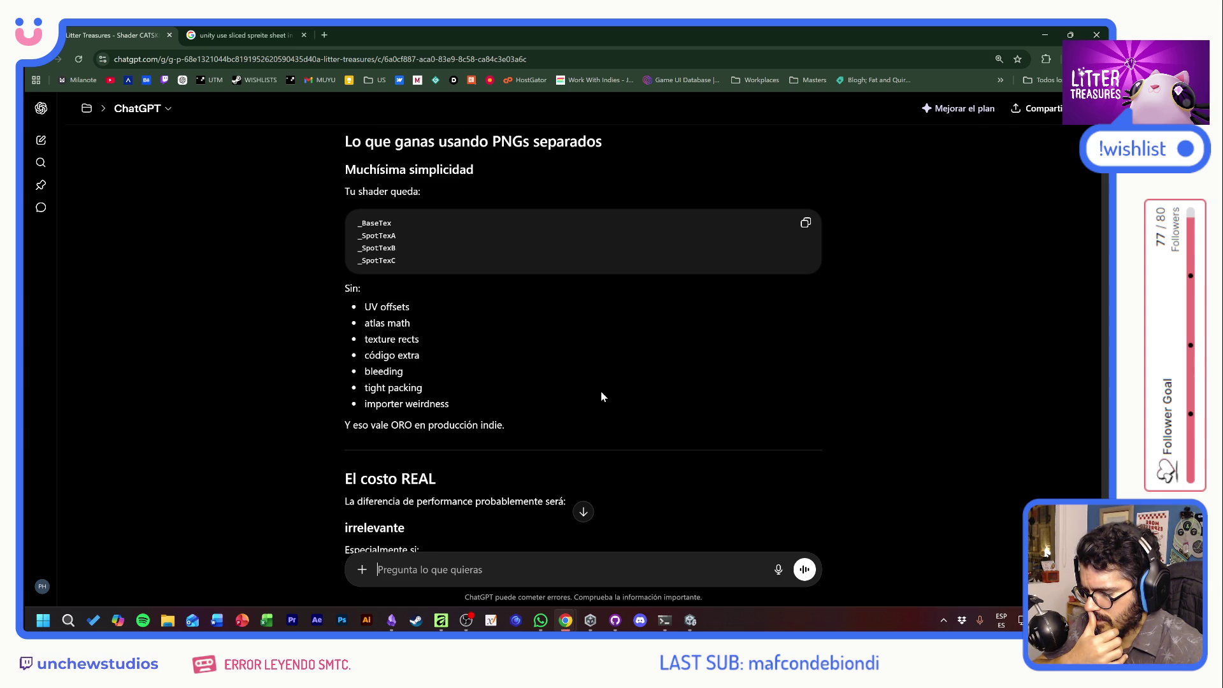
pyautogui.scroll(-3, 602, 391)
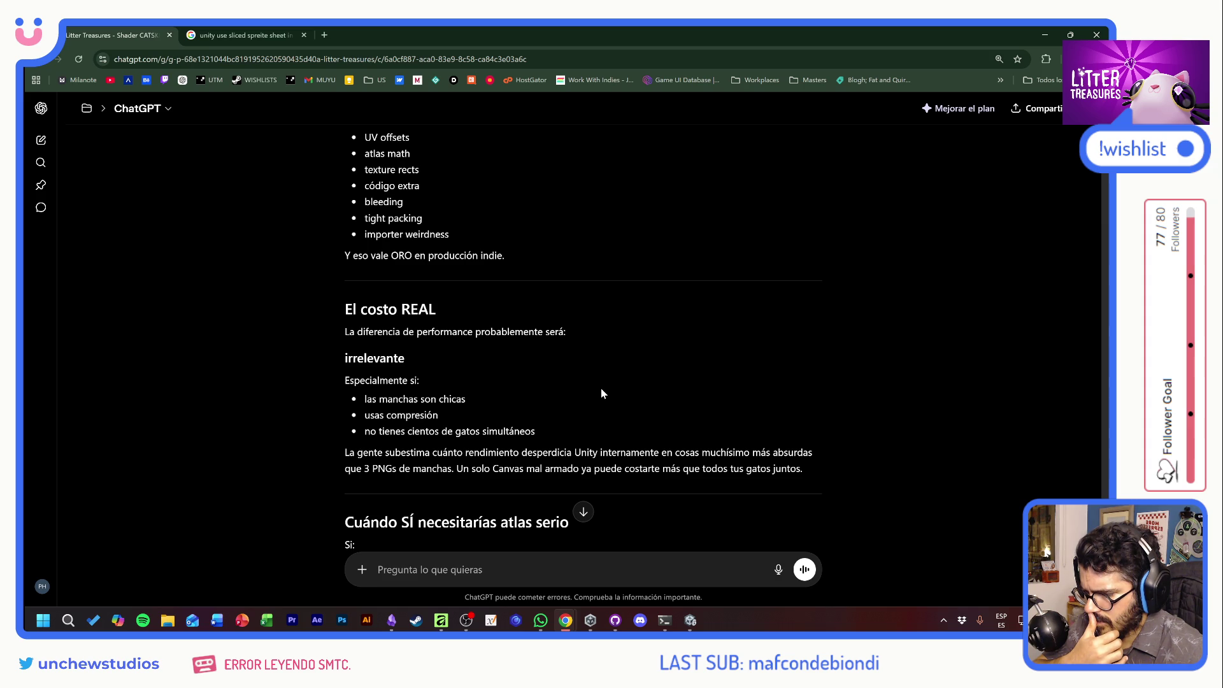
pyautogui.scroll(-3, 601, 393)
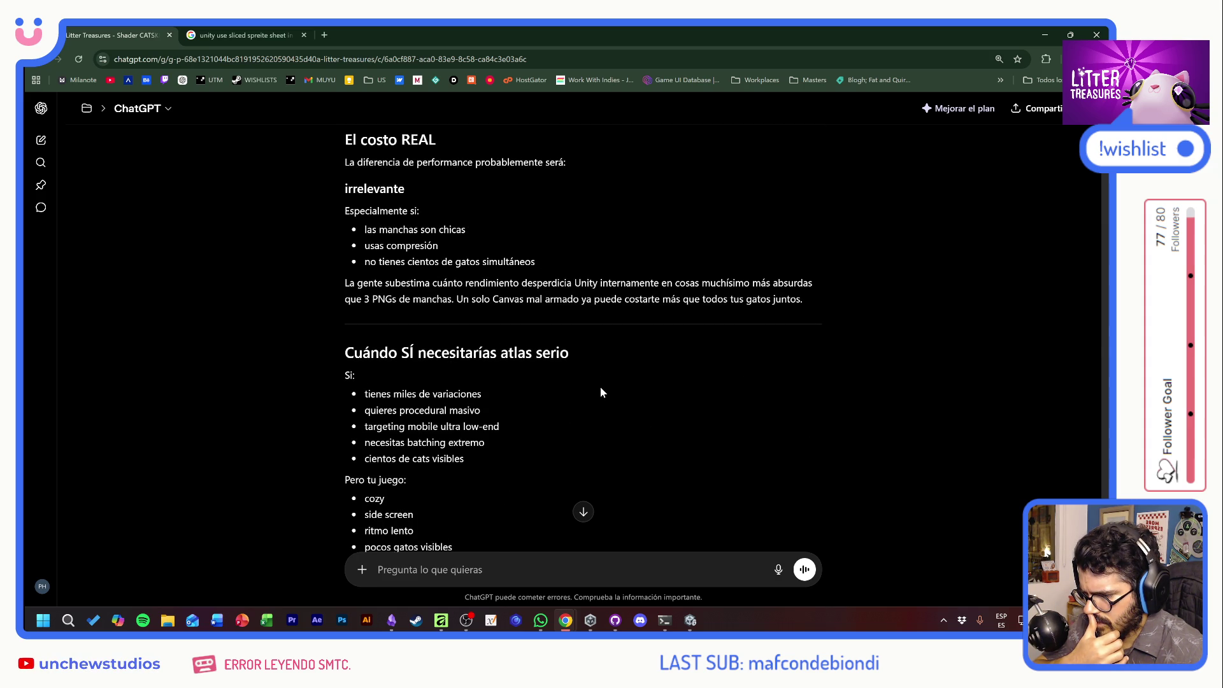
pyautogui.scroll(-6, 601, 388)
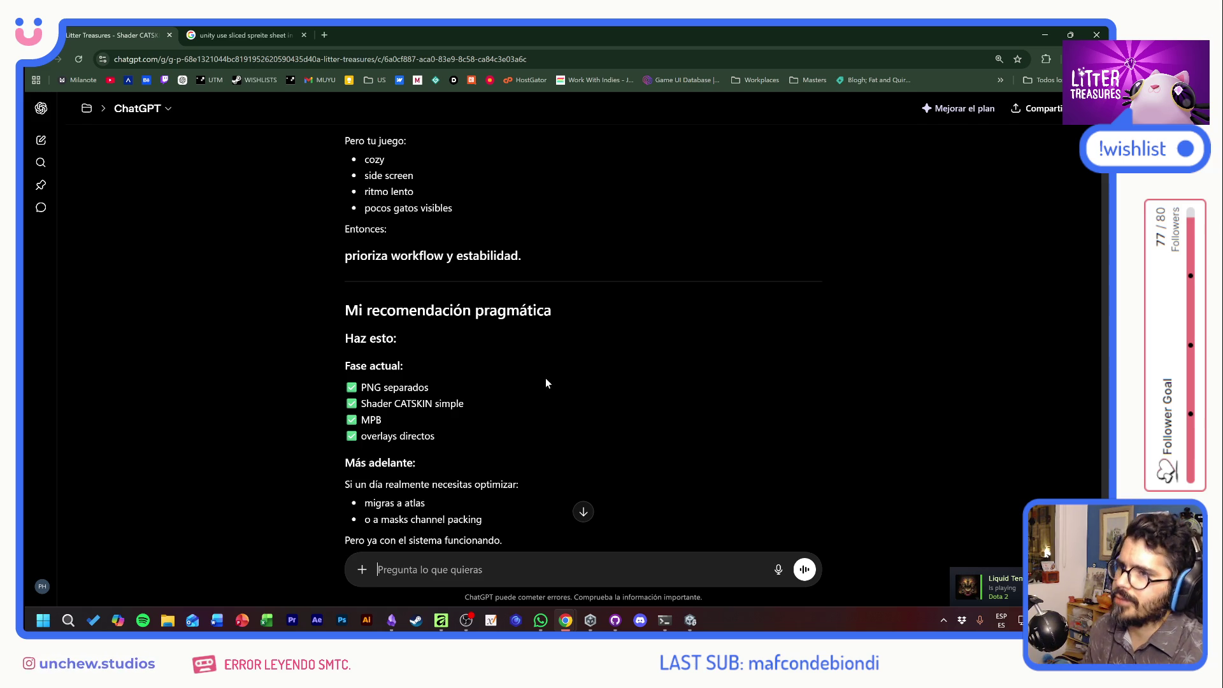
# Switch over to the CatSkins_Atlas document in Affinity.
pyautogui.hotkey('alt', 'Tab')
pyautogui.press('Tab')
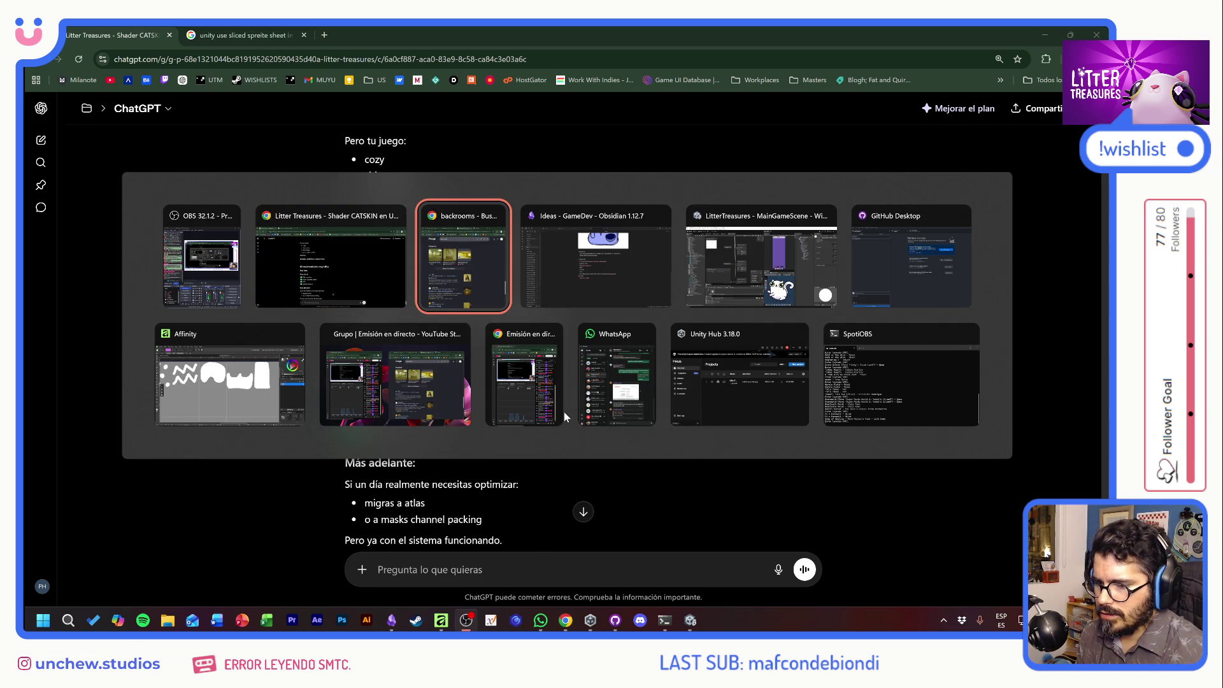
pyautogui.press('Tab')
pyautogui.press('Tab')
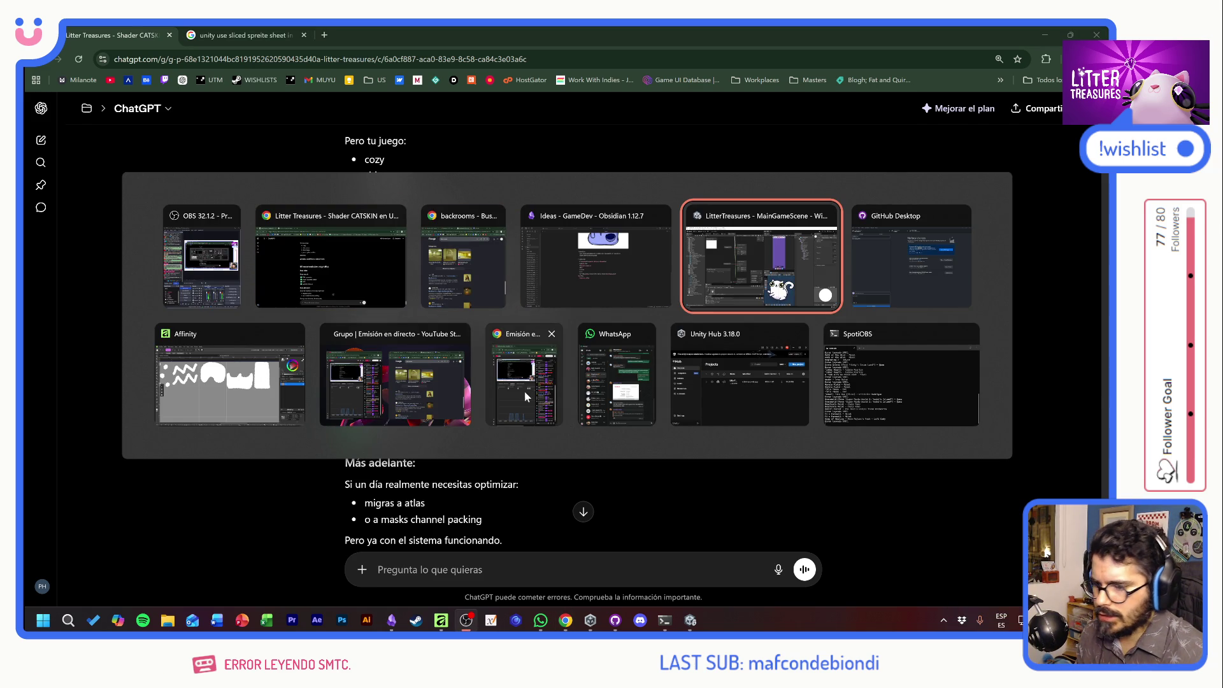
pyautogui.click(254, 395)
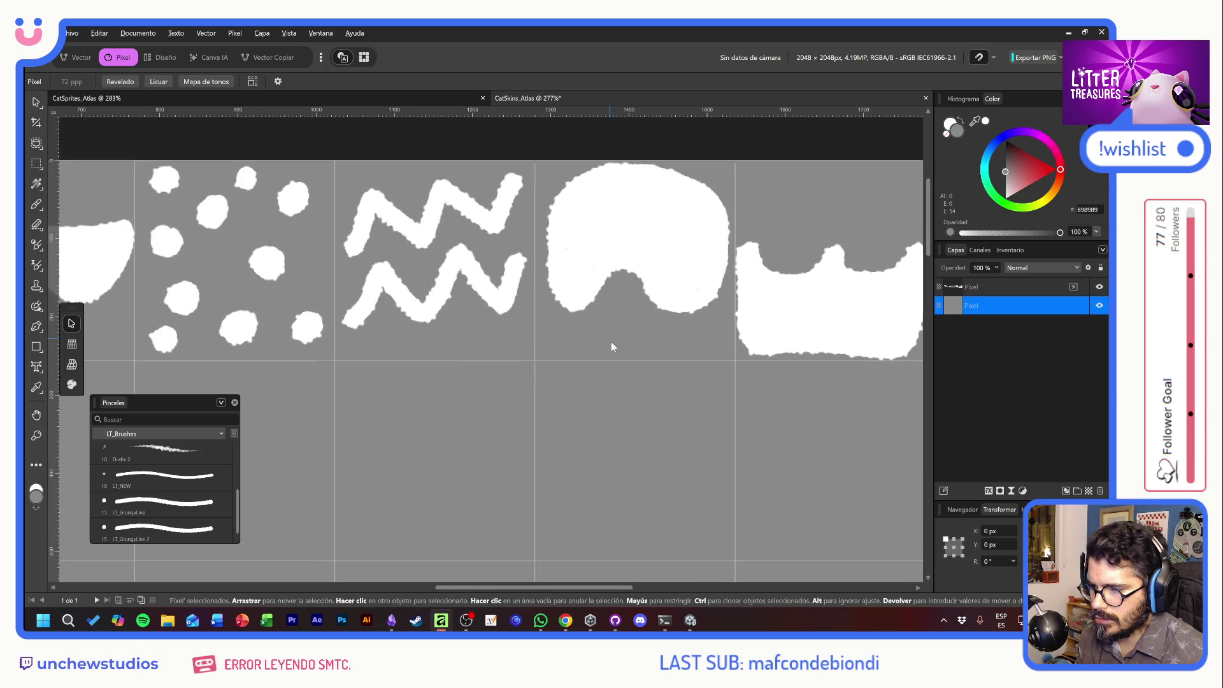
# Pan the CatSkins_Atlas view to show the row of eight spot shapes and pick the Crop tool.
pyautogui.scroll(-5, 588, 348)
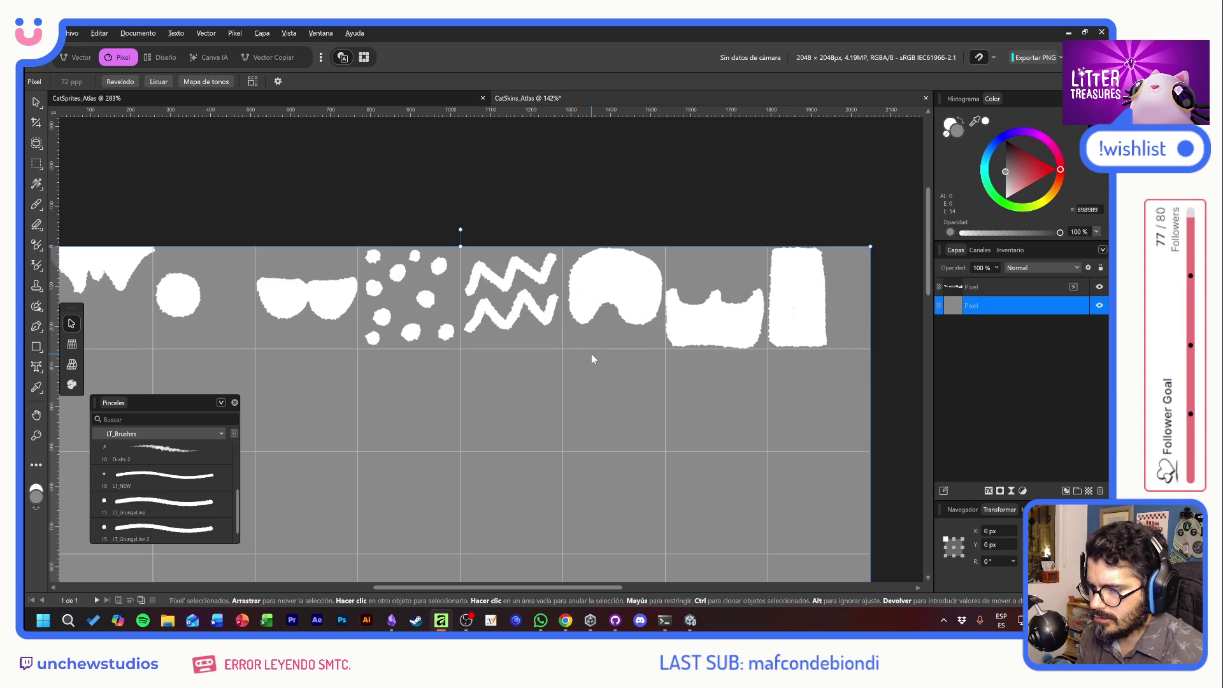
pyautogui.hscroll(-3, 498, 351)
pyautogui.scroll(-2, 498, 350)
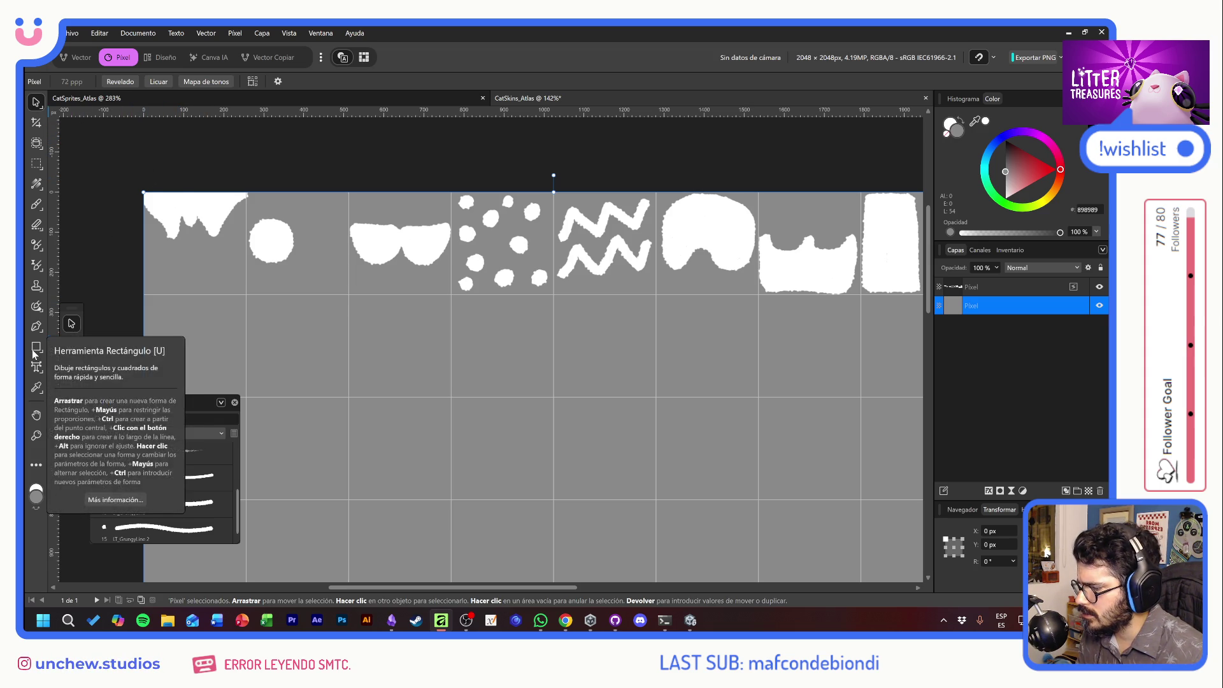
pyautogui.click(33, 121)
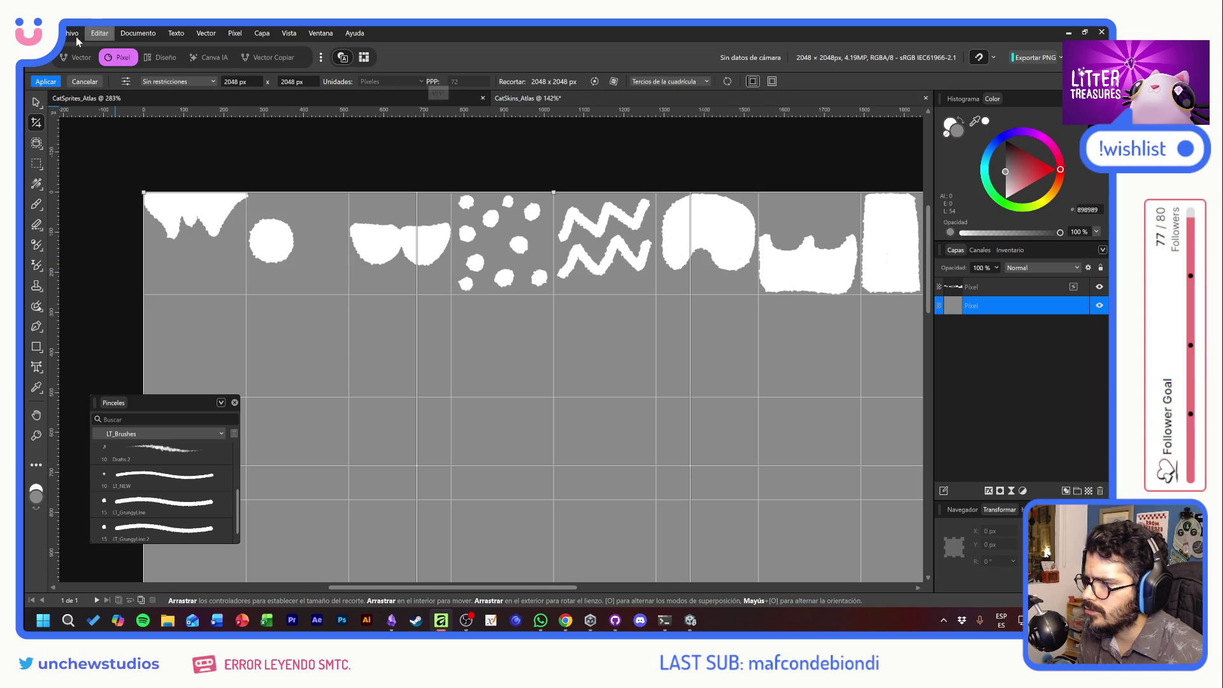
pyautogui.click(99, 34)
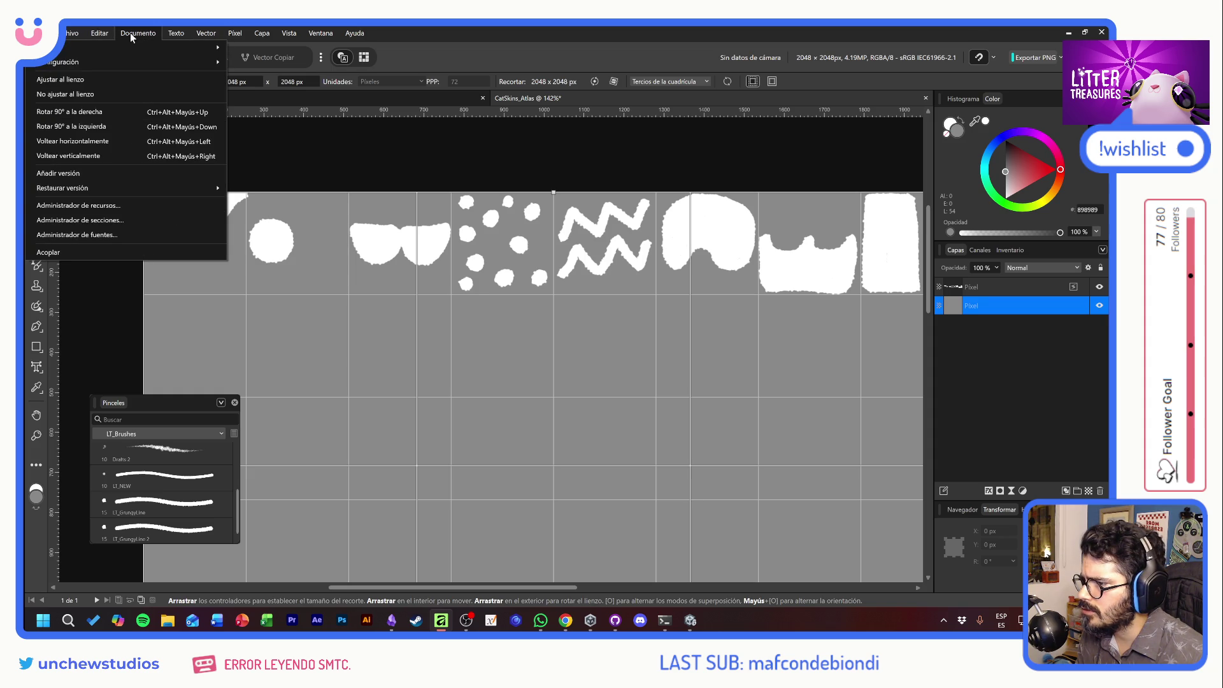
# Insert 10 new pages after page 1 via Documento > Páginas > Añadir..., then return to the Move tool.
pyautogui.moveTo(130, 63)
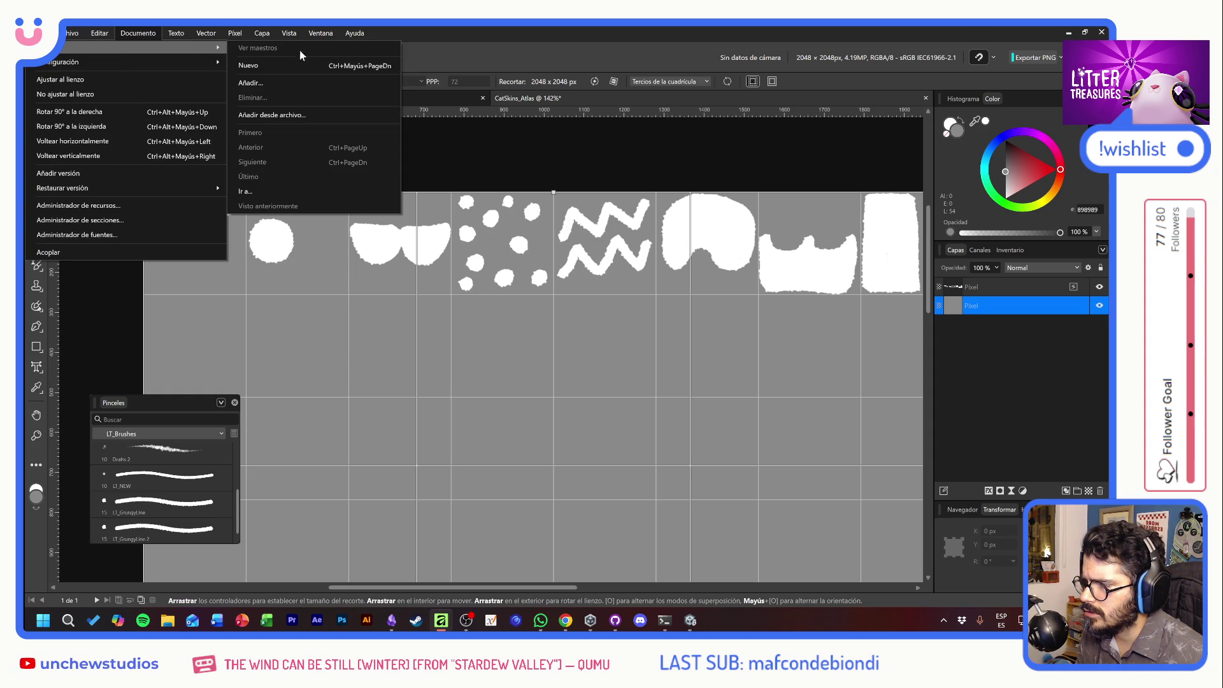
pyautogui.click(296, 83)
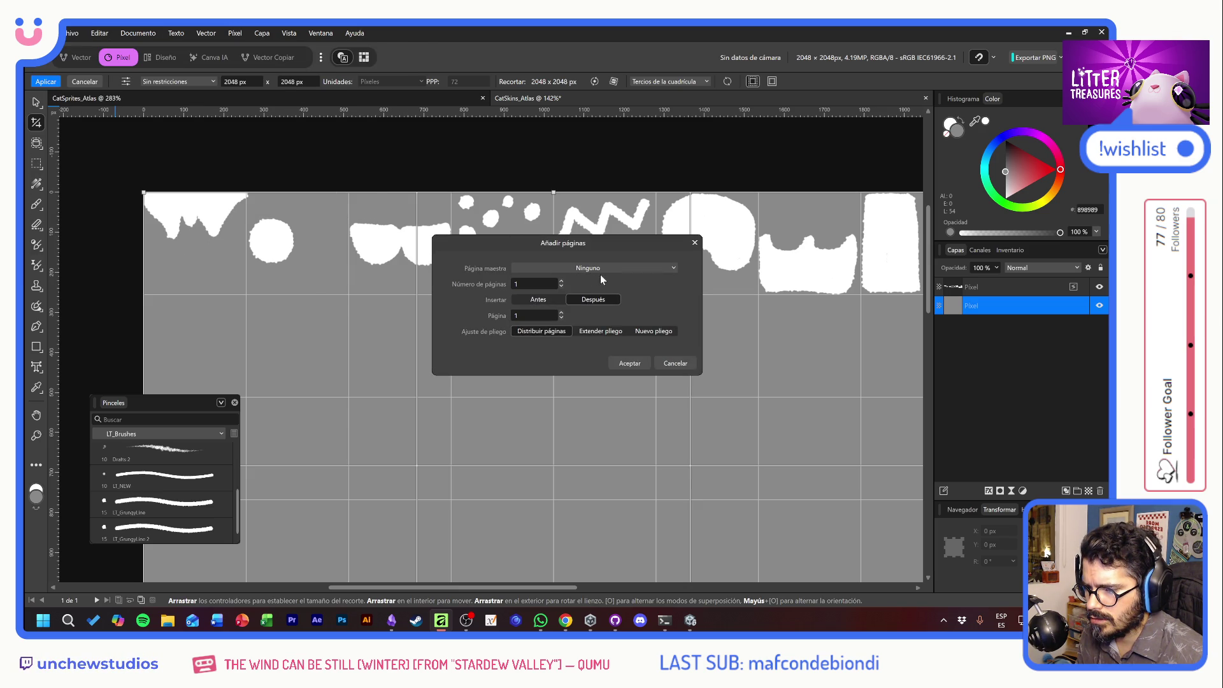
pyautogui.scroll(5, 562, 285)
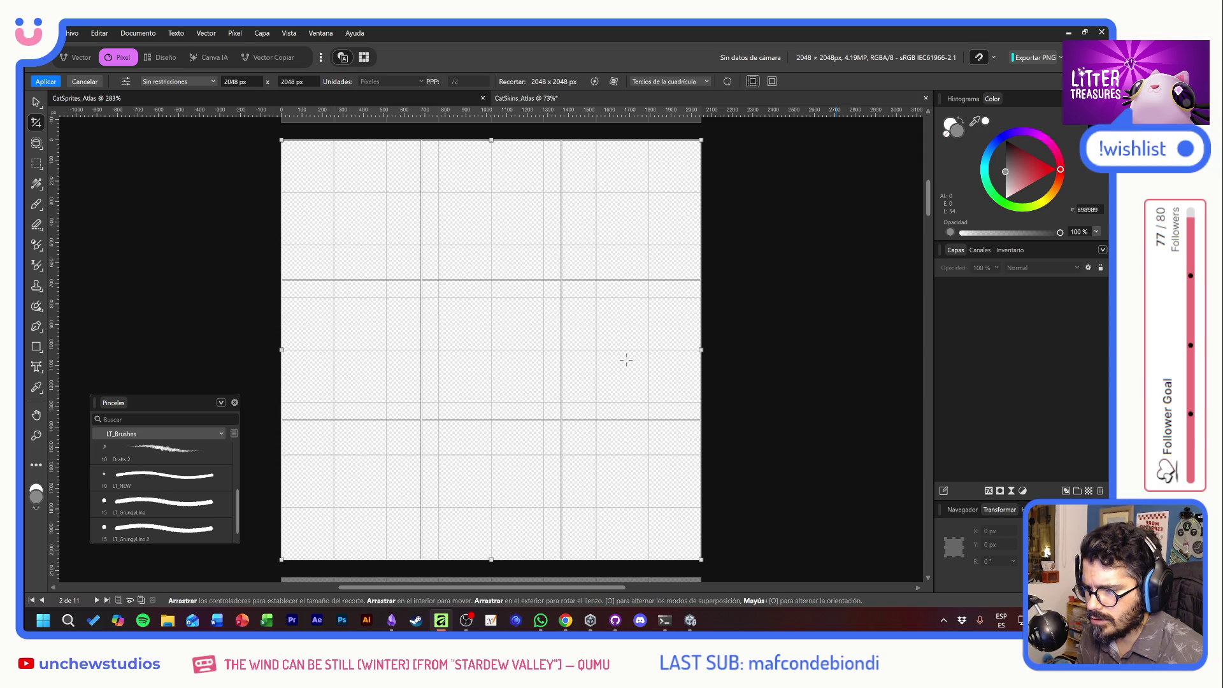
pyautogui.scroll(10, 583, 402)
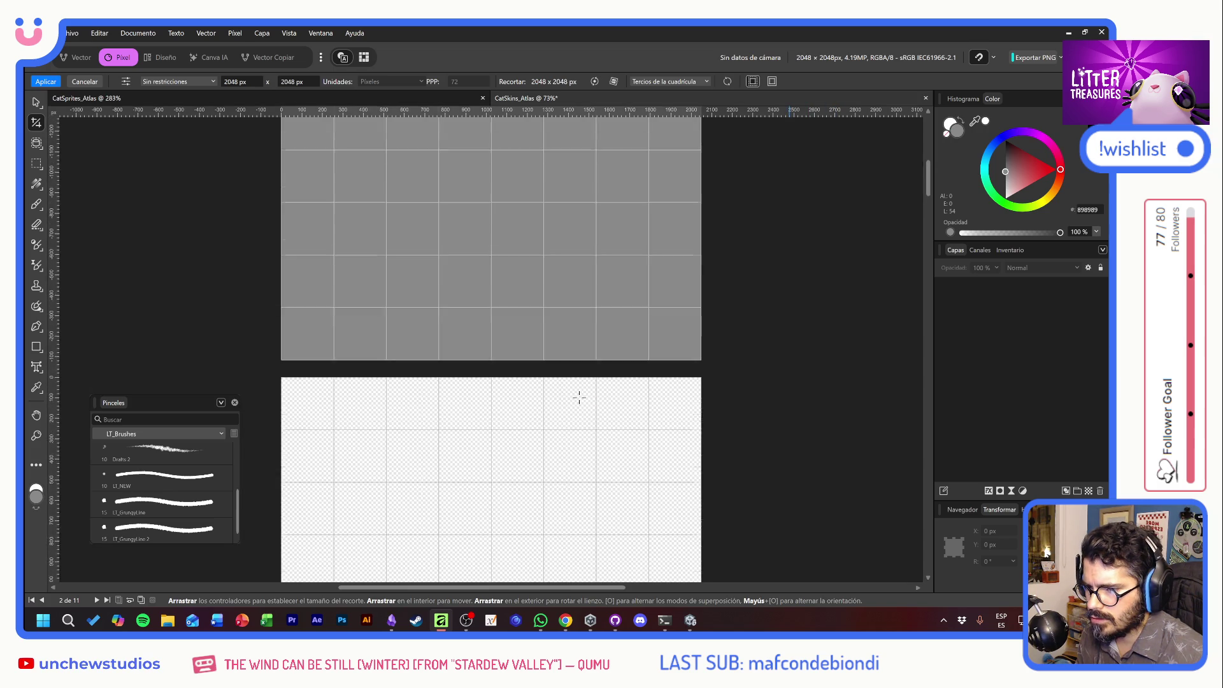
pyautogui.scroll(-3, 583, 388)
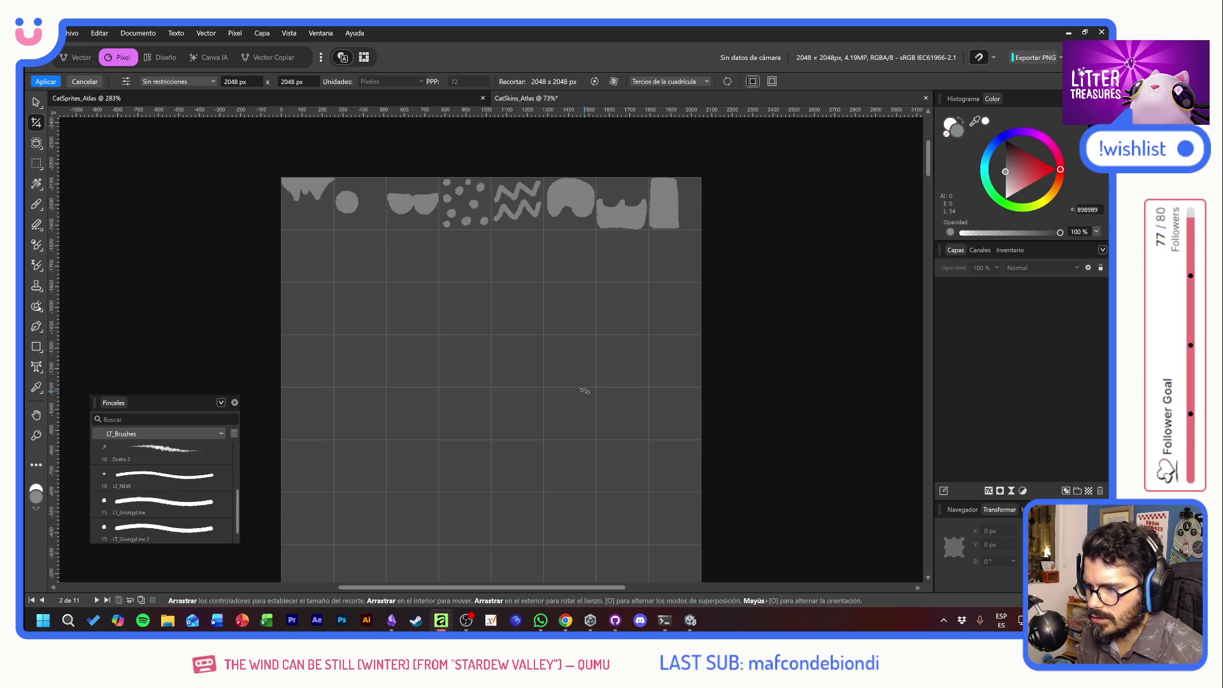
pyautogui.click(36, 102)
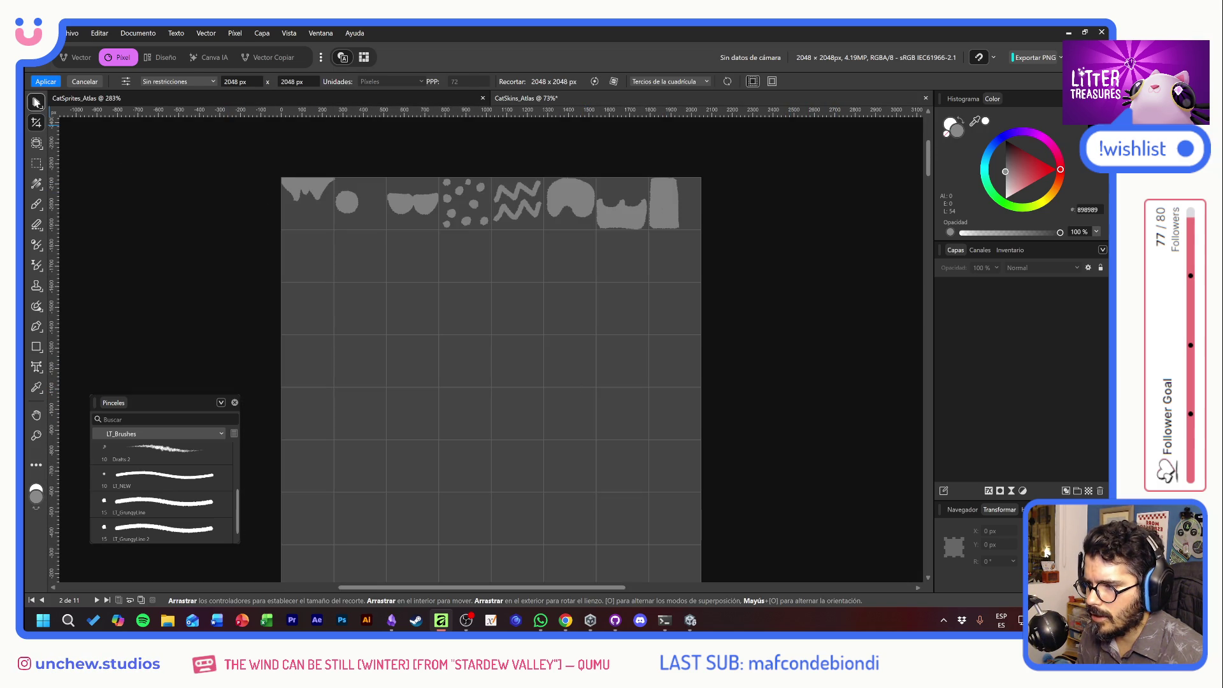
pyautogui.click(137, 33)
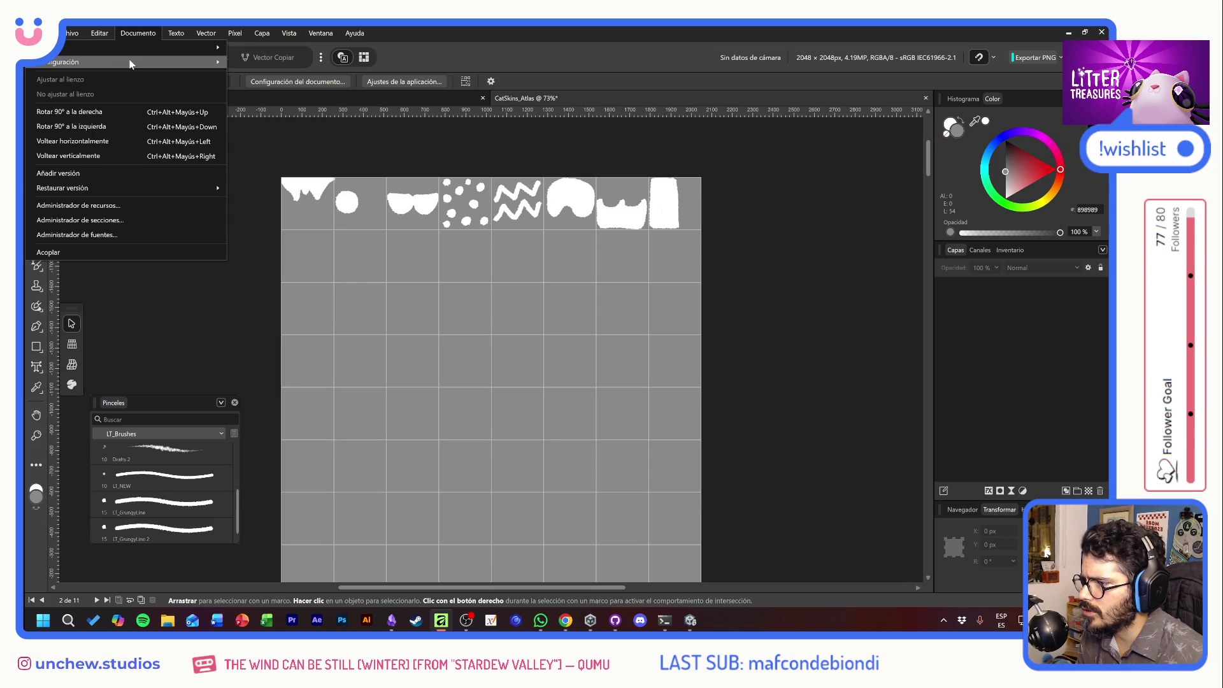
# Delete the top layer holding the row of spot shapes.
pyautogui.moveTo(131, 64)
pyautogui.click(354, 214)
pyautogui.click(348, 204)
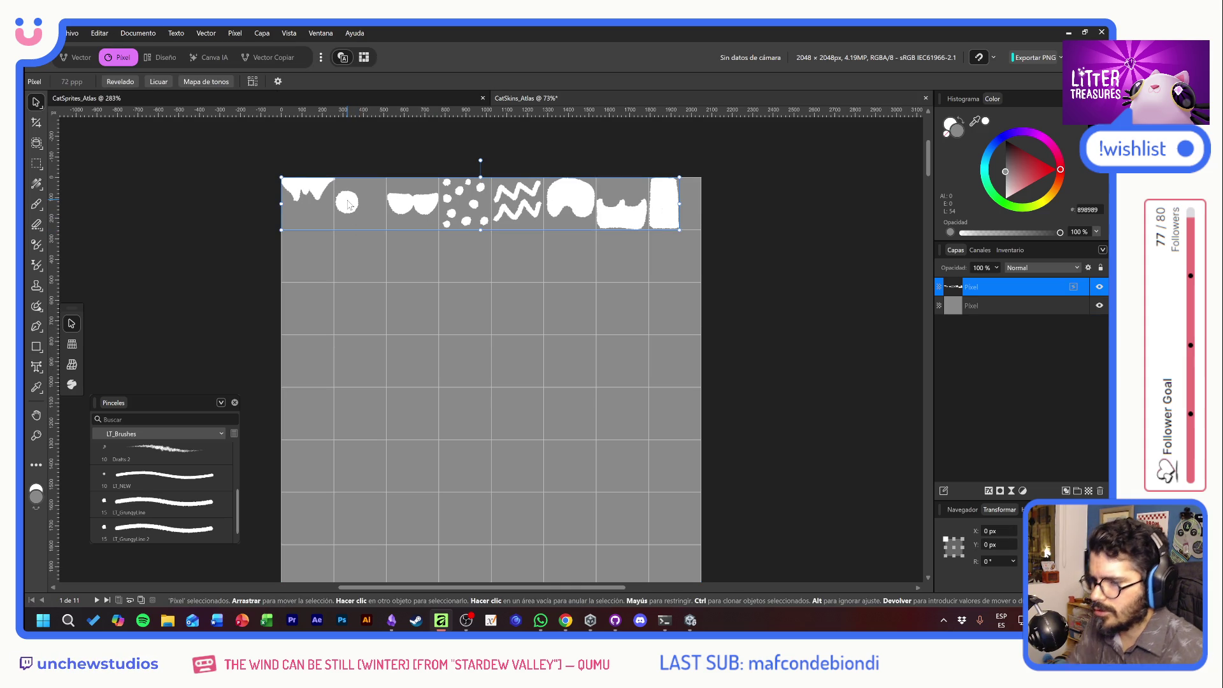
pyautogui.press('Delete')
# Shrink the grey grid layer and crop the canvas's right edge inward.
pyautogui.click(137, 33)
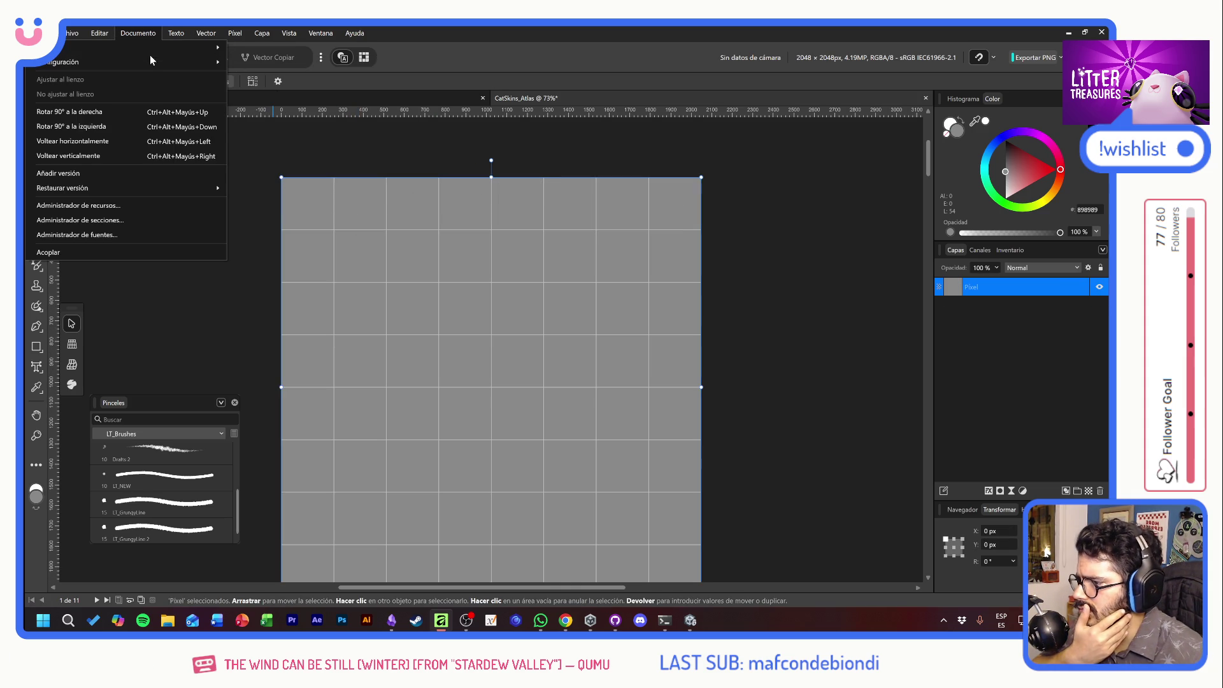
pyautogui.moveTo(147, 59)
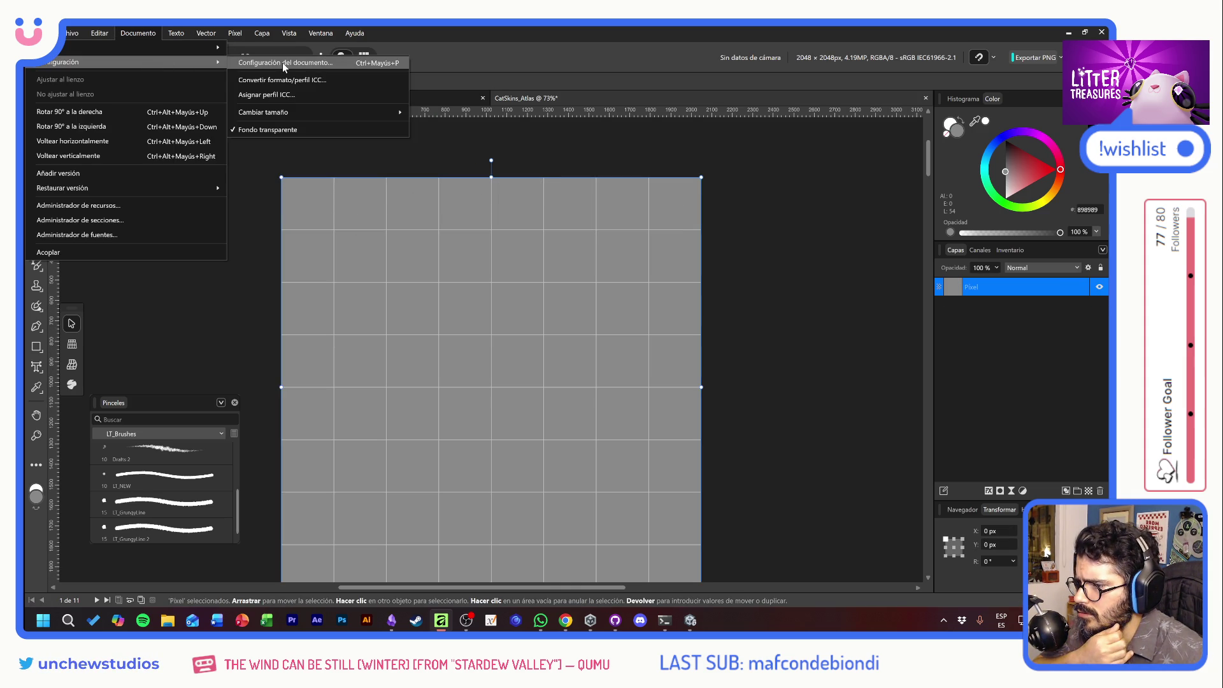
pyautogui.moveTo(288, 113)
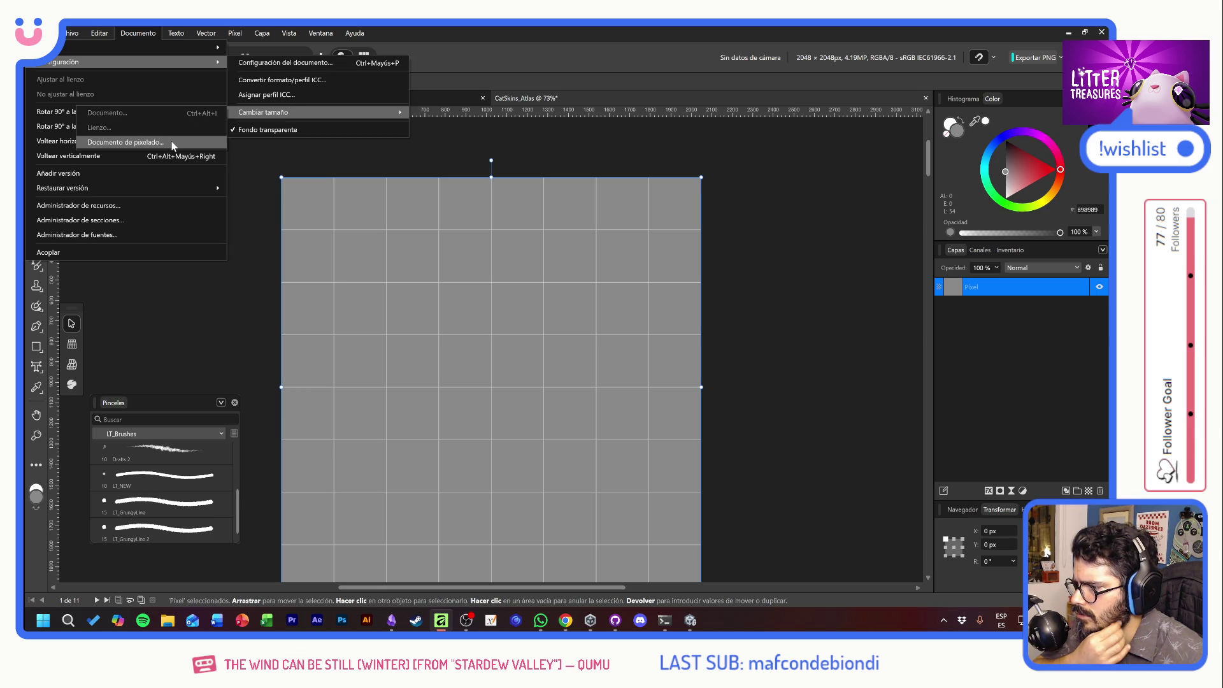
pyautogui.click(278, 148)
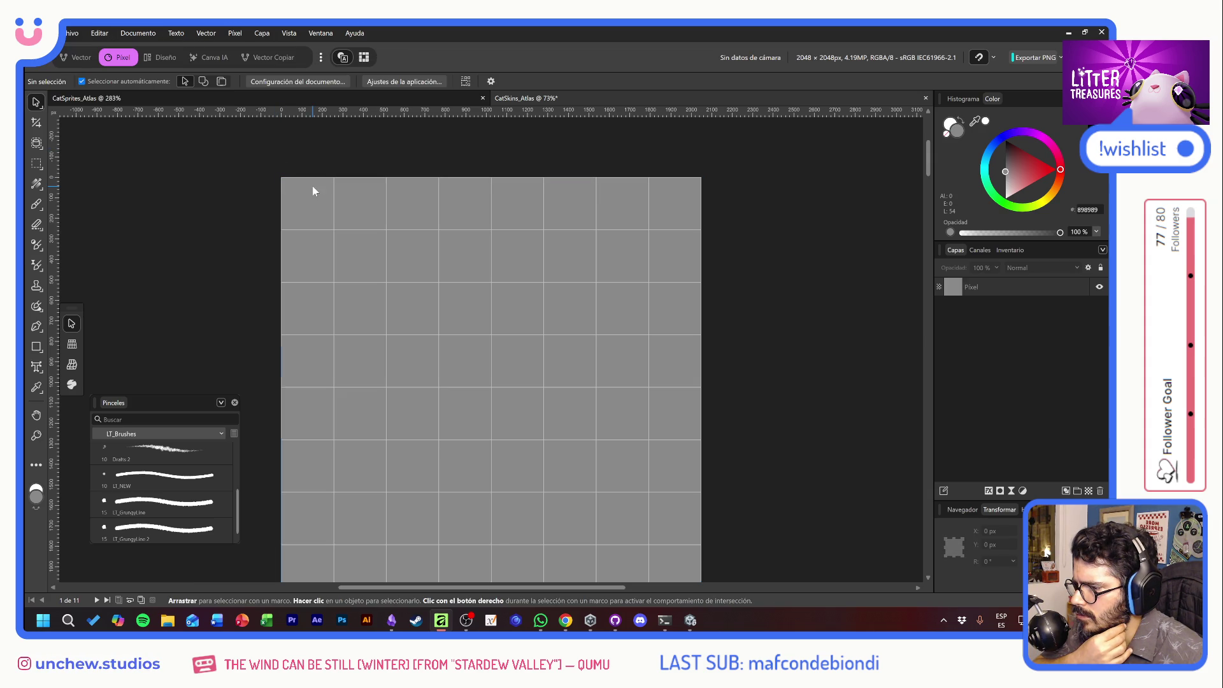
pyautogui.moveTo(279, 176)
pyautogui.mouseDown()
pyautogui.moveTo(410, 208)
pyautogui.moveTo(403, 231)
pyautogui.mouseUp()
pyautogui.click(404, 232)
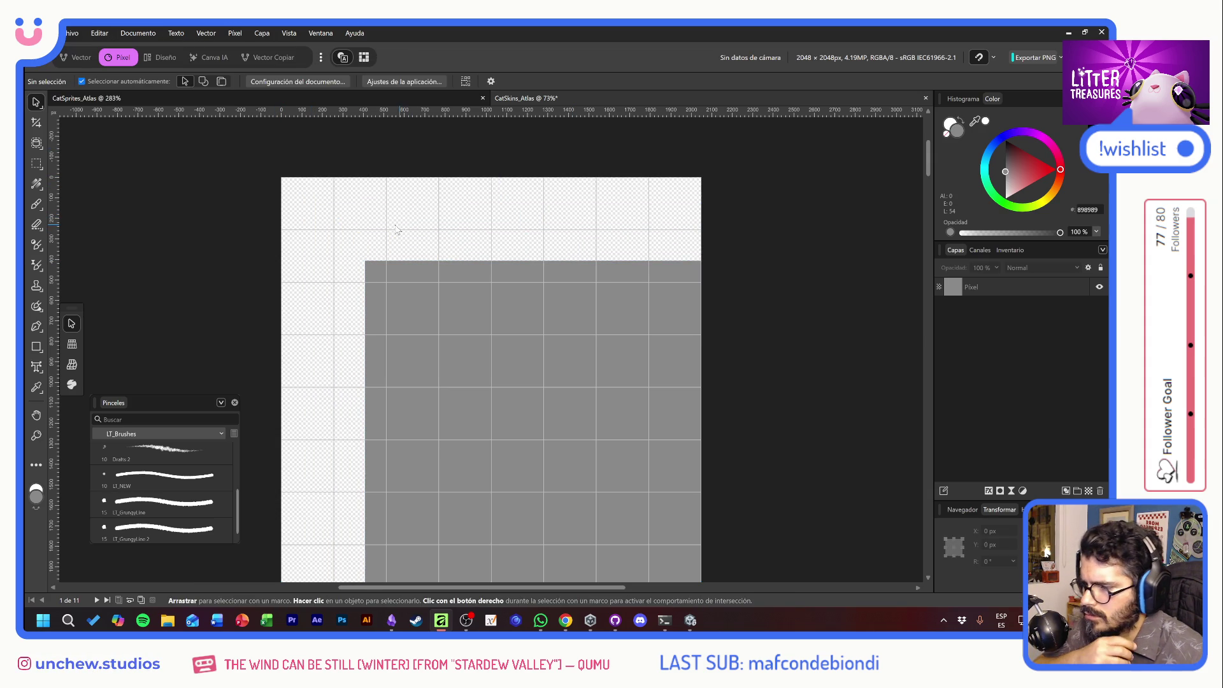
pyautogui.click(37, 123)
pyautogui.moveTo(702, 178); pyautogui.dragTo(520, 267)
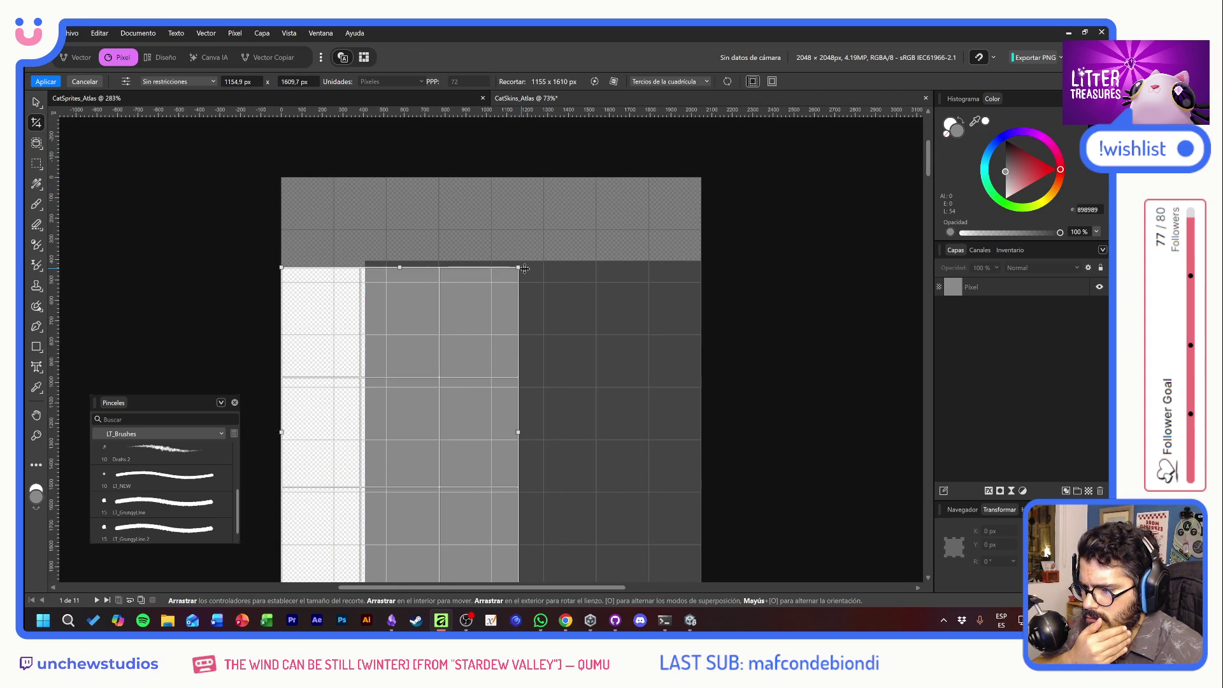
pyautogui.press('Return')
pyautogui.press('h')
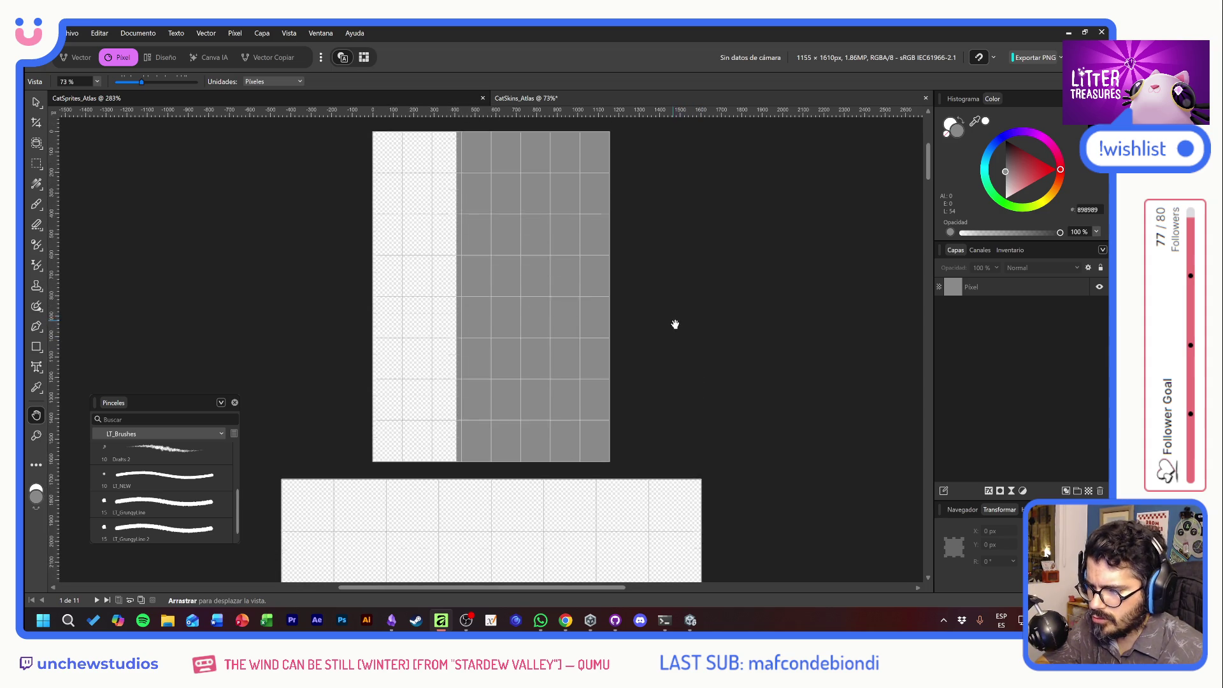
# Close CatSkins_Atlas without saving, then close CatSprites_Atlas.
pyautogui.click(72, 33)
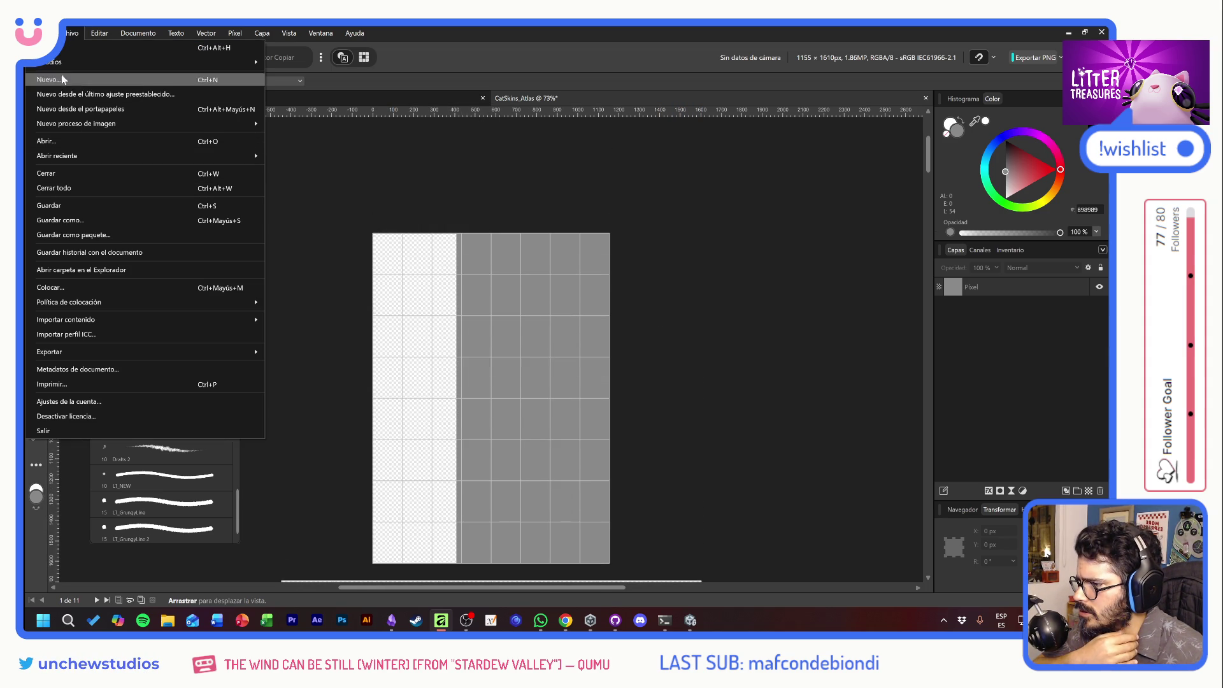
pyautogui.press('Escape')
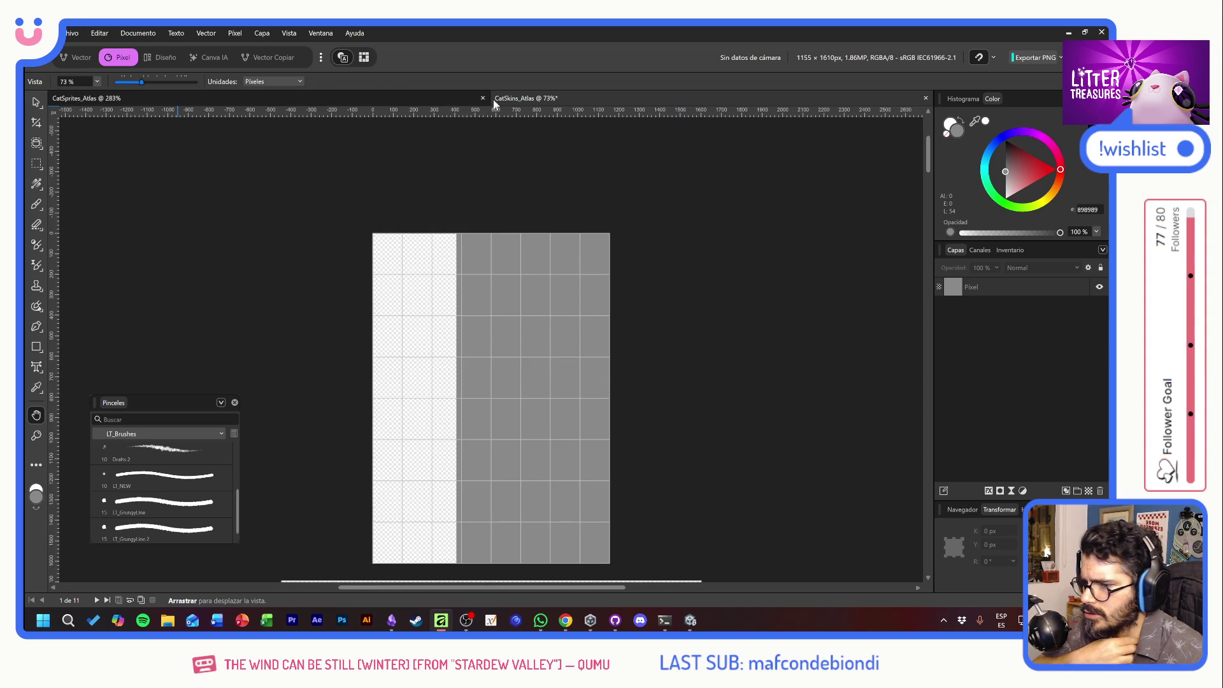
pyautogui.click(925, 98)
pyautogui.click(562, 332)
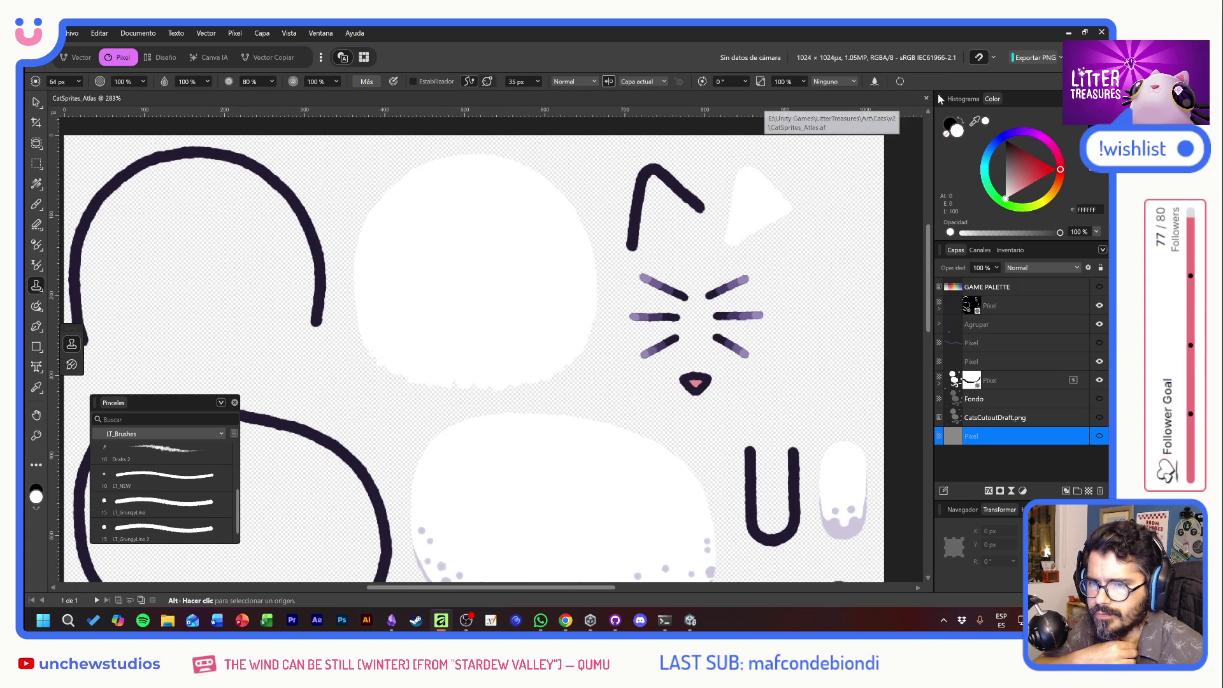
pyautogui.click(927, 97)
pyautogui.click(73, 32)
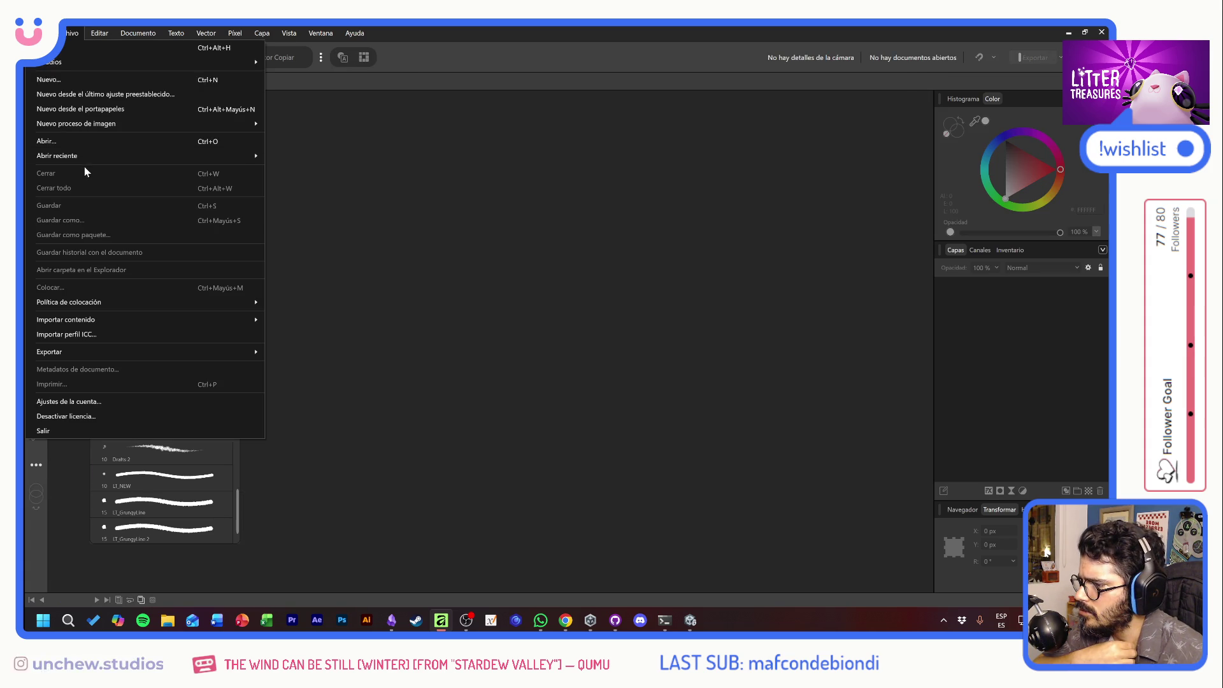
# Create a new transparent 256×256 px RGBA document.
pyautogui.click(42, 80)
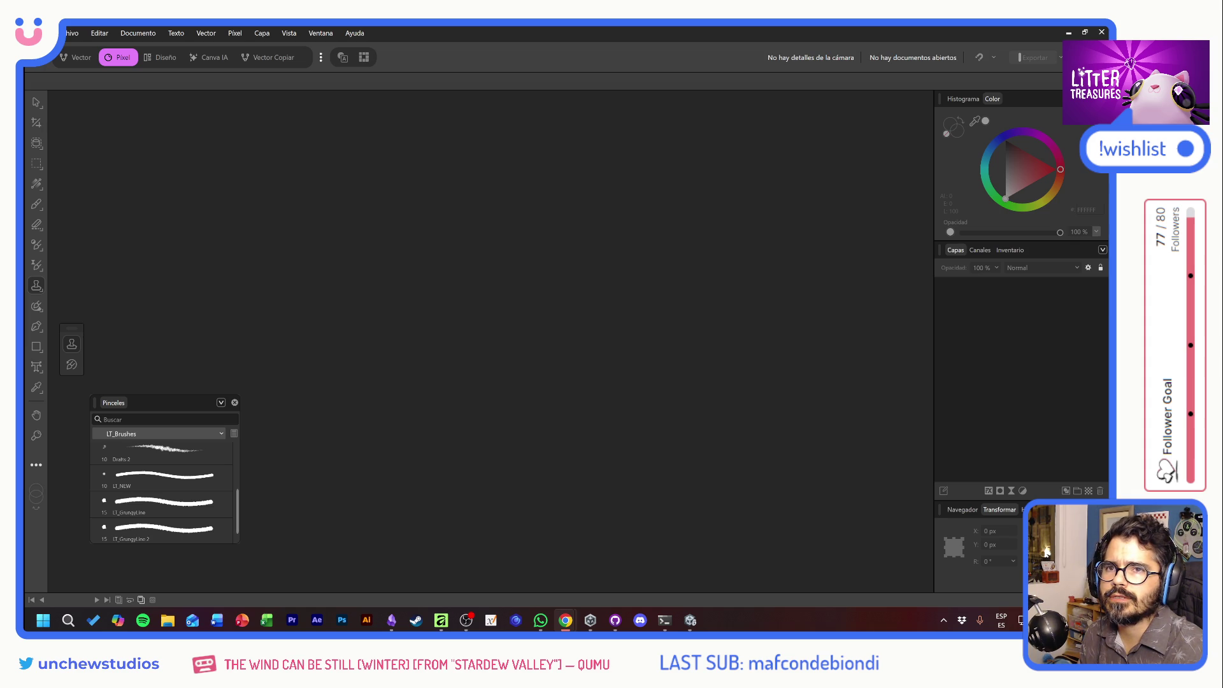
pyautogui.hotkey('ctrl', 'n')
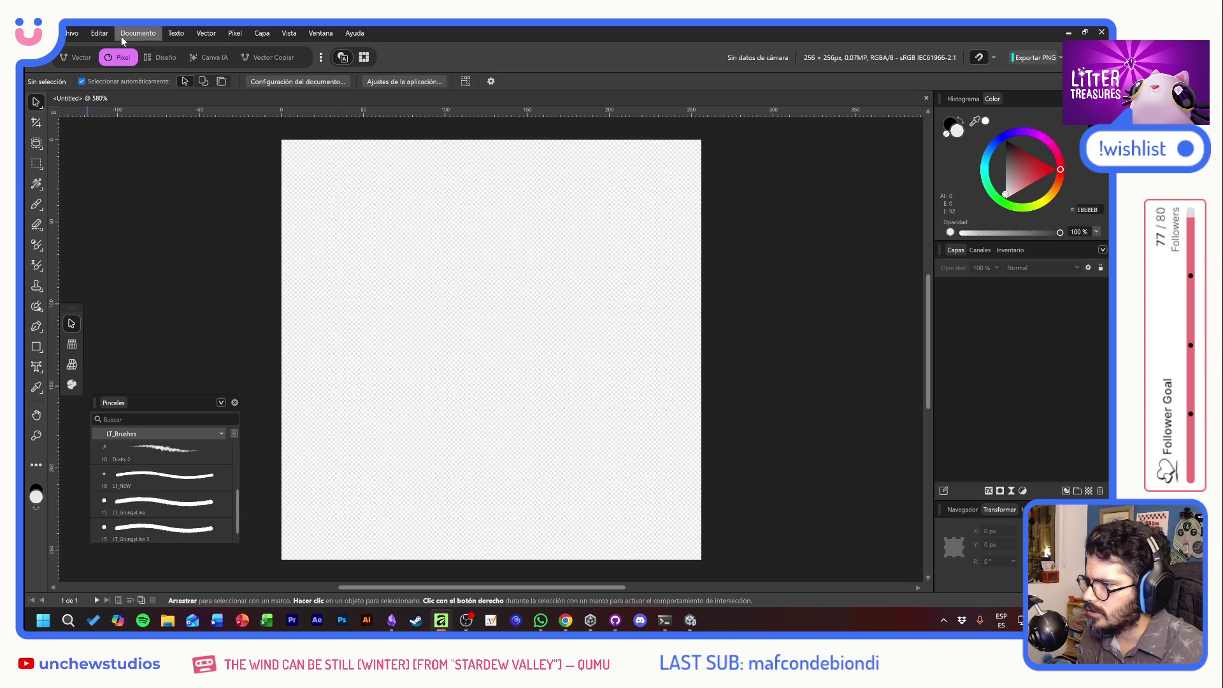
# Add nine pages after page 1 with no master page, for 10 pages in total.
pyautogui.click(138, 33)
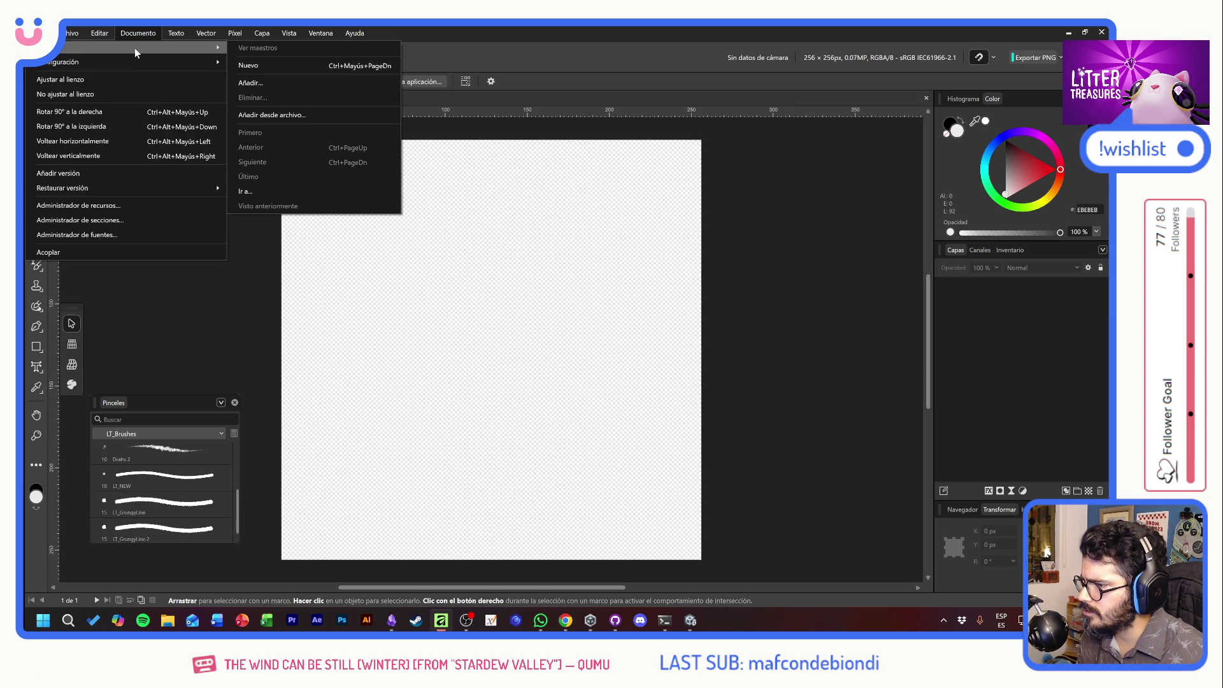
pyautogui.click(280, 83)
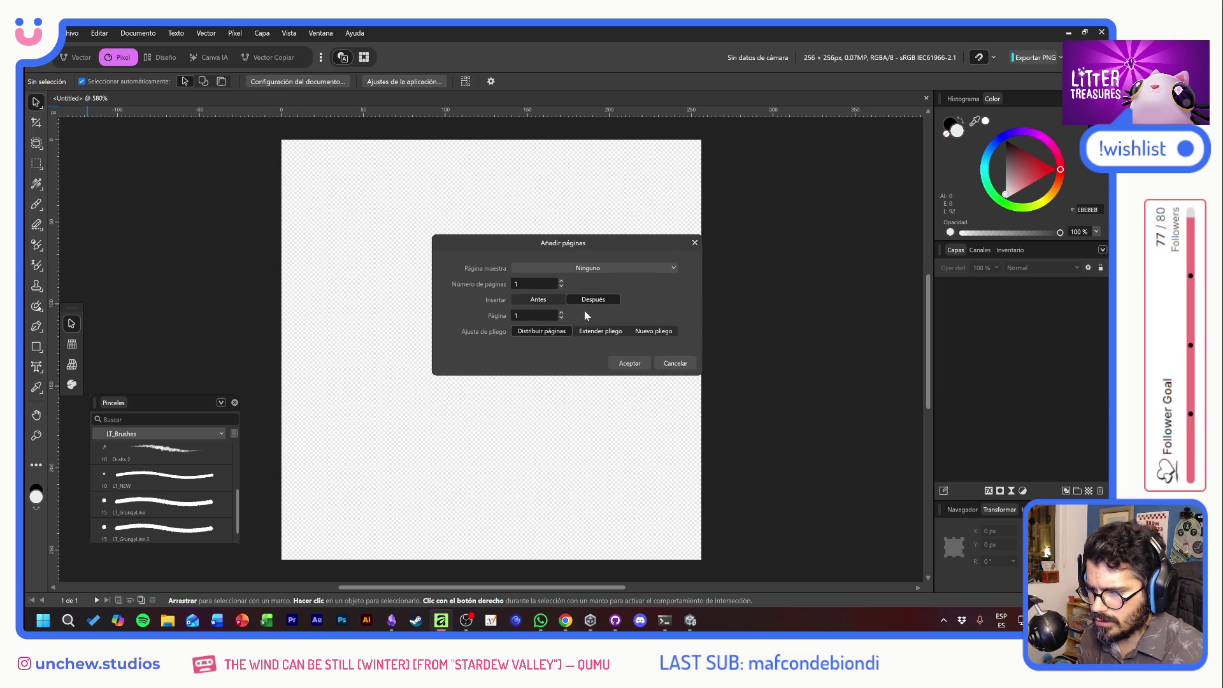
pyautogui.scroll(7, 563, 281)
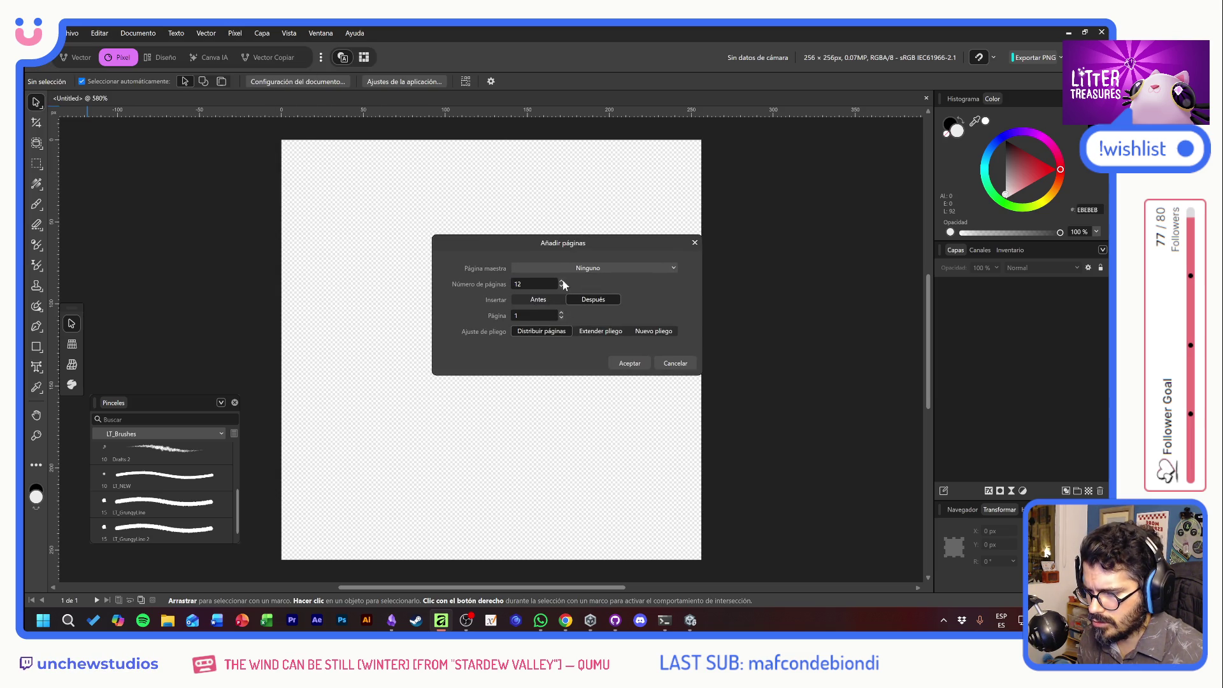
pyautogui.scroll(-3, 560, 286)
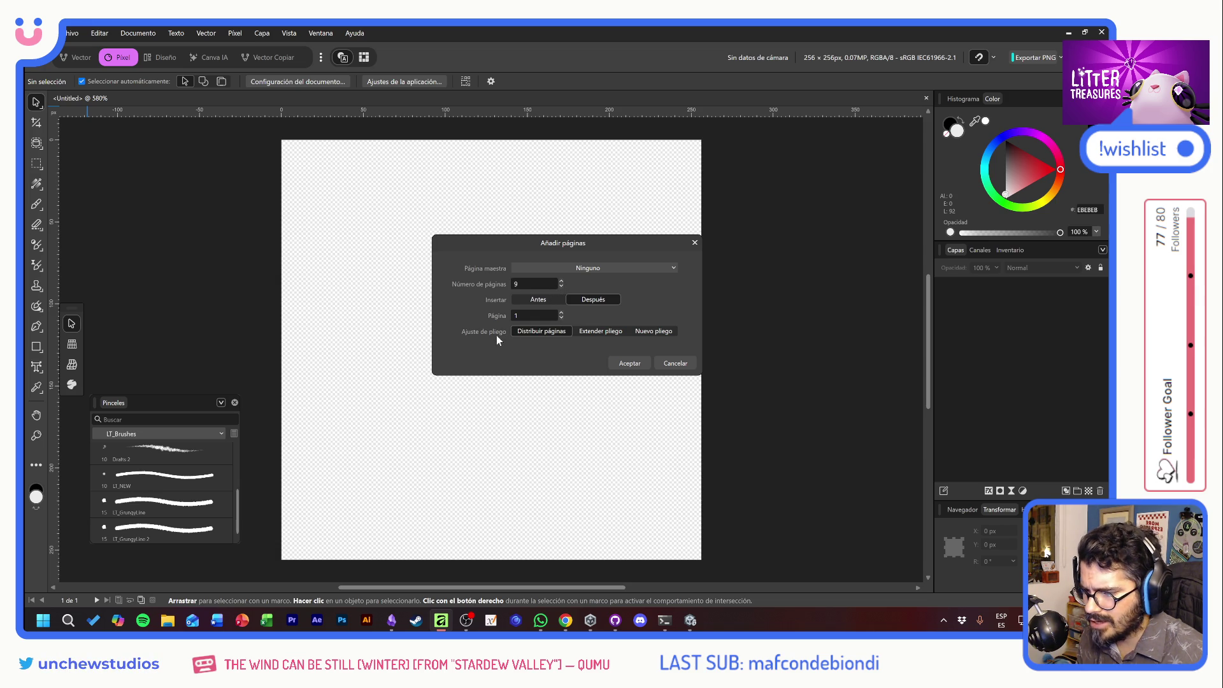
pyautogui.click(534, 268)
pyautogui.click(488, 281)
pyautogui.click(630, 368)
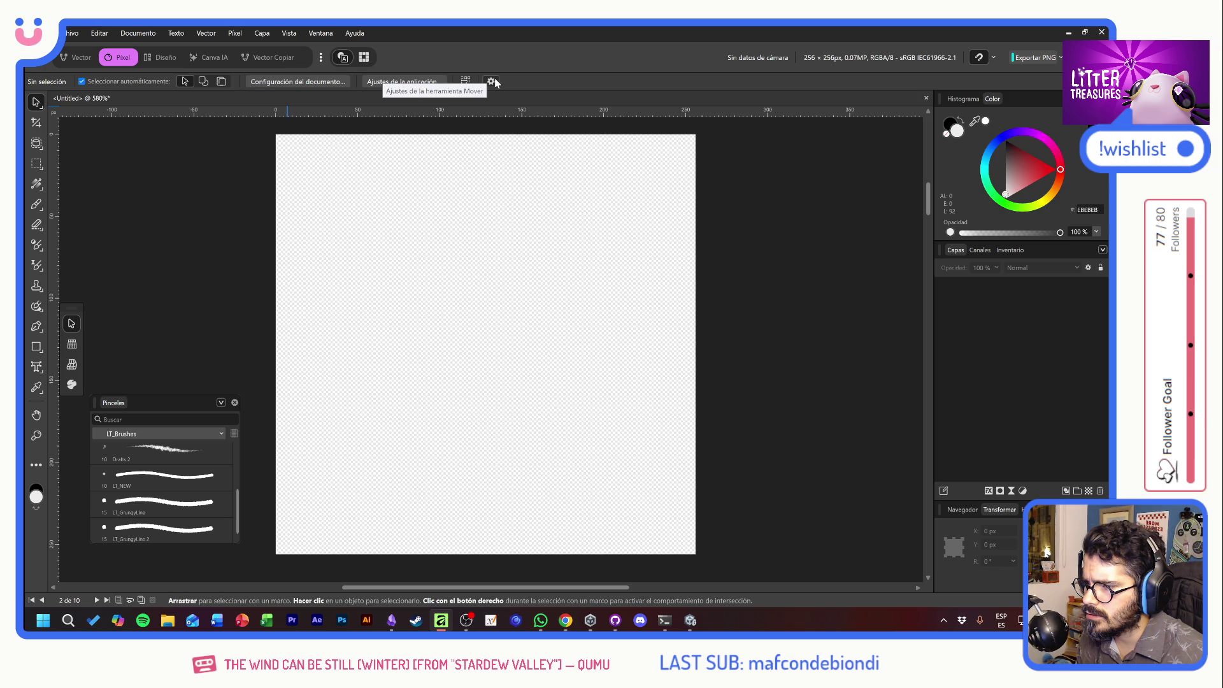
# Check the new pages in the document and pick the Paint Brush tool.
pyautogui.scroll(-5, 564, 324)
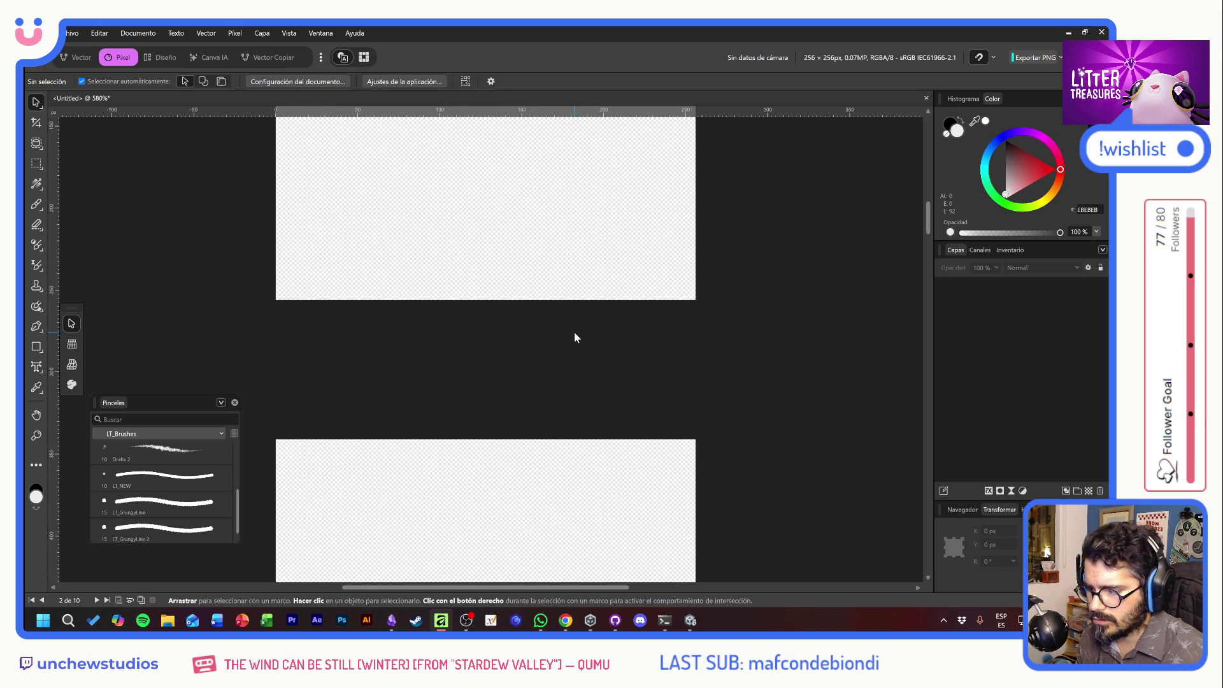
pyautogui.scroll(5, 554, 307)
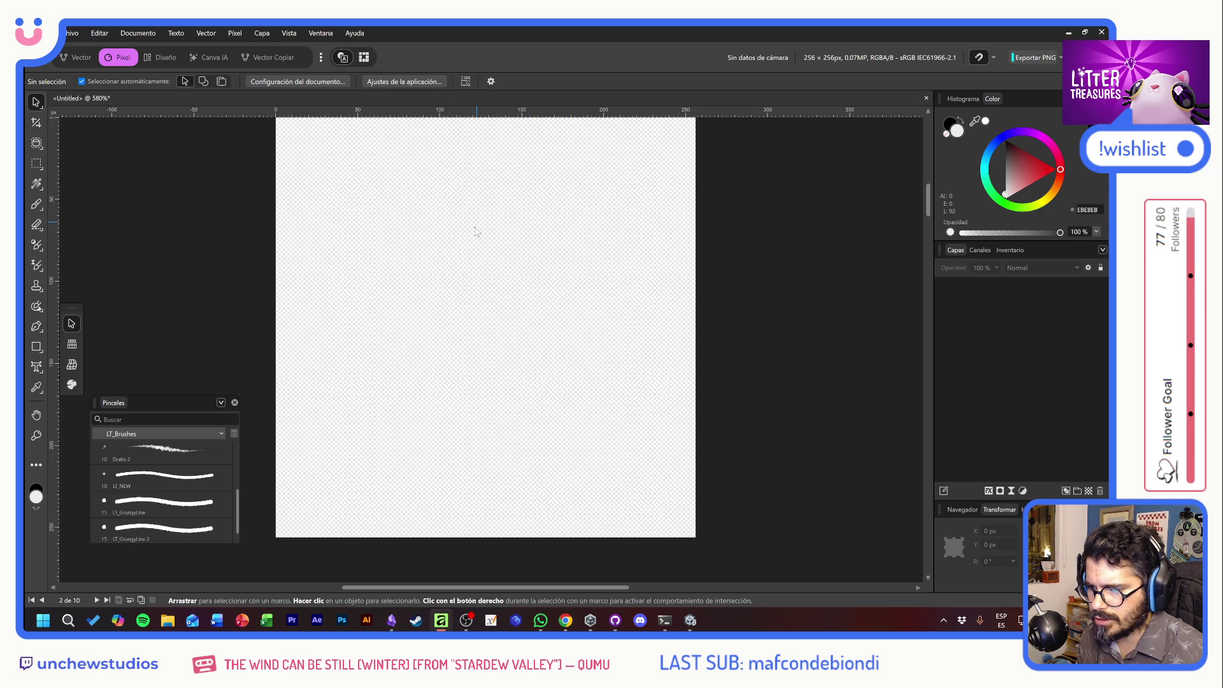
pyautogui.scroll(2, 481, 229)
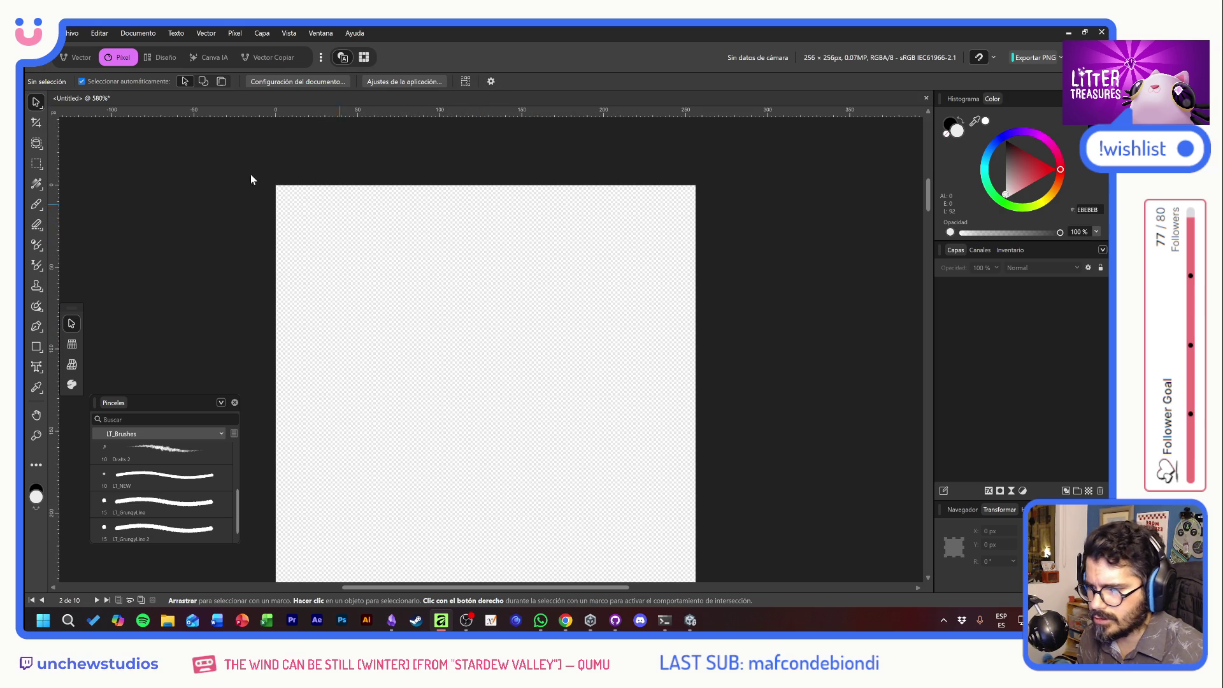
pyautogui.click(37, 205)
# Paint a black test stroke and a test dot on the canvas.
pyautogui.moveTo(347, 223)
pyautogui.mouseDown()
pyautogui.moveTo(382, 374)
pyautogui.moveTo(560, 402)
pyautogui.mouseUp()
pyautogui.click(540, 364)
pyautogui.scroll(-8, 526, 417)
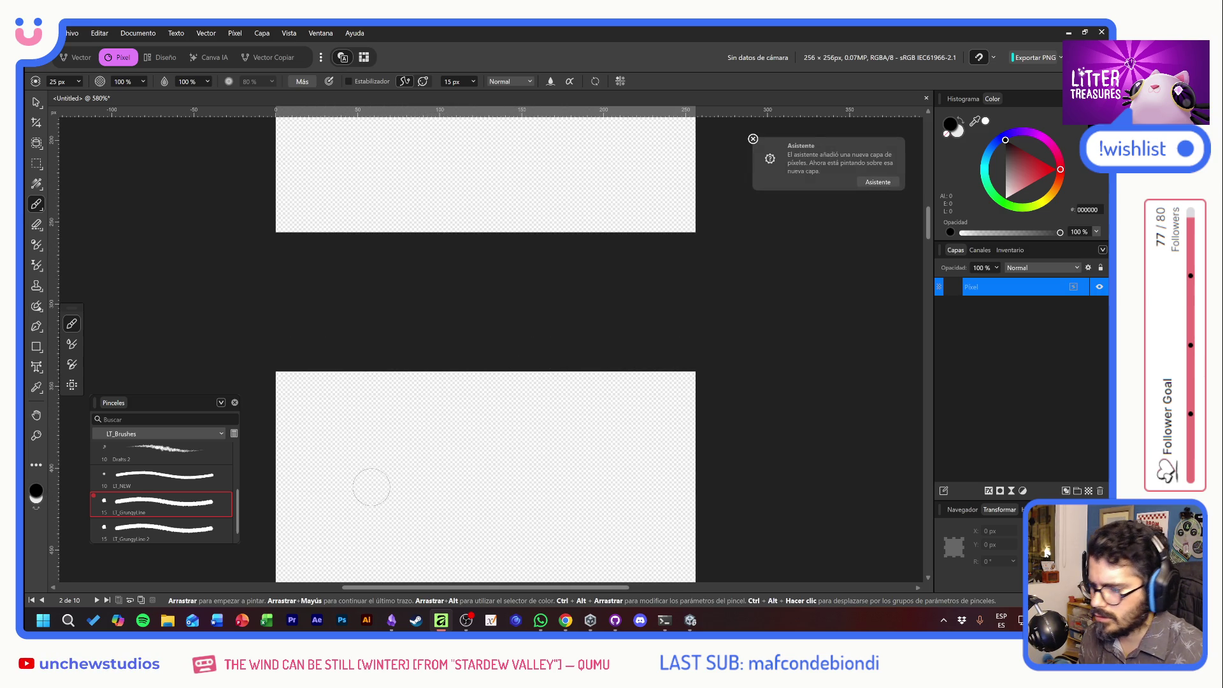
pyautogui.scroll(-5, 465, 456)
pyautogui.scroll(1, 417, 344)
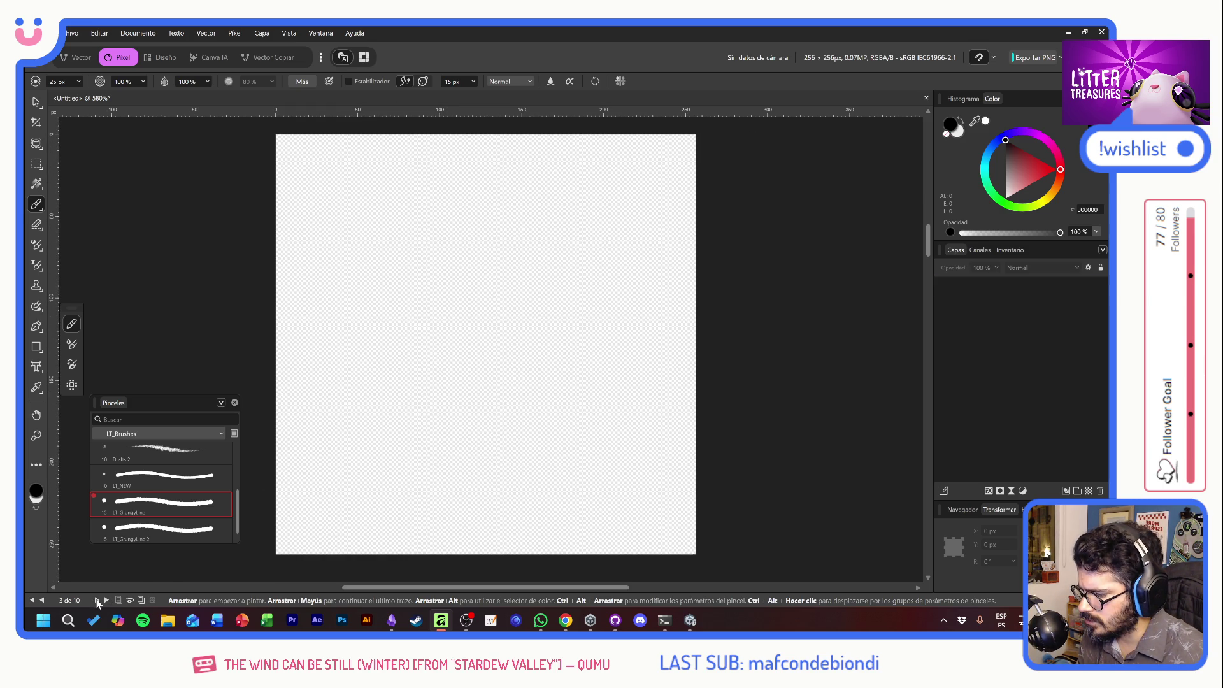
# Browse the pages back to page 1, remove its black test stroke, and switch the colour to white.
pyautogui.click(41, 600)
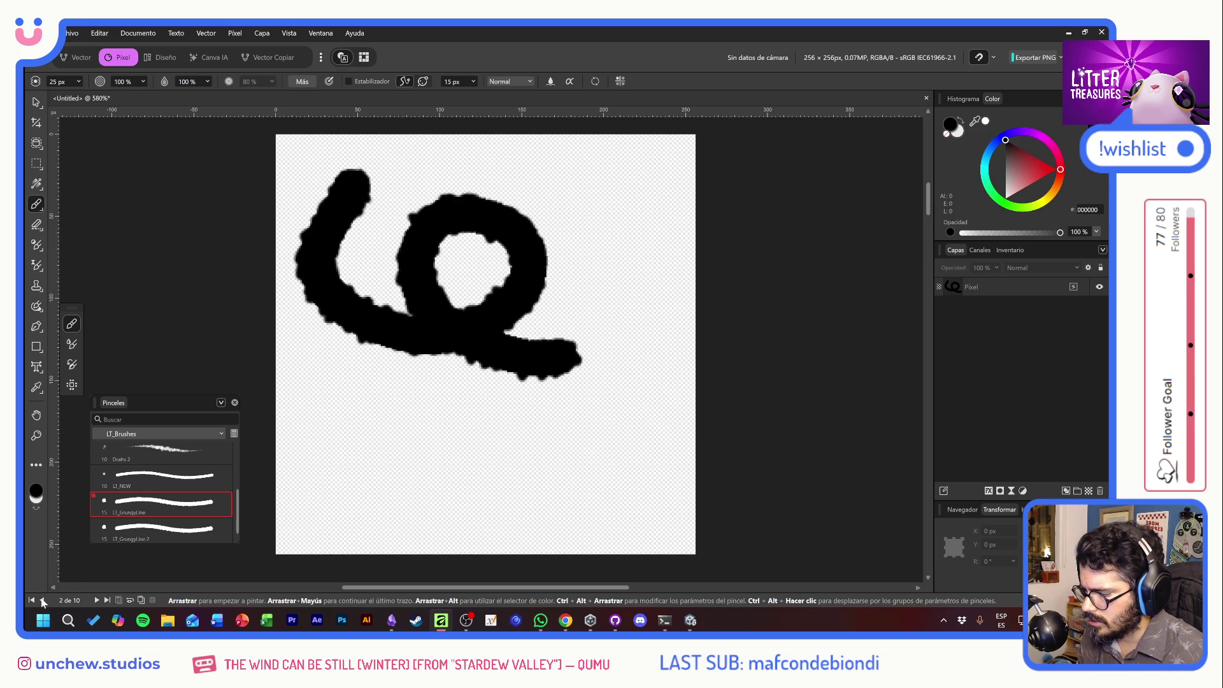
pyautogui.click(95, 599)
pyautogui.click(96, 599)
pyautogui.click(95, 600)
pyautogui.click(96, 600)
pyautogui.click(96, 600)
pyautogui.click(96, 600)
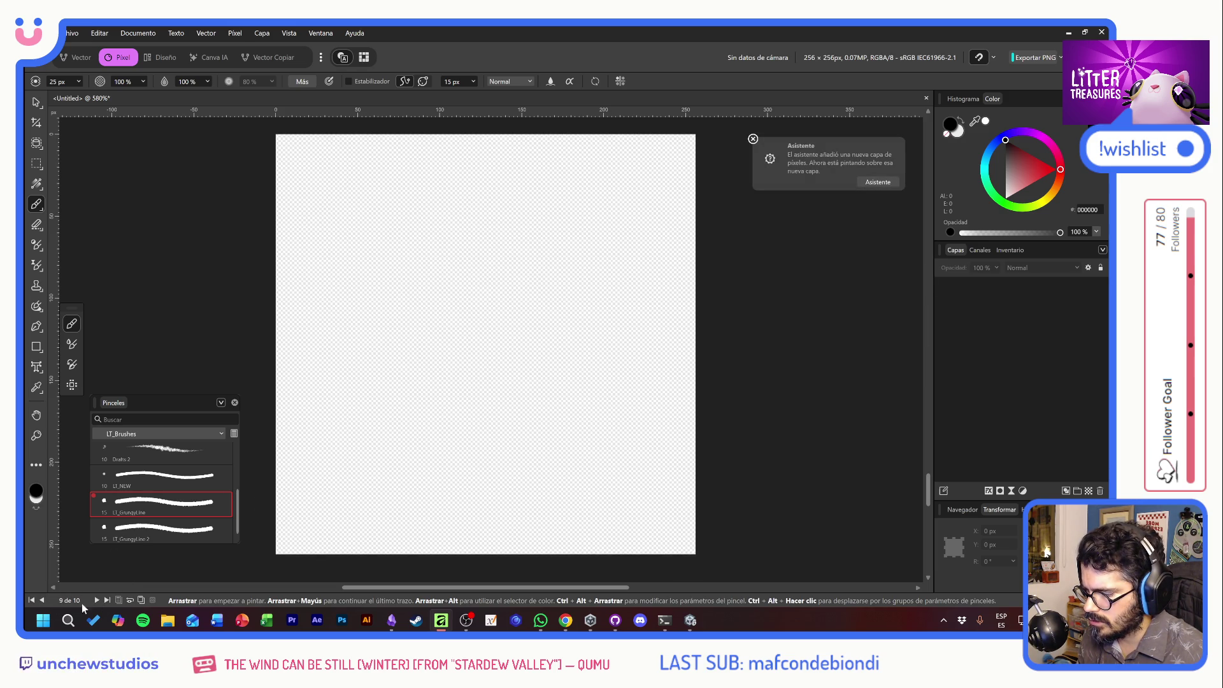
pyautogui.click(42, 599)
pyautogui.click(42, 599)
pyautogui.click(42, 599)
pyautogui.click(43, 600)
pyautogui.click(42, 600)
pyautogui.click(42, 600)
pyautogui.click(42, 600)
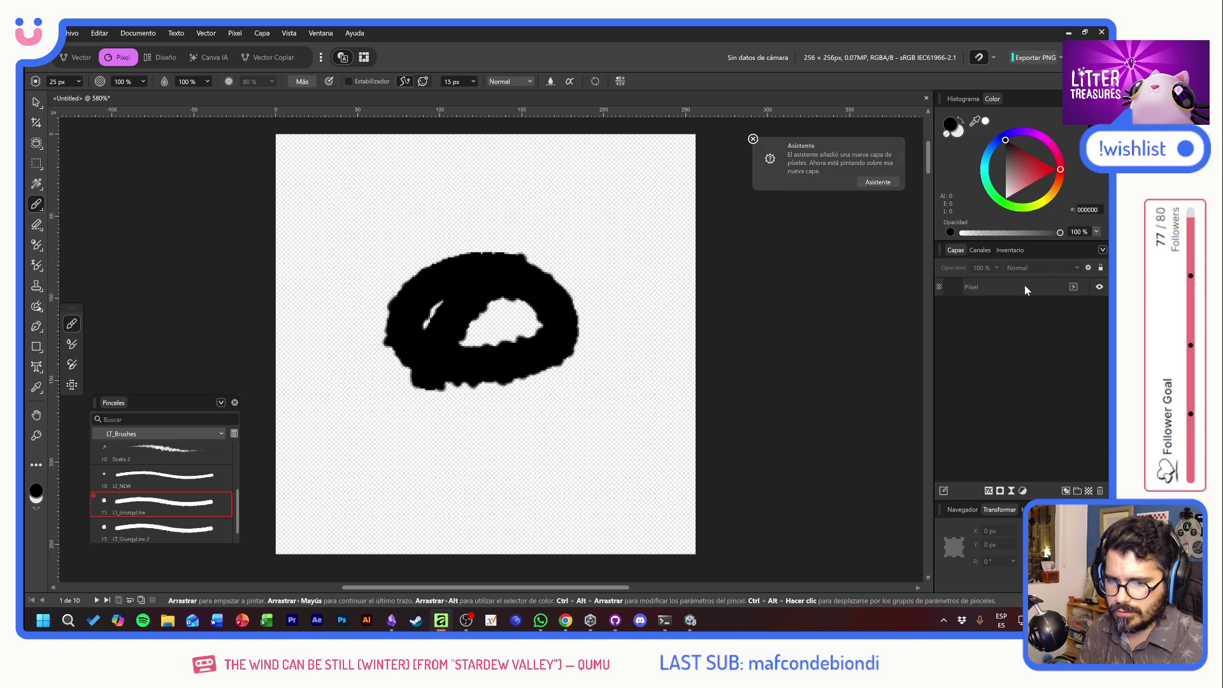
pyautogui.press('Delete')
pyautogui.press('x')
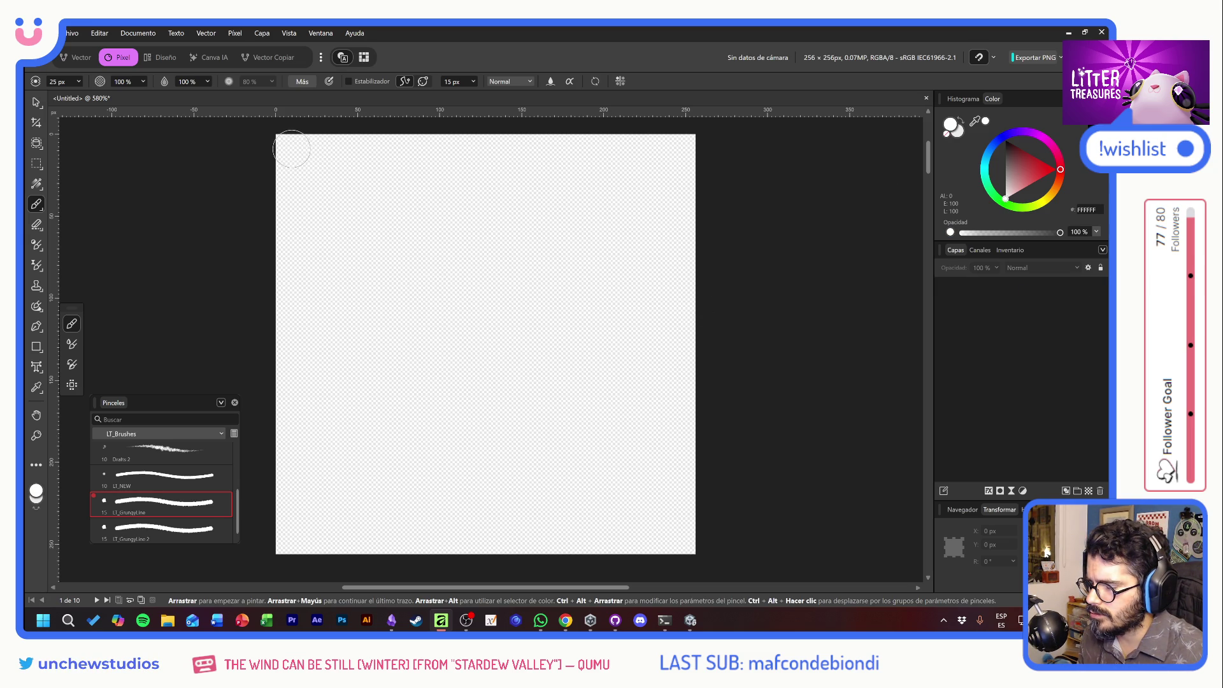
# Paint white across the top of page 1 down to a wavy, dripping lower edge.
pyautogui.moveTo(283, 150)
pyautogui.mouseDown()
pyautogui.moveTo(274, 145)
pyautogui.moveTo(695, 144)
pyautogui.moveTo(705, 259)
pyautogui.moveTo(688, 260)
pyautogui.moveTo(575, 364)
pyautogui.moveTo(491, 265)
pyautogui.moveTo(475, 318)
pyautogui.moveTo(388, 319)
pyautogui.moveTo(379, 349)
pyautogui.moveTo(270, 287)
pyautogui.moveTo(293, 147)
pyautogui.moveTo(678, 161)
pyautogui.moveTo(648, 253)
pyautogui.moveTo(535, 240)
pyautogui.moveTo(377, 254)
pyautogui.moveTo(289, 246)
pyautogui.moveTo(643, 200)
pyautogui.moveTo(625, 240)
pyautogui.moveTo(412, 218)
pyautogui.moveTo(374, 246)
pyautogui.moveTo(308, 228)
pyautogui.moveTo(308, 204)
pyautogui.moveTo(391, 226)
pyautogui.moveTo(537, 232)
pyautogui.mouseUp()
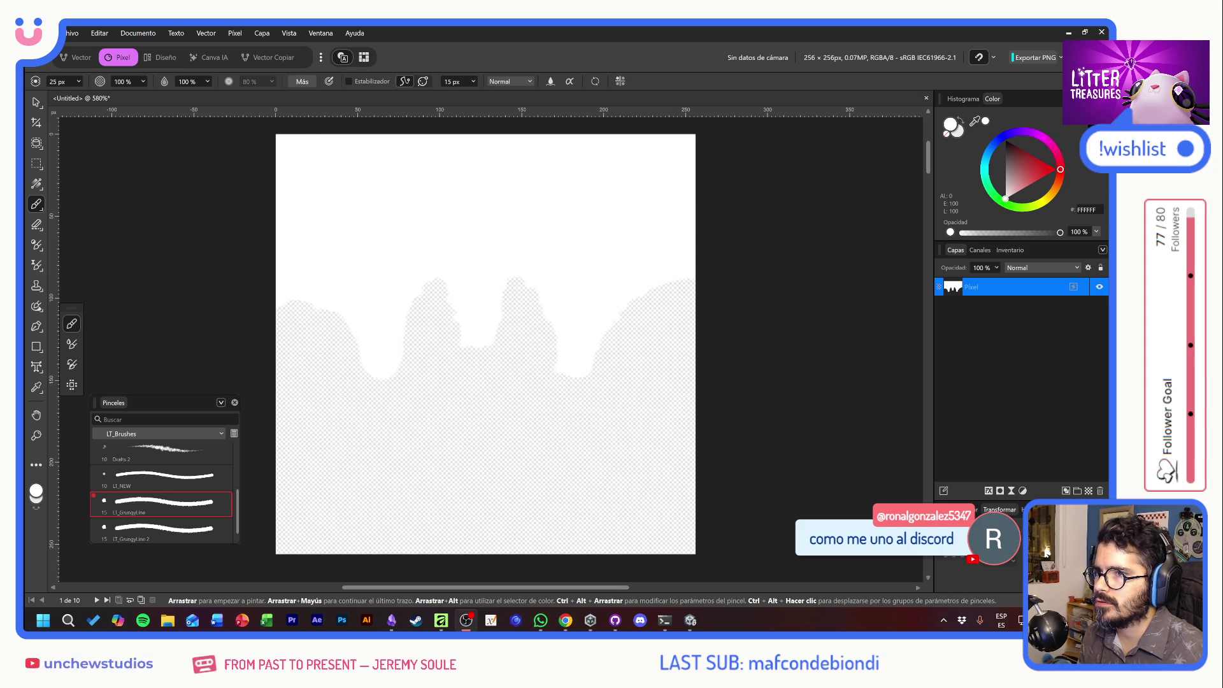
pyautogui.hotkey('alt', 'Tab')
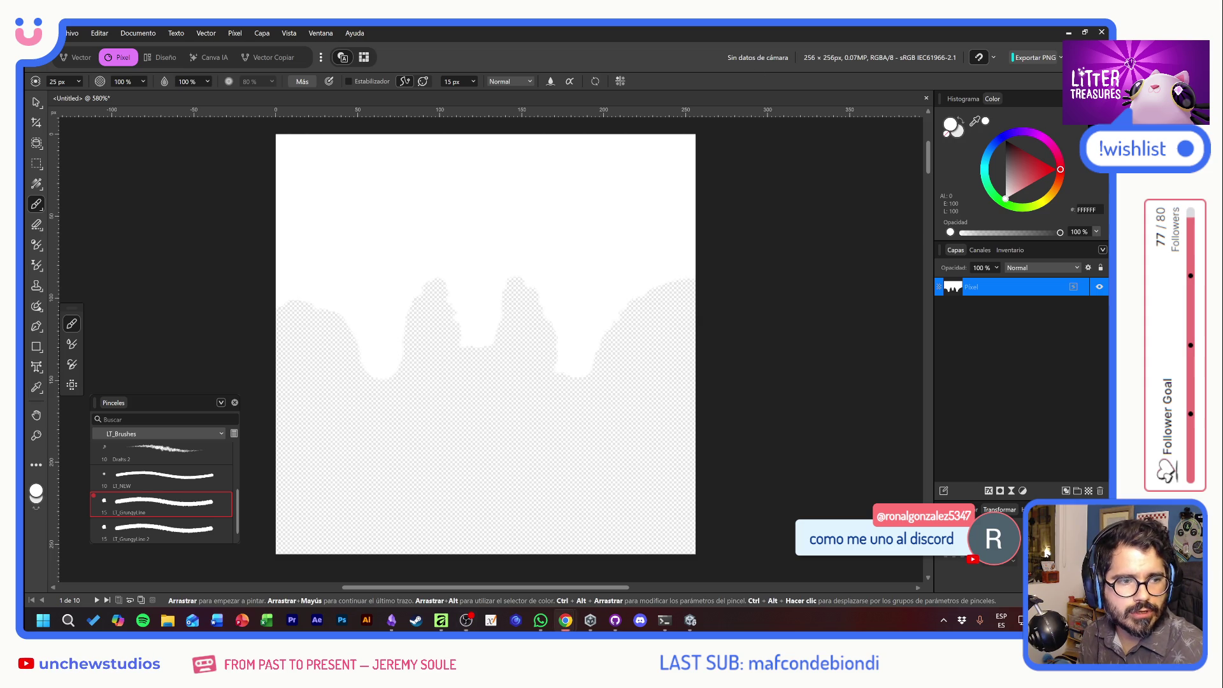
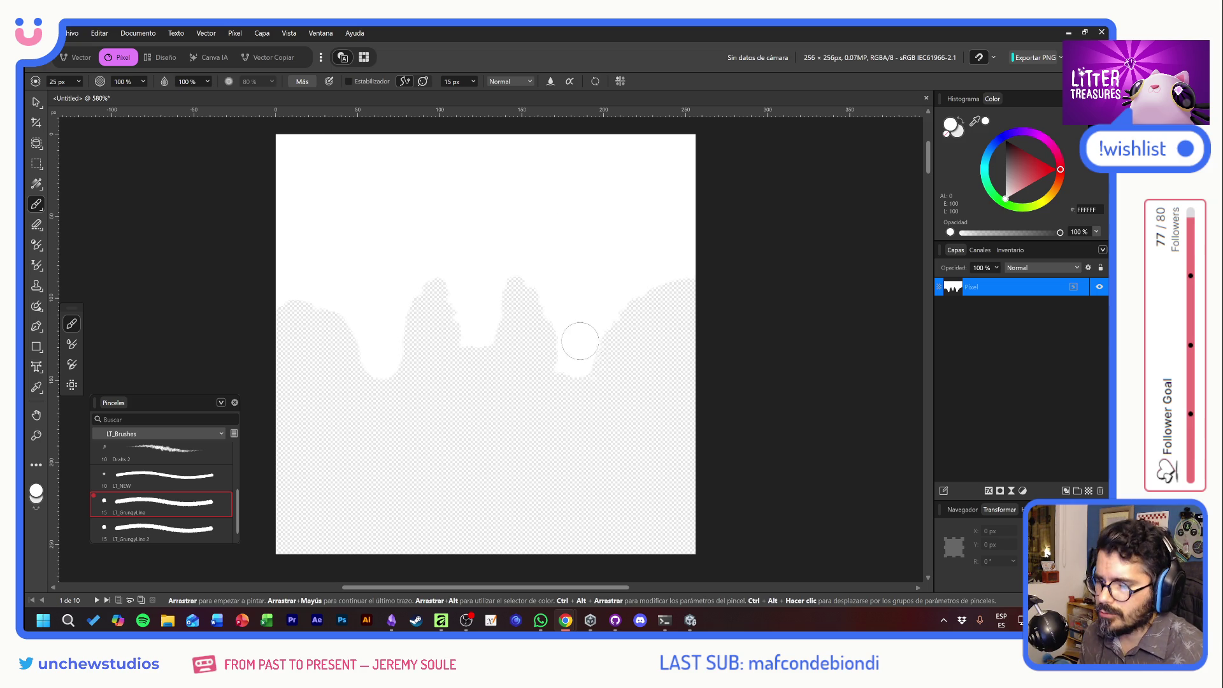
# On page 2, delete the black drawing's pixel layer and paint a white blob.
pyautogui.click(100, 601)
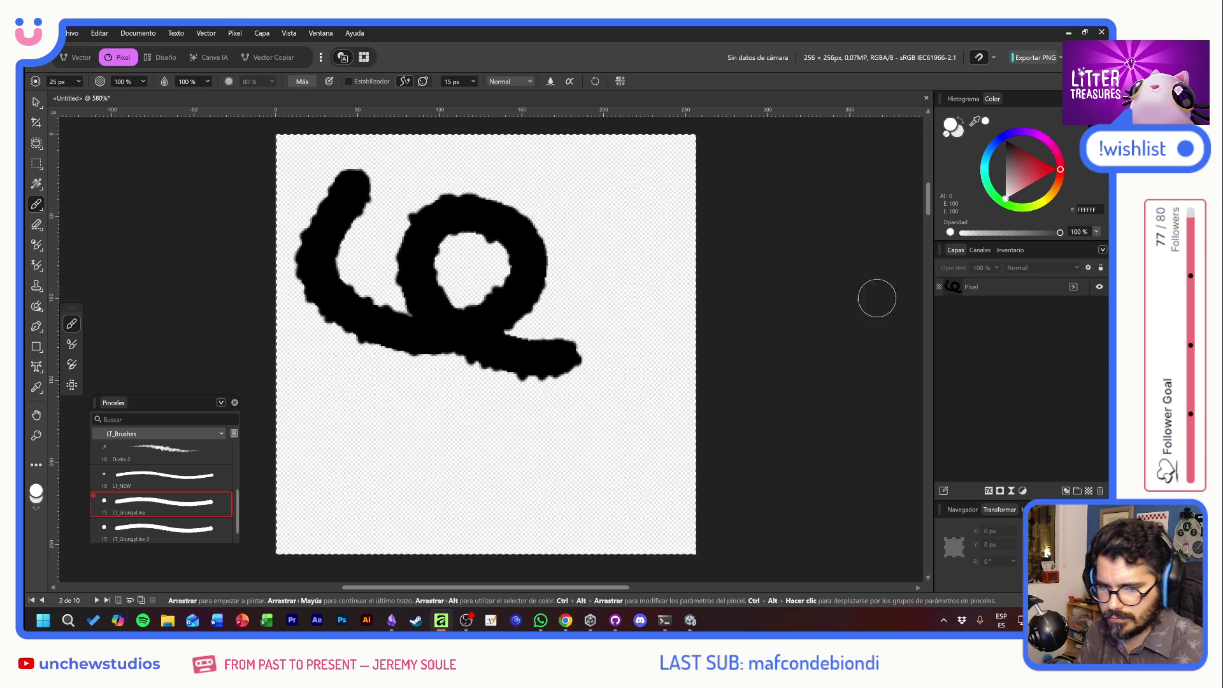
pyautogui.click(950, 288)
pyautogui.press('Delete')
pyautogui.moveTo(376, 298)
pyautogui.mouseDown()
pyautogui.moveTo(410, 246)
pyautogui.moveTo(333, 338)
pyautogui.moveTo(403, 235)
pyautogui.moveTo(308, 350)
pyautogui.moveTo(384, 245)
pyautogui.moveTo(414, 305)
pyautogui.moveTo(400, 325)
pyautogui.mouseUp()
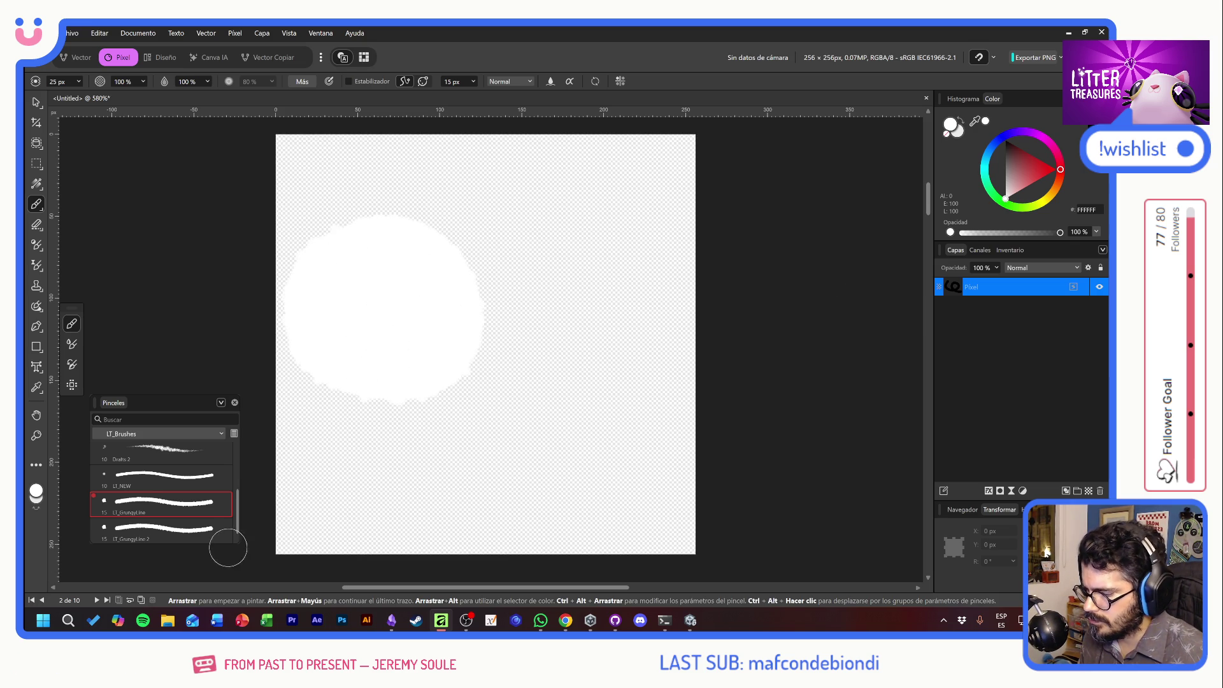
# Paint three white zigzag strokes across page 3 and a white stroke on page 4.
pyautogui.click(97, 600)
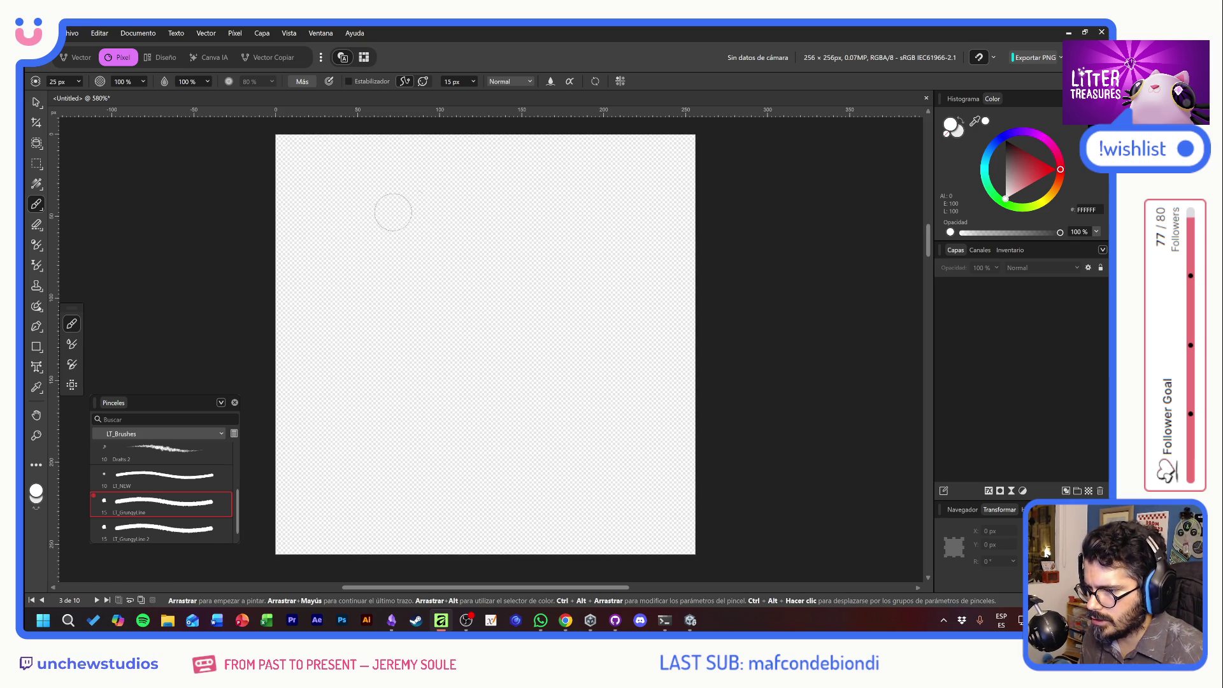
pyautogui.moveTo(299, 289)
pyautogui.mouseDown()
pyautogui.moveTo(391, 183)
pyautogui.moveTo(505, 305)
pyautogui.moveTo(595, 178)
pyautogui.moveTo(675, 277)
pyautogui.mouseUp()
pyautogui.moveTo(300, 450)
pyautogui.mouseDown()
pyautogui.moveTo(410, 355)
pyautogui.moveTo(573, 319)
pyautogui.moveTo(638, 415)
pyautogui.mouseUp()
pyautogui.moveTo(367, 454); pyautogui.dragTo(624, 506)
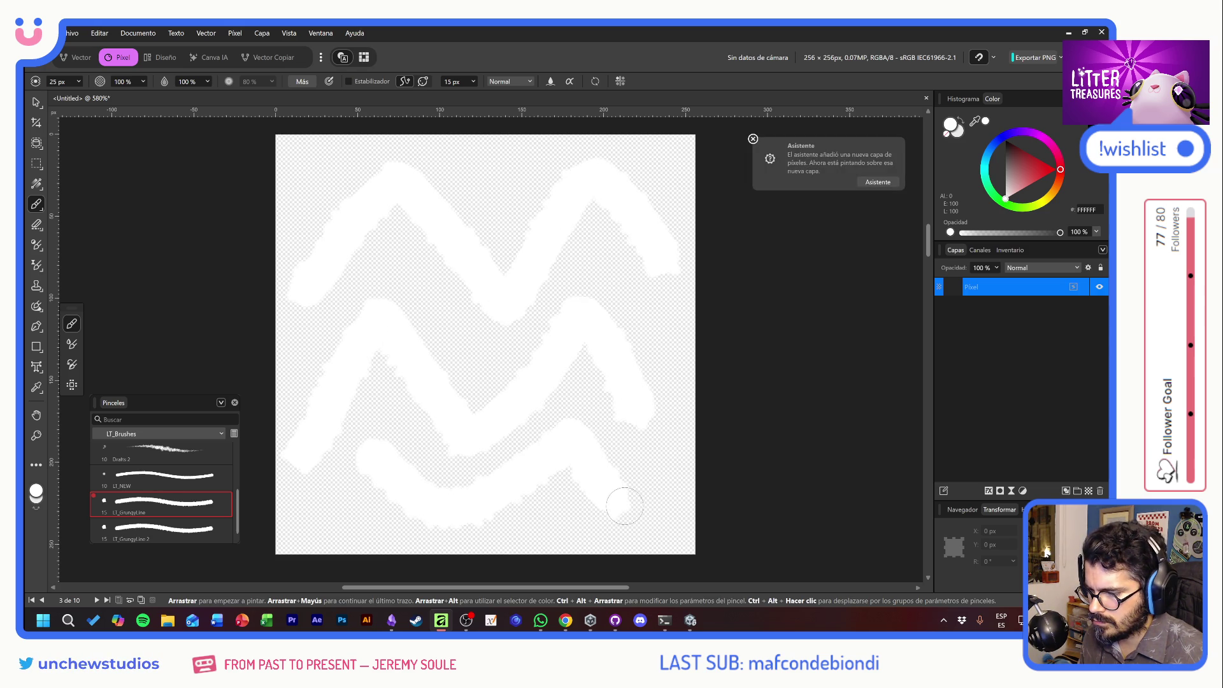
pyautogui.click(98, 601)
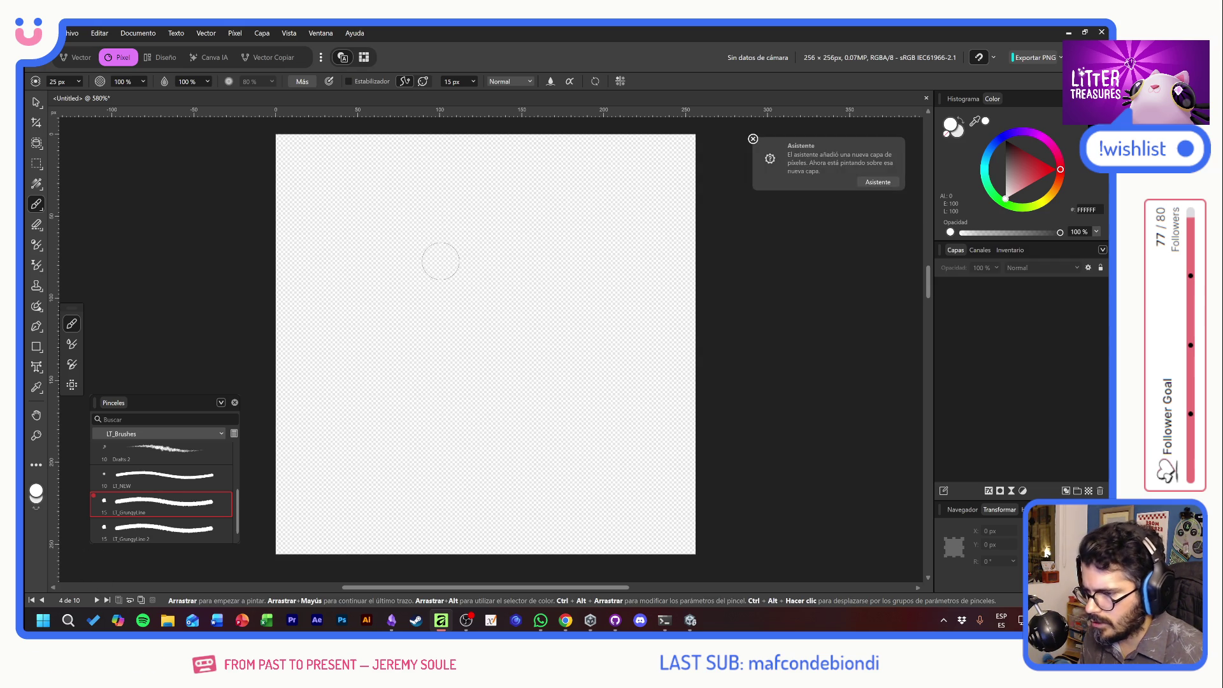
pyautogui.moveTo(479, 237)
pyautogui.mouseDown()
pyautogui.moveTo(608, 274)
pyautogui.moveTo(492, 400)
pyautogui.moveTo(347, 285)
pyautogui.moveTo(483, 255)
pyautogui.moveTo(363, 240)
pyautogui.moveTo(446, 411)
pyautogui.moveTo(582, 300)
pyautogui.moveTo(481, 264)
pyautogui.moveTo(538, 323)
pyautogui.moveTo(463, 359)
pyautogui.moveTo(440, 287)
pyautogui.moveTo(419, 267)
pyautogui.mouseUp()
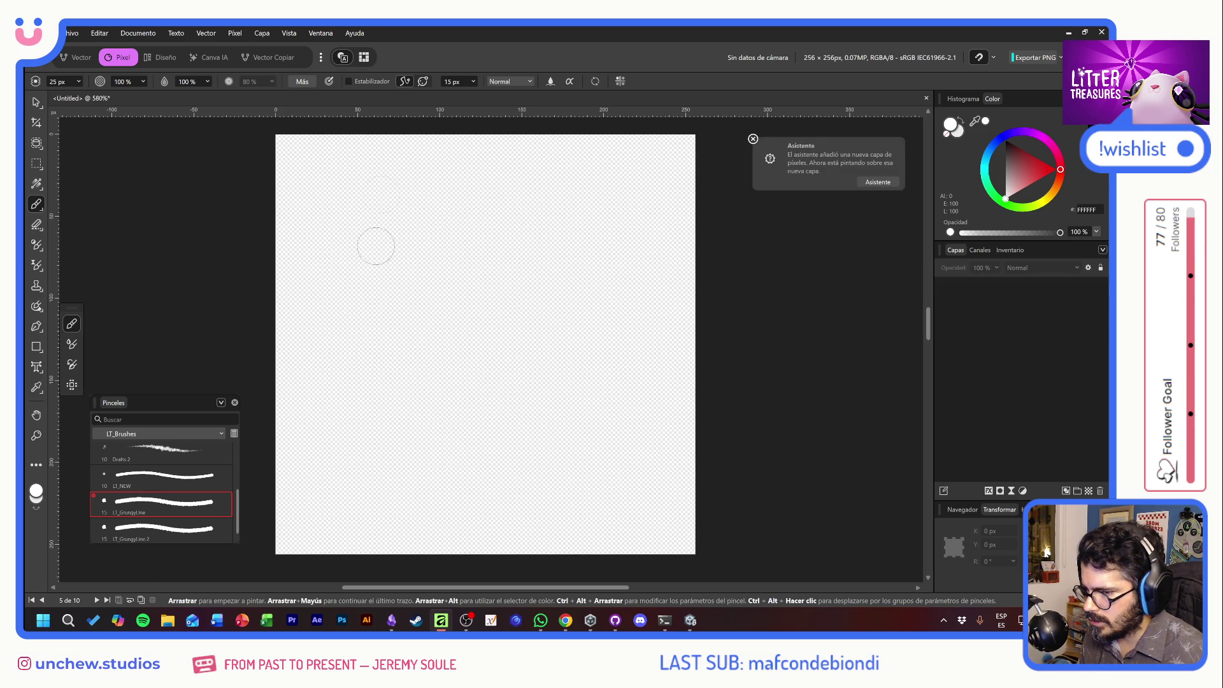
# Paint scattered white blobs across page 5 with the grunge brush.
pyautogui.press('Delete')
pyautogui.moveTo(363, 178)
pyautogui.mouseDown()
pyautogui.moveTo(323, 232)
pyautogui.moveTo(383, 191)
pyautogui.mouseUp()
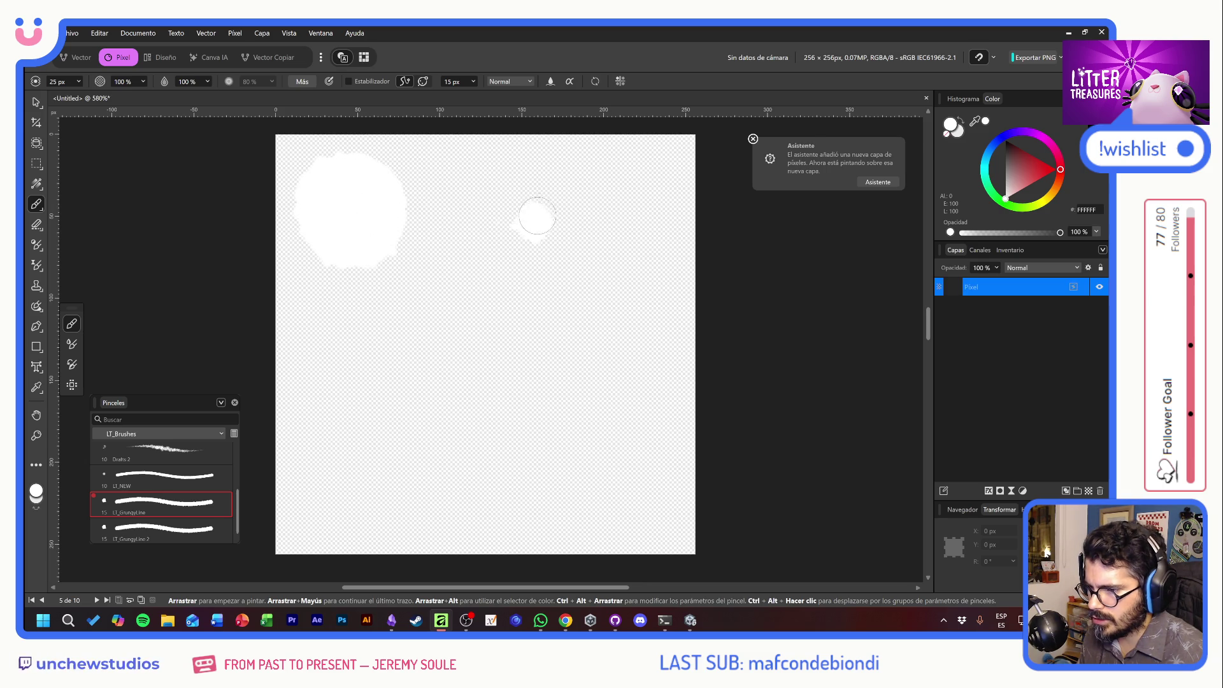
pyautogui.moveTo(521, 172); pyautogui.dragTo(523, 191)
pyautogui.moveTo(503, 267)
pyautogui.mouseDown()
pyautogui.moveTo(445, 377)
pyautogui.moveTo(446, 331)
pyautogui.mouseUp()
pyautogui.moveTo(595, 267); pyautogui.dragTo(593, 299)
pyautogui.moveTo(650, 178); pyautogui.dragTo(627, 210)
pyautogui.moveTo(631, 389)
pyautogui.mouseDown()
pyautogui.moveTo(644, 428)
pyautogui.moveTo(576, 445)
pyautogui.moveTo(606, 430)
pyautogui.mouseUp()
pyautogui.moveTo(338, 354); pyautogui.dragTo(348, 360)
pyautogui.moveTo(382, 458)
pyautogui.mouseDown()
pyautogui.moveTo(437, 491)
pyautogui.moveTo(402, 474)
pyautogui.mouseUp()
# Fill page 6's left side with white and paint a wavy lower band with two bumps on page 7.
pyautogui.click(97, 600)
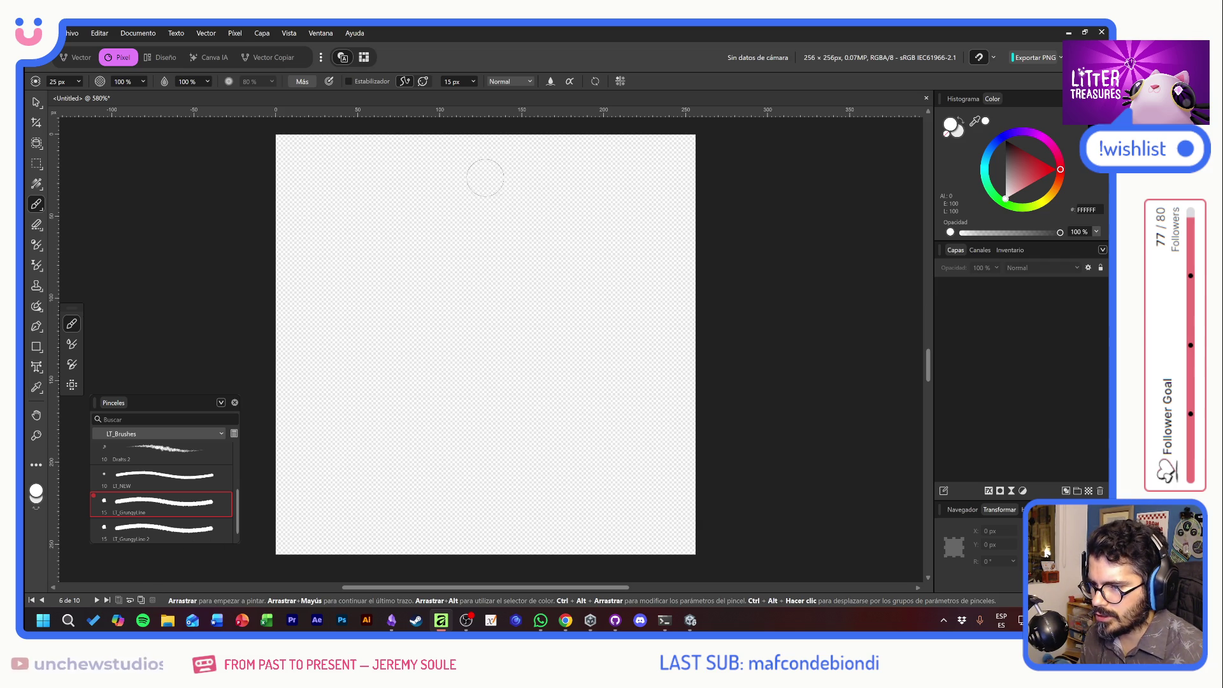
pyautogui.moveTo(483, 144)
pyautogui.mouseDown()
pyautogui.moveTo(469, 537)
pyautogui.moveTo(299, 536)
pyautogui.moveTo(272, 403)
pyautogui.moveTo(288, 166)
pyautogui.moveTo(450, 139)
pyautogui.moveTo(442, 396)
pyautogui.moveTo(418, 338)
pyautogui.moveTo(437, 249)
pyautogui.moveTo(322, 179)
pyautogui.moveTo(410, 197)
pyautogui.moveTo(330, 265)
pyautogui.moveTo(357, 284)
pyautogui.moveTo(447, 284)
pyautogui.moveTo(396, 371)
pyautogui.moveTo(266, 492)
pyautogui.moveTo(399, 513)
pyautogui.moveTo(463, 459)
pyautogui.mouseUp()
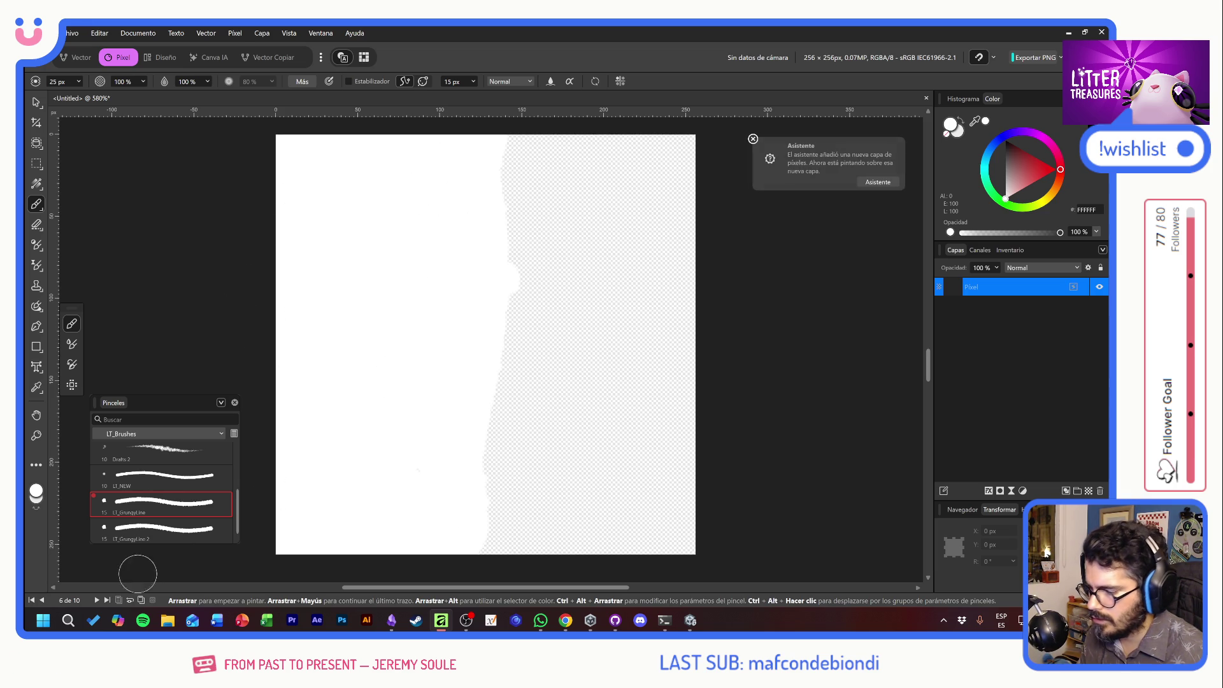
pyautogui.click(96, 600)
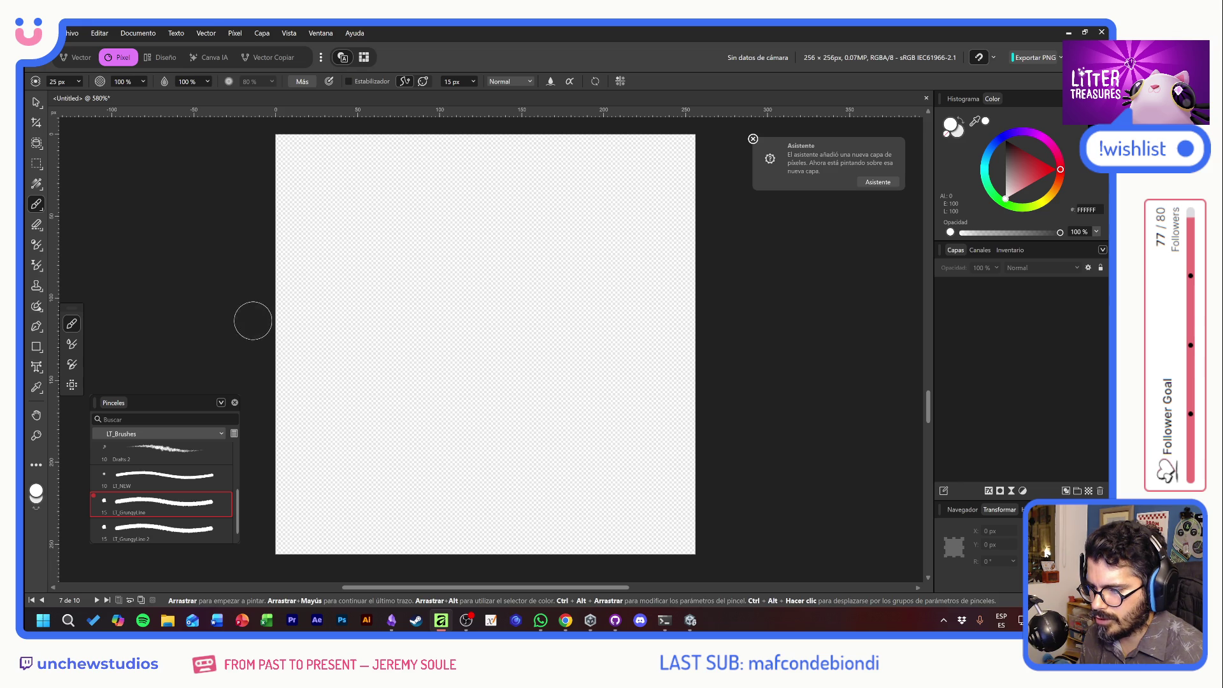
pyautogui.moveTo(265, 319)
pyautogui.mouseDown()
pyautogui.moveTo(404, 382)
pyautogui.moveTo(595, 355)
pyautogui.moveTo(721, 355)
pyautogui.mouseUp()
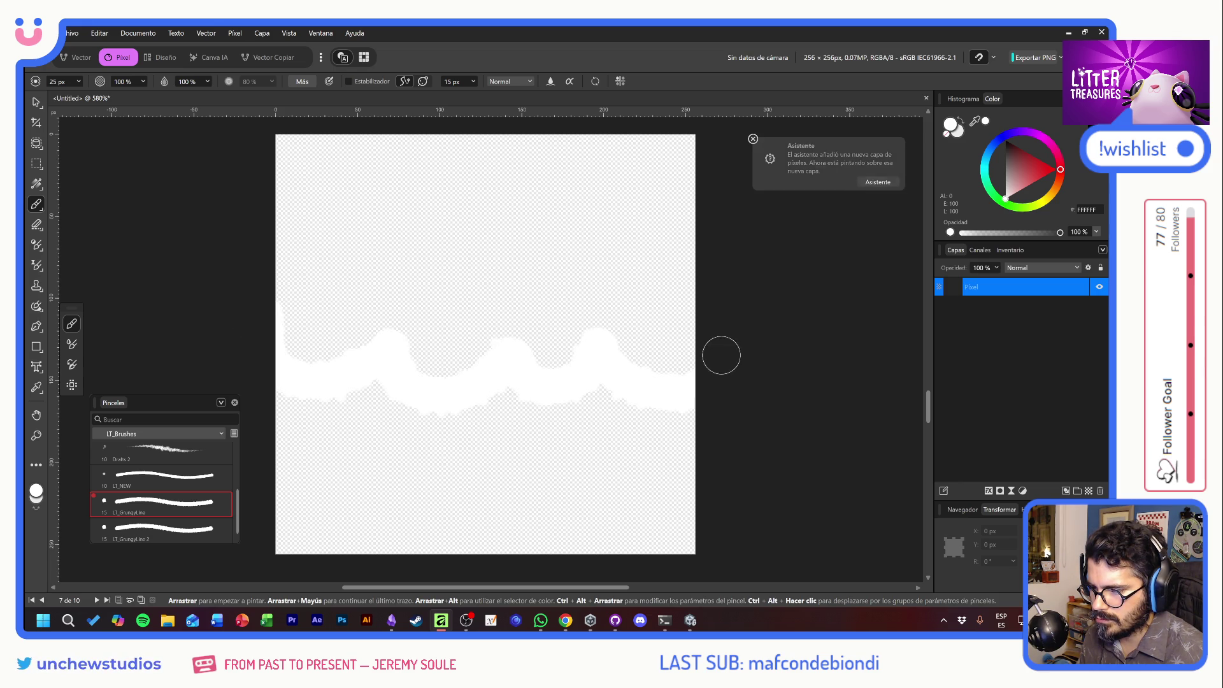
pyautogui.moveTo(705, 554)
pyautogui.mouseDown()
pyautogui.moveTo(287, 538)
pyautogui.moveTo(306, 396)
pyautogui.moveTo(561, 404)
pyautogui.moveTo(456, 423)
pyautogui.moveTo(713, 437)
pyautogui.moveTo(222, 517)
pyautogui.mouseUp()
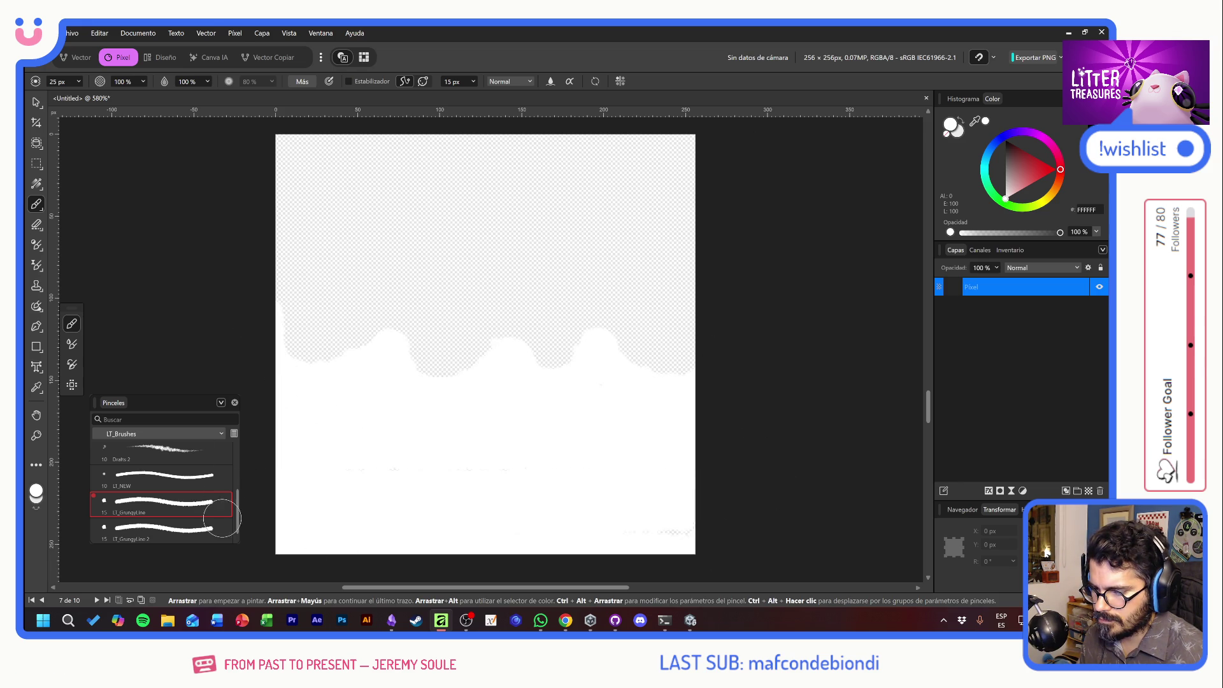
pyautogui.click(394, 279)
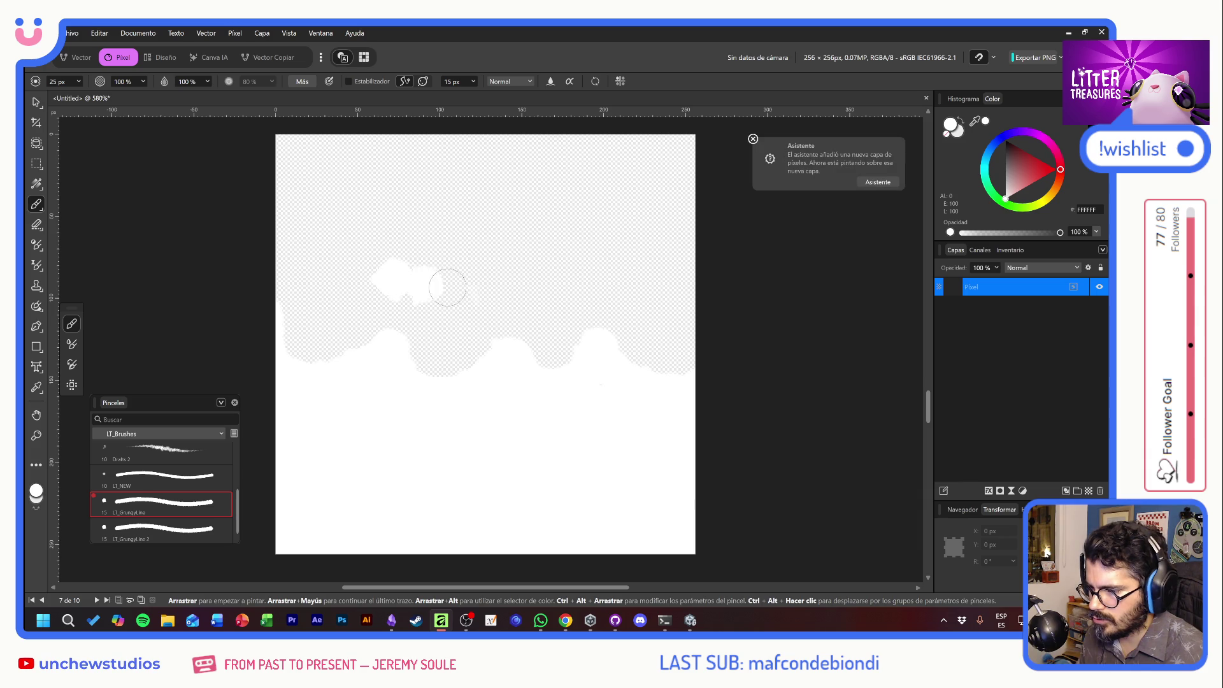
pyautogui.click(507, 286)
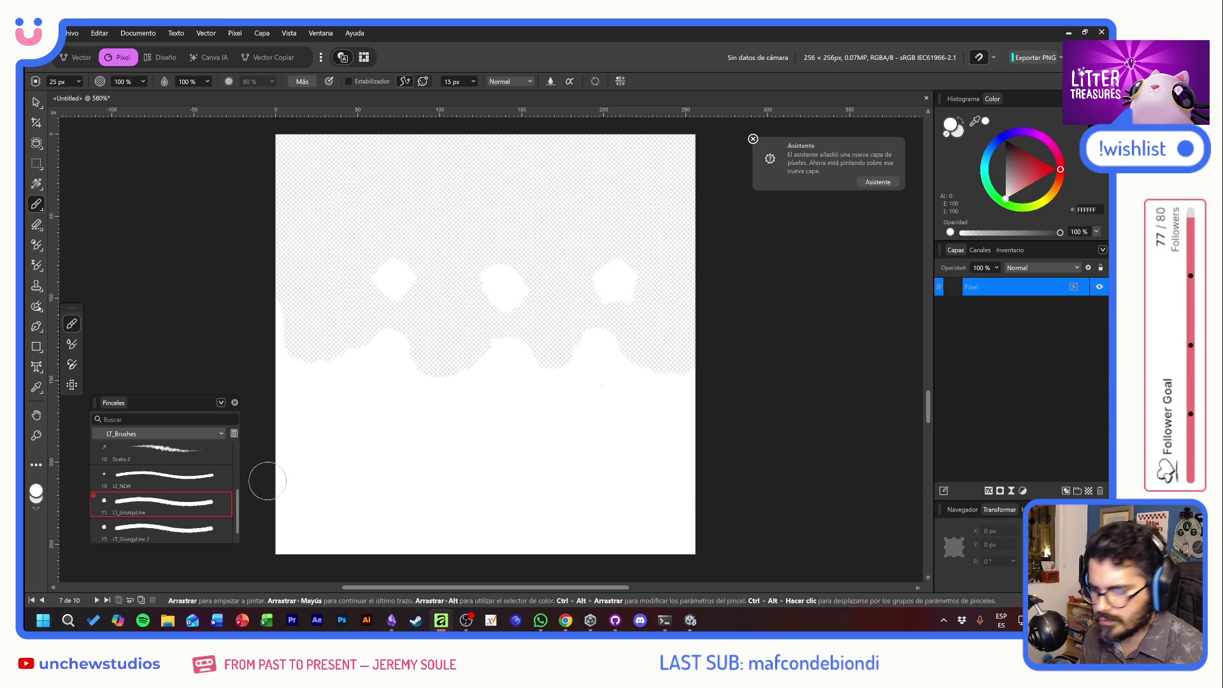
pyautogui.click(96, 600)
pyautogui.click(71, 33)
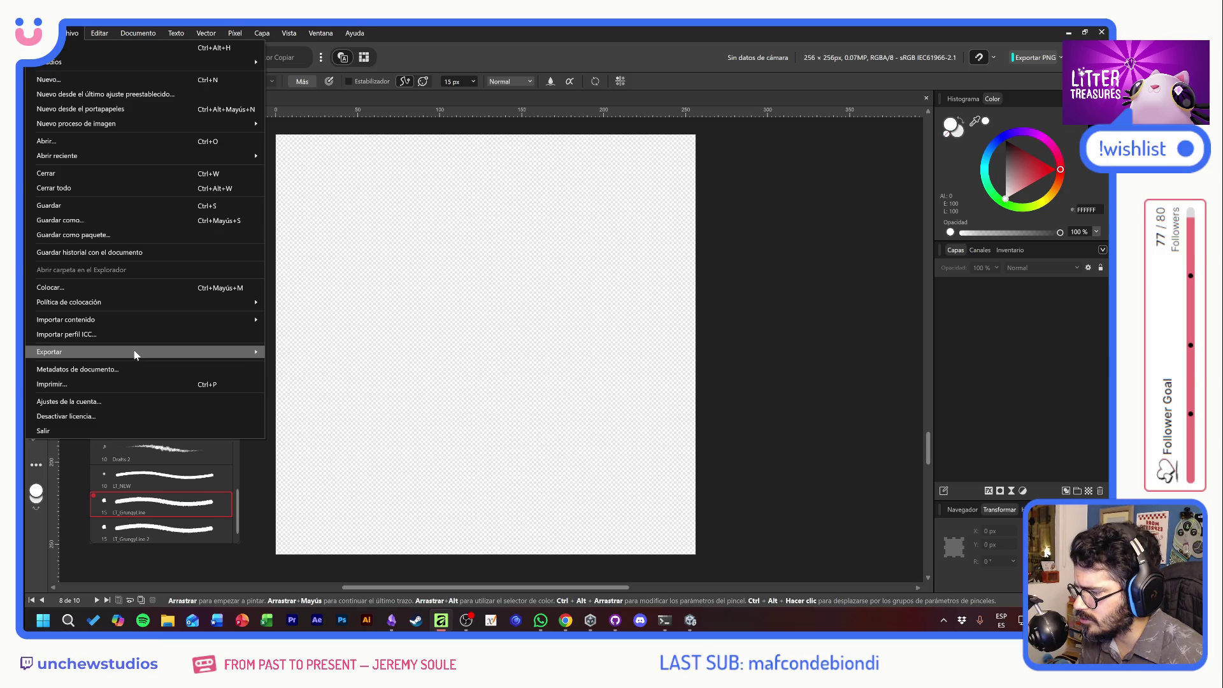
# In the PNG export settings, set Área to Todas las páginas.
pyautogui.moveTo(136, 350)
pyautogui.click(292, 353)
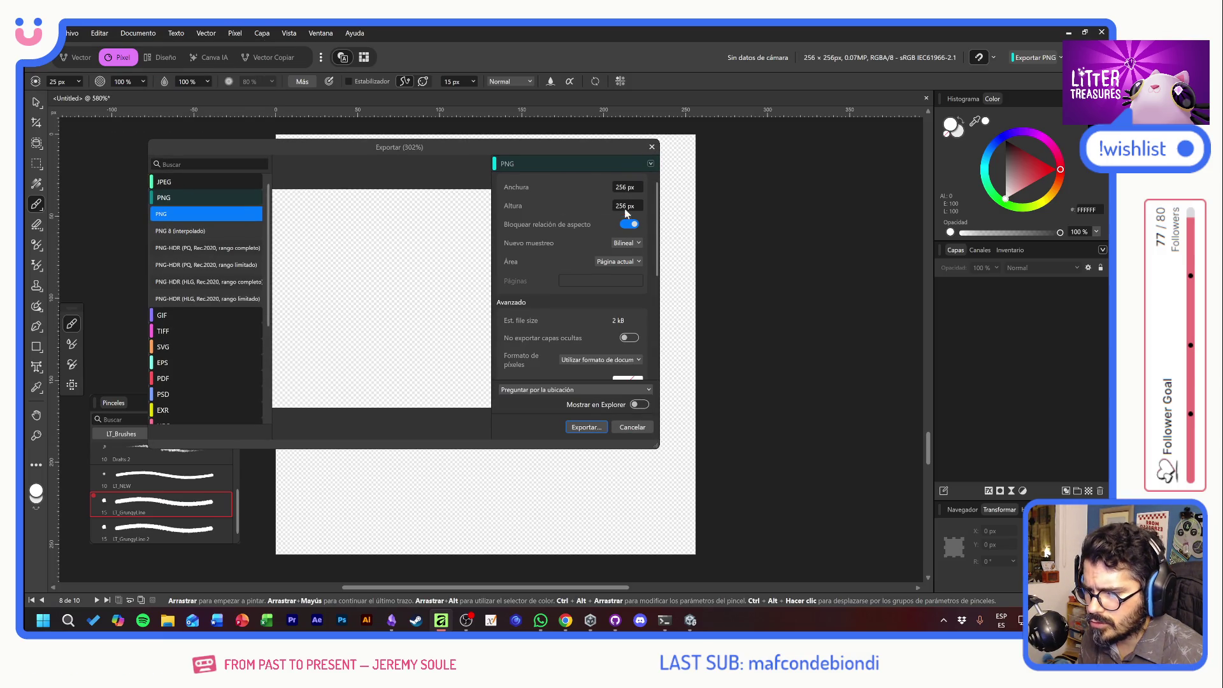
pyautogui.click(633, 261)
pyautogui.click(624, 276)
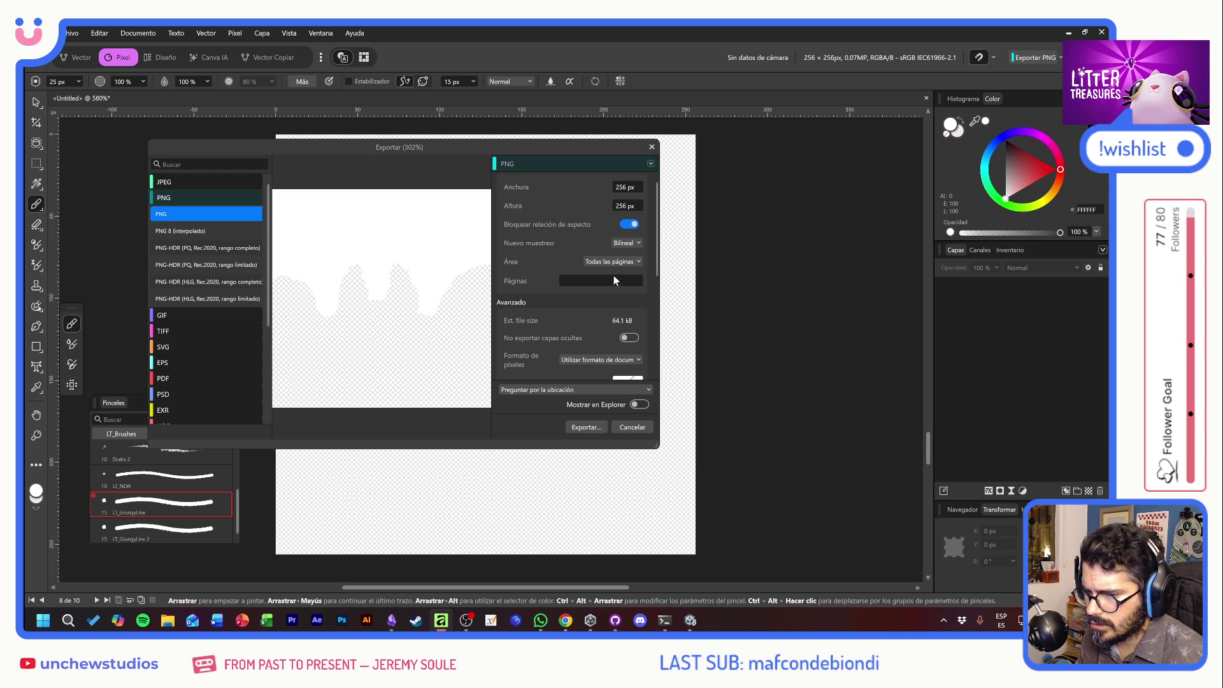
pyautogui.scroll(-1, 549, 330)
pyautogui.scroll(-4, 529, 319)
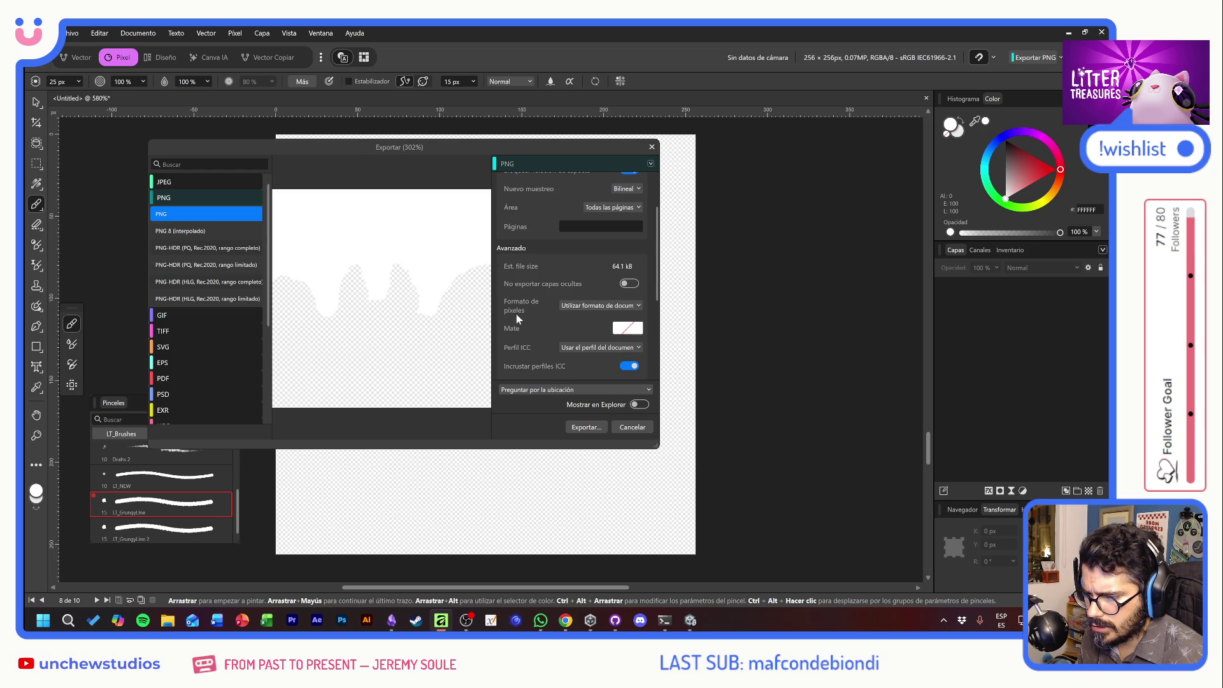
pyautogui.scroll(3, 510, 305)
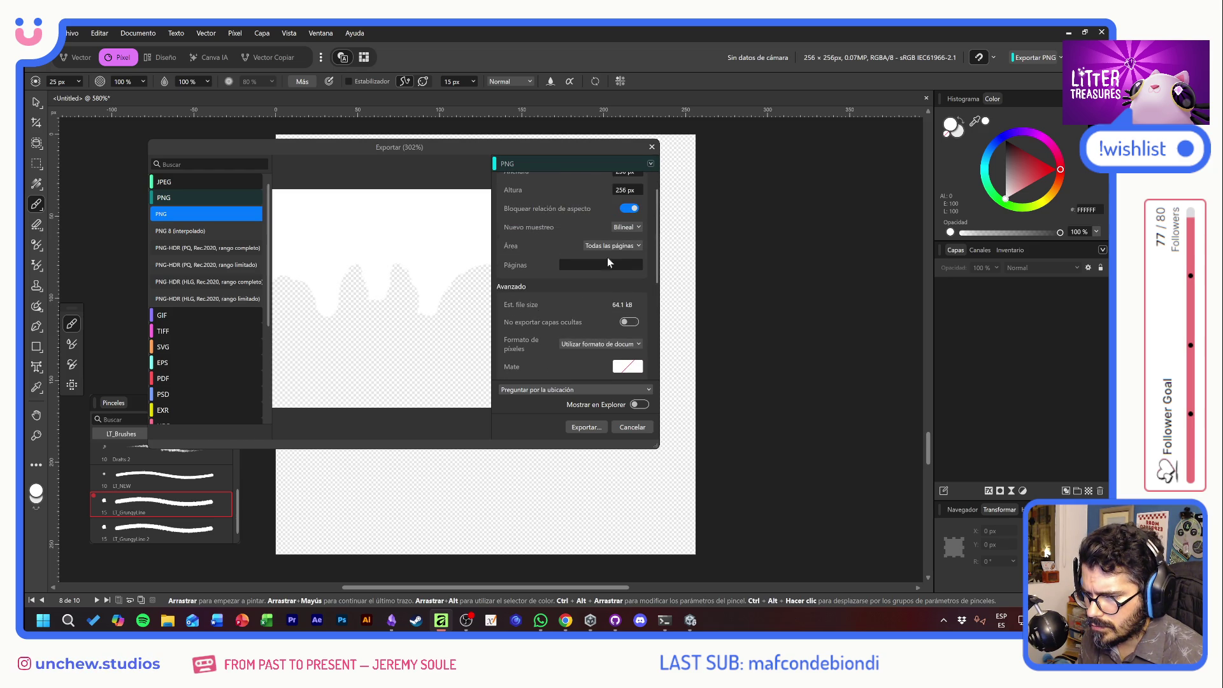
pyautogui.click(602, 264)
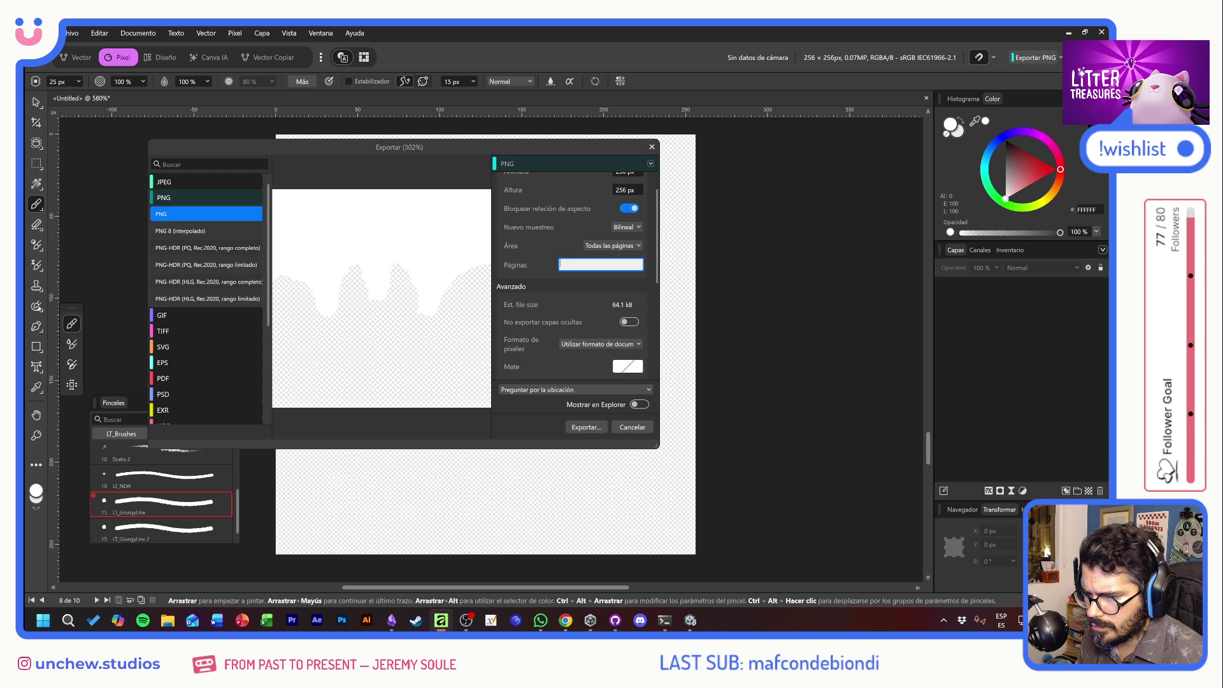
pyautogui.scroll(1, 535, 267)
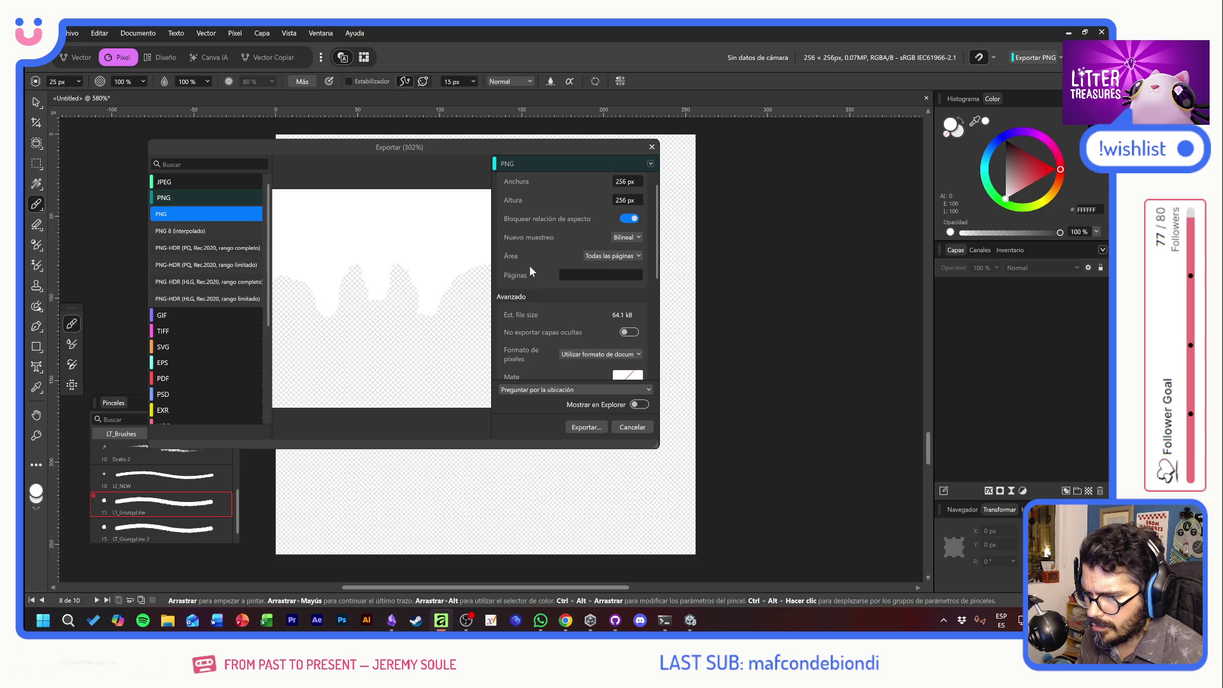
pyautogui.click(621, 256)
pyautogui.click(605, 272)
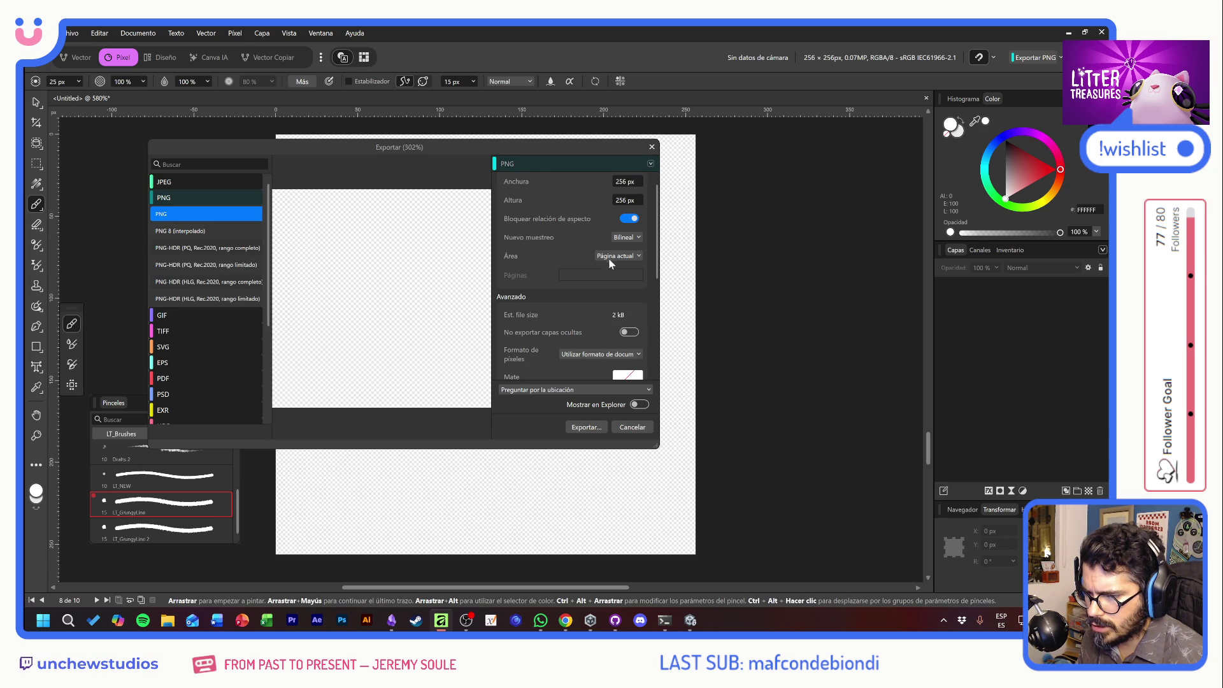
pyautogui.click(613, 268)
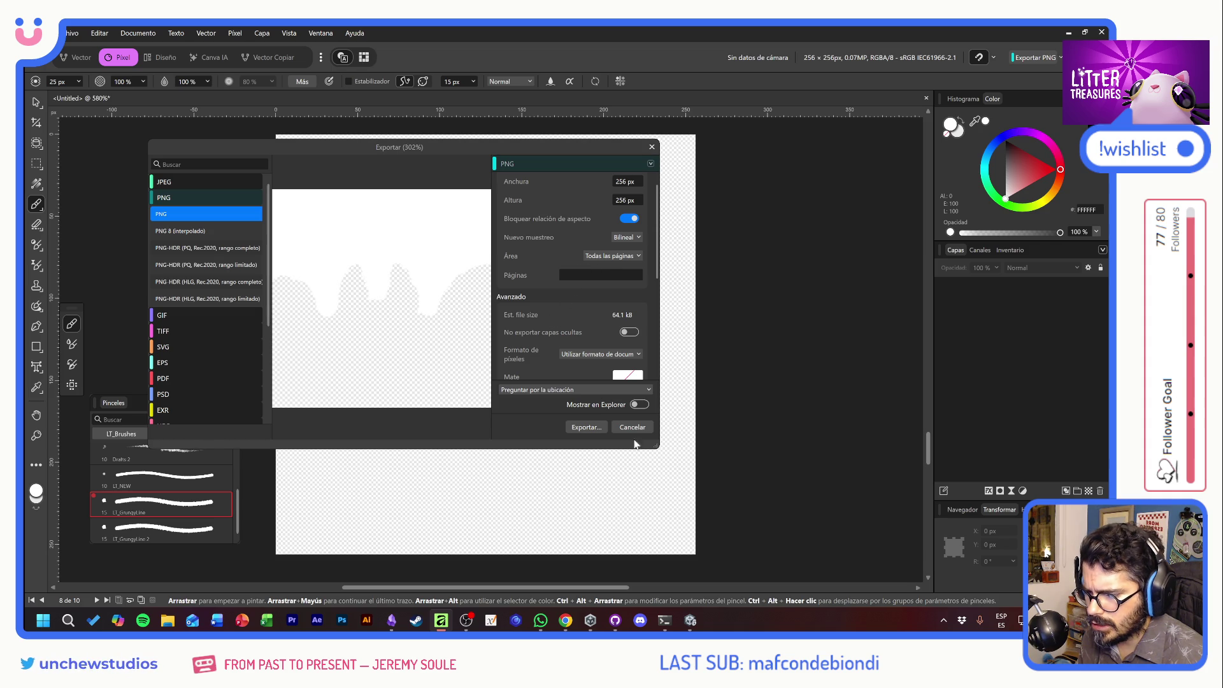
pyautogui.moveTo(656, 447)
pyautogui.mouseDown()
pyautogui.moveTo(655, 544)
pyautogui.moveTo(655, 534)
pyautogui.mouseUp()
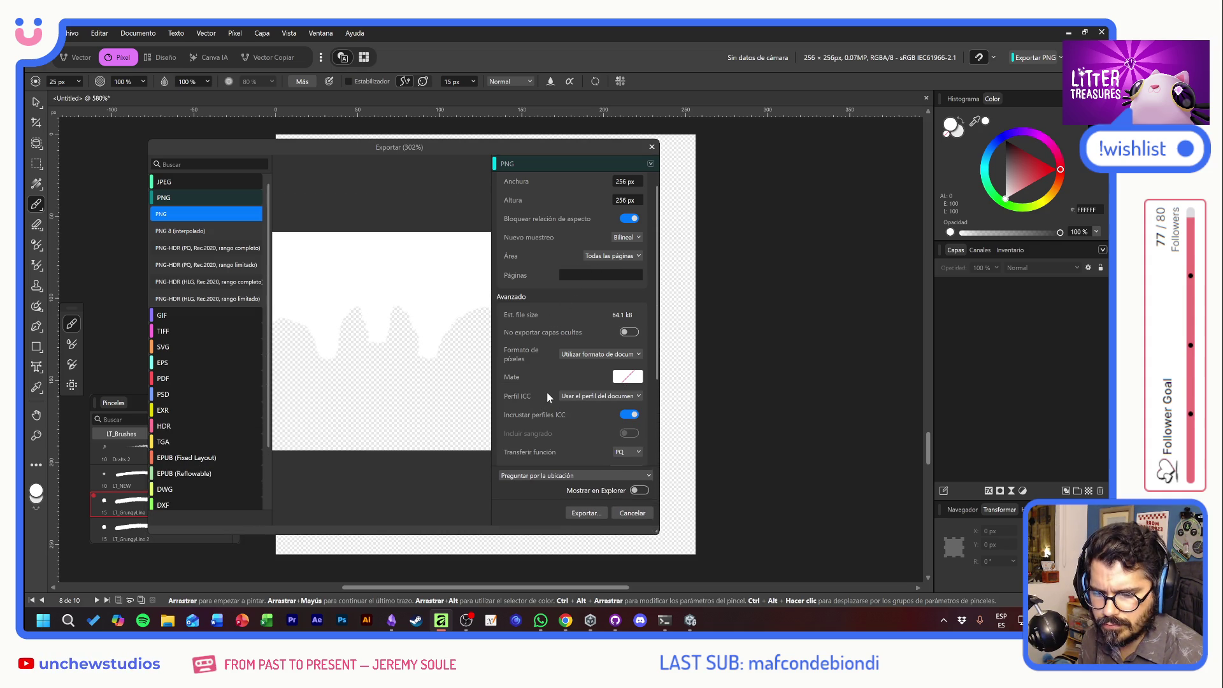
# Save the exported masks into the CatSkins folder with the name CatSkin_.
pyautogui.click(582, 514)
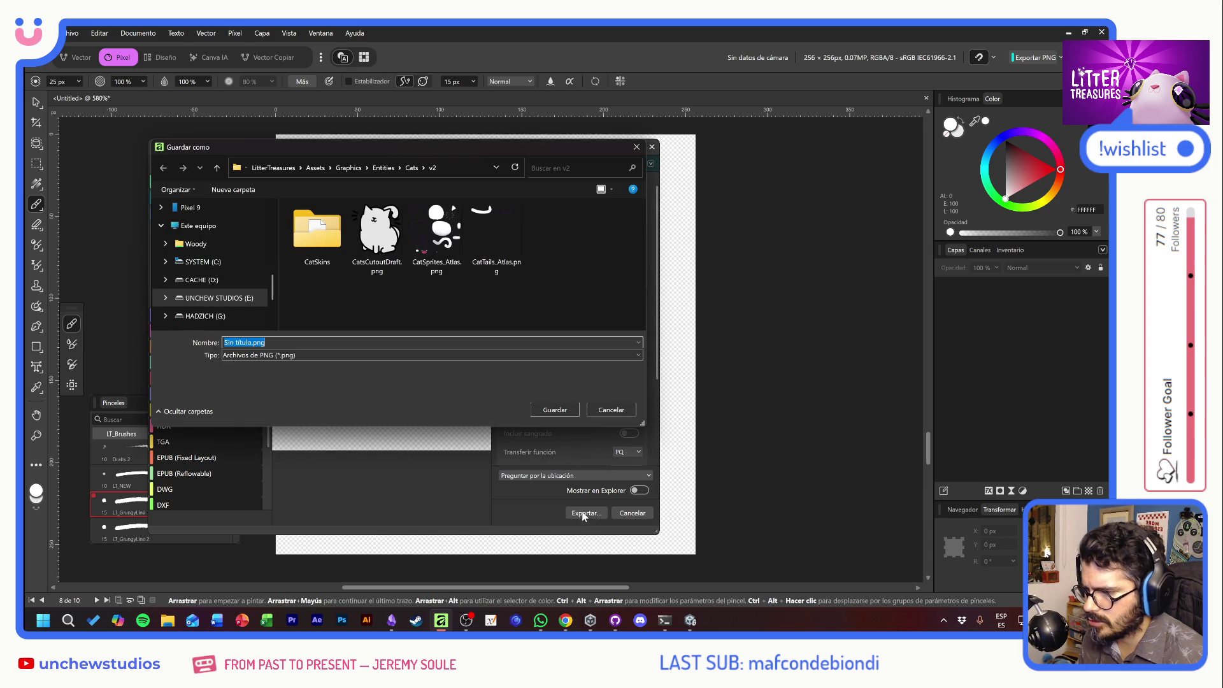
pyautogui.doubleClick(313, 227)
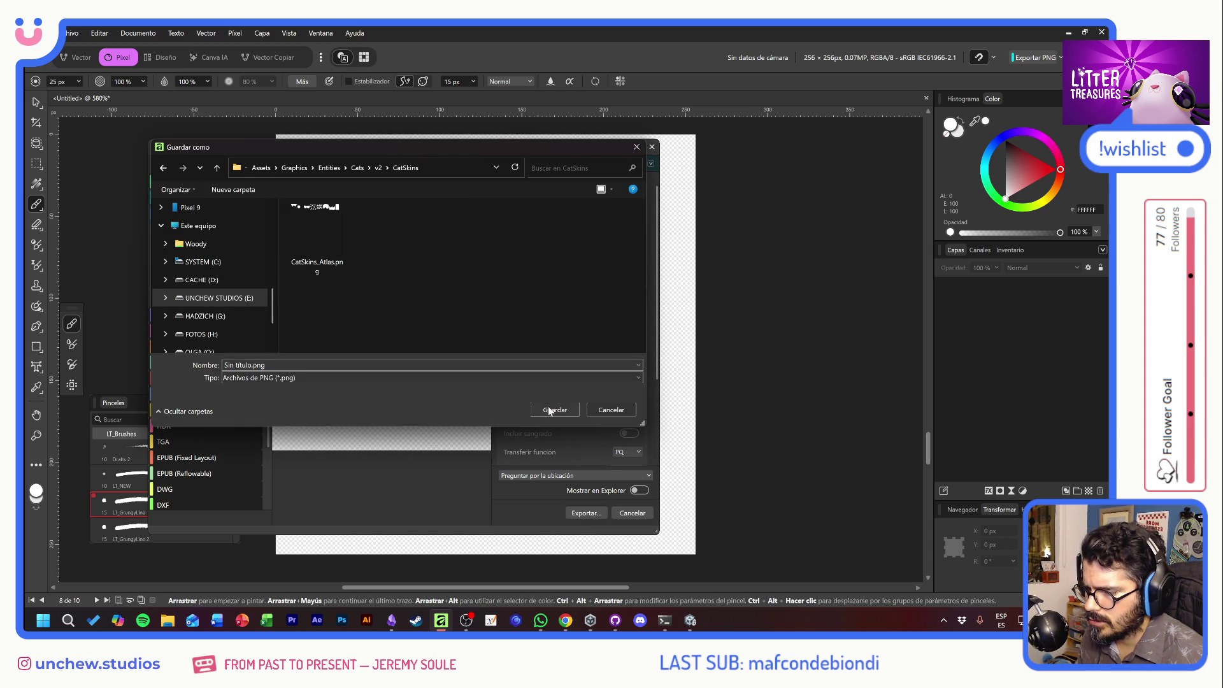
pyautogui.click(313, 364)
pyautogui.write('Cat')
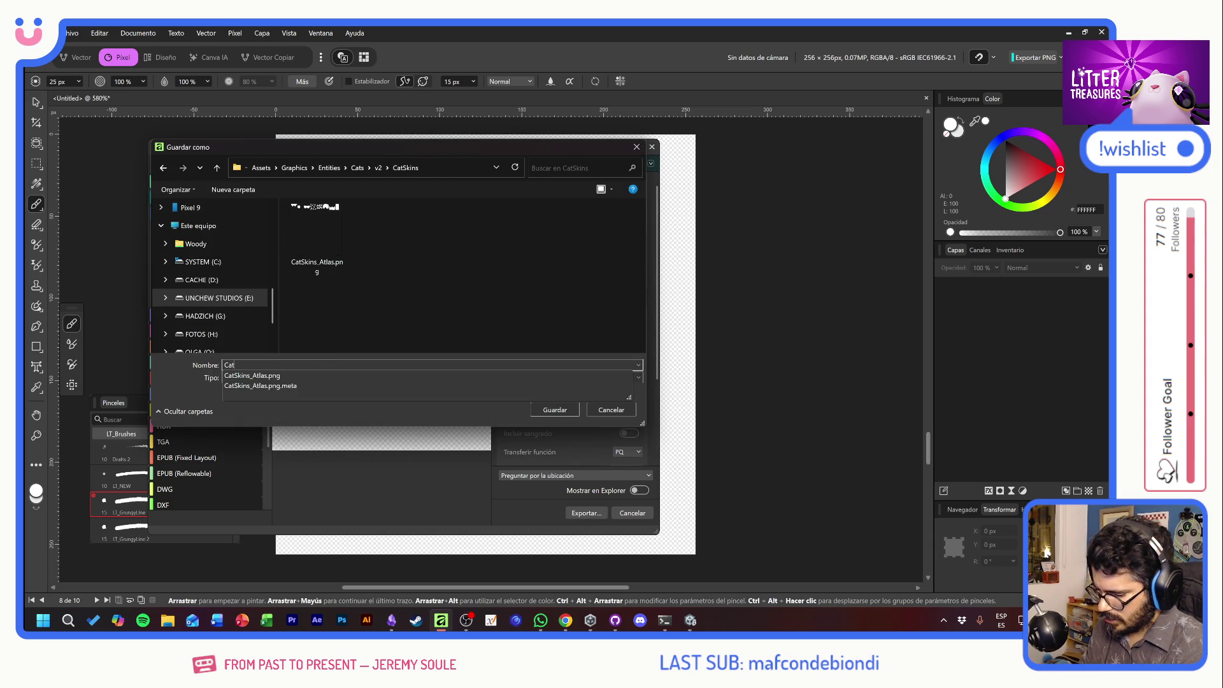
pyautogui.write('Skin_')
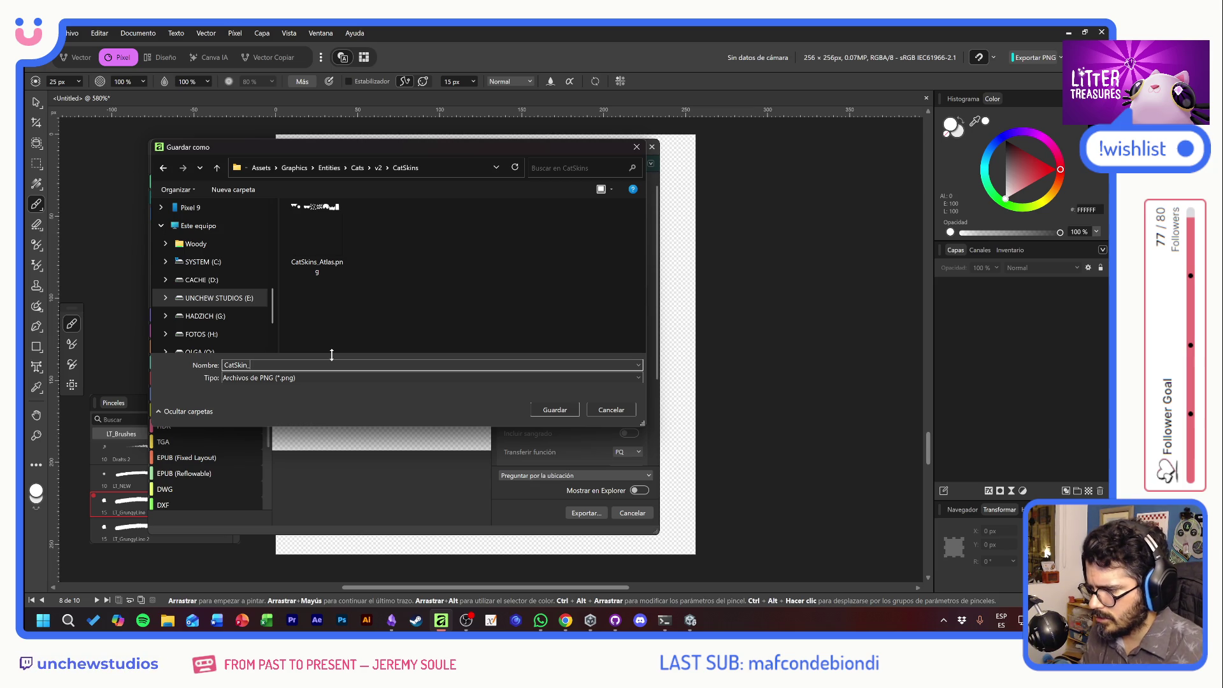
pyautogui.click(539, 413)
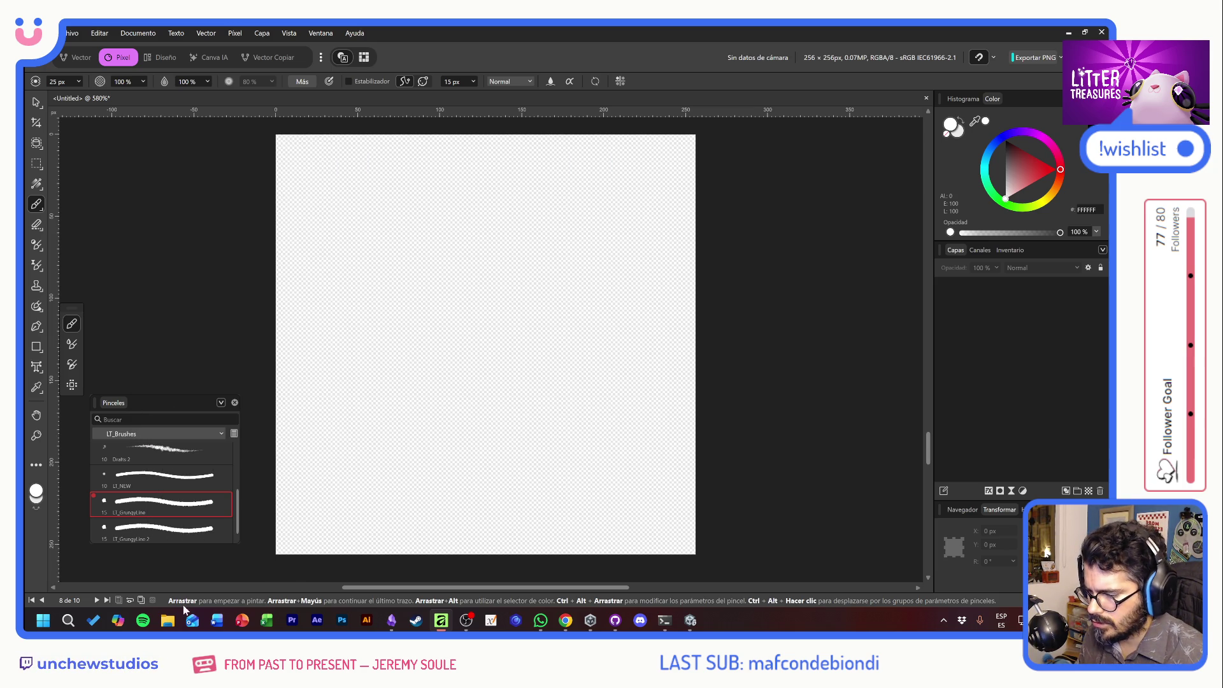
# In File Explorer, open the CatSkins folder from the recent CatSkin image's location.
pyautogui.click(168, 621)
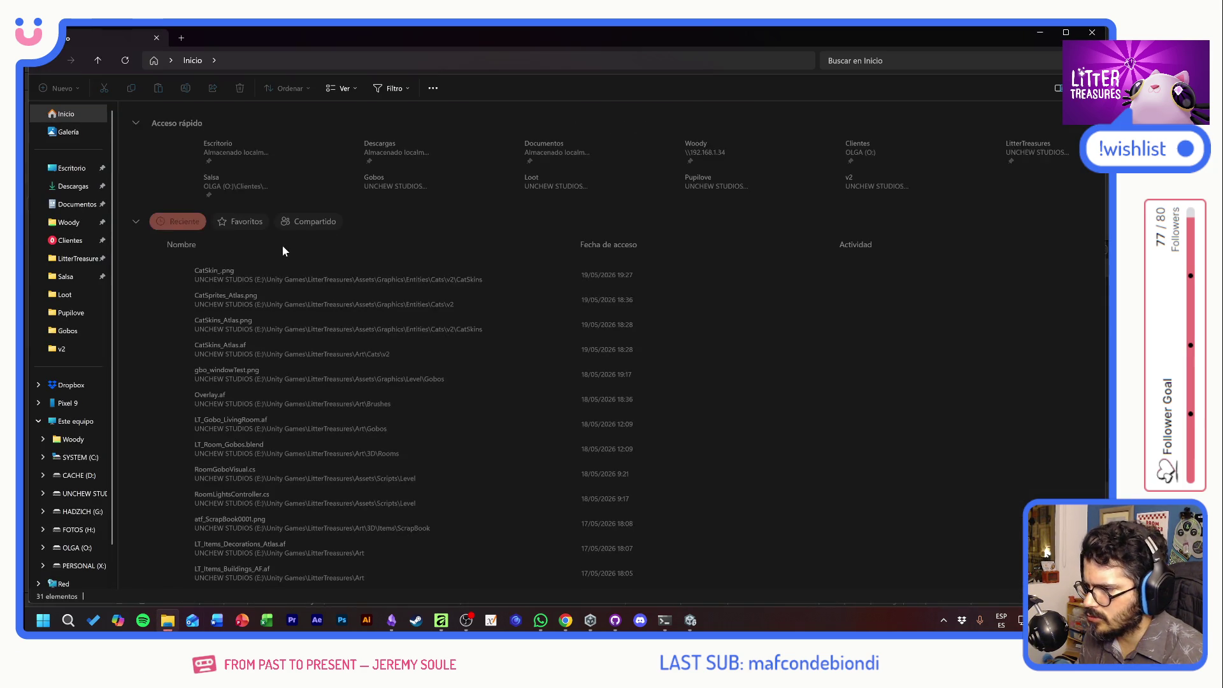
pyautogui.rightClick(233, 267)
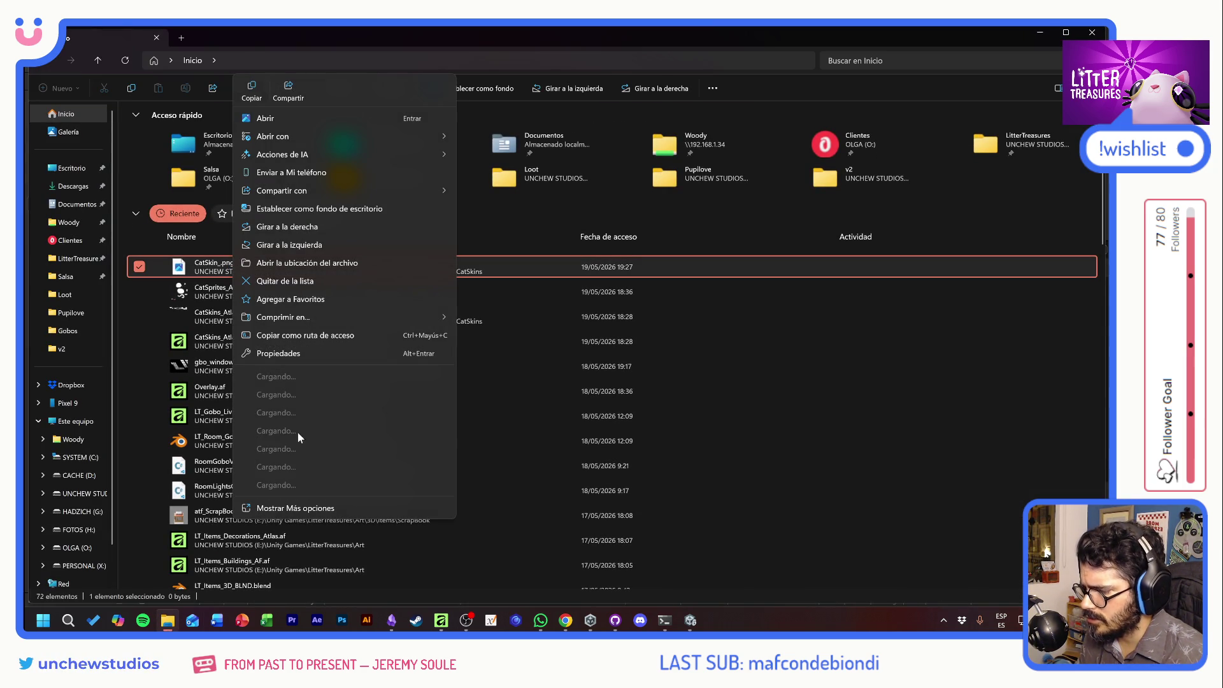
pyautogui.click(299, 263)
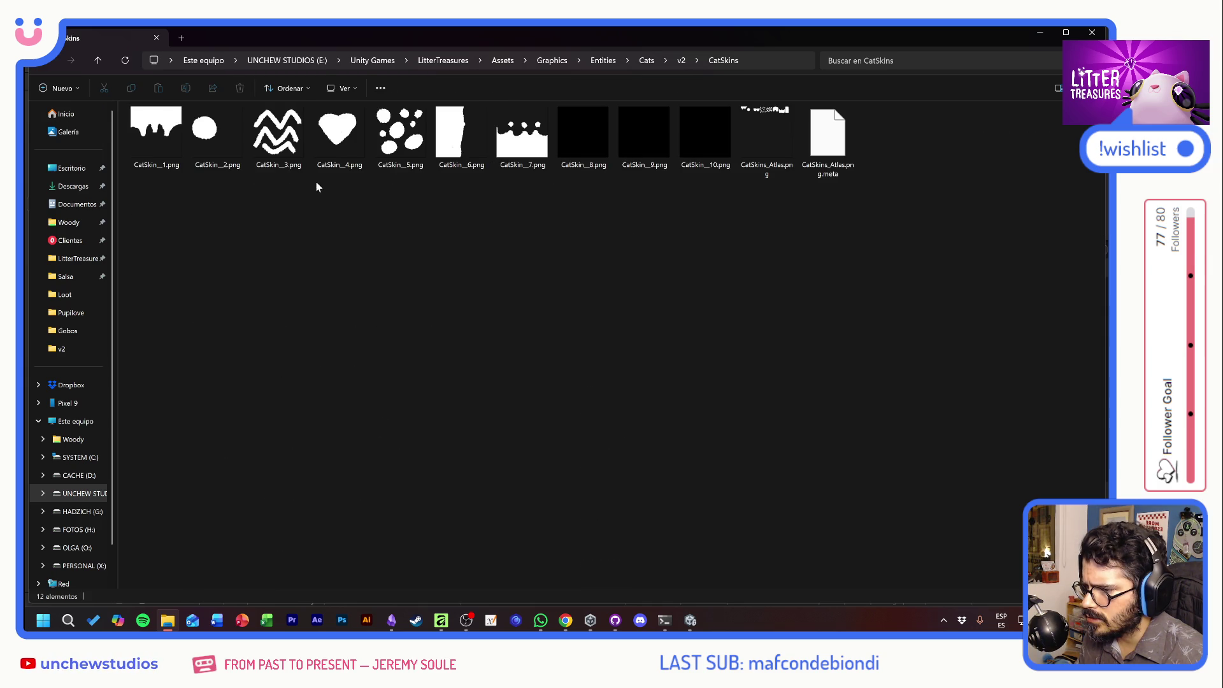
# Select CatSkin_1 through CatSkin_10 together and delete them.
pyautogui.click(157, 135)
pyautogui.click(218, 135)
pyautogui.click(278, 135)
pyautogui.click(338, 135)
pyautogui.click(400, 135)
pyautogui.click(462, 137)
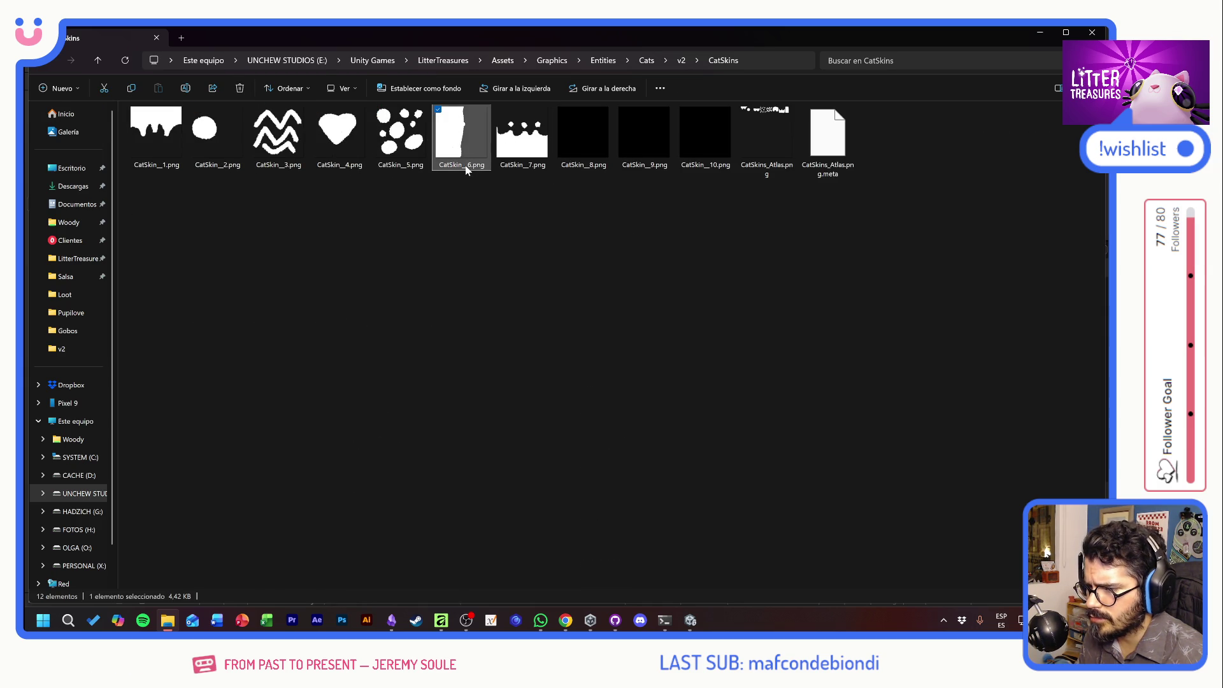
pyautogui.click(483, 222)
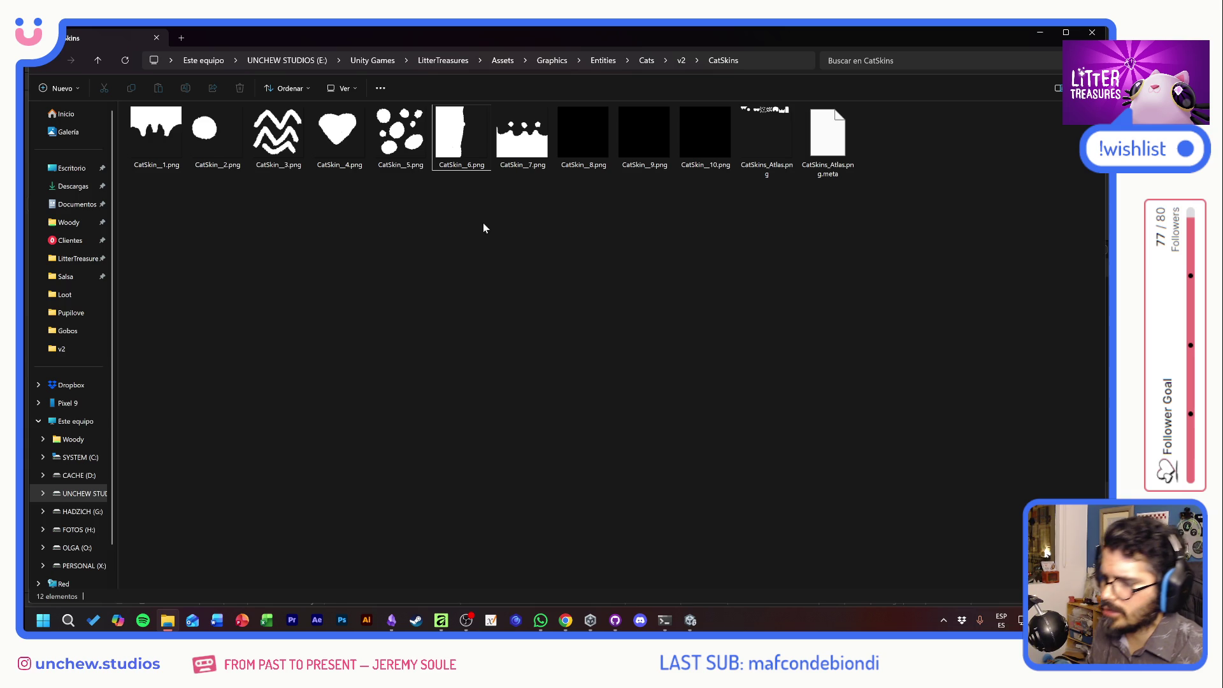
pyautogui.moveTo(694, 210)
pyautogui.mouseDown()
pyautogui.moveTo(166, 167)
pyautogui.moveTo(142, 109)
pyautogui.mouseUp()
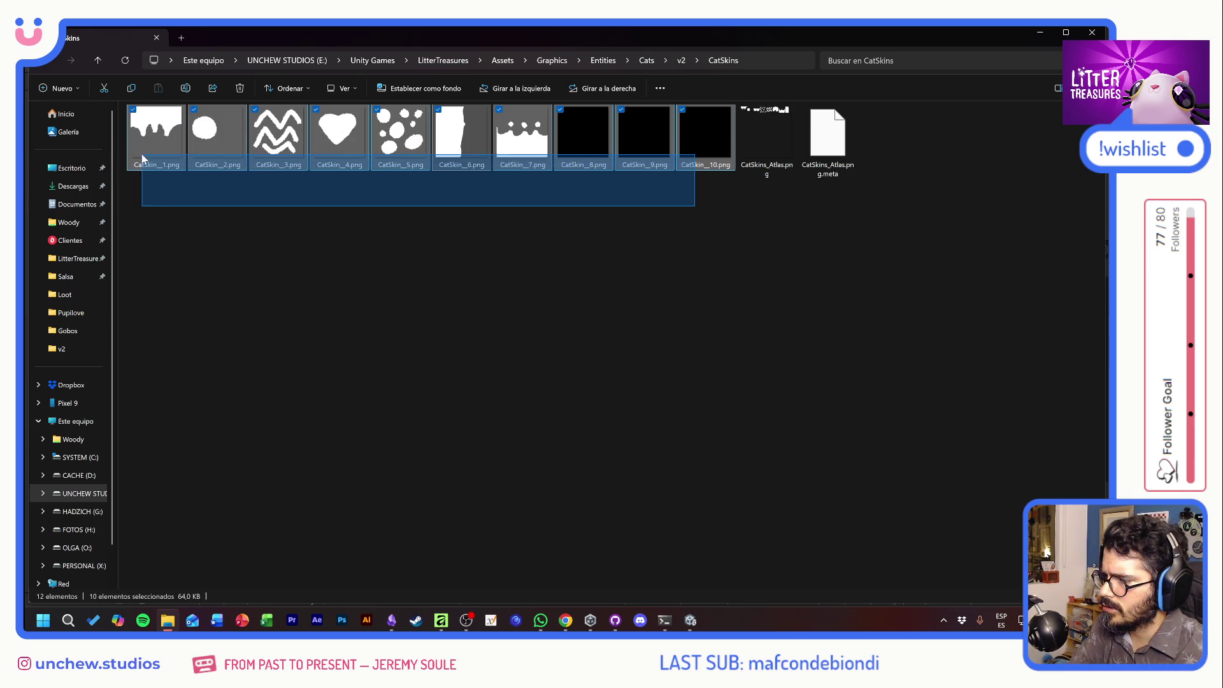
pyautogui.press('Delete')
pyautogui.hotkey('alt', 'Tab')
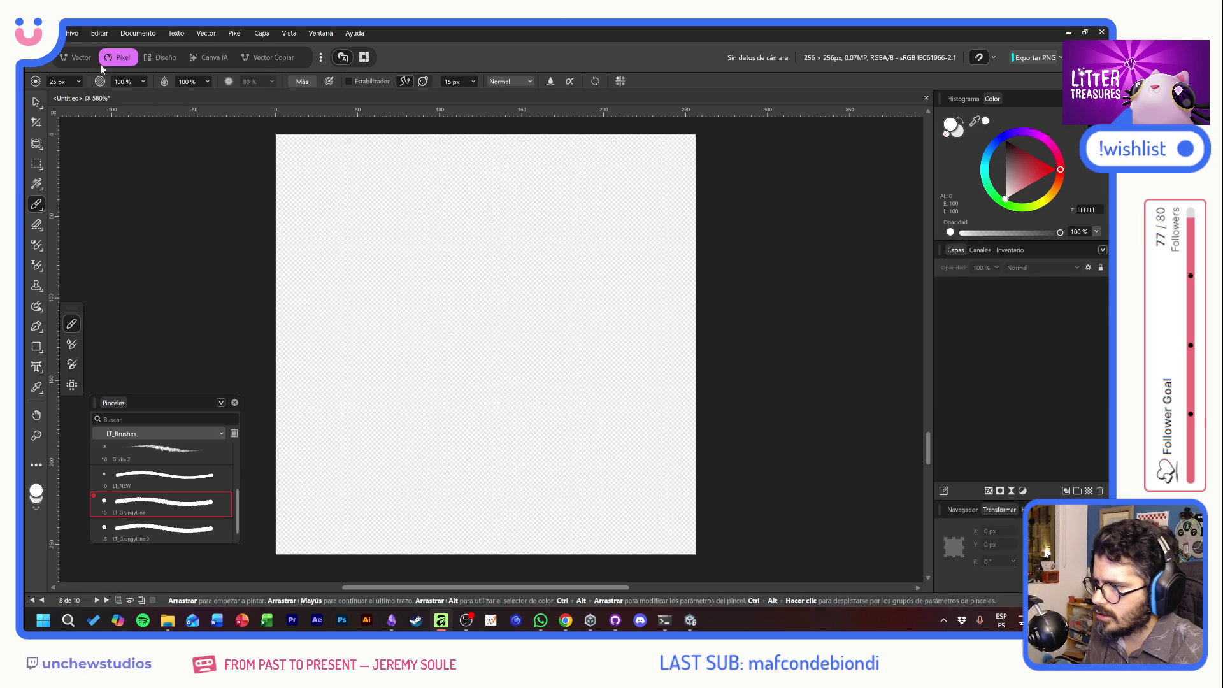
# Export the 256 × 256 PNG as CatSkins_Atlas.png into the CatSkins folder.
pyautogui.click(72, 34)
pyautogui.moveTo(123, 351)
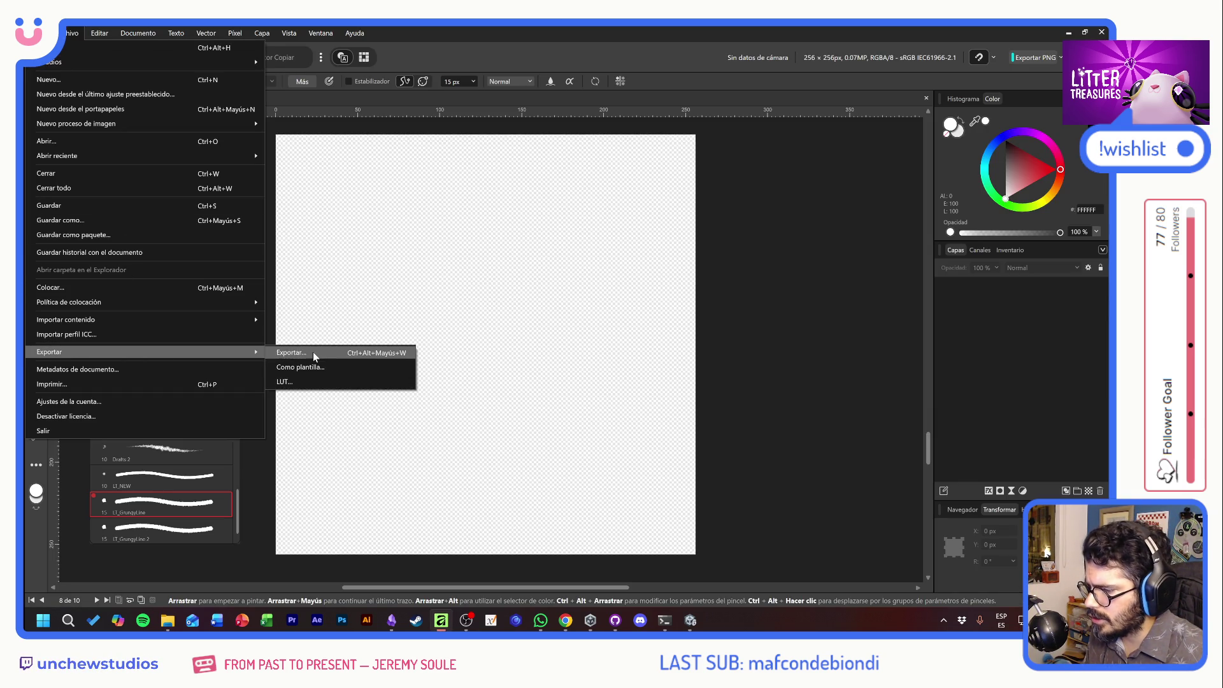
pyautogui.click(312, 352)
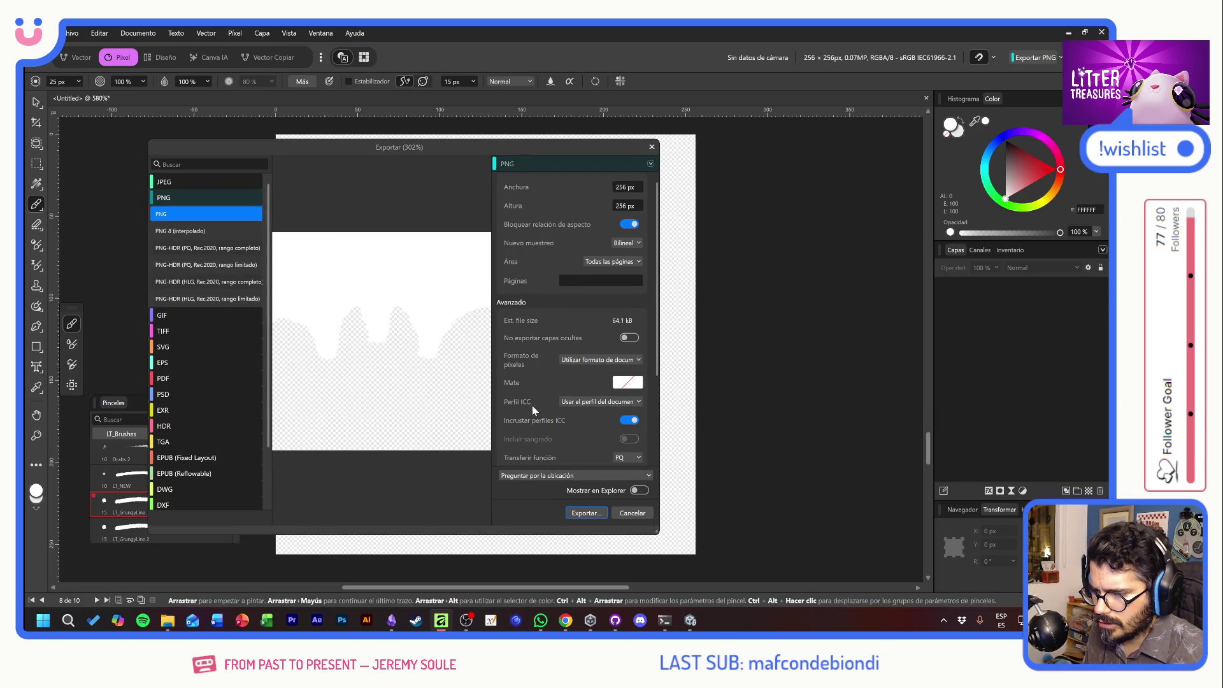
pyautogui.click(583, 512)
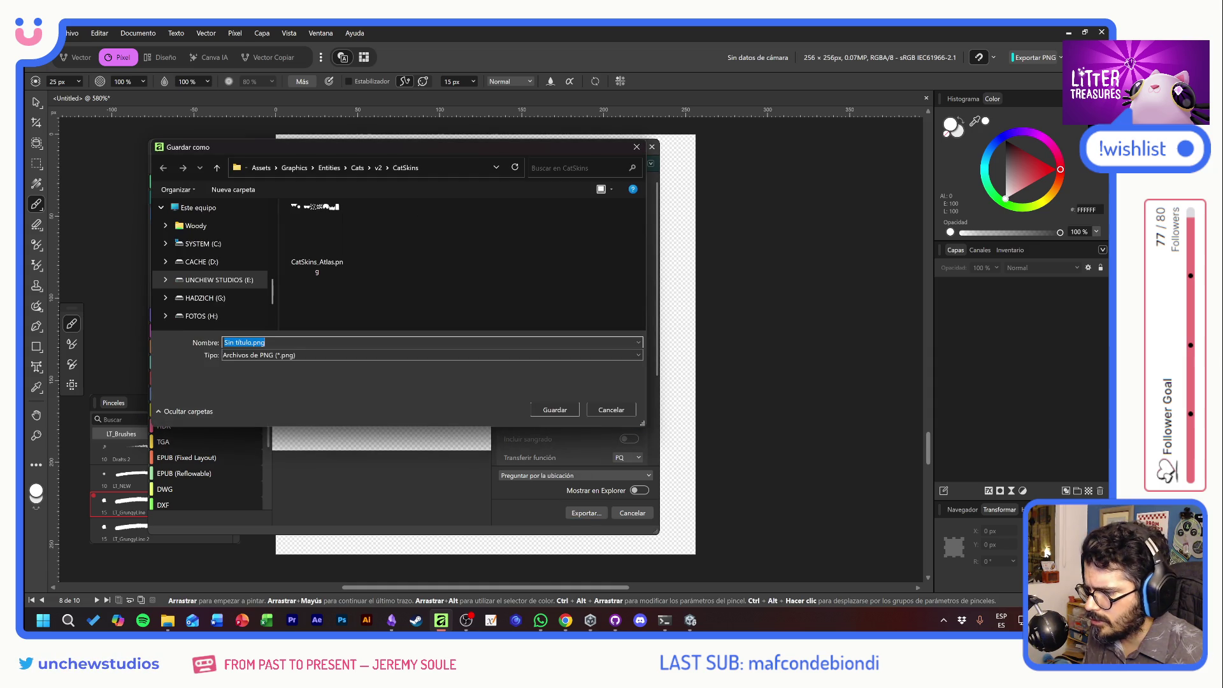
pyautogui.write('CatSk')
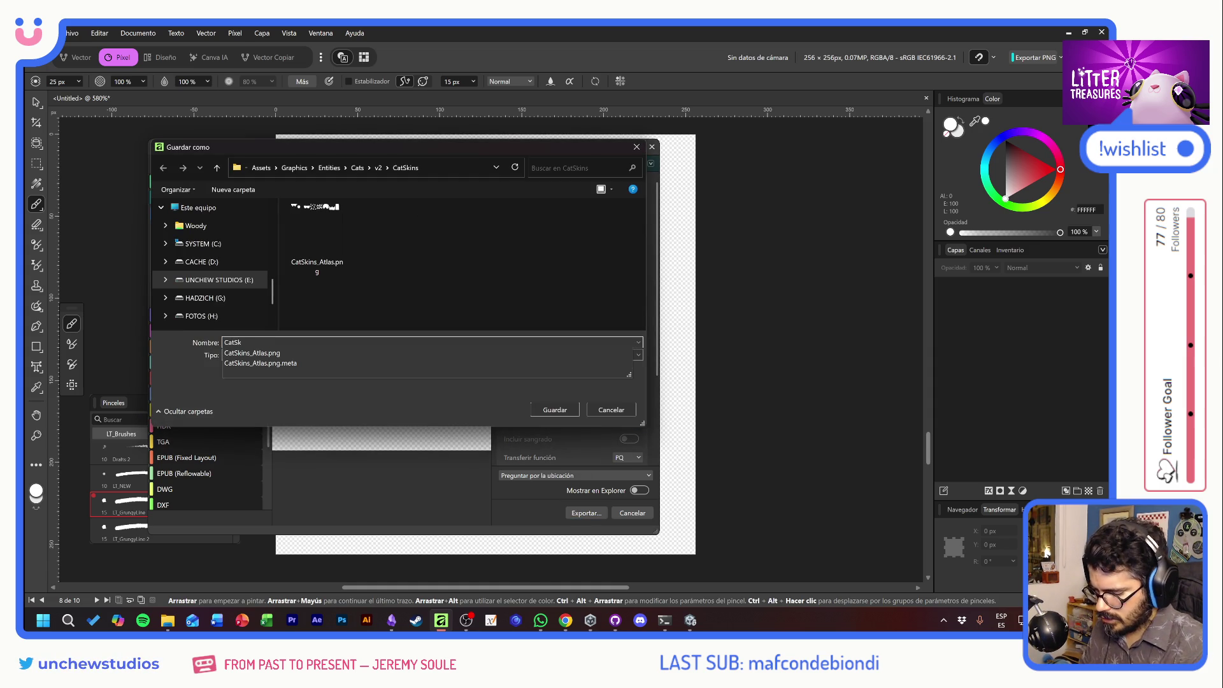
pyautogui.click(255, 353)
pyautogui.click(555, 410)
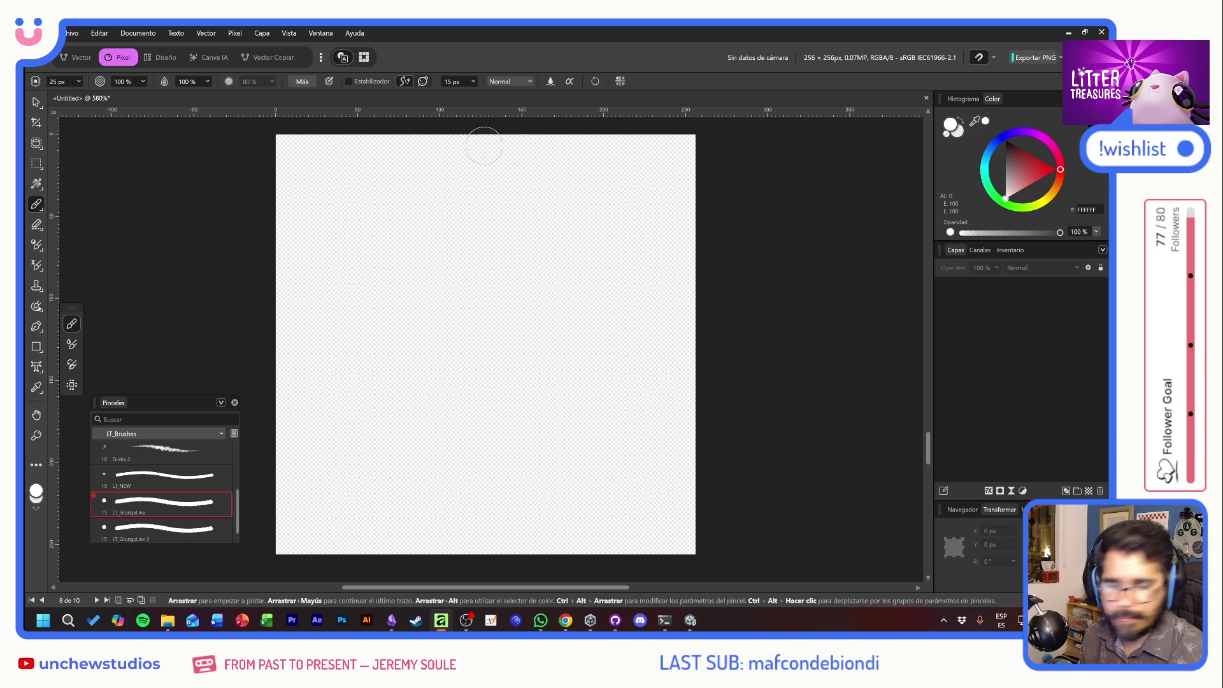
pyautogui.hotkey('alt', 'Tab')
# In Unity's Project 'skin' results, delete the CatSkins_Atlas asset.
pyautogui.press('Tab')
pyautogui.press('Tab')
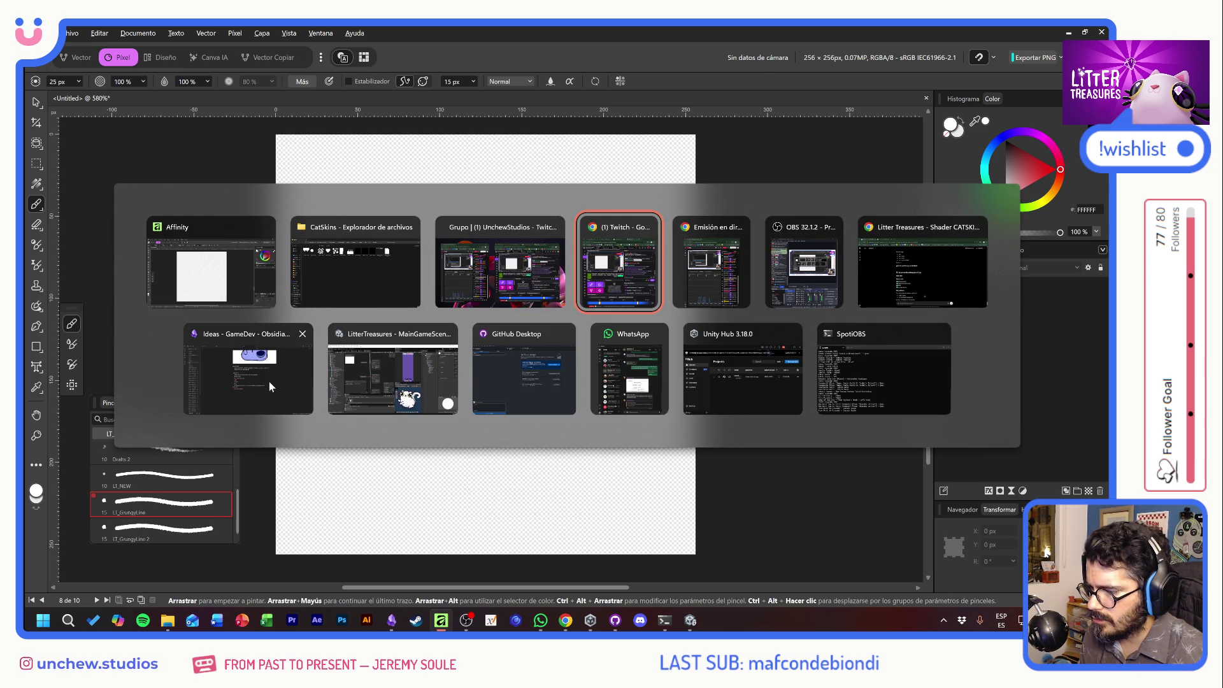
pyautogui.click(435, 401)
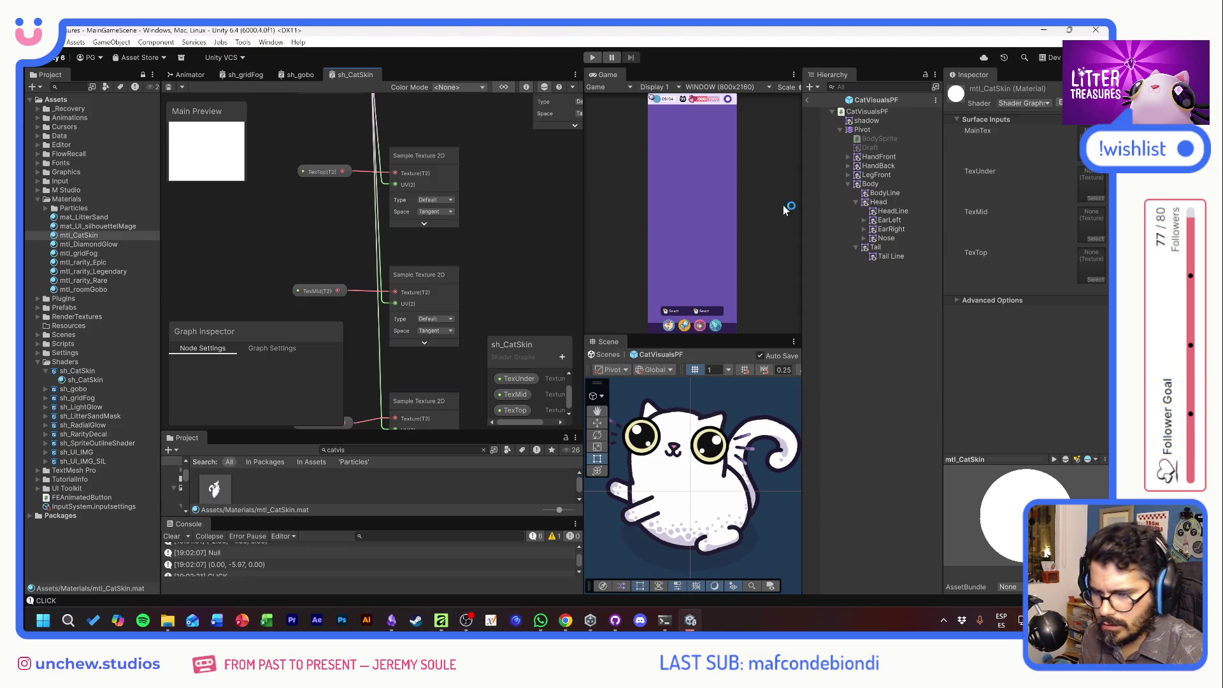
pyautogui.moveTo(285, 433); pyautogui.dragTo(286, 373)
pyautogui.hotkey('ctrl', 'f')
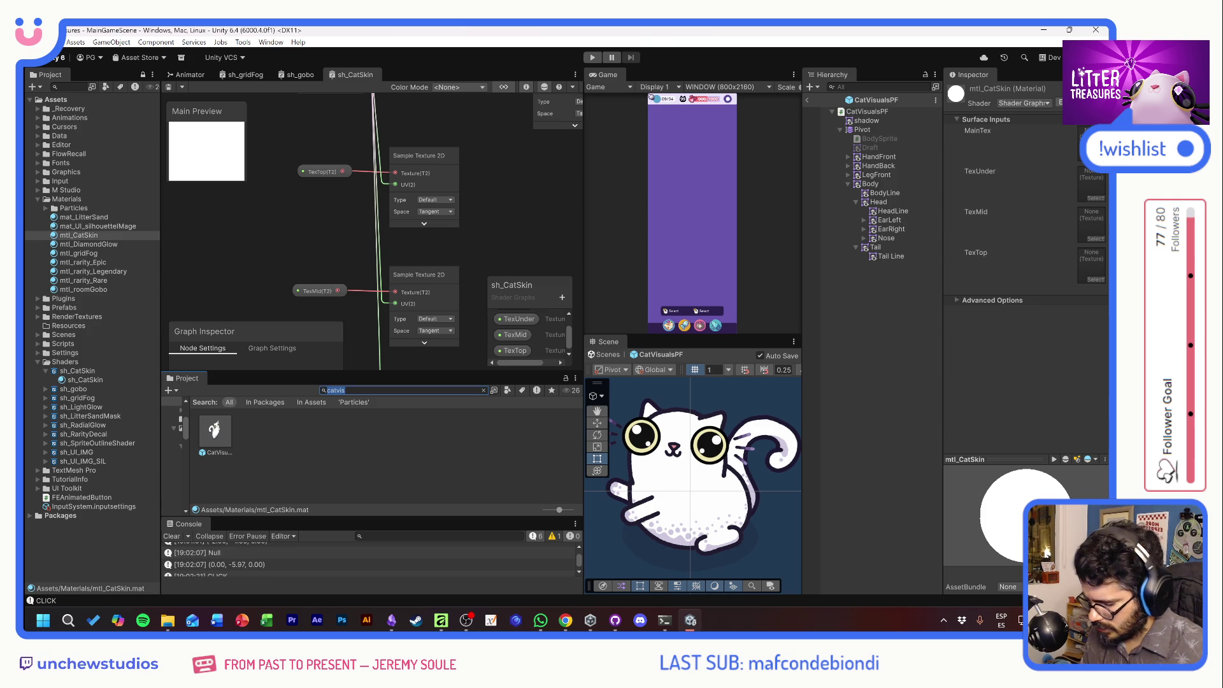
pyautogui.write('skin')
pyautogui.scroll(-3, 400, 444)
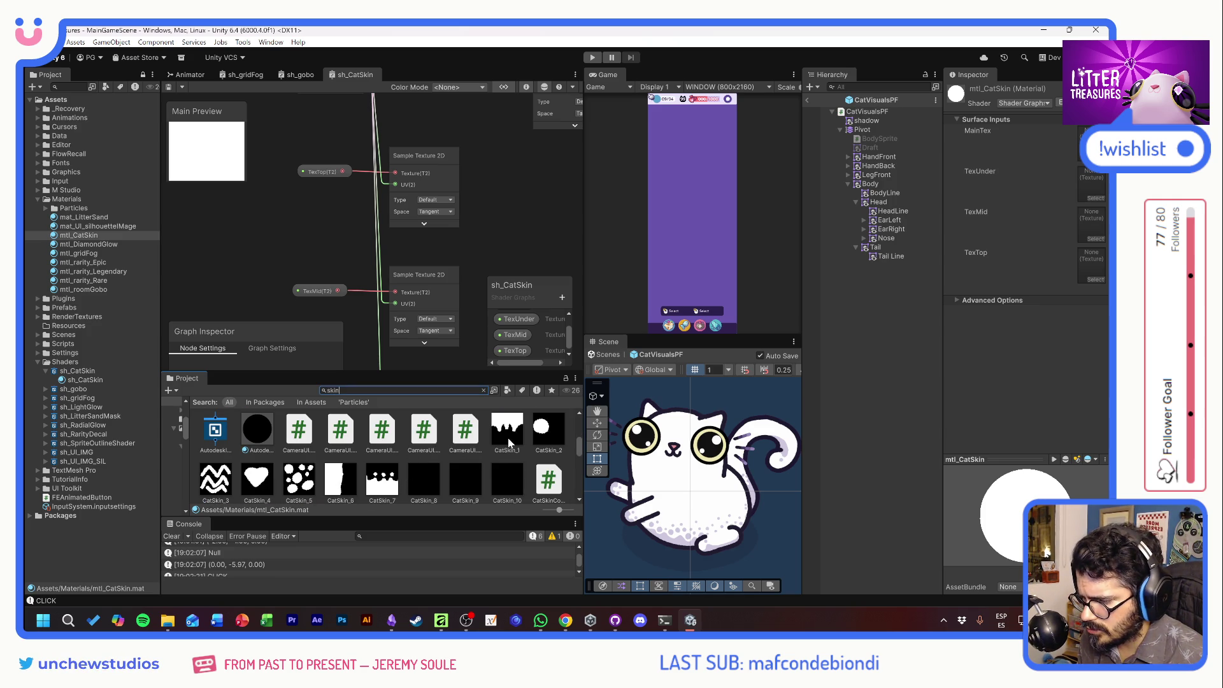
pyautogui.scroll(-2, 510, 431)
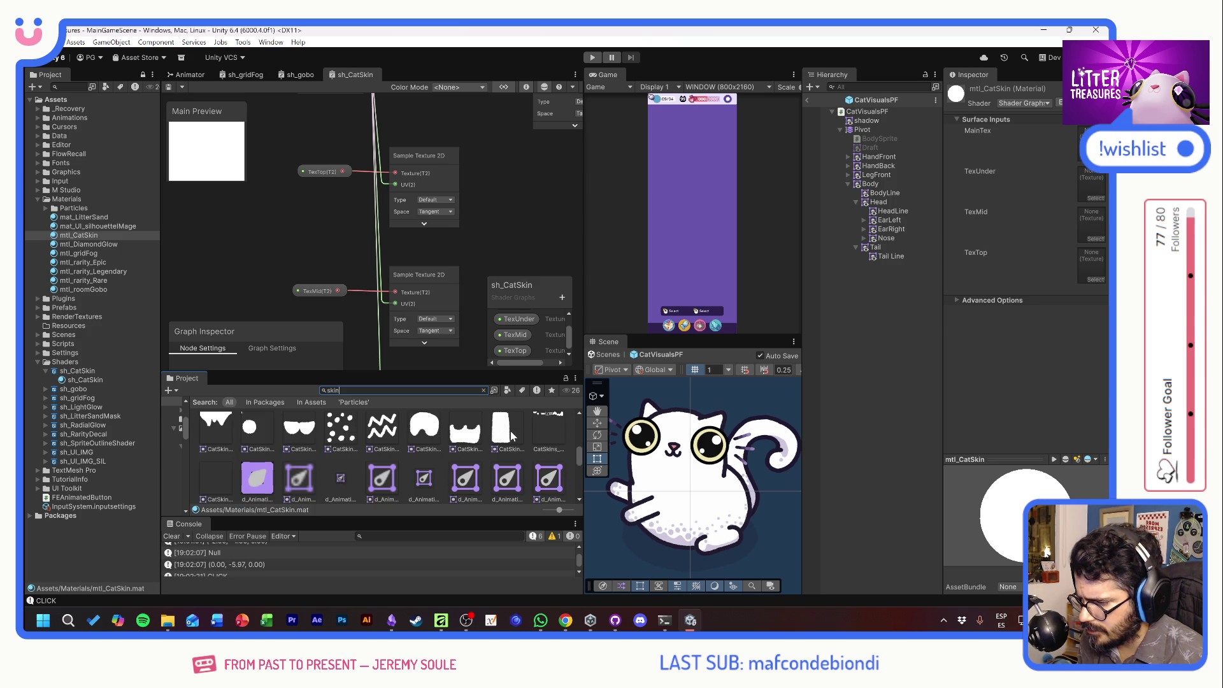
pyautogui.click(211, 438)
pyautogui.keyDown('shift'); pyautogui.click(506, 439); pyautogui.keyUp('shift')
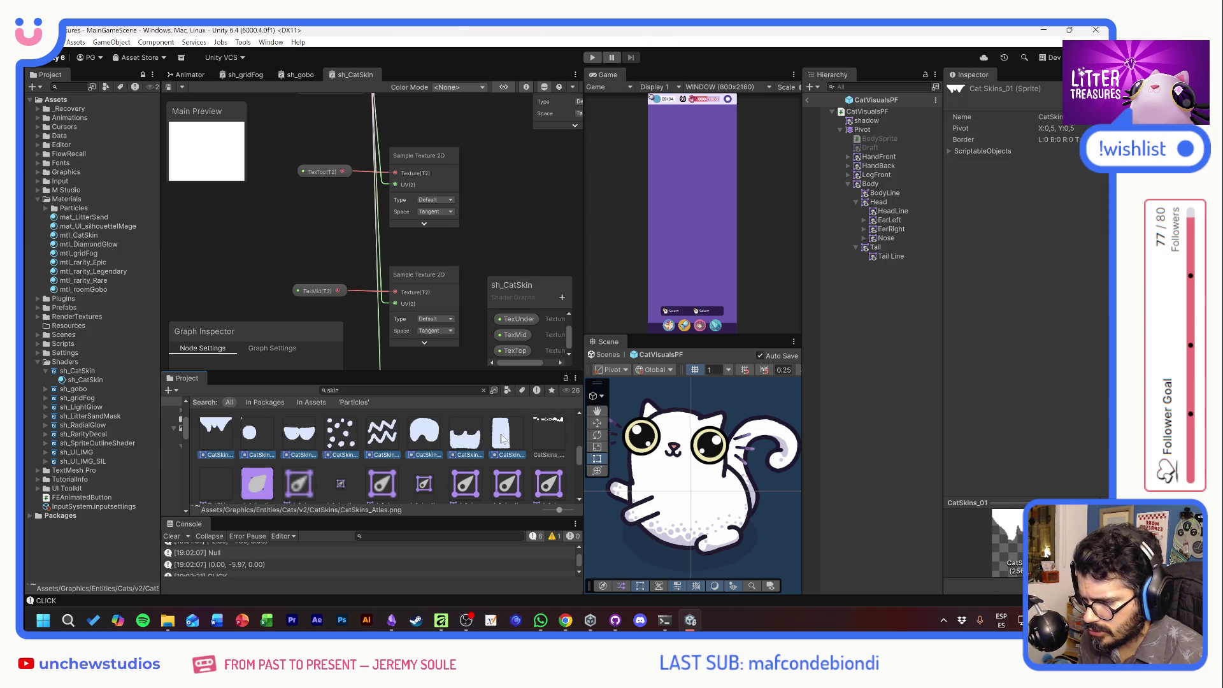
pyautogui.click(551, 431)
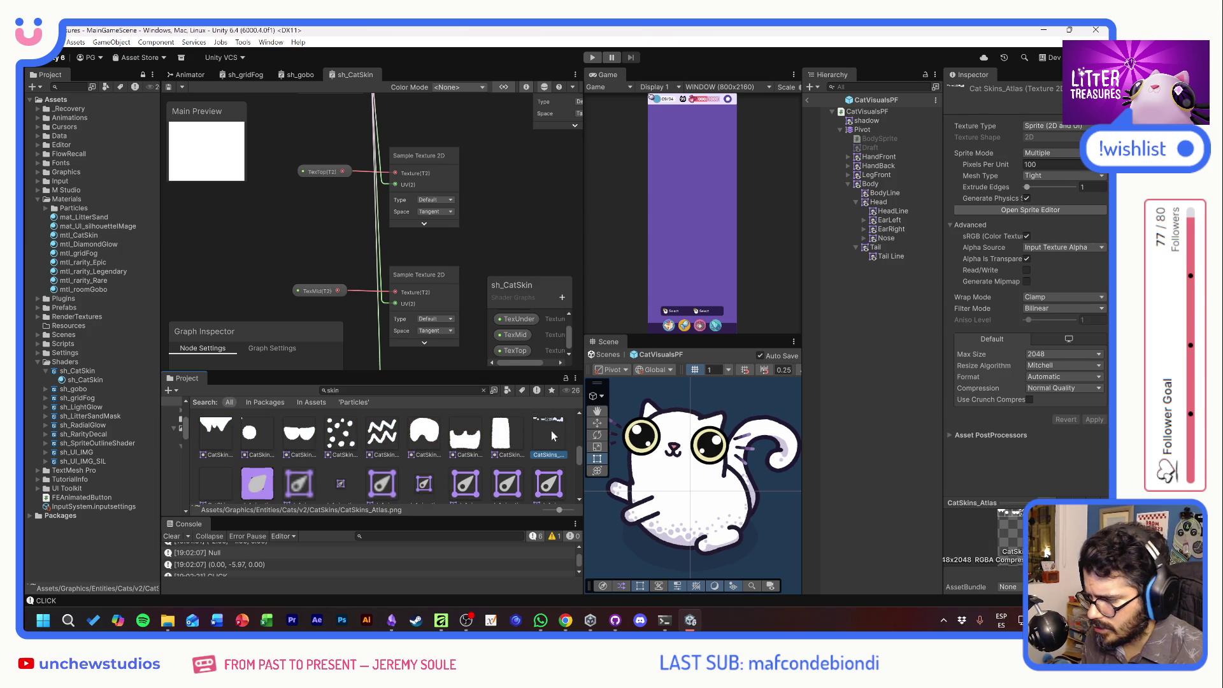
pyautogui.press('Delete')
pyautogui.press('Return')
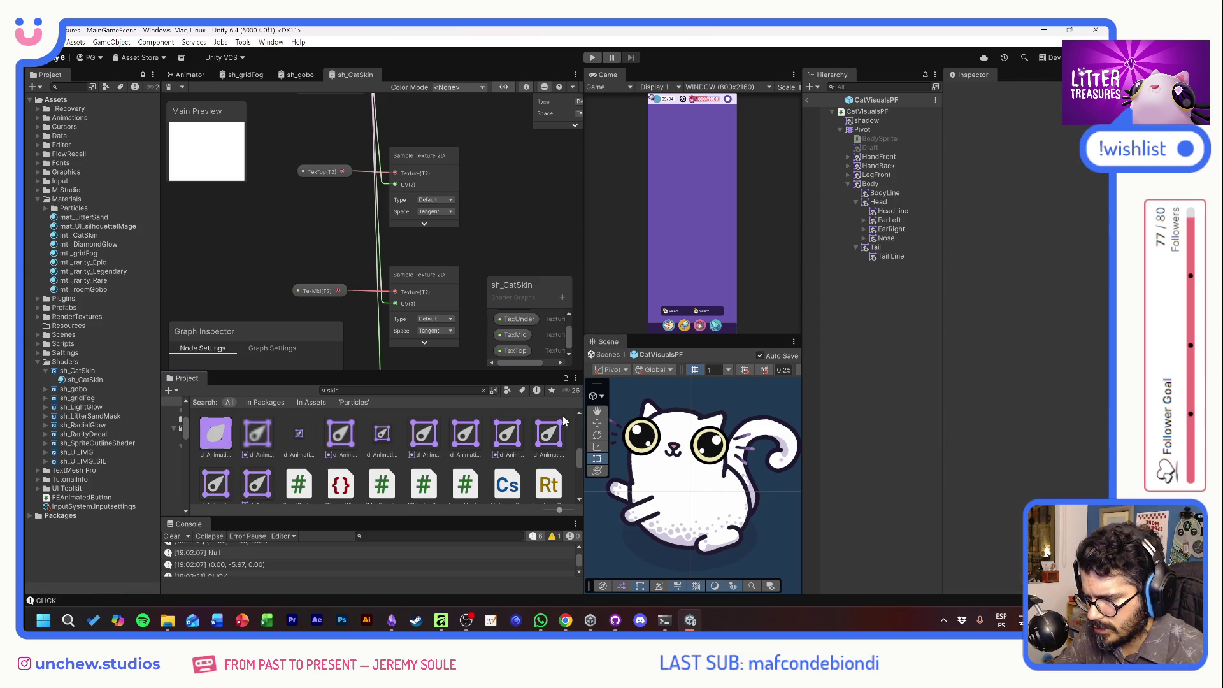
# Set CatSkin_1–10 to Sprite, Single mode, Max Size 256, and apply.
pyautogui.scroll(-2, 385, 446)
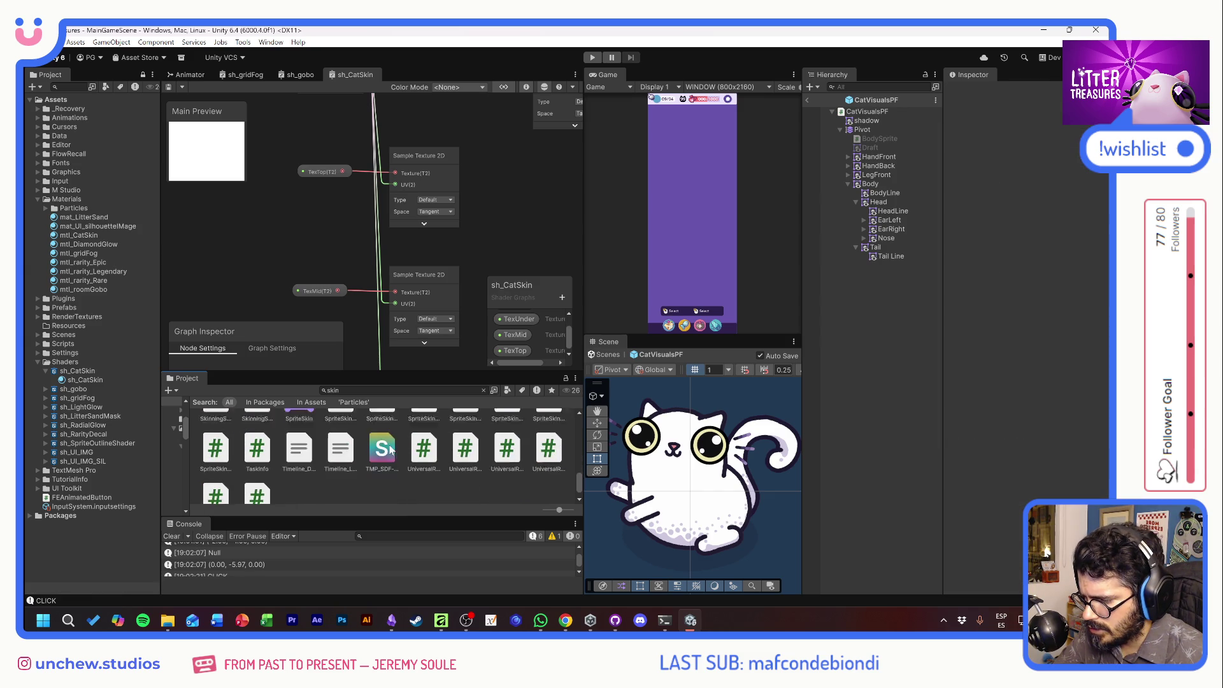
pyautogui.scroll(3, 389, 443)
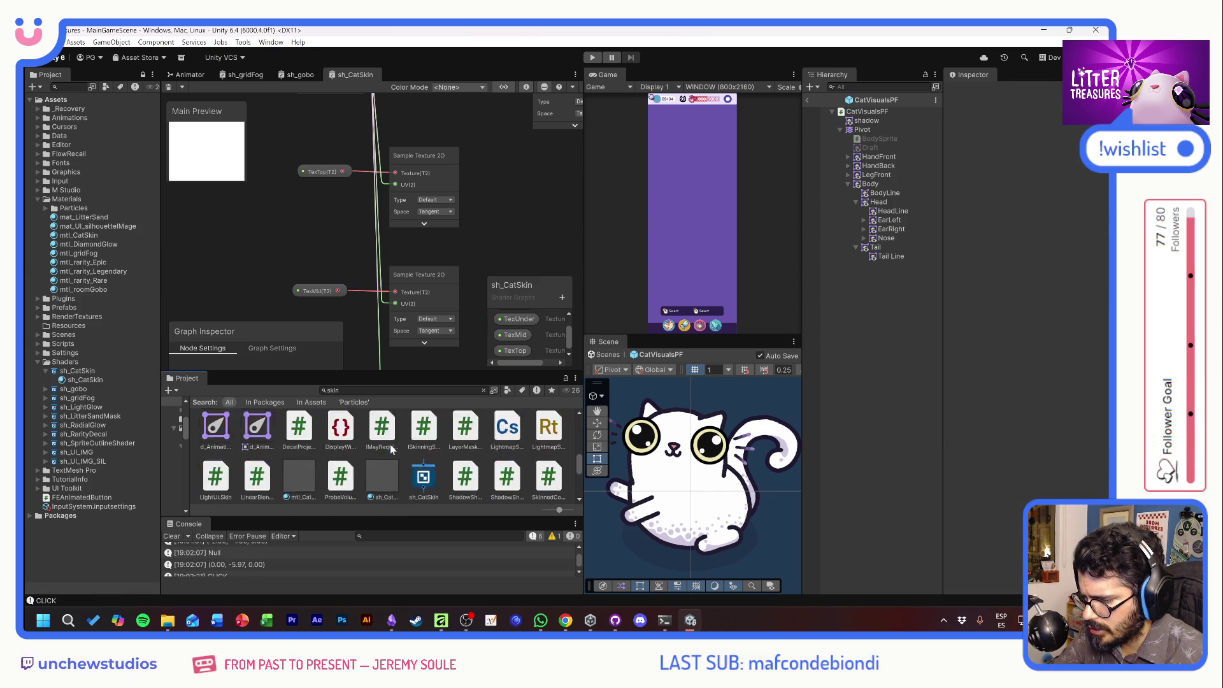
pyautogui.scroll(2, 392, 451)
pyautogui.click(512, 475)
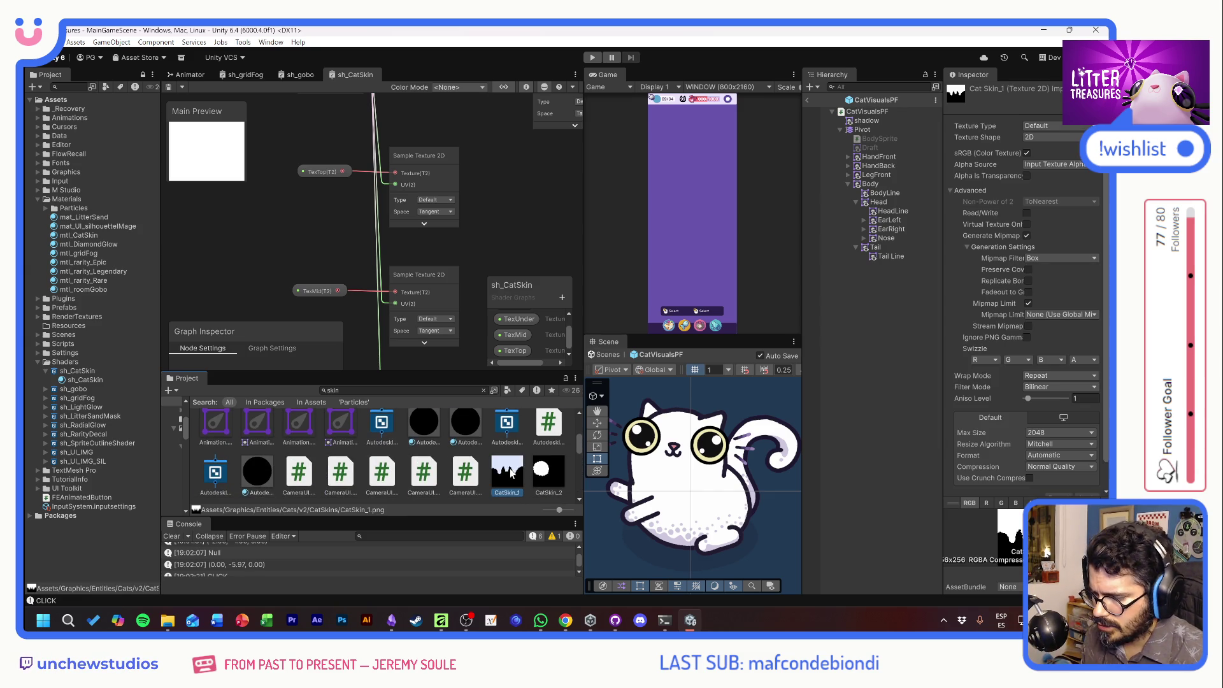
pyautogui.scroll(-2, 509, 464)
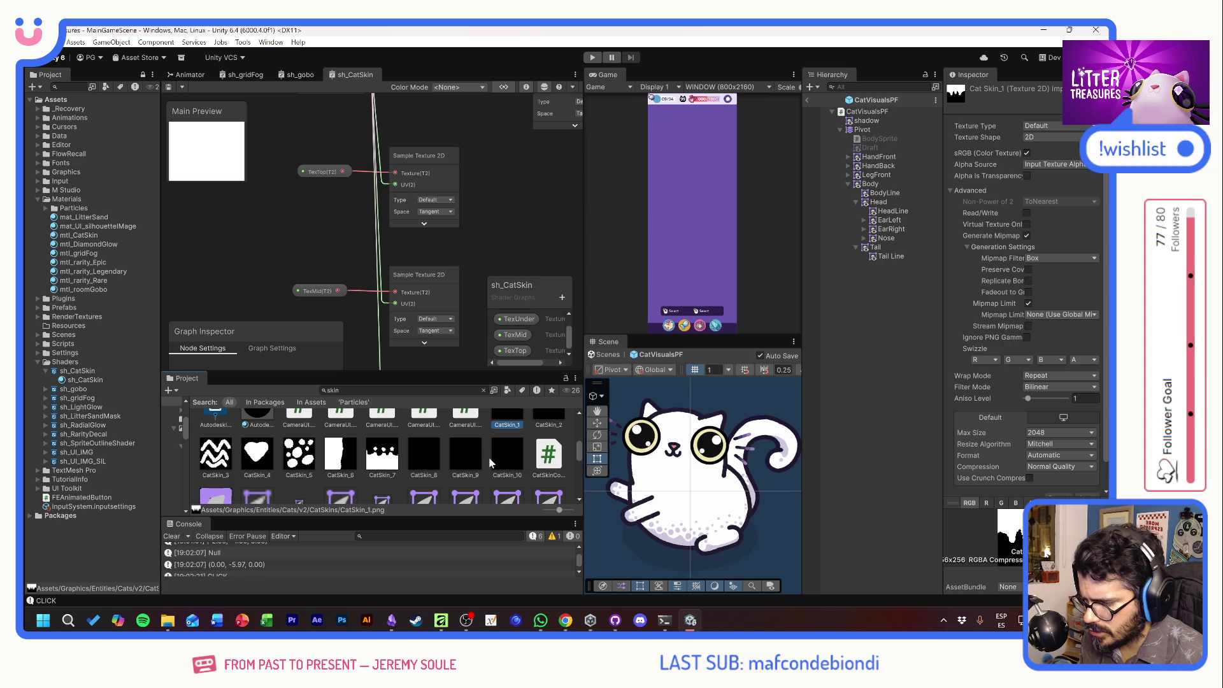
pyautogui.keyDown('shift'); pyautogui.click(503, 456); pyautogui.keyUp('shift')
pyautogui.click(1041, 125)
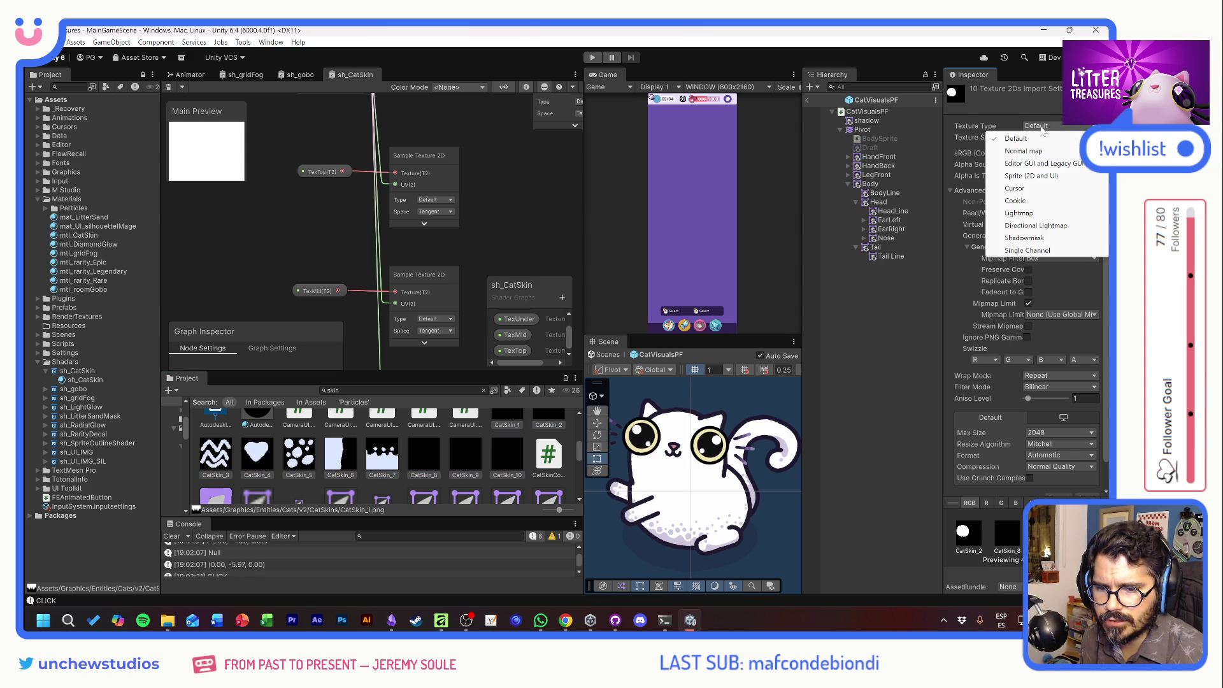
pyautogui.click(1029, 178)
pyautogui.click(1041, 153)
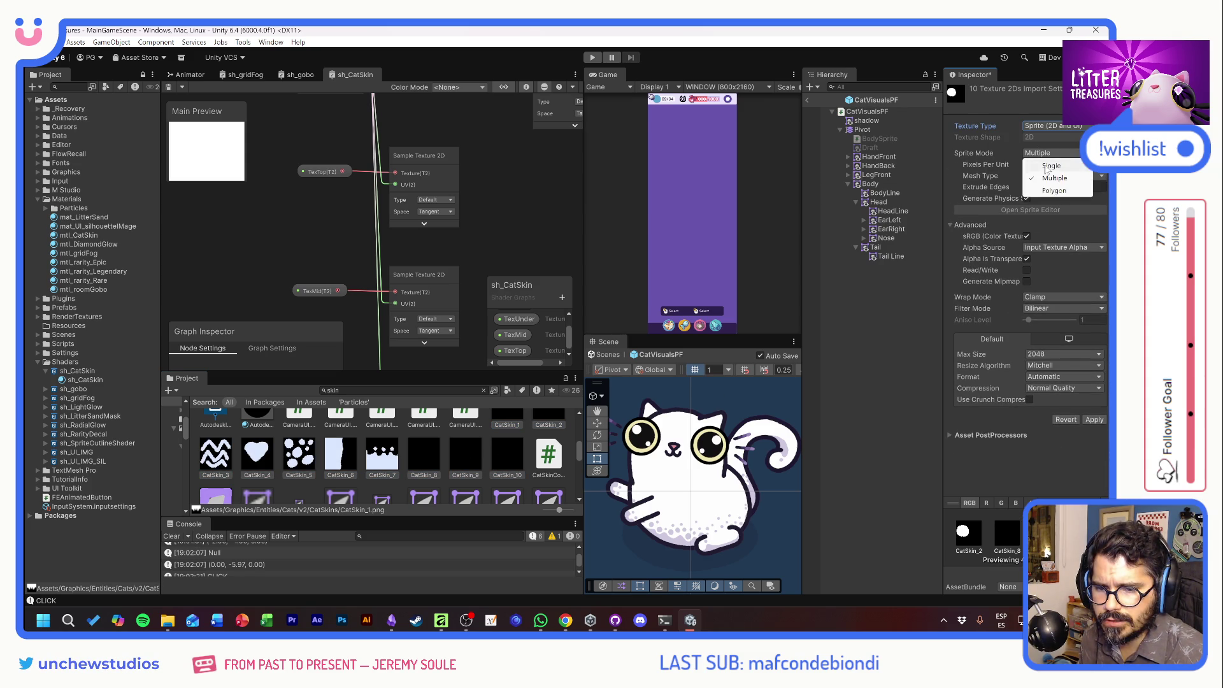
pyautogui.click(1038, 161)
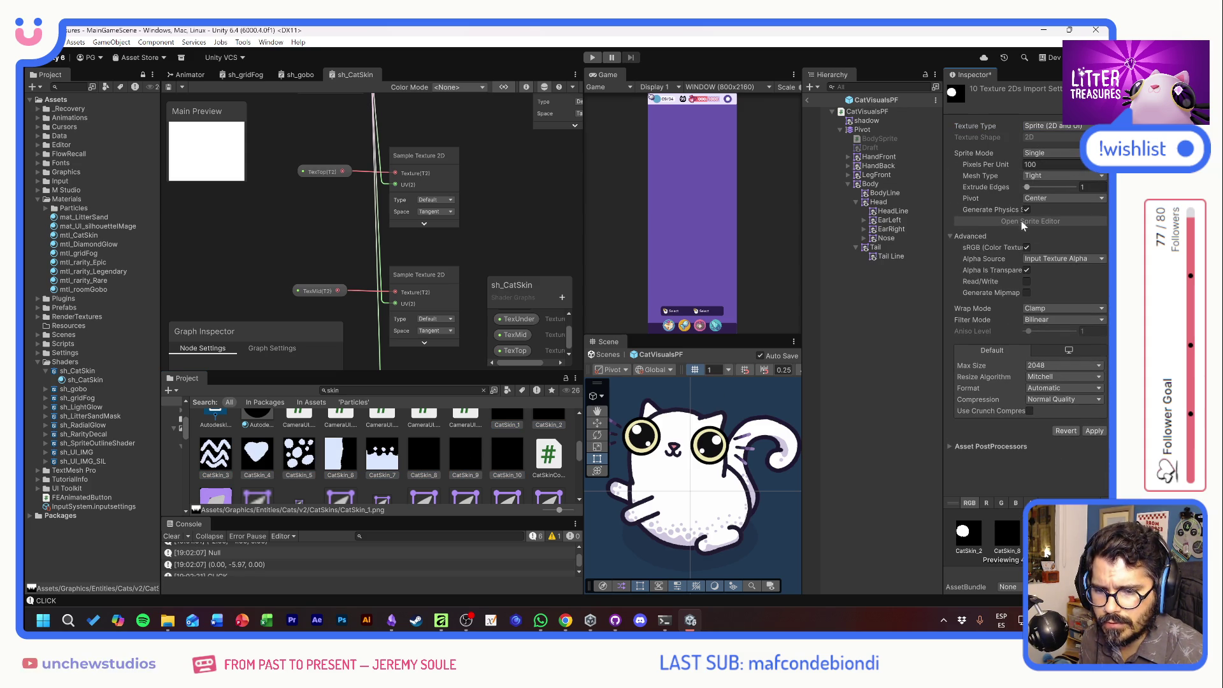
pyautogui.click(1048, 366)
pyautogui.click(1061, 411)
pyautogui.click(1099, 432)
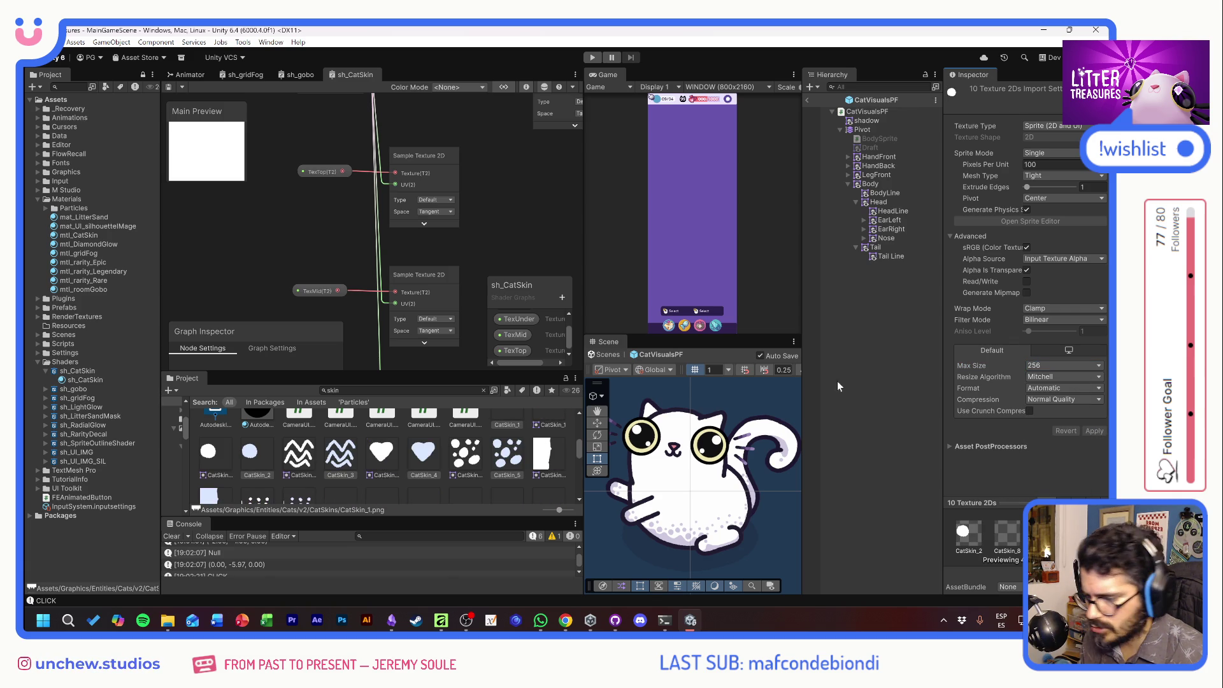
pyautogui.click(402, 457)
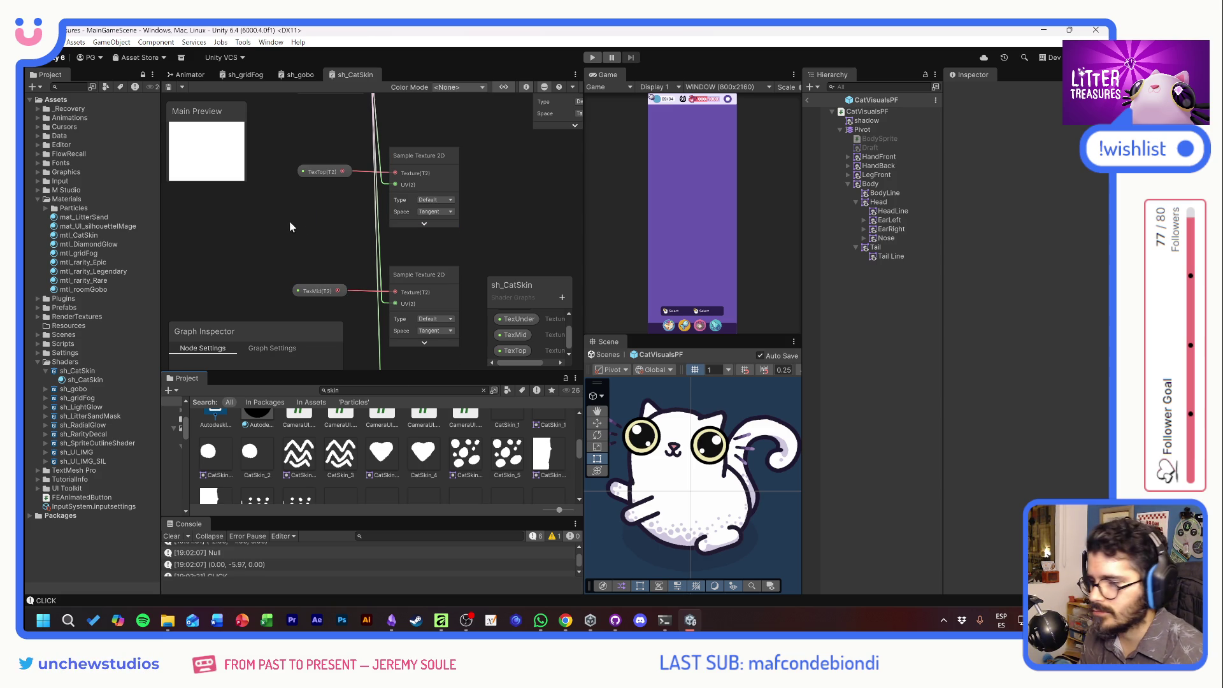
# Set TexTop's default texture to CatSkin_1.
pyautogui.moveTo(289, 223)
pyautogui.mouseDown()
pyautogui.moveTo(323, 202)
pyautogui.moveTo(325, 165)
pyautogui.mouseUp()
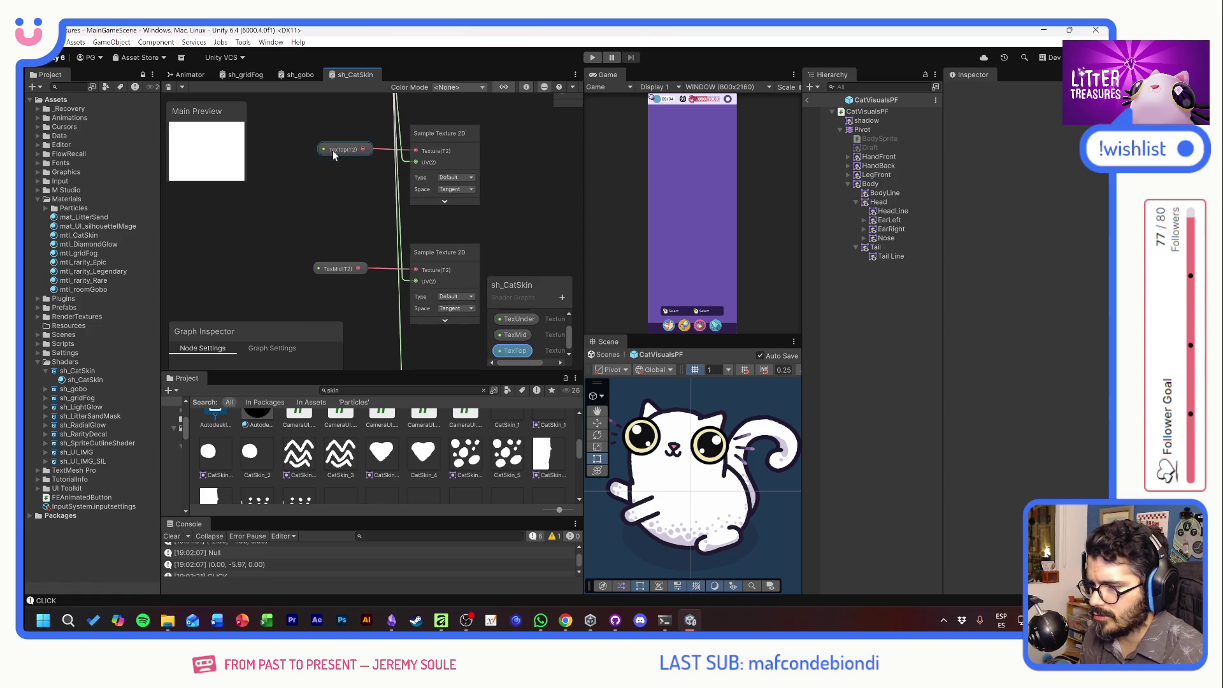
pyautogui.click(339, 147)
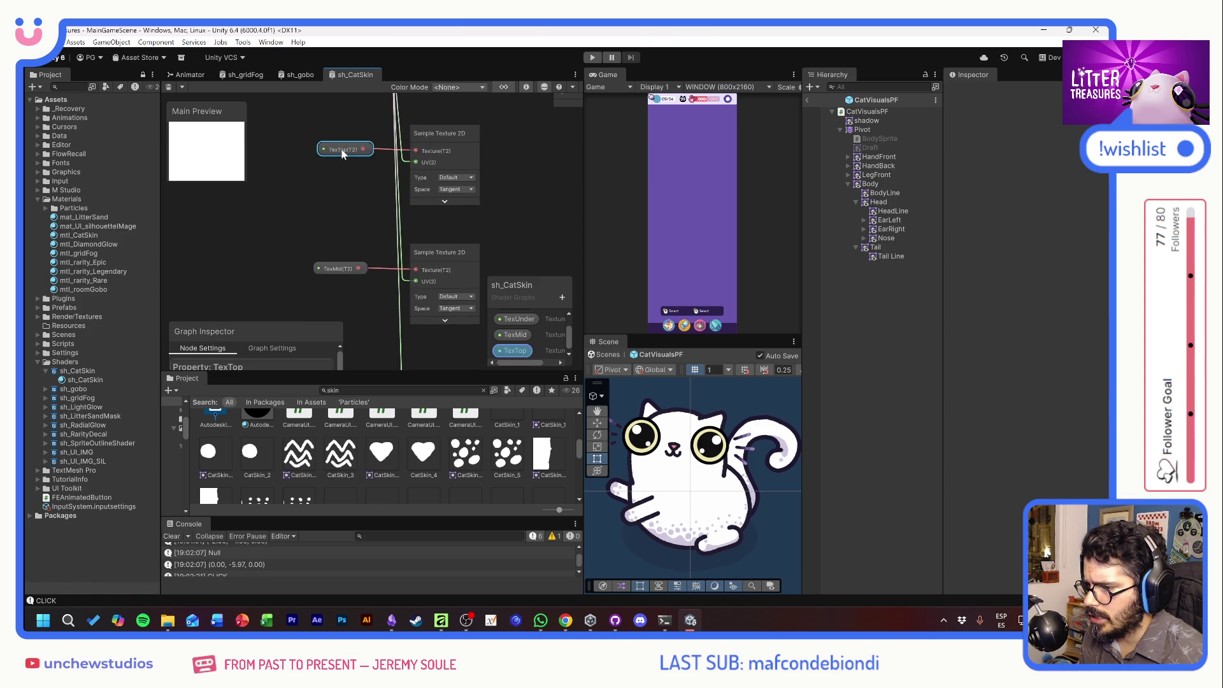
pyautogui.click(248, 326)
pyautogui.moveTo(298, 368); pyautogui.dragTo(297, 440)
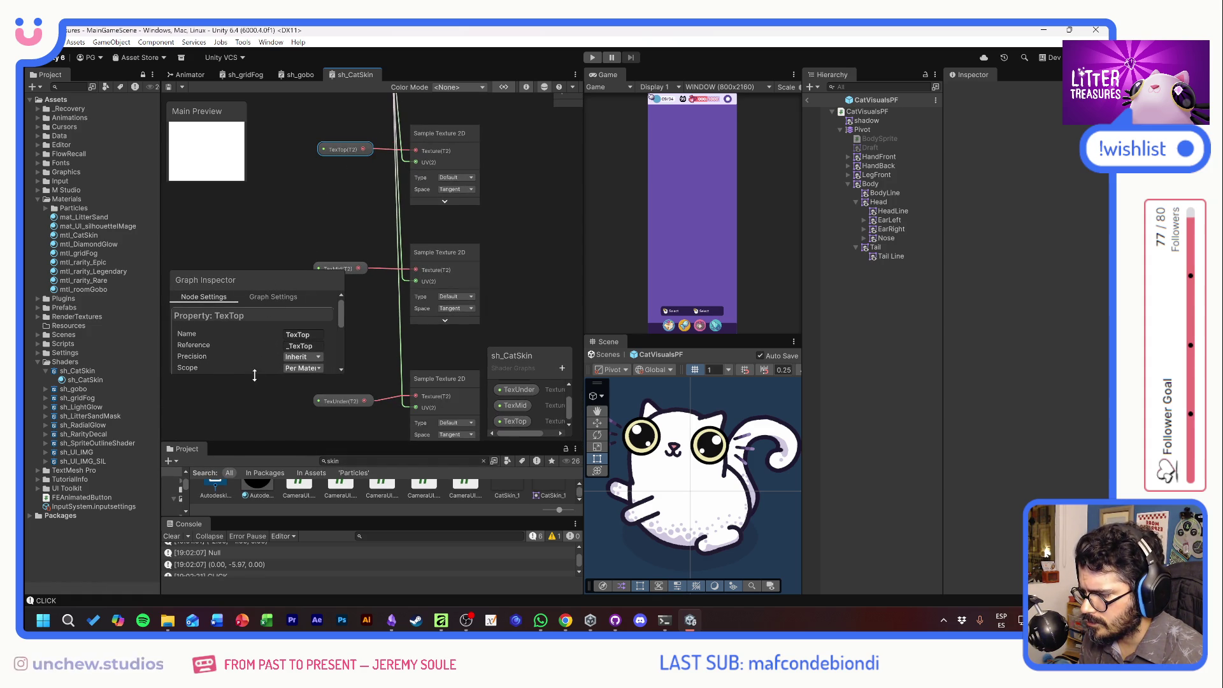
pyautogui.click(317, 400)
pyautogui.write('skin')
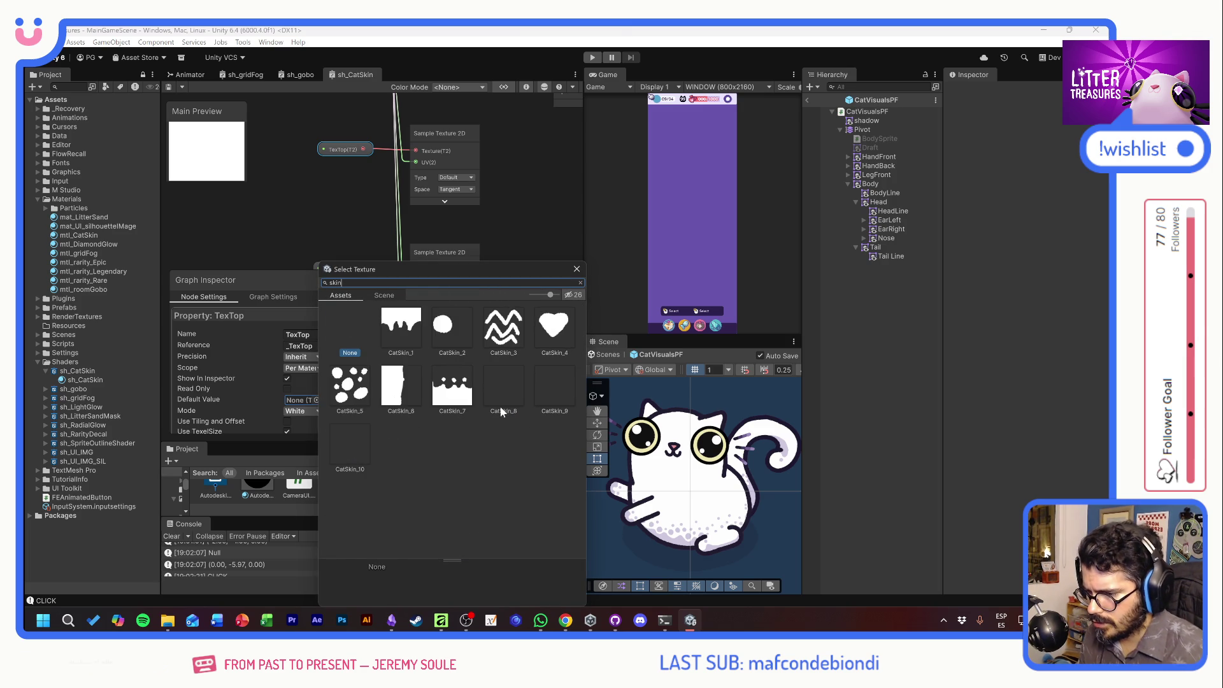
pyautogui.doubleClick(406, 325)
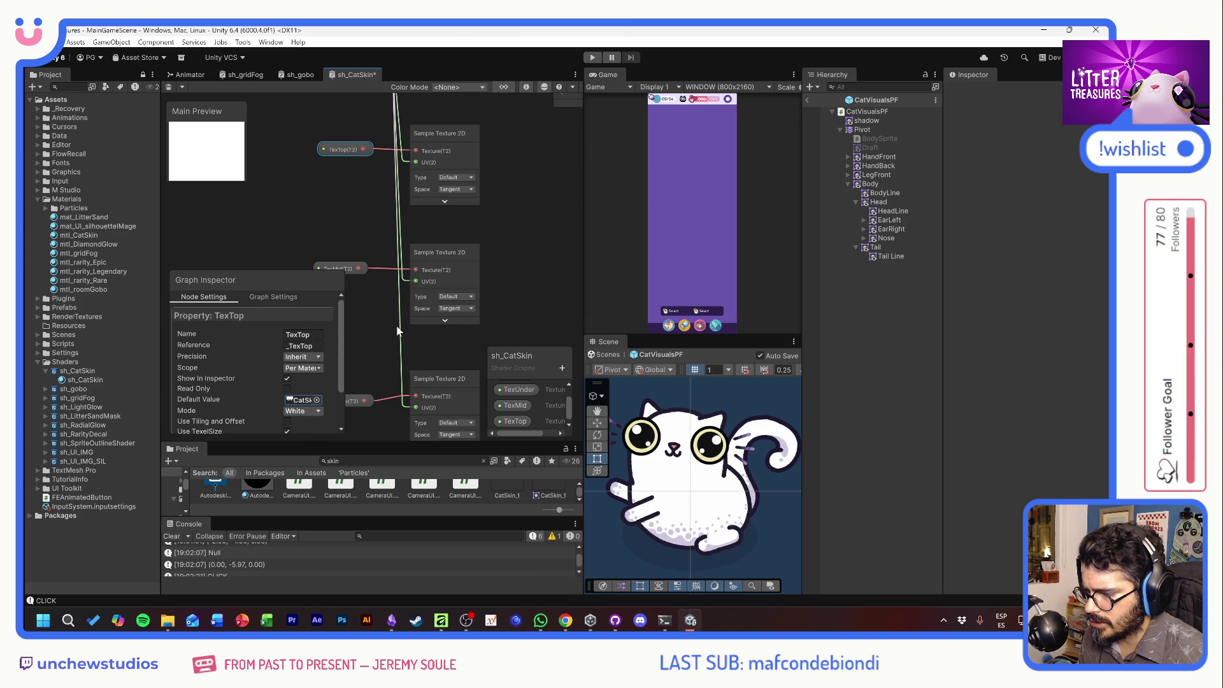
# Set TexMid's default texture to a CatSkin mask found by searching 'skin'.
pyautogui.click(349, 265)
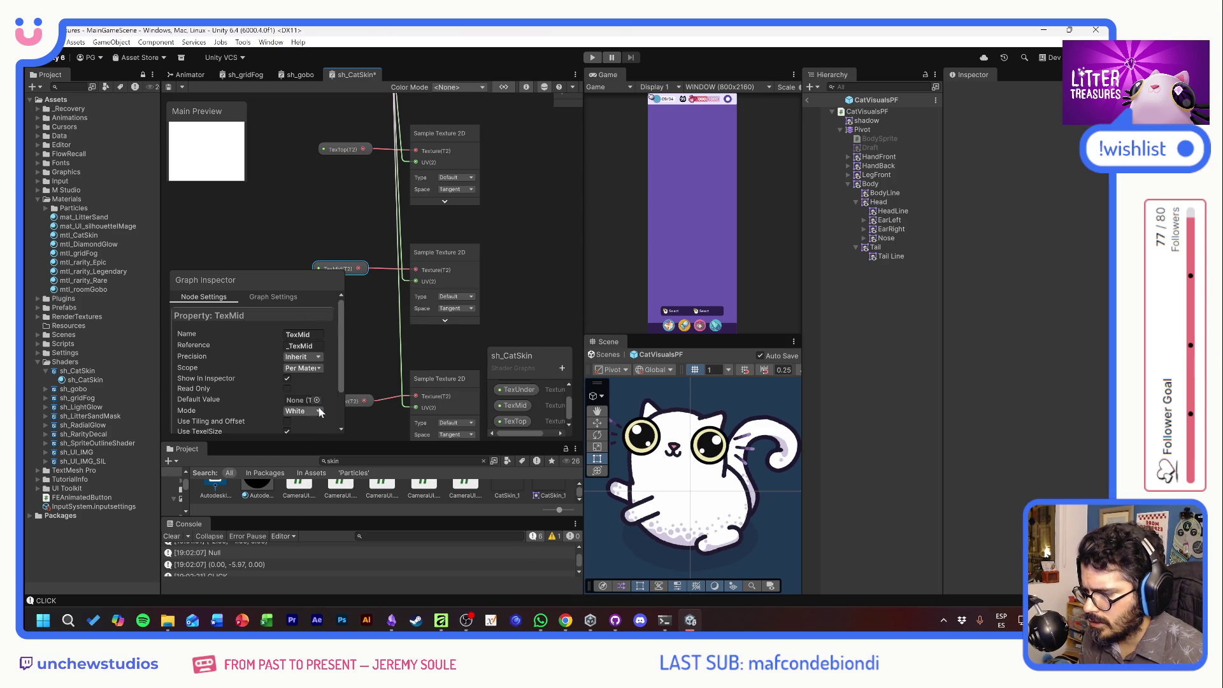
pyautogui.click(316, 400)
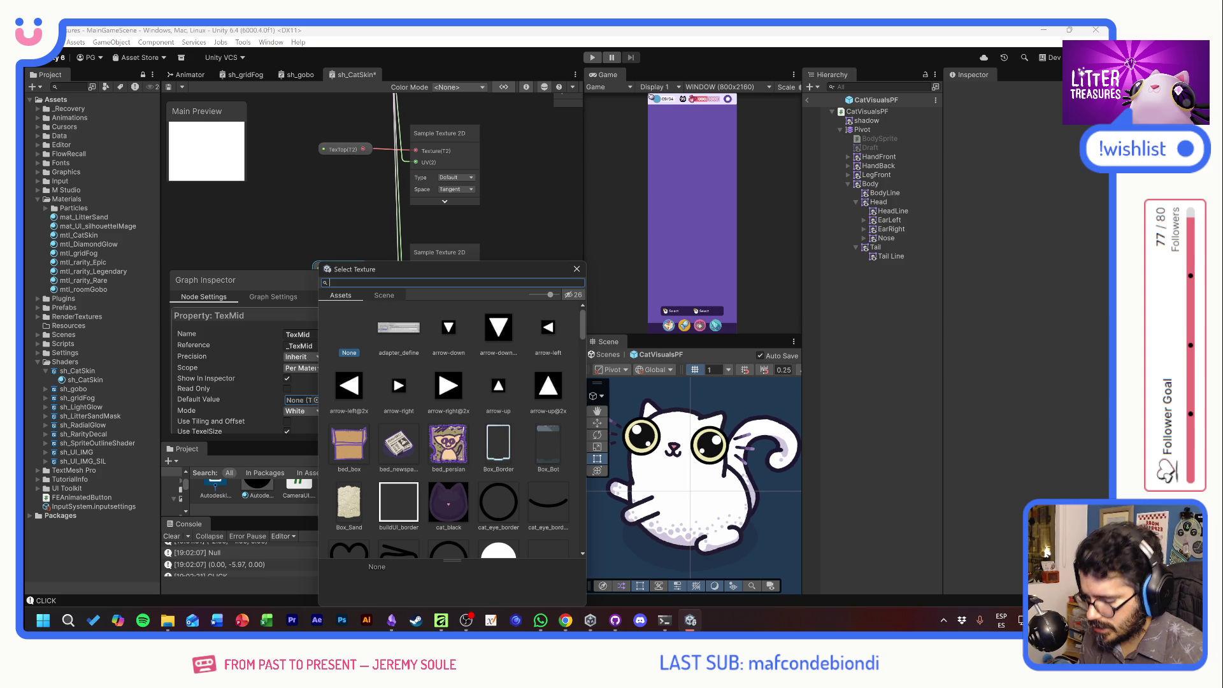
pyautogui.write('skin')
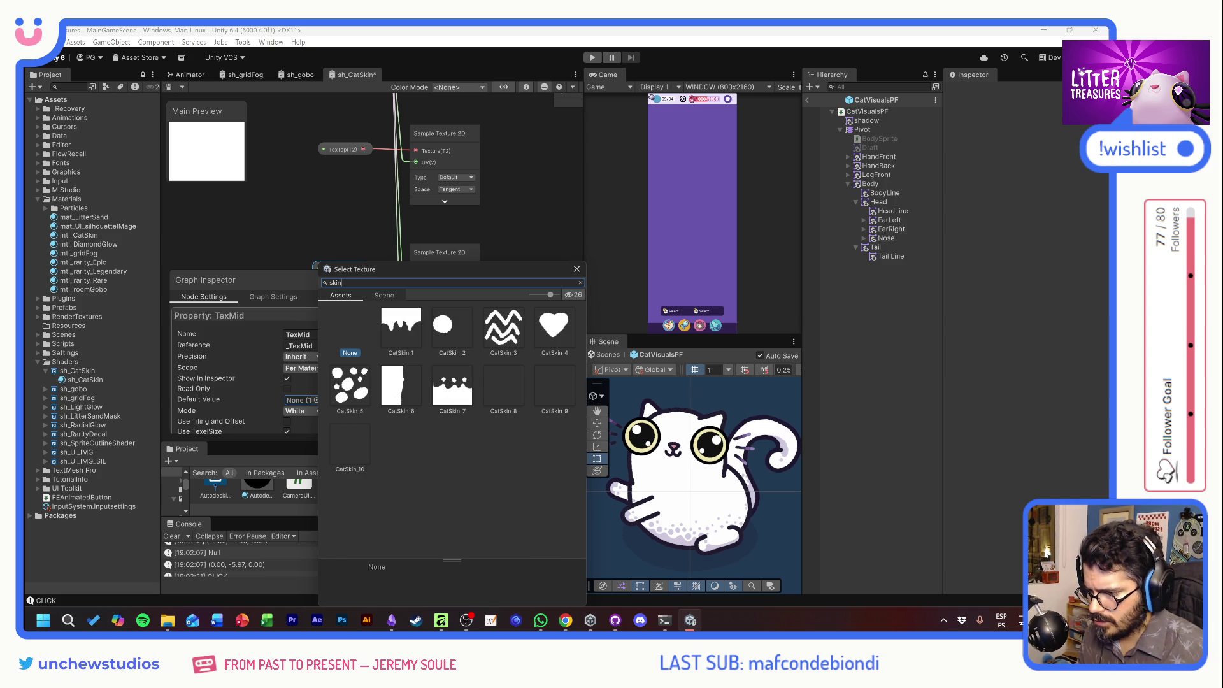
pyautogui.doubleClick(512, 316)
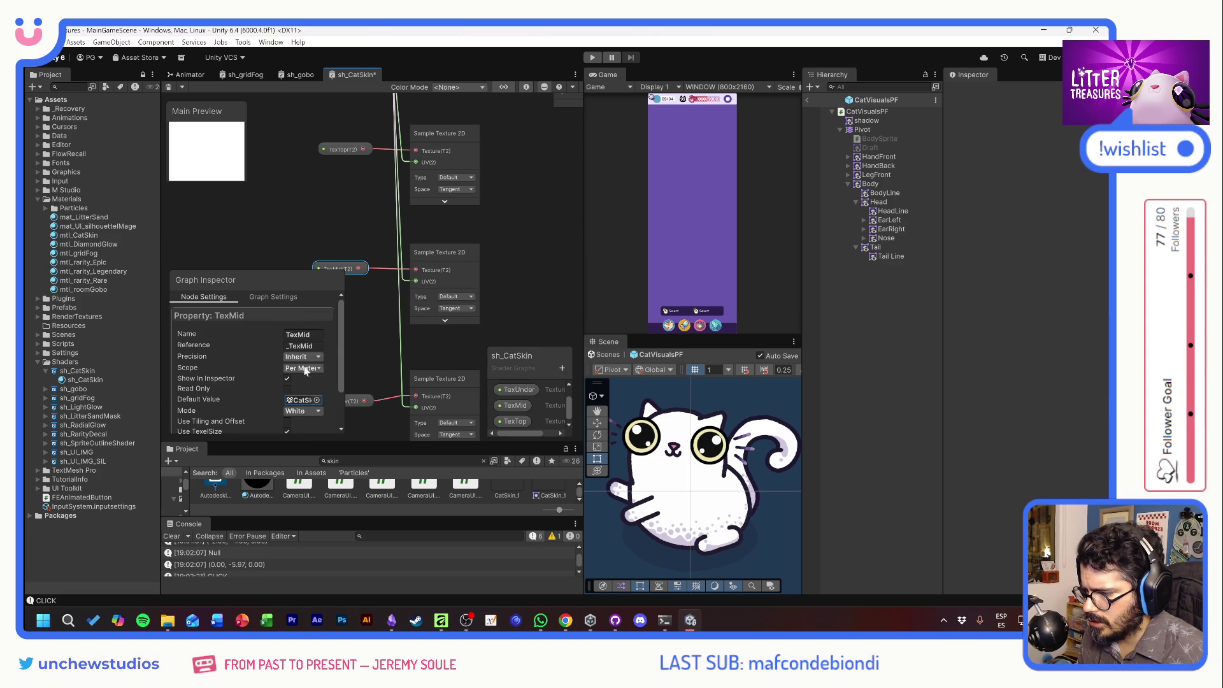
# Set TexUnder's default texture to CatSkin_7.
pyautogui.moveTo(391, 293); pyautogui.dragTo(421, 189)
pyautogui.click(376, 298)
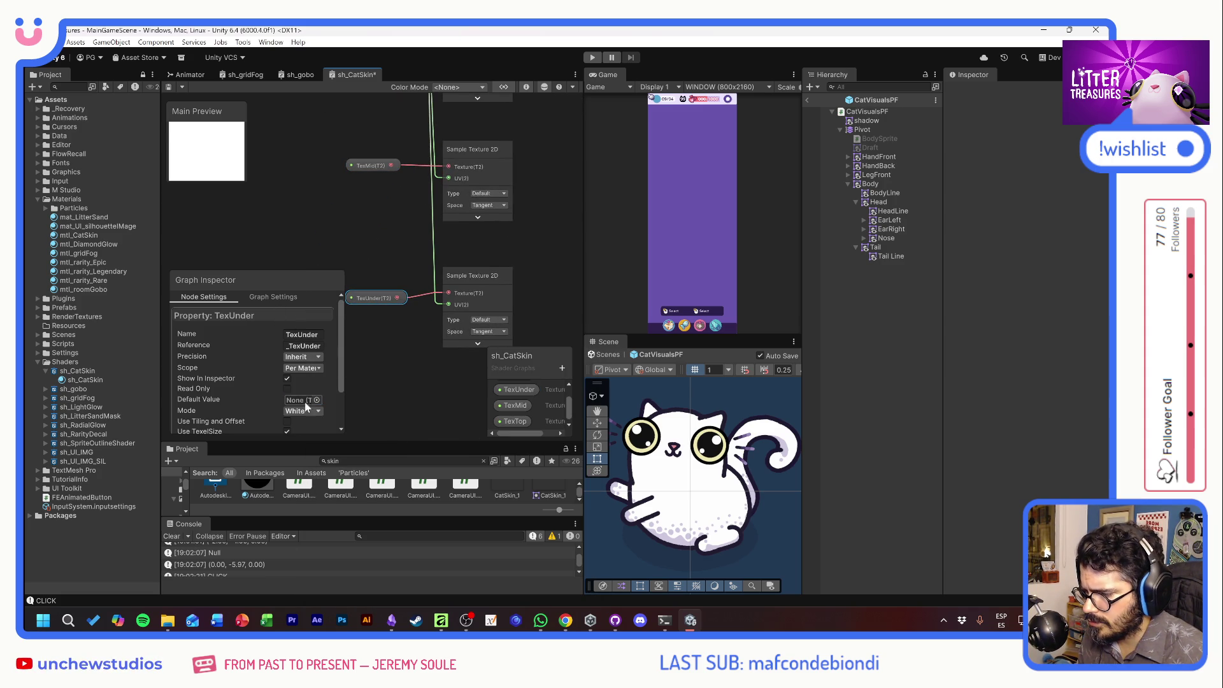
pyautogui.click(316, 400)
pyautogui.write('skin')
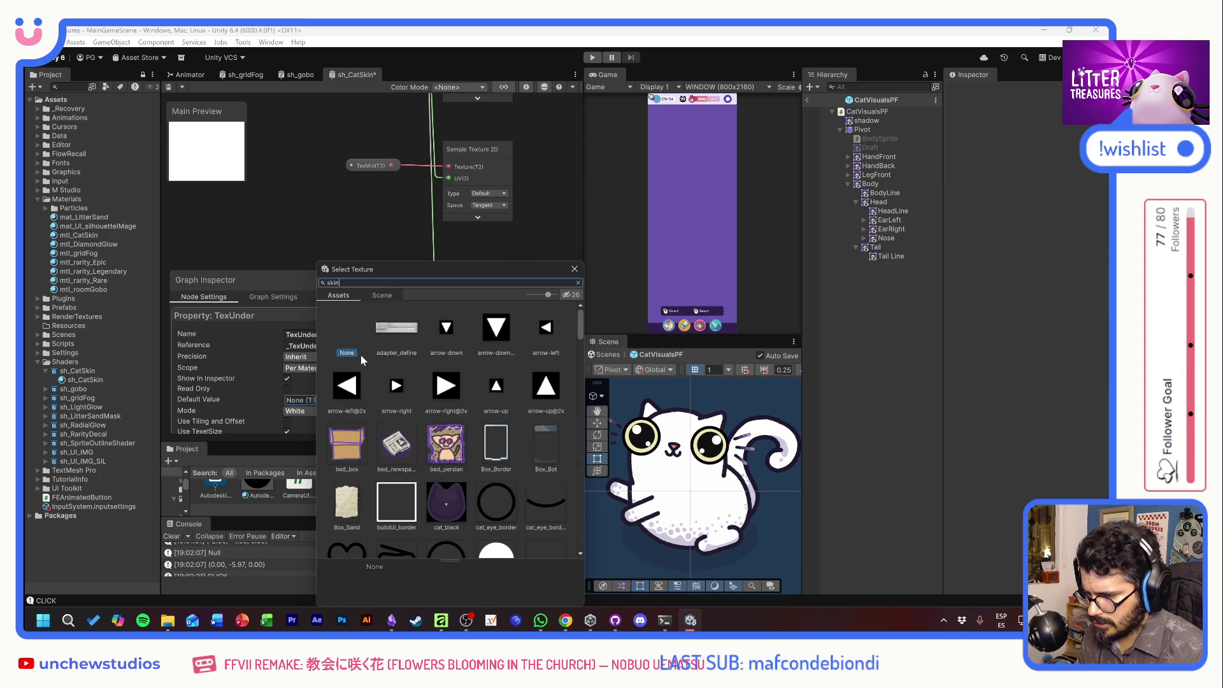
pyautogui.doubleClick(456, 403)
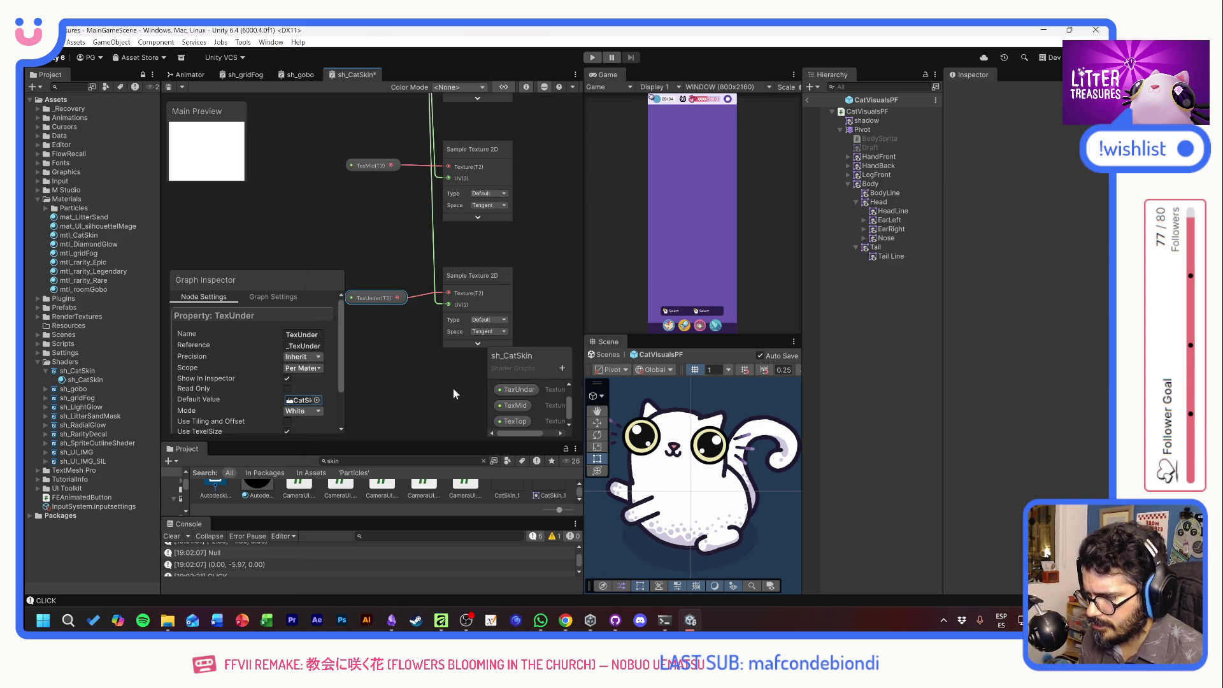
pyautogui.click(376, 366)
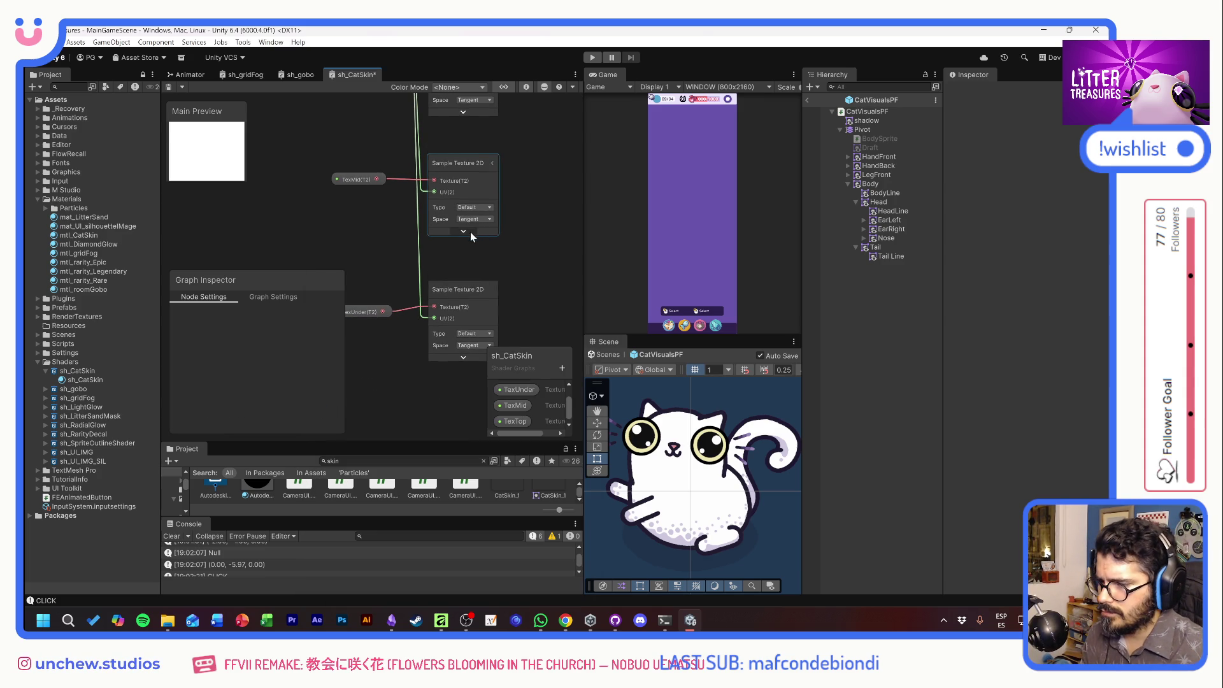
pyautogui.click(470, 233)
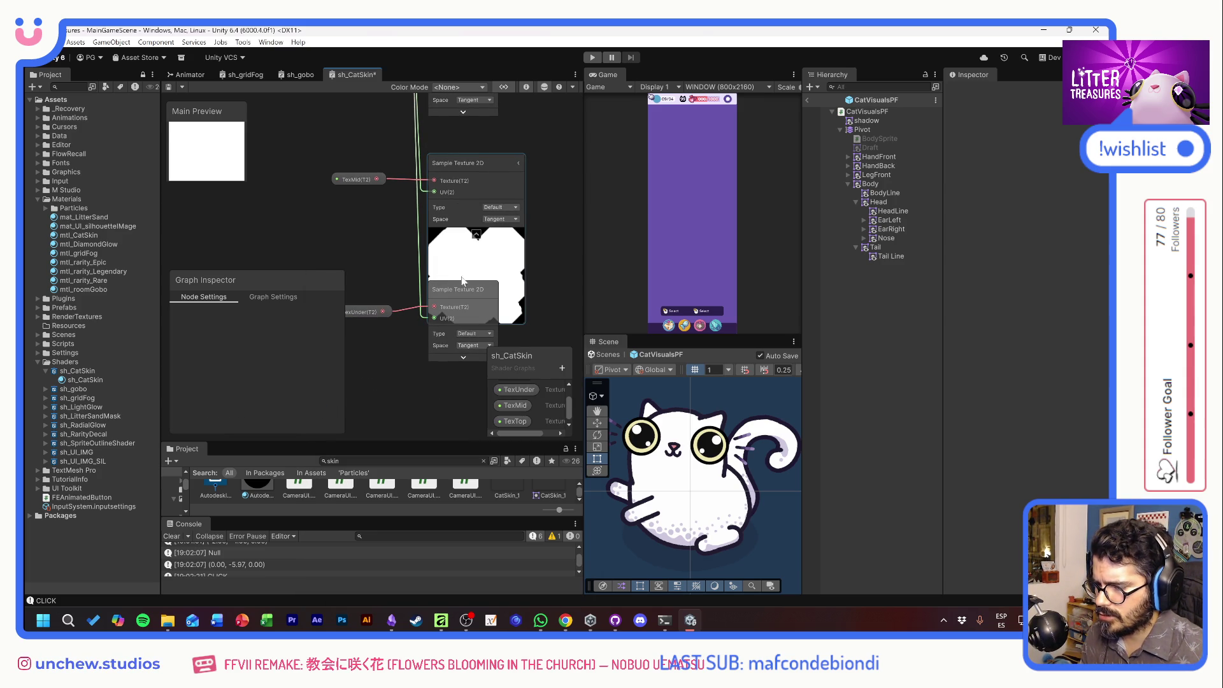
pyautogui.click(477, 234)
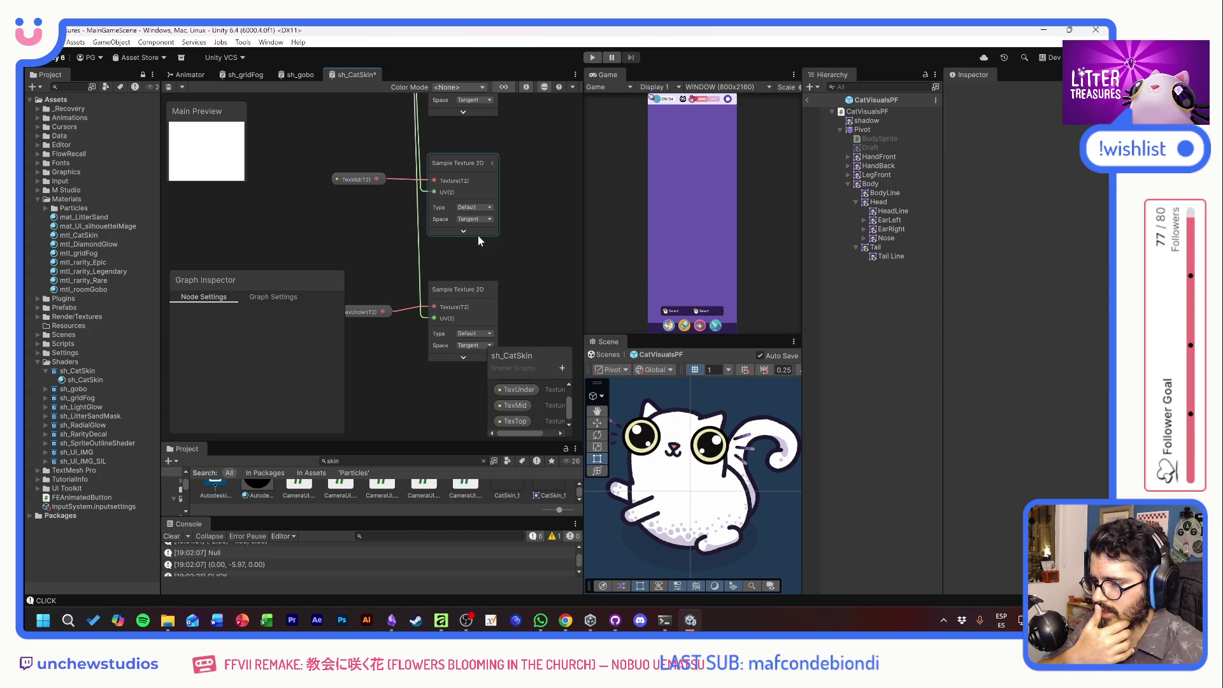
# Expand the lower Sample Texture 2D node's outputs and drag from its RGBA port to start a new node.
pyautogui.press('a')
pyautogui.moveTo(480, 246); pyautogui.dragTo(483, 304)
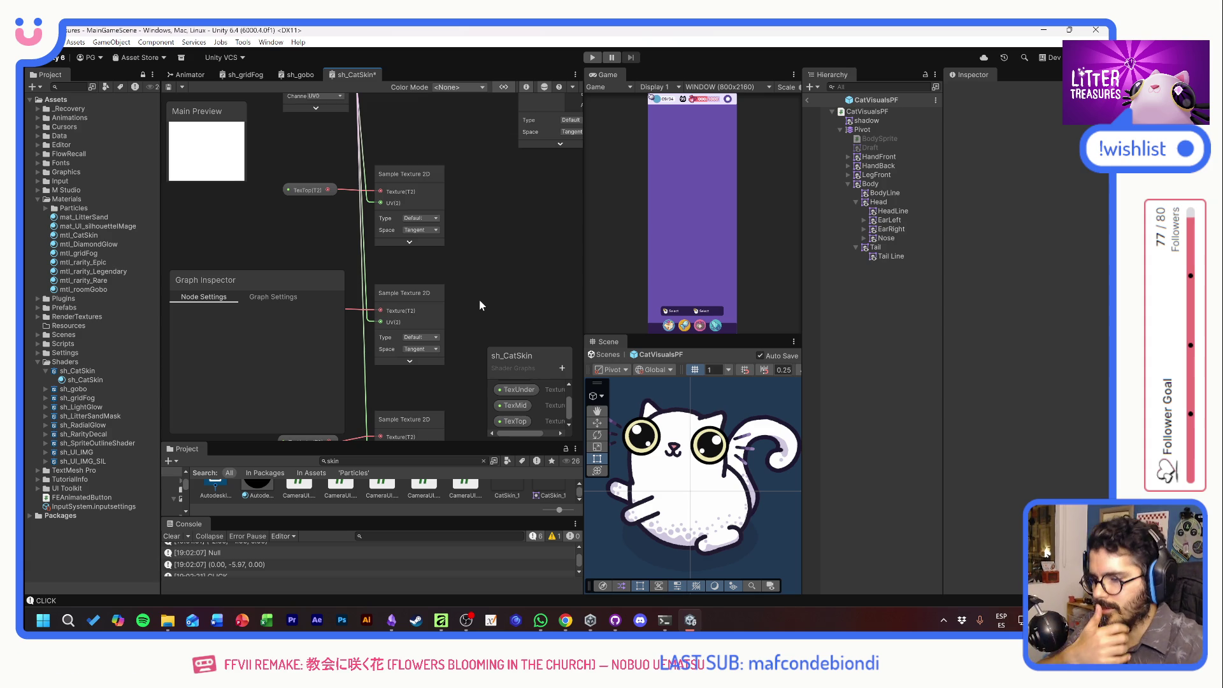
pyautogui.moveTo(466, 295); pyautogui.dragTo(499, 121)
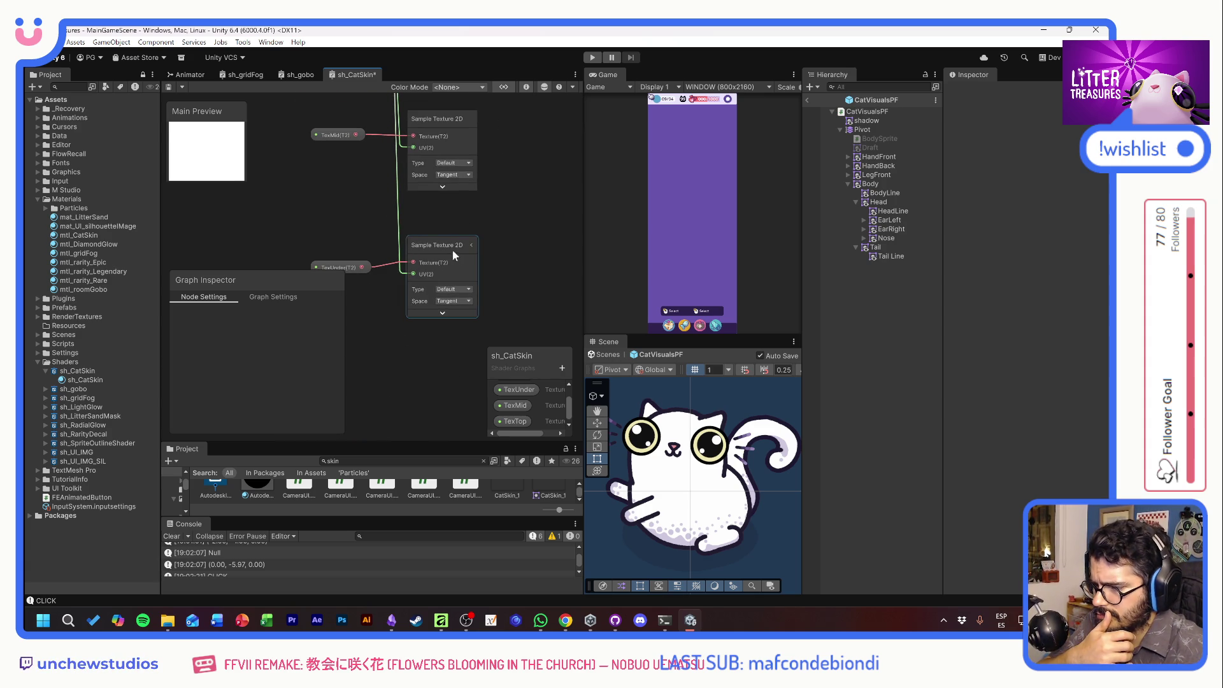
pyautogui.moveTo(482, 290); pyautogui.dragTo(434, 331)
pyautogui.click(403, 357)
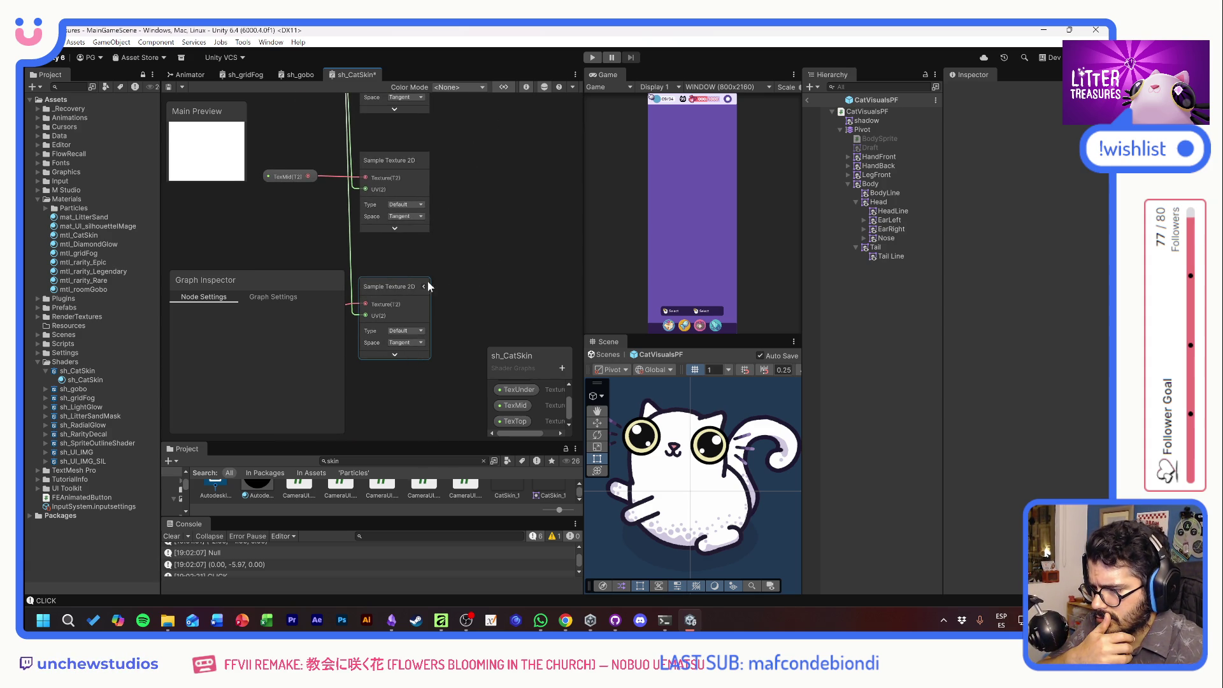
pyautogui.click(395, 354)
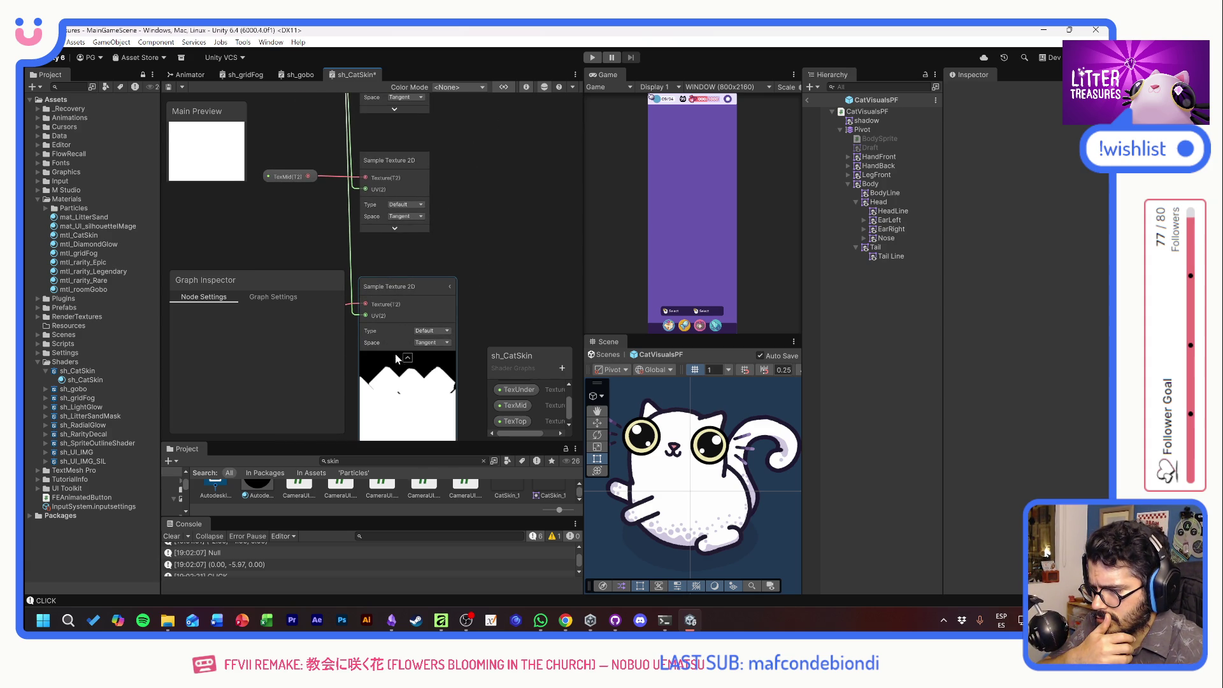
pyautogui.click(450, 287)
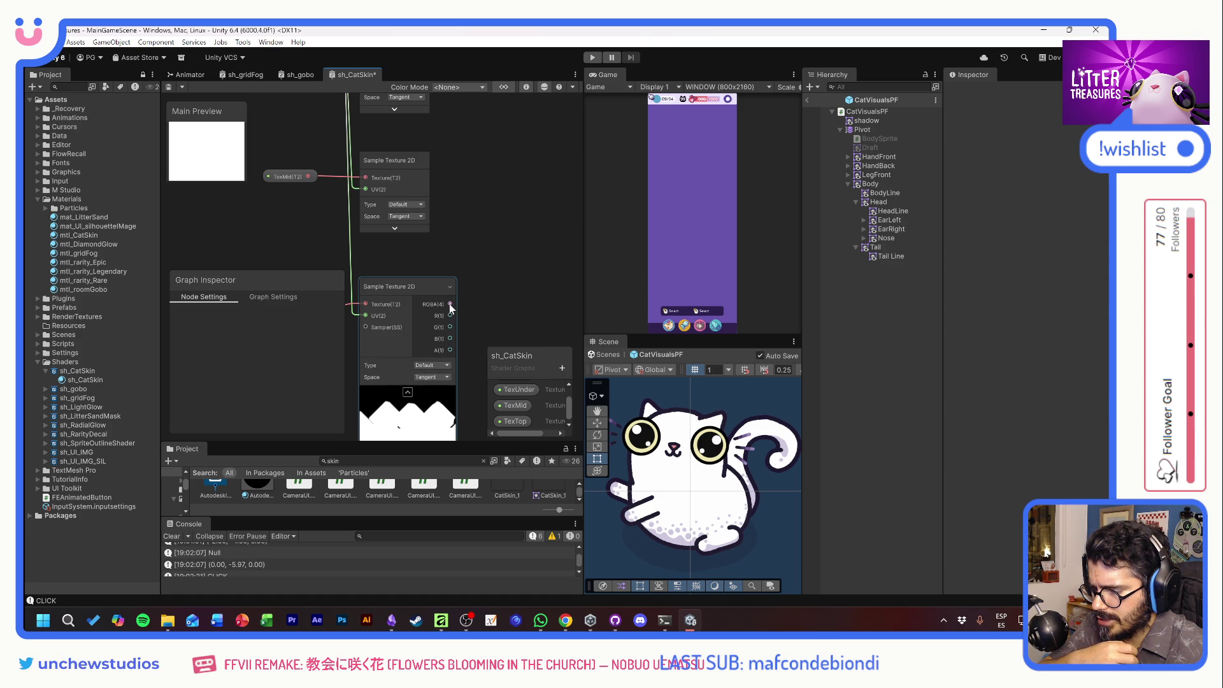
pyautogui.moveTo(494, 289)
pyautogui.mouseDown()
pyautogui.moveTo(485, 228)
pyautogui.moveTo(445, 221)
pyautogui.moveTo(401, 238)
pyautogui.mouseUp()
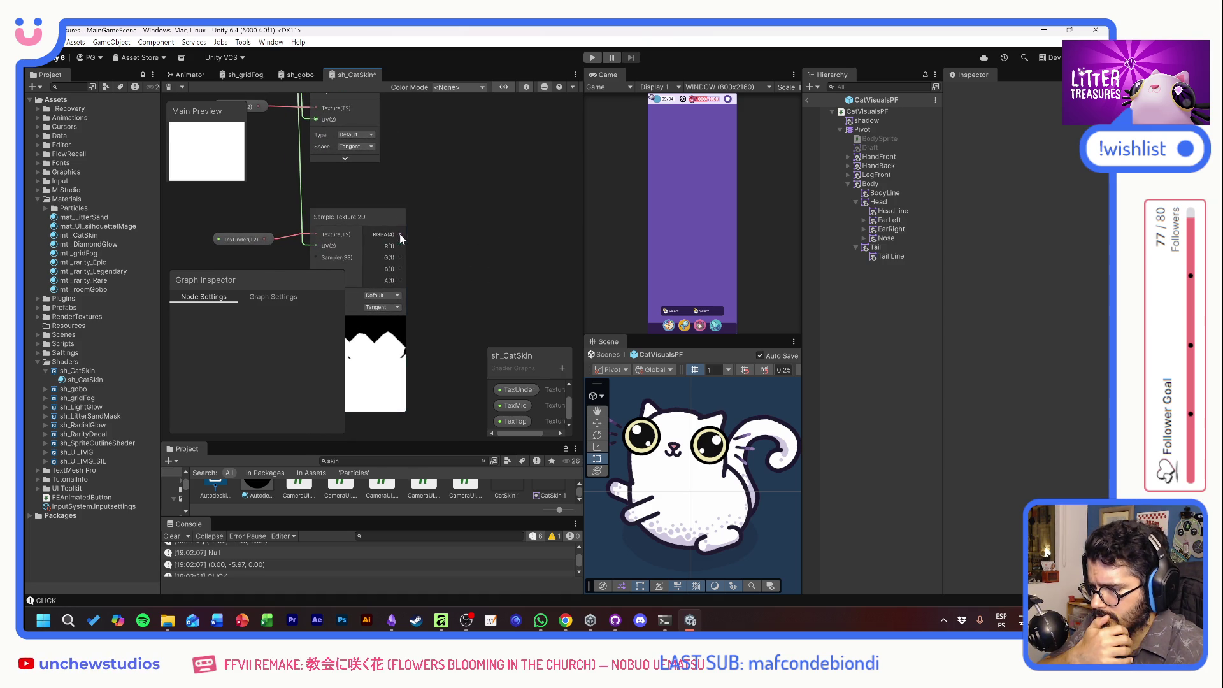
pyautogui.moveTo(454, 189); pyautogui.dragTo(460, 182)
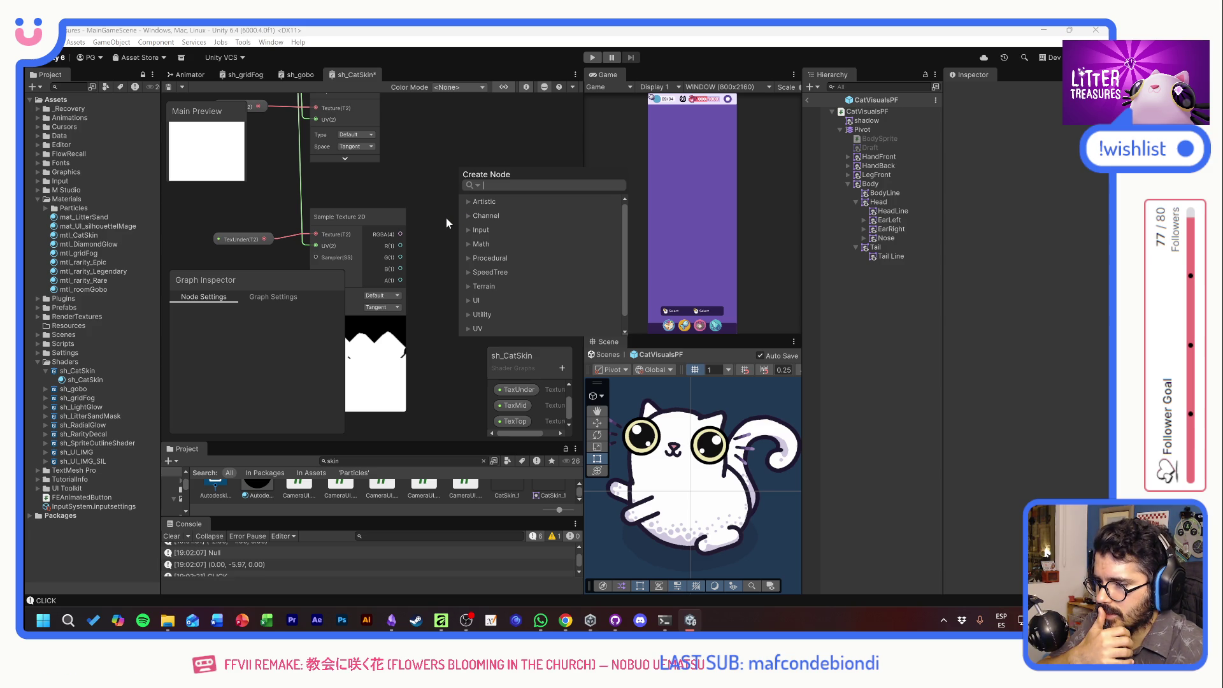
# Create an Add node and wire the lower sampled texture's RGBA into its B input.
pyautogui.write('add')
pyautogui.click(508, 243)
pyautogui.moveTo(451, 157); pyautogui.dragTo(448, 187)
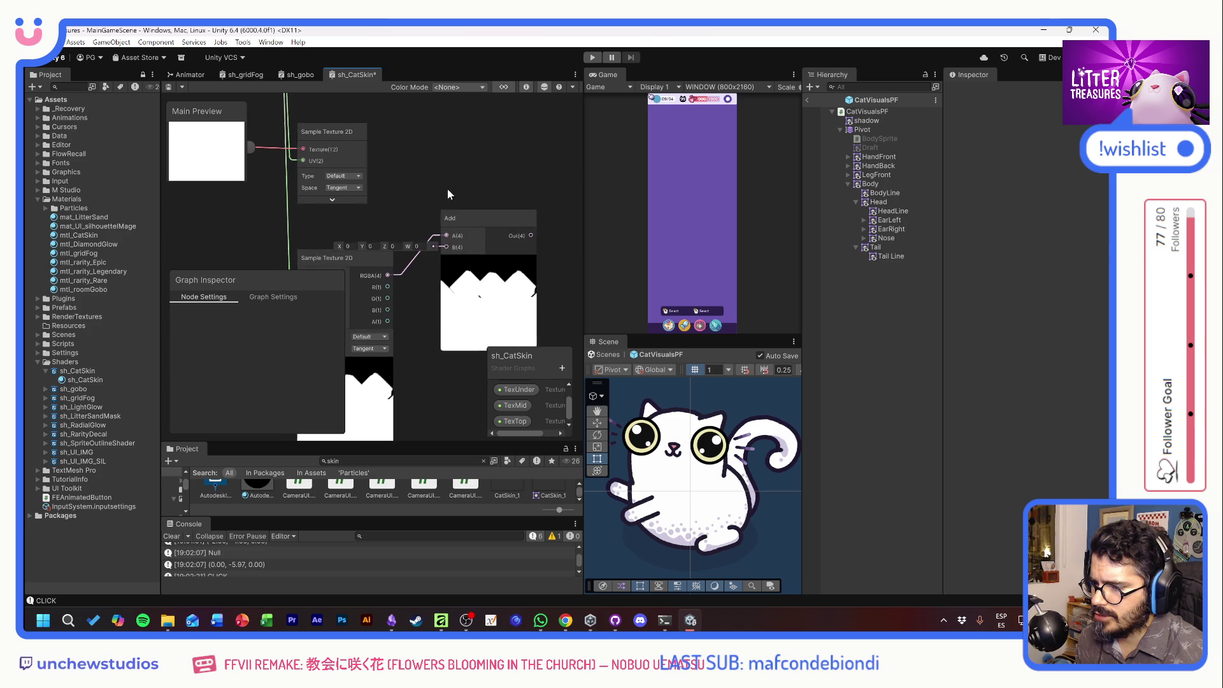
pyautogui.click(339, 194)
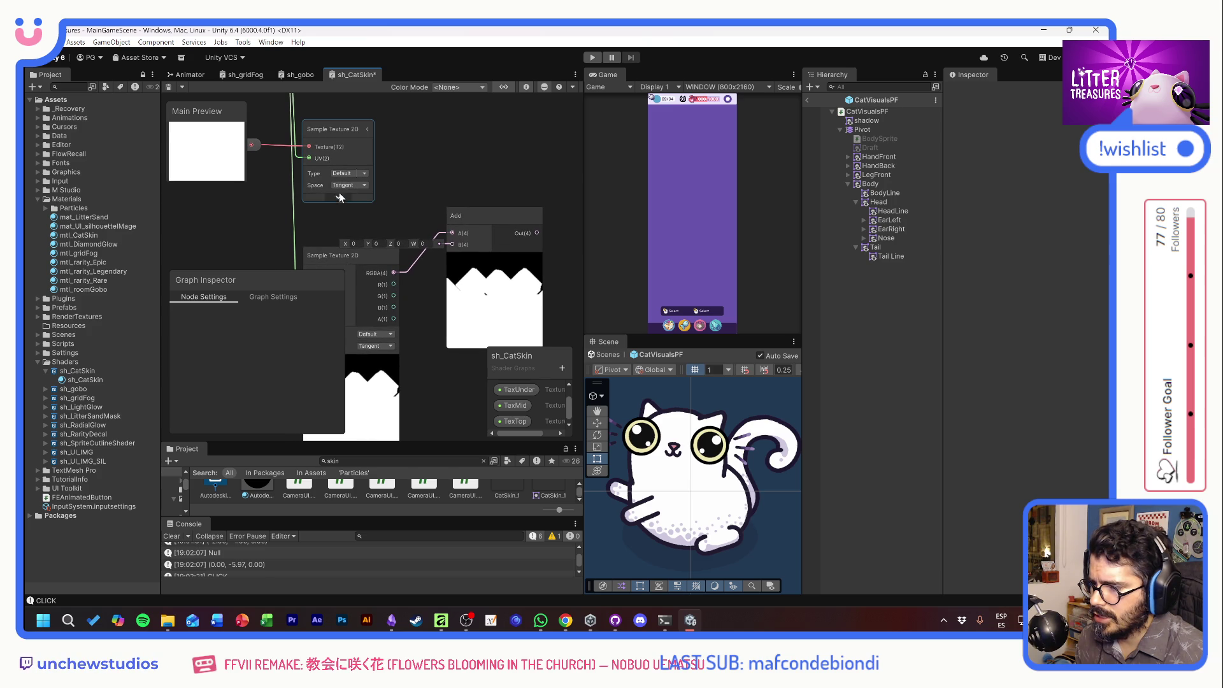
pyautogui.click(367, 131)
pyautogui.moveTo(454, 249); pyautogui.dragTo(454, 245)
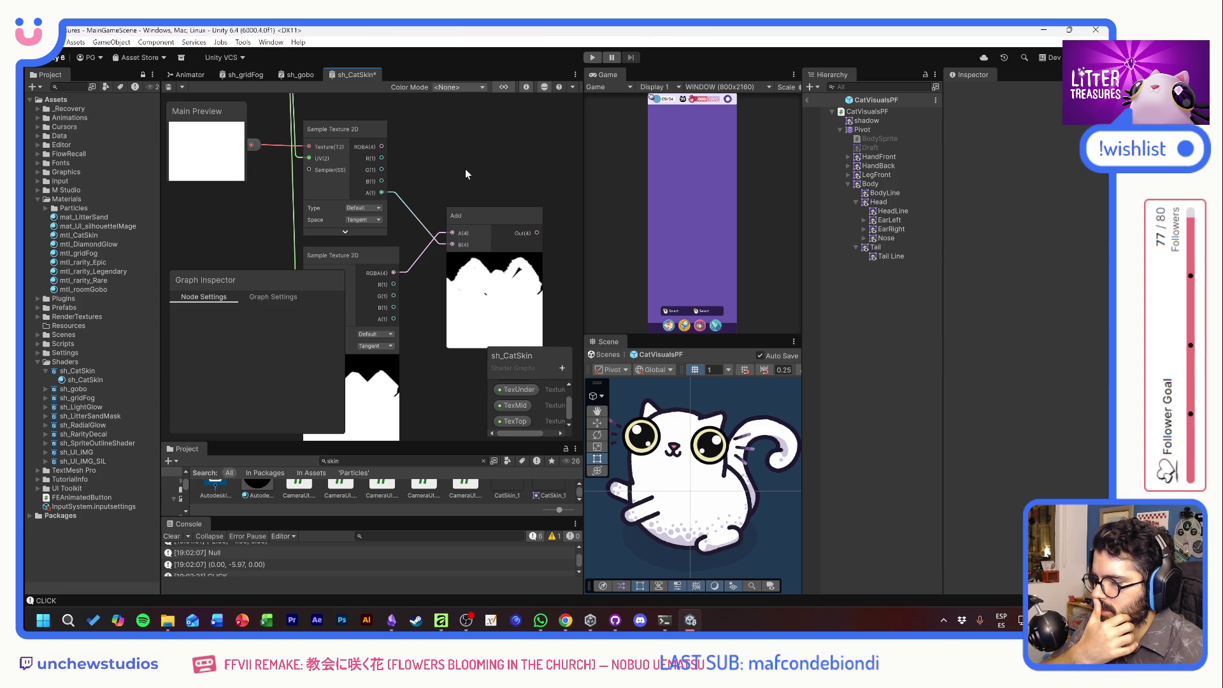
pyautogui.moveTo(465, 170)
pyautogui.mouseDown()
pyautogui.moveTo(441, 196)
pyautogui.moveTo(471, 212)
pyautogui.mouseUp()
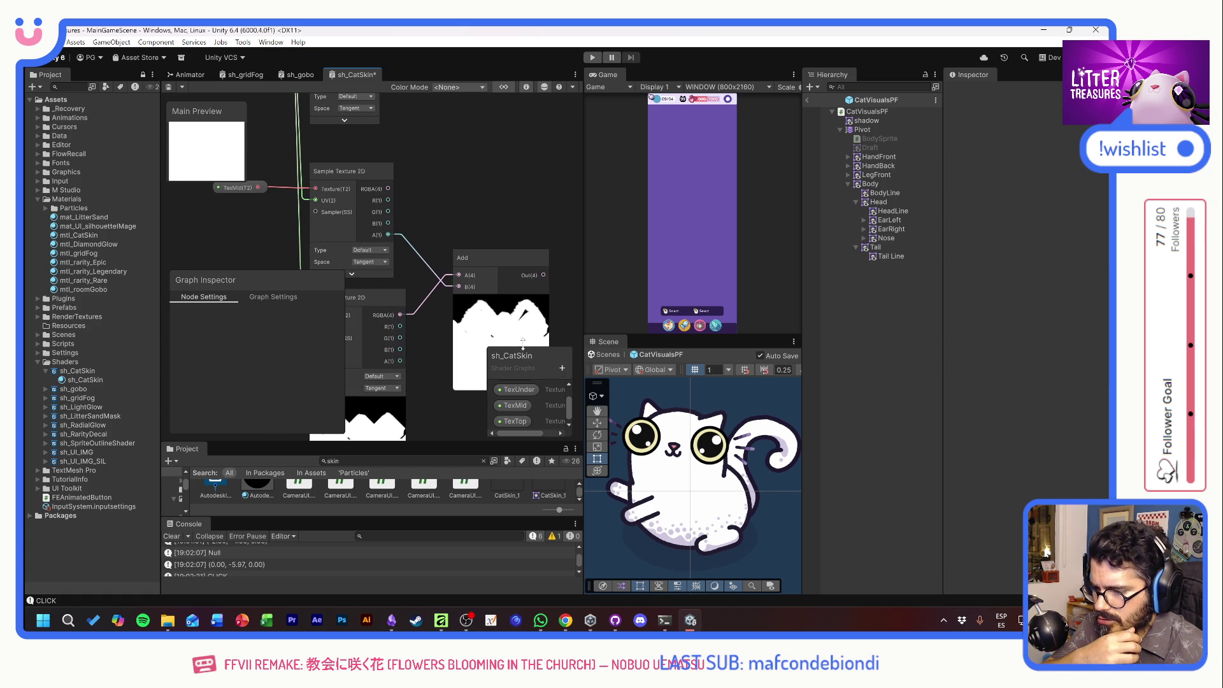
# Add three Color properties named ColorUnder, ColorMid and ColorTop to the Blackboard.
pyautogui.moveTo(518, 349); pyautogui.dragTo(519, 285)
pyautogui.click(563, 307)
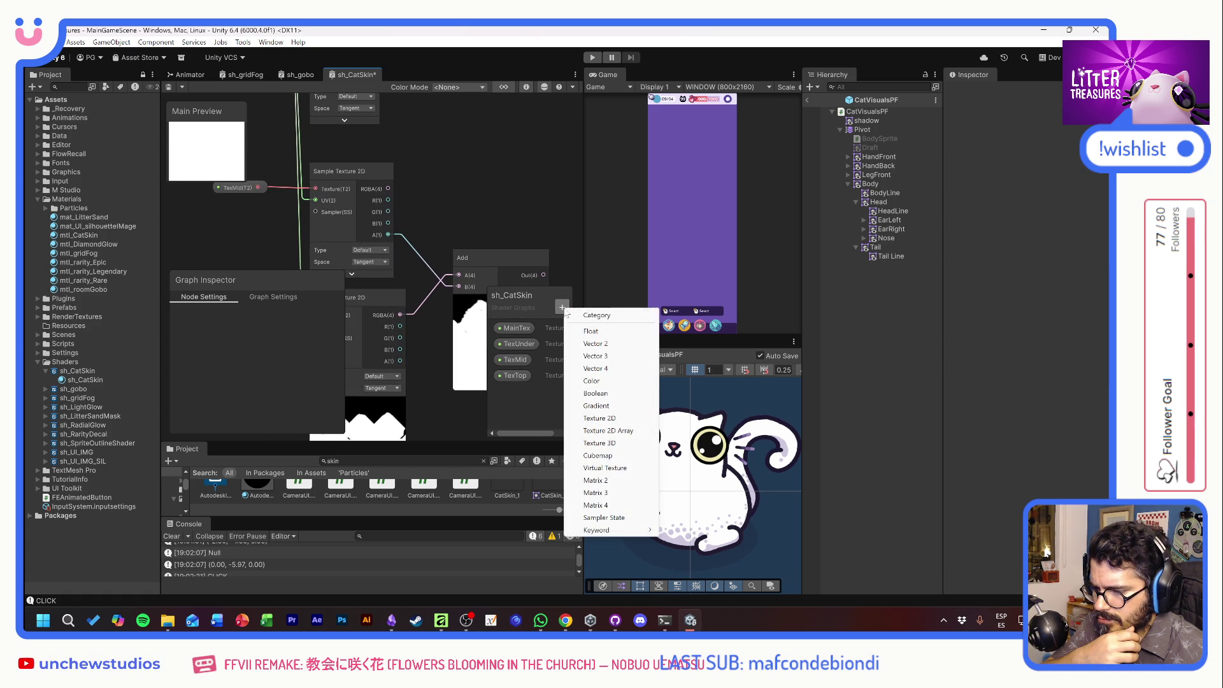
pyautogui.click(598, 381)
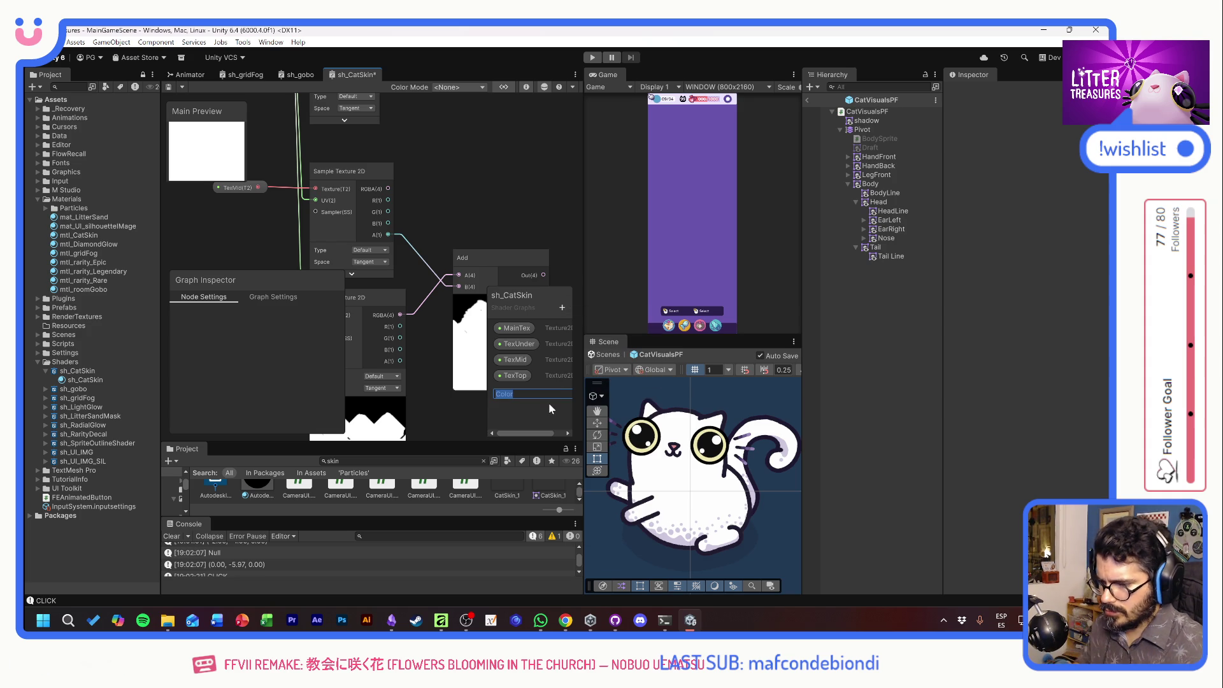
pyautogui.write('ColorUnder')
pyautogui.press('Return')
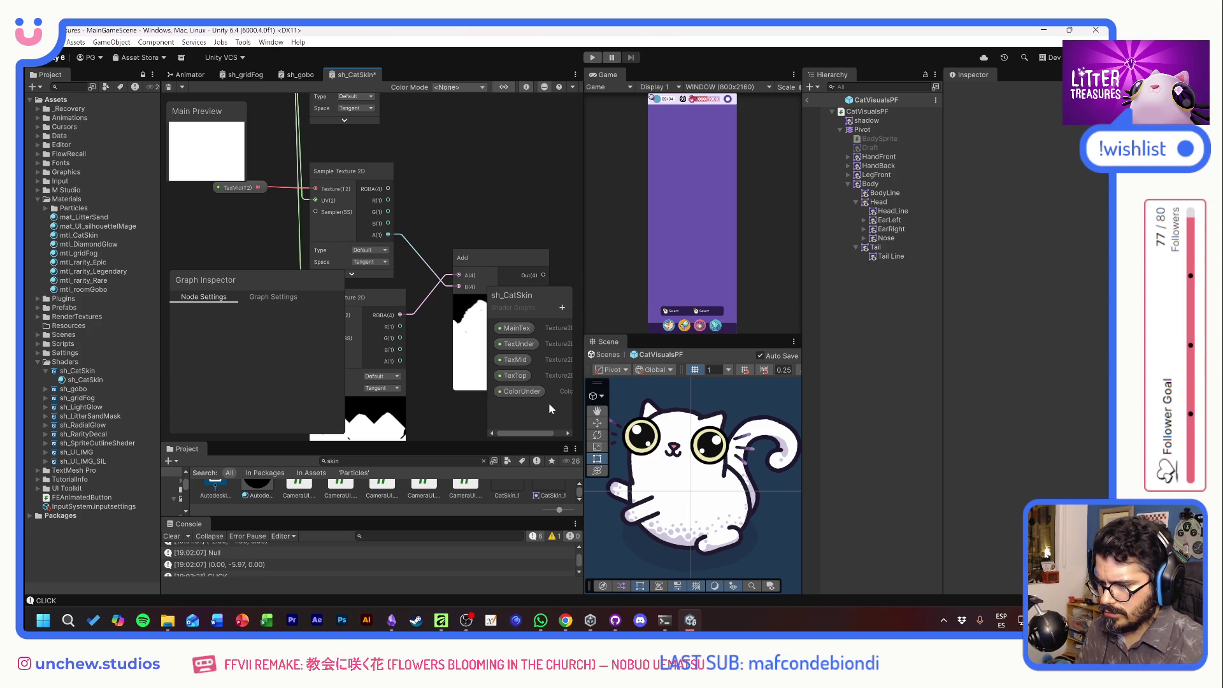
pyautogui.click(562, 308)
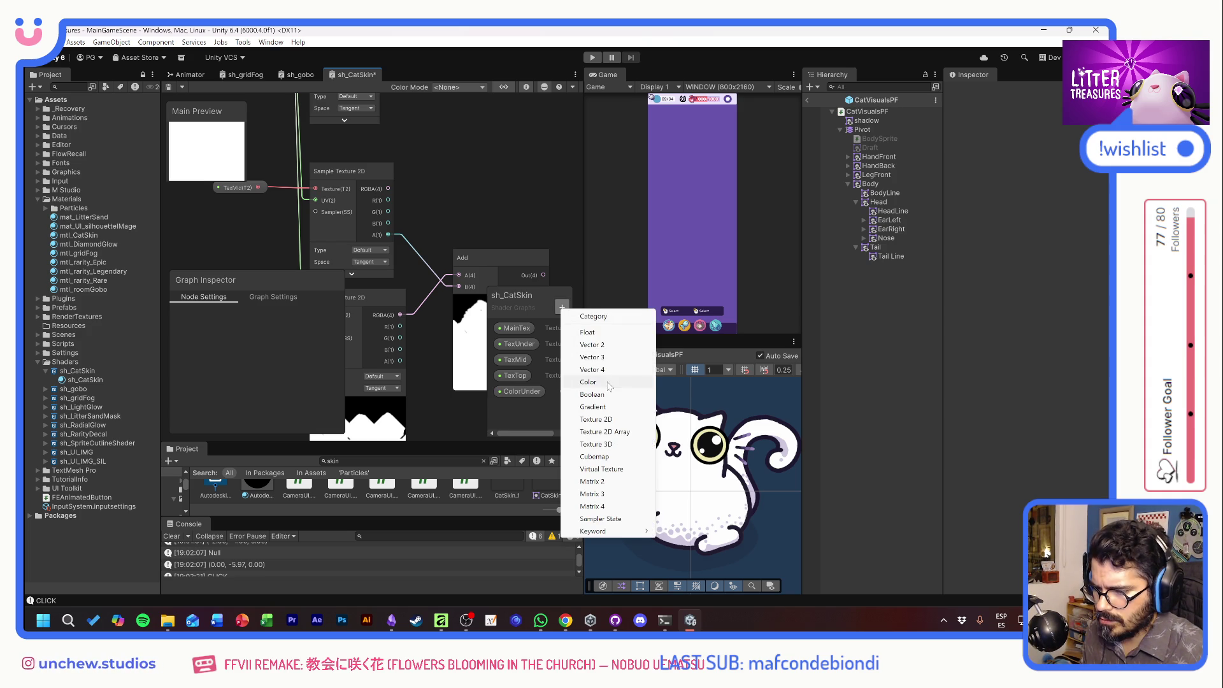
pyautogui.click(599, 381)
pyautogui.write('ColorMid')
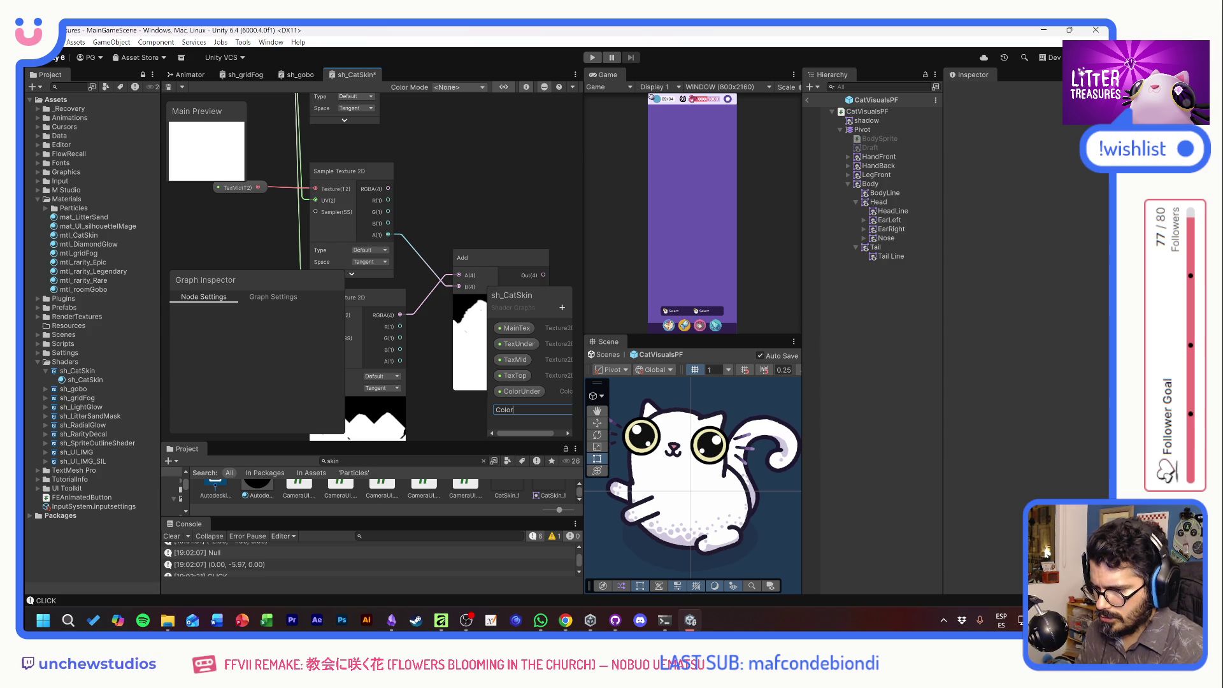
pyautogui.click(562, 308)
pyautogui.click(593, 382)
pyautogui.write('Color')
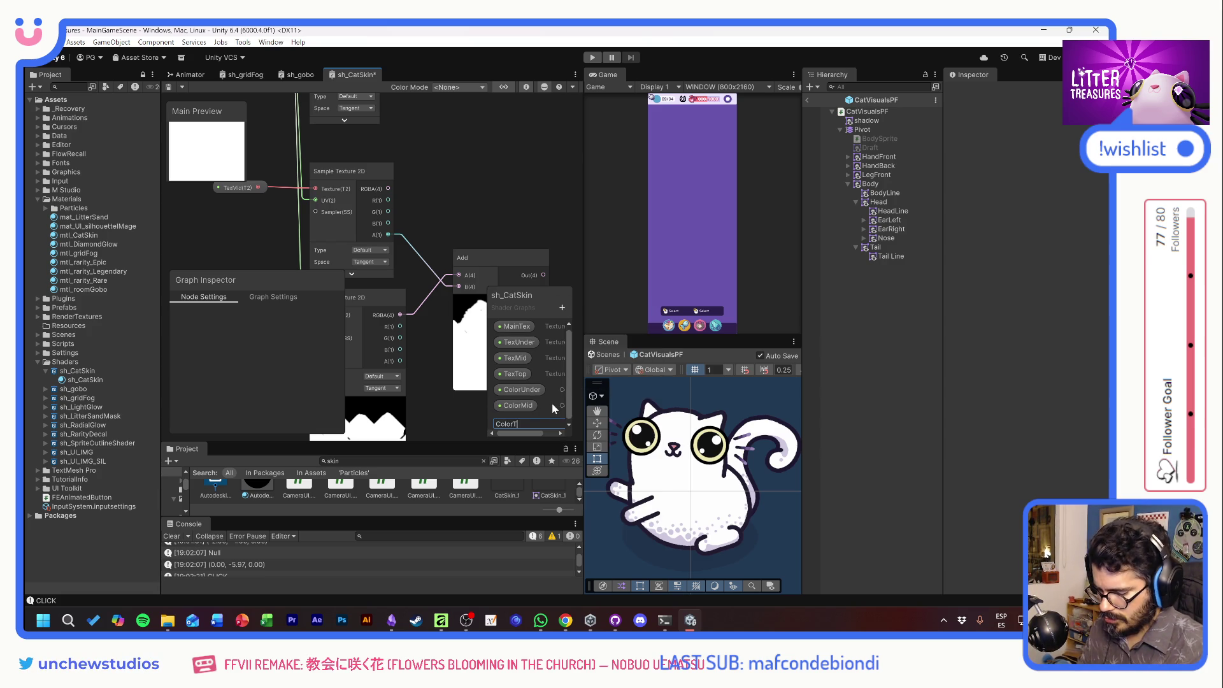
pyautogui.write('Top')
pyautogui.press('Return')
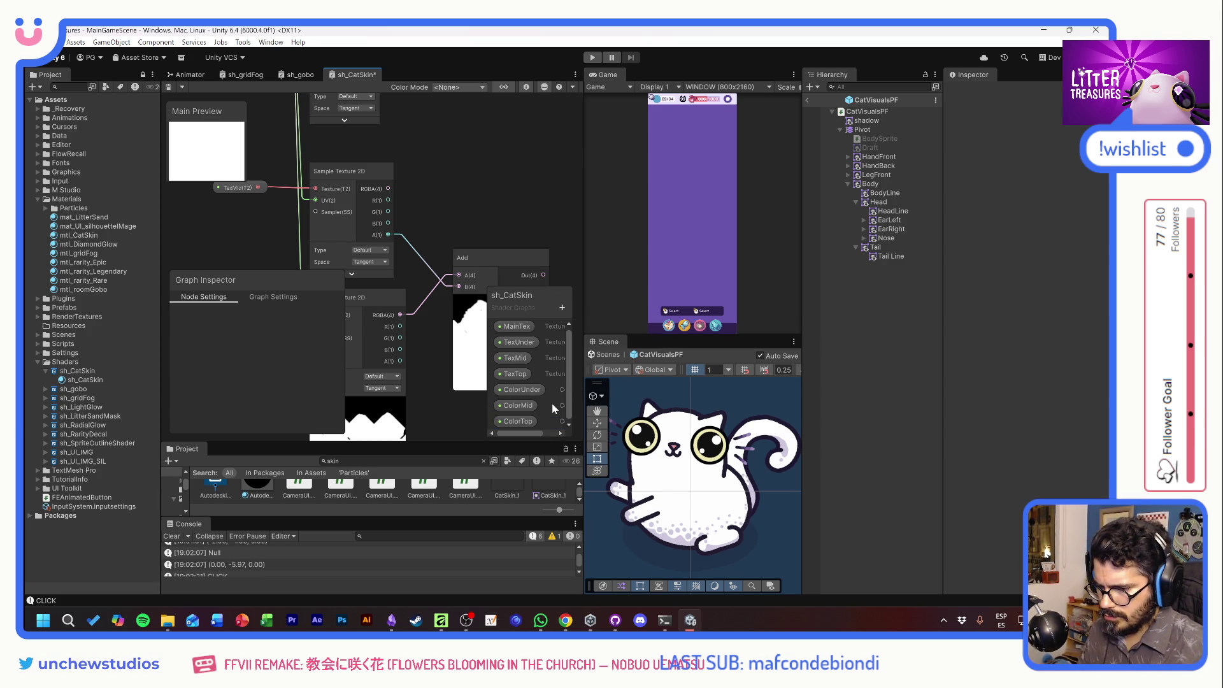
# Place ColorUnder, ColorMid and ColorTop property nodes on the graph.
pyautogui.moveTo(300, 210); pyautogui.dragTo(446, 184)
pyautogui.moveTo(520, 388); pyautogui.dragTo(396, 311)
pyautogui.moveTo(518, 406); pyautogui.dragTo(376, 183)
pyautogui.scroll(-2, 506, 411)
pyautogui.moveTo(512, 421)
pyautogui.mouseDown()
pyautogui.moveTo(349, 214)
pyautogui.moveTo(366, 227)
pyautogui.moveTo(339, 171)
pyautogui.mouseUp()
pyautogui.scroll(1, 483, 156)
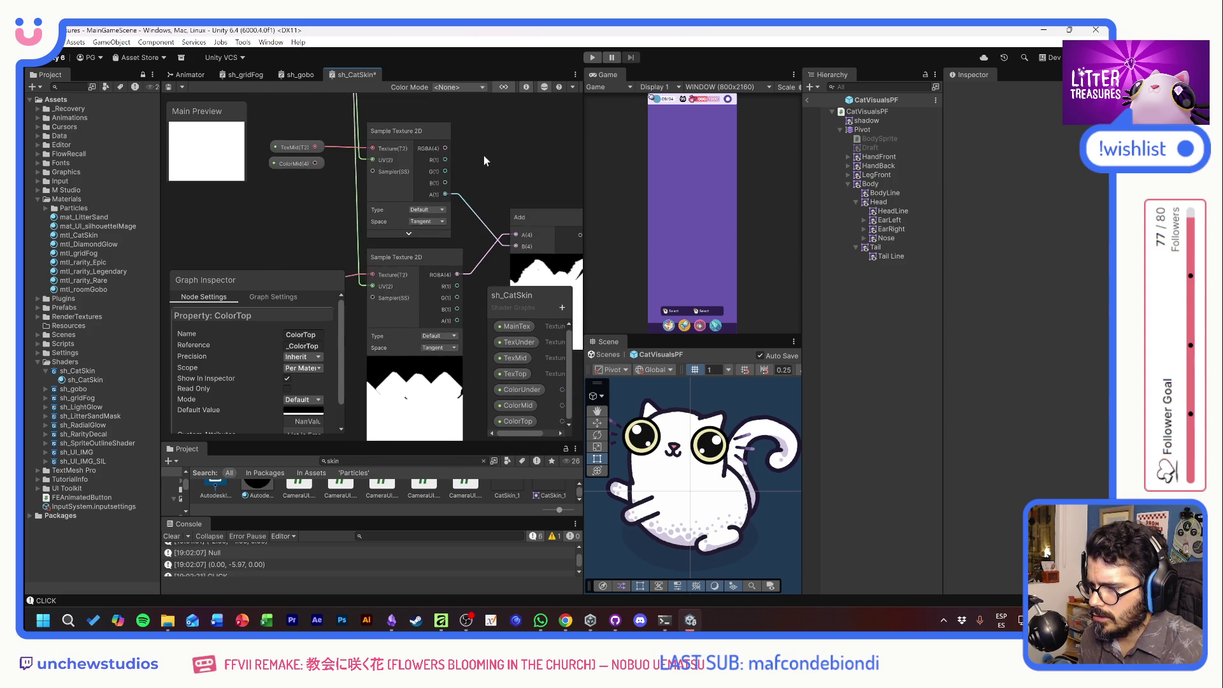
pyautogui.scroll(-1, 484, 155)
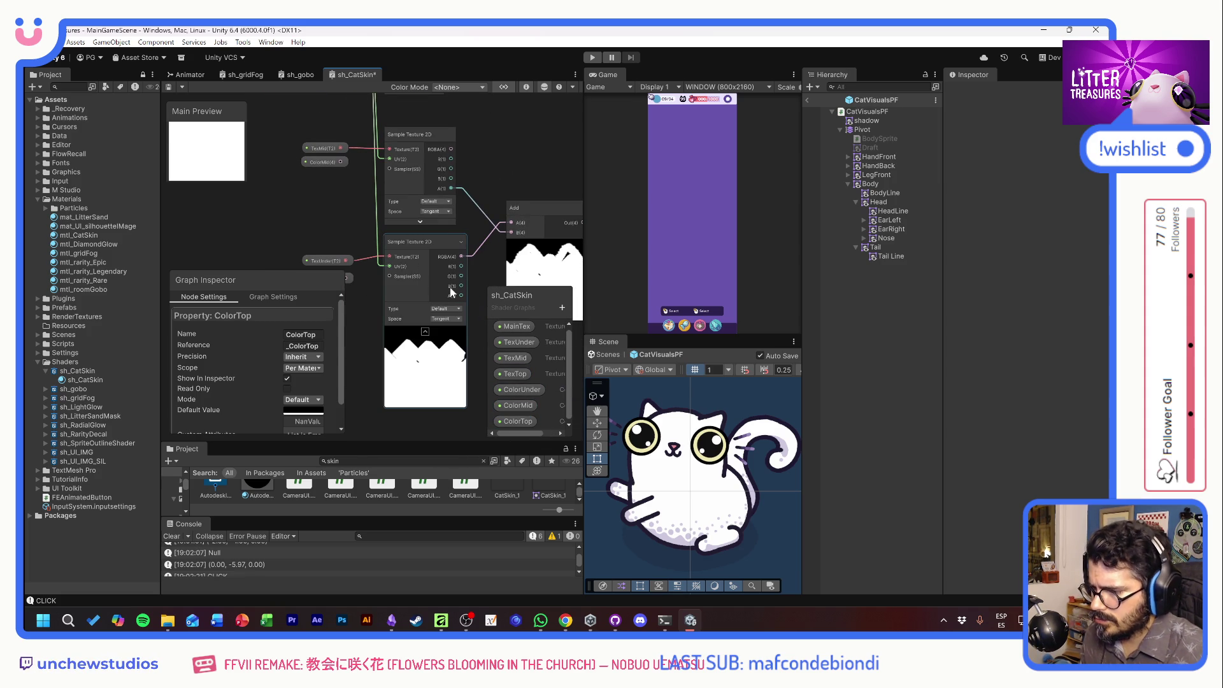
pyautogui.moveTo(467, 291); pyautogui.dragTo(453, 237)
# Delete the old Add node and collapse the texture sample's preview.
pyautogui.click(515, 152)
pyautogui.press('Delete')
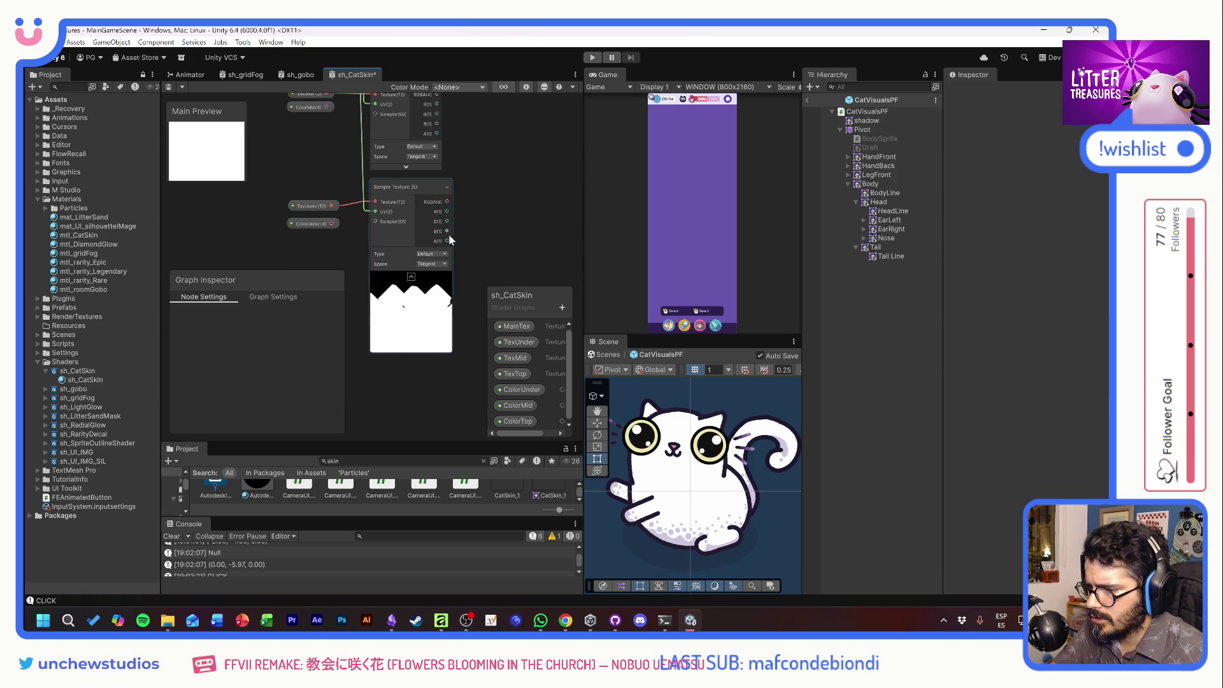
pyautogui.click(412, 279)
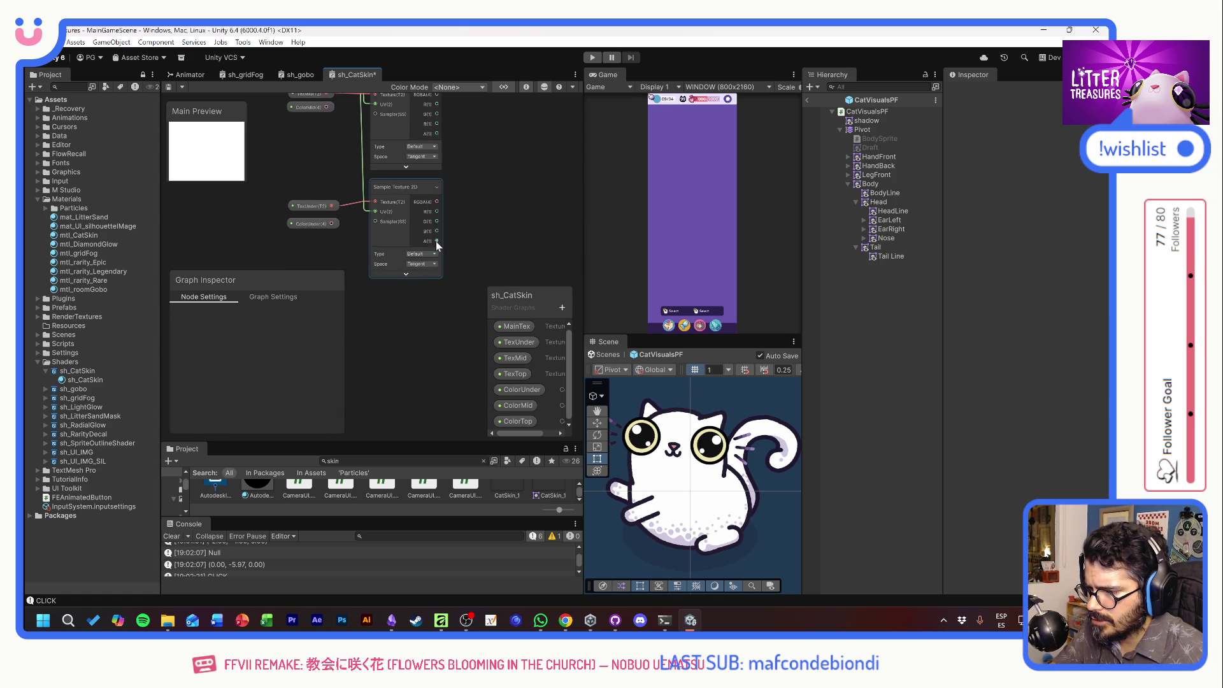
pyautogui.press('space')
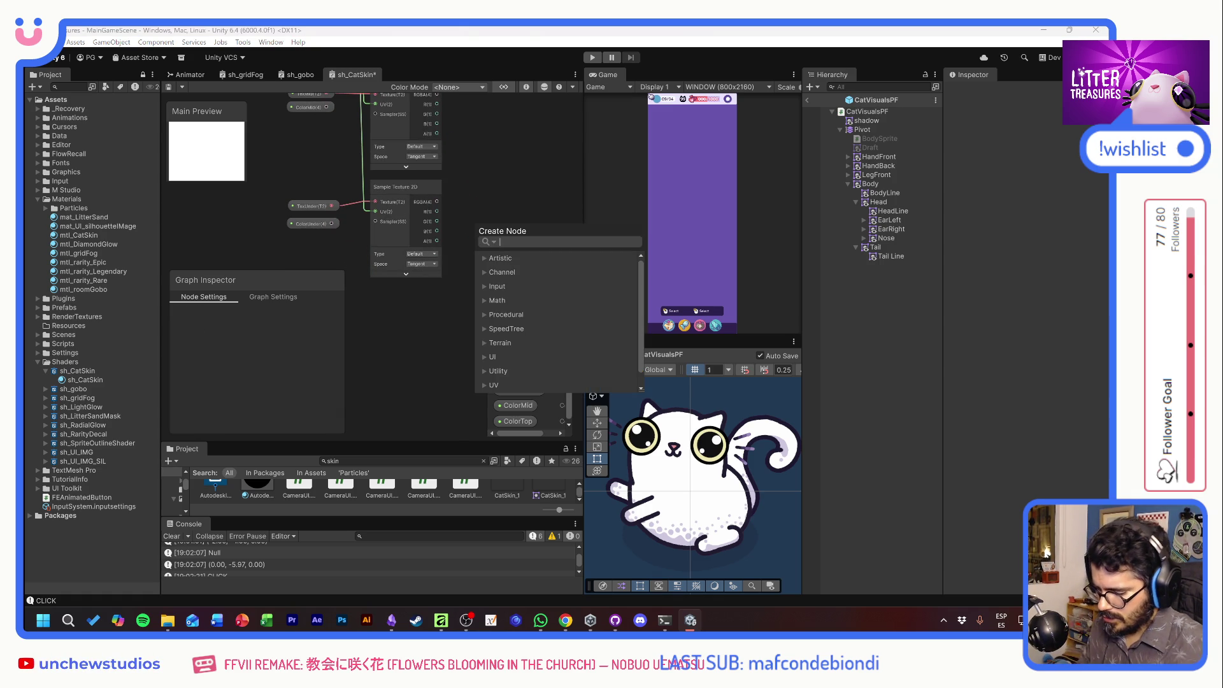
# Add a Multiply node after the TexUnder sample with ColorUnder wired into B.
pyautogui.write('mult')
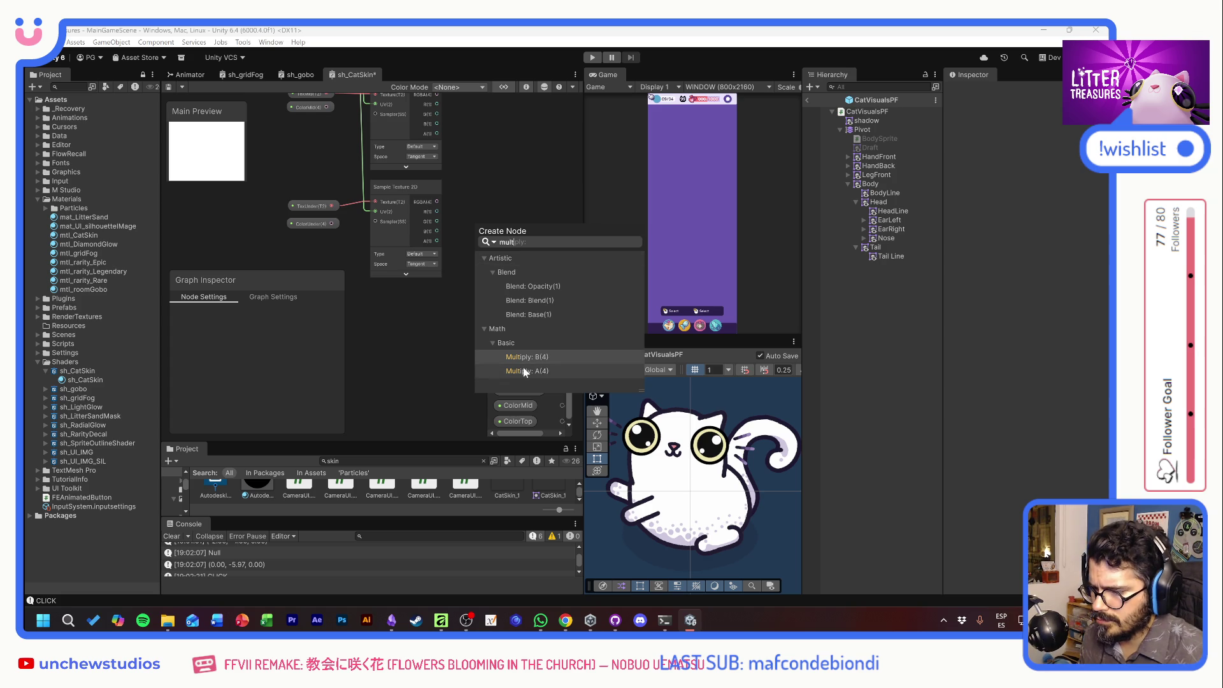
pyautogui.press('Return')
pyautogui.moveTo(332, 224)
pyautogui.mouseDown()
pyautogui.moveTo(437, 281)
pyautogui.moveTo(475, 260)
pyautogui.mouseUp()
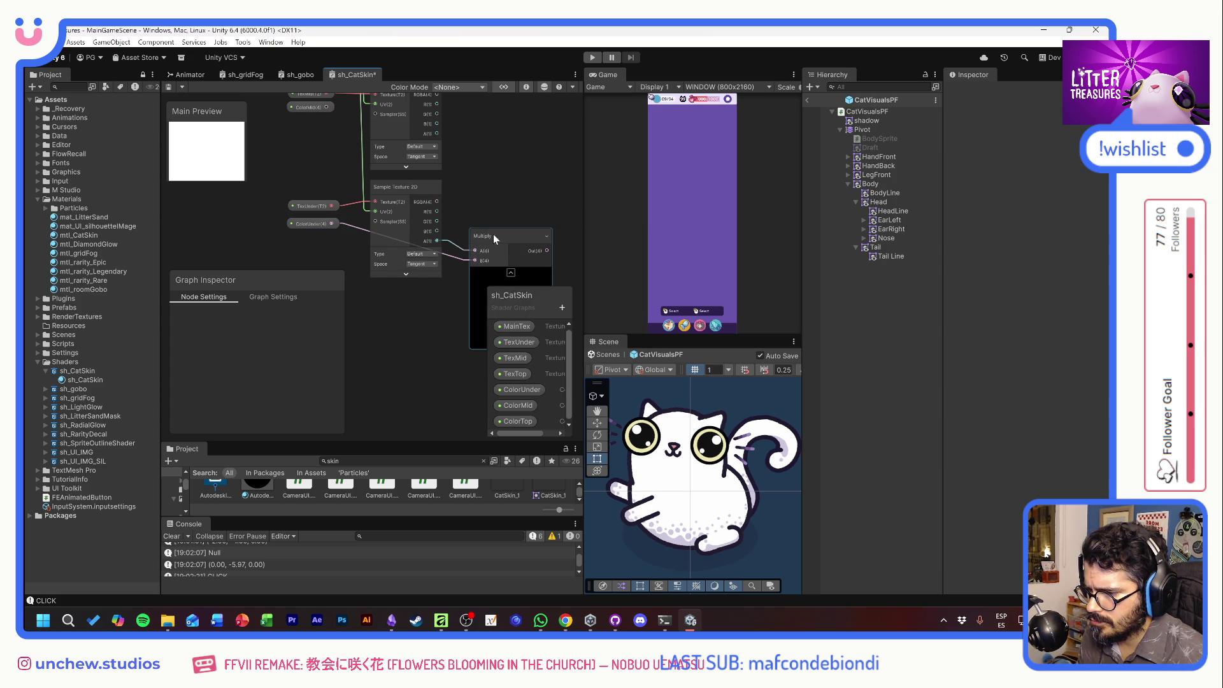
# Give ColorUnder a pale pink default and ColorMid a tan default.
pyautogui.click(310, 221)
pyautogui.click(522, 389)
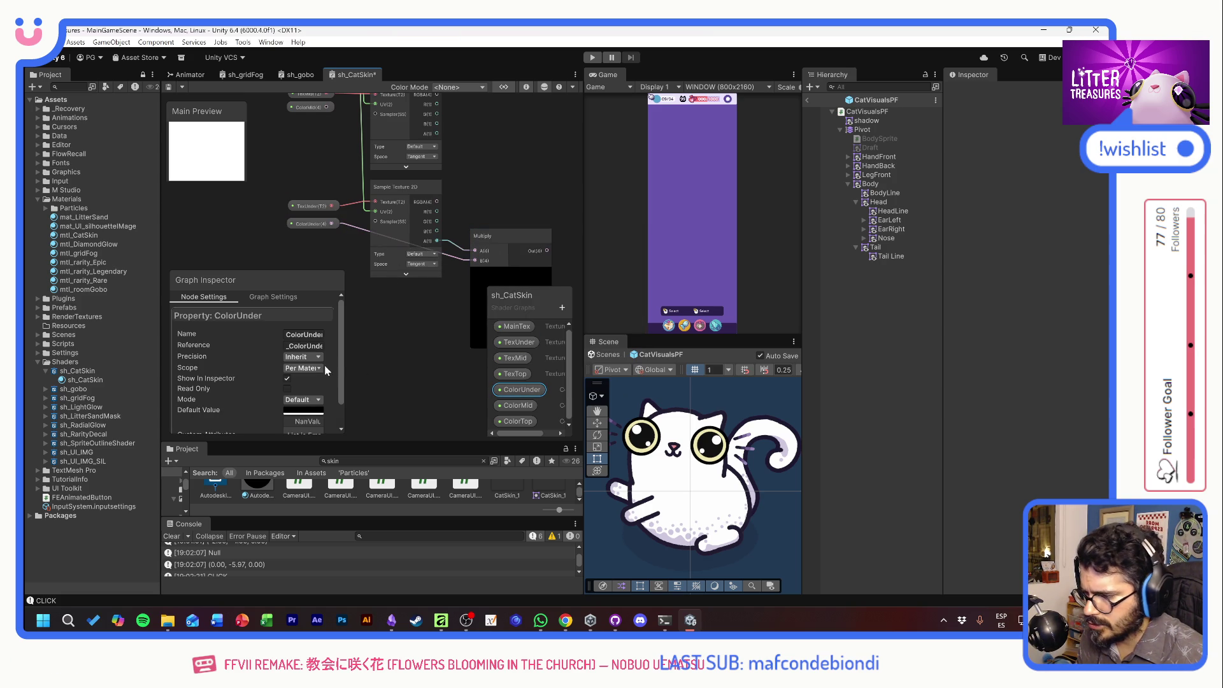
pyautogui.click(303, 410)
pyautogui.moveTo(359, 406); pyautogui.dragTo(352, 389)
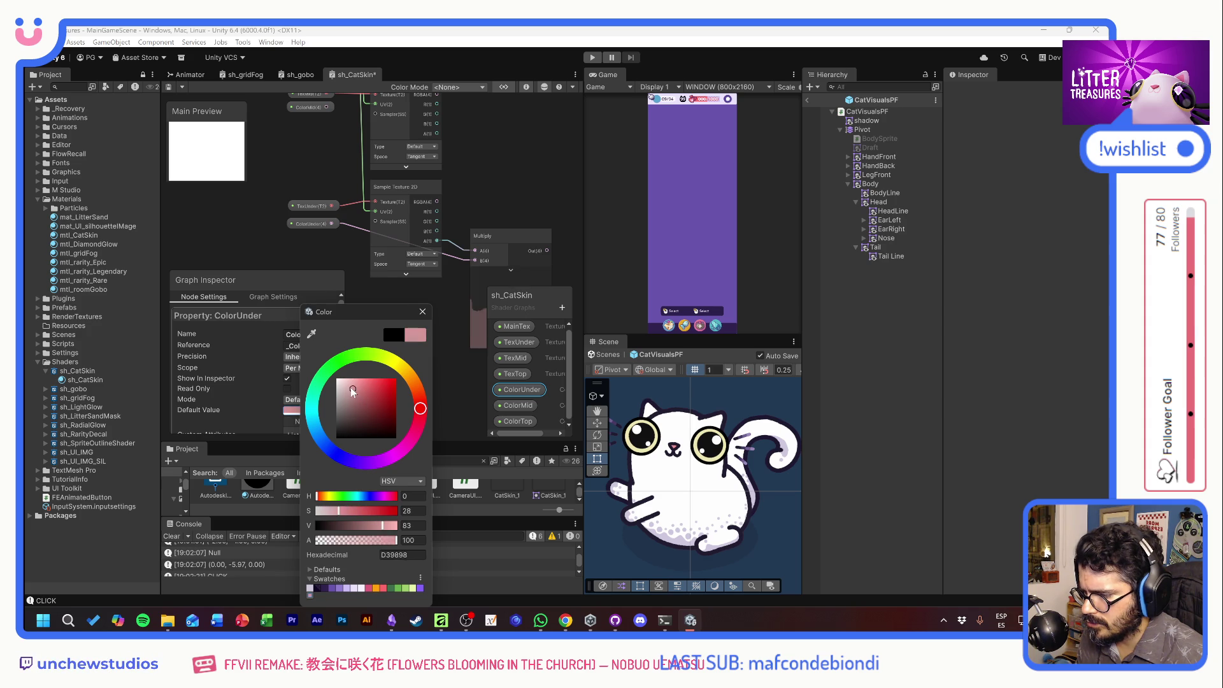
pyautogui.click(421, 312)
pyautogui.click(509, 405)
pyautogui.click(303, 410)
pyautogui.write('B06969')
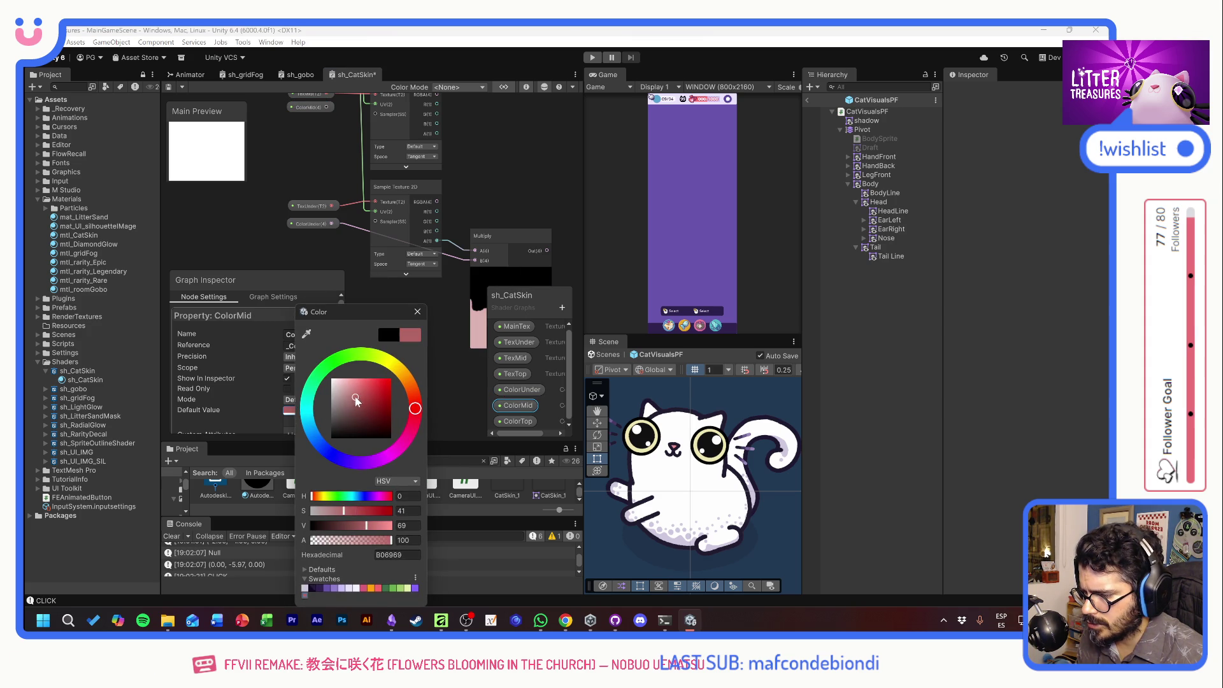
pyautogui.moveTo(373, 408); pyautogui.dragTo(351, 407)
pyautogui.click(417, 312)
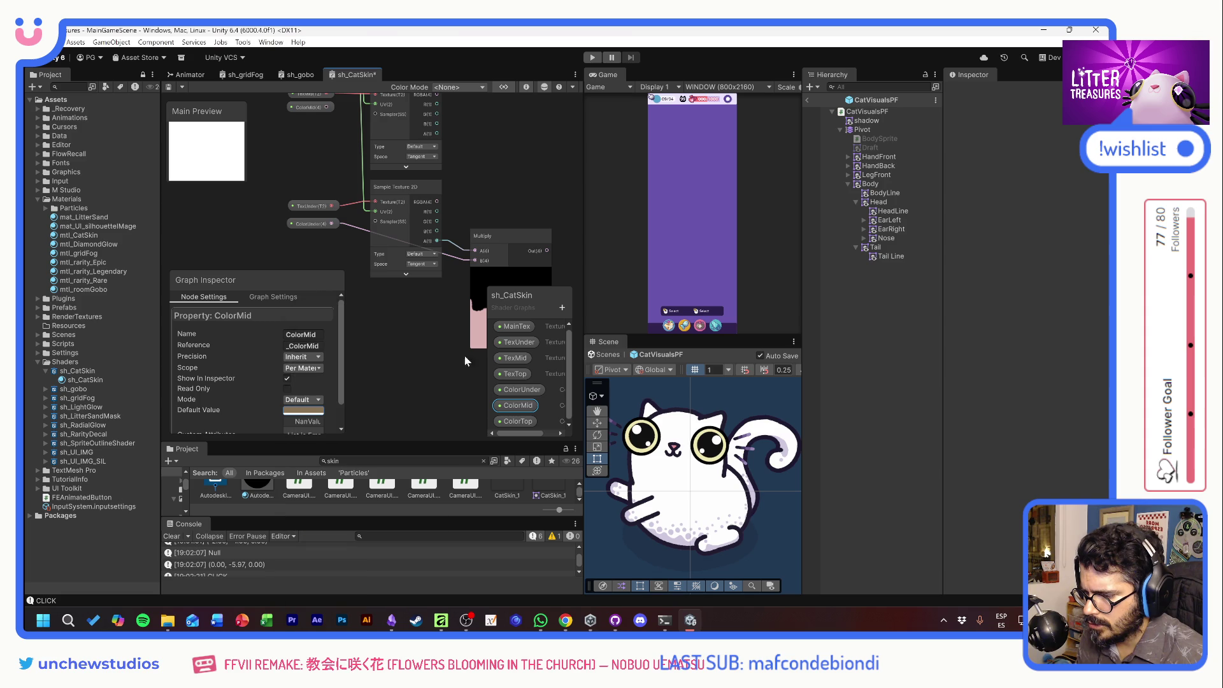
# Set ColorTop's default to dark brown and bring the Multiply node into view.
pyautogui.click(517, 421)
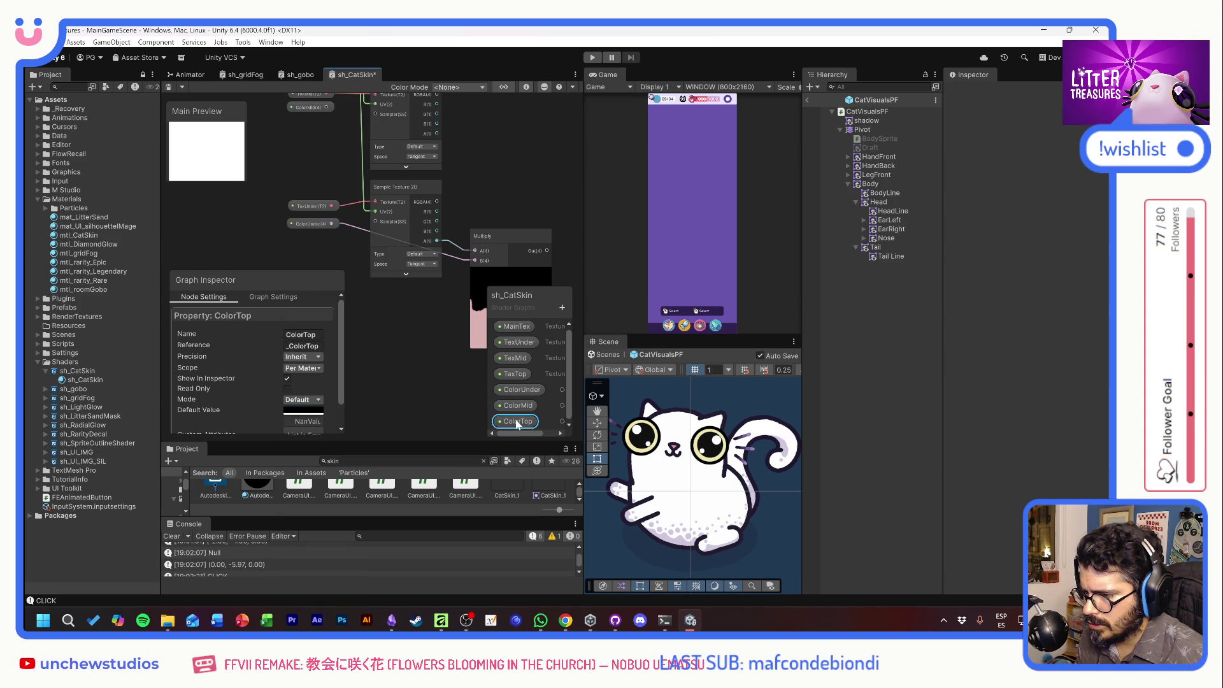
pyautogui.click(315, 409)
pyautogui.click(369, 423)
pyautogui.moveTo(430, 408); pyautogui.dragTo(425, 381)
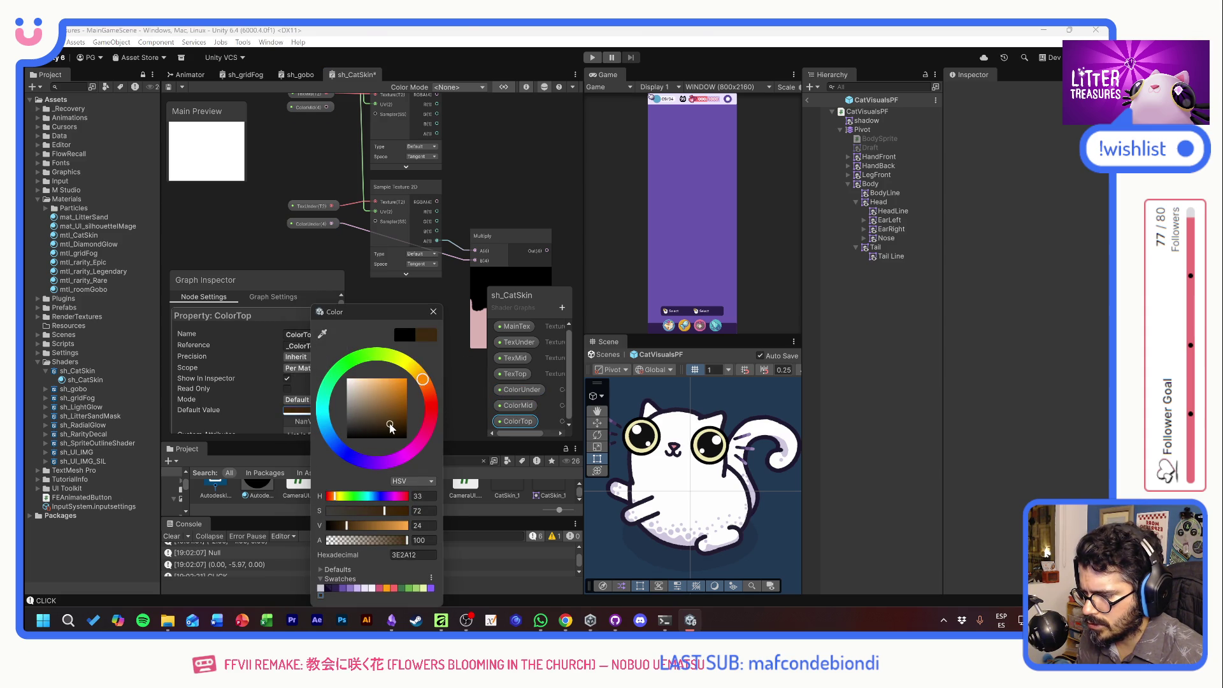
pyautogui.click(433, 312)
pyautogui.moveTo(435, 286); pyautogui.dragTo(364, 286)
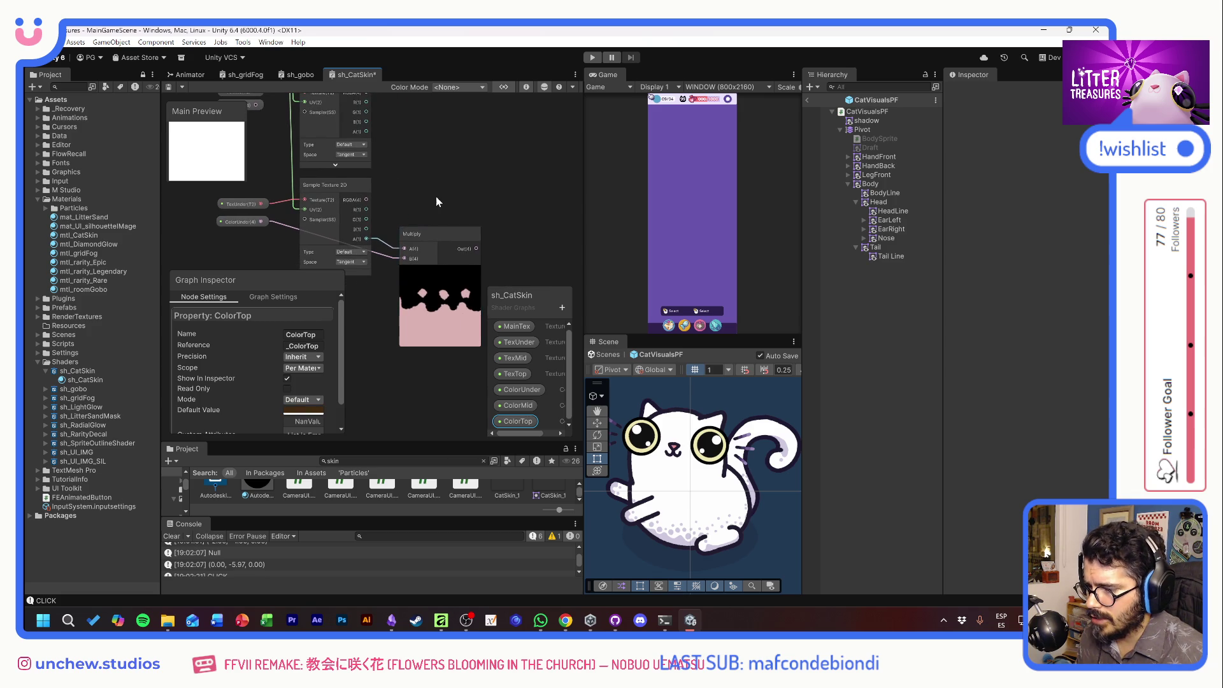
pyautogui.moveTo(436, 196); pyautogui.dragTo(423, 214)
pyautogui.moveTo(460, 273); pyautogui.dragTo(485, 235)
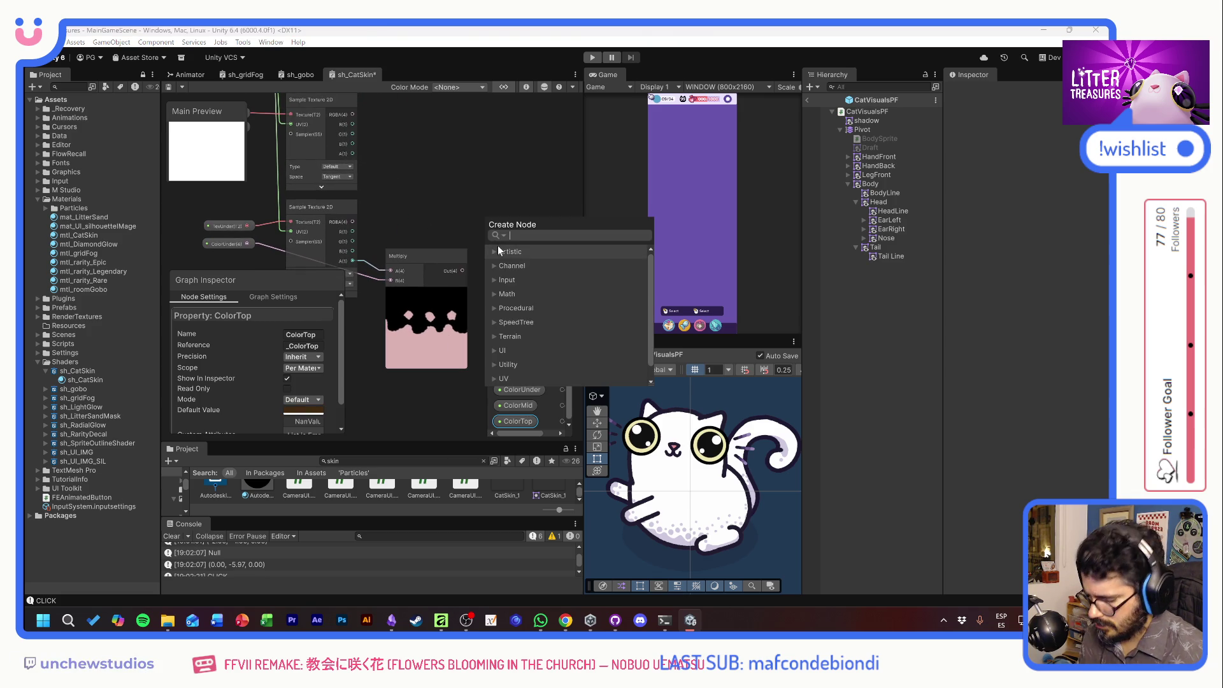
# Add an Add node after the Multiply and wire the TexMid mask into its A input.
pyautogui.write('add')
pyautogui.click(539, 279)
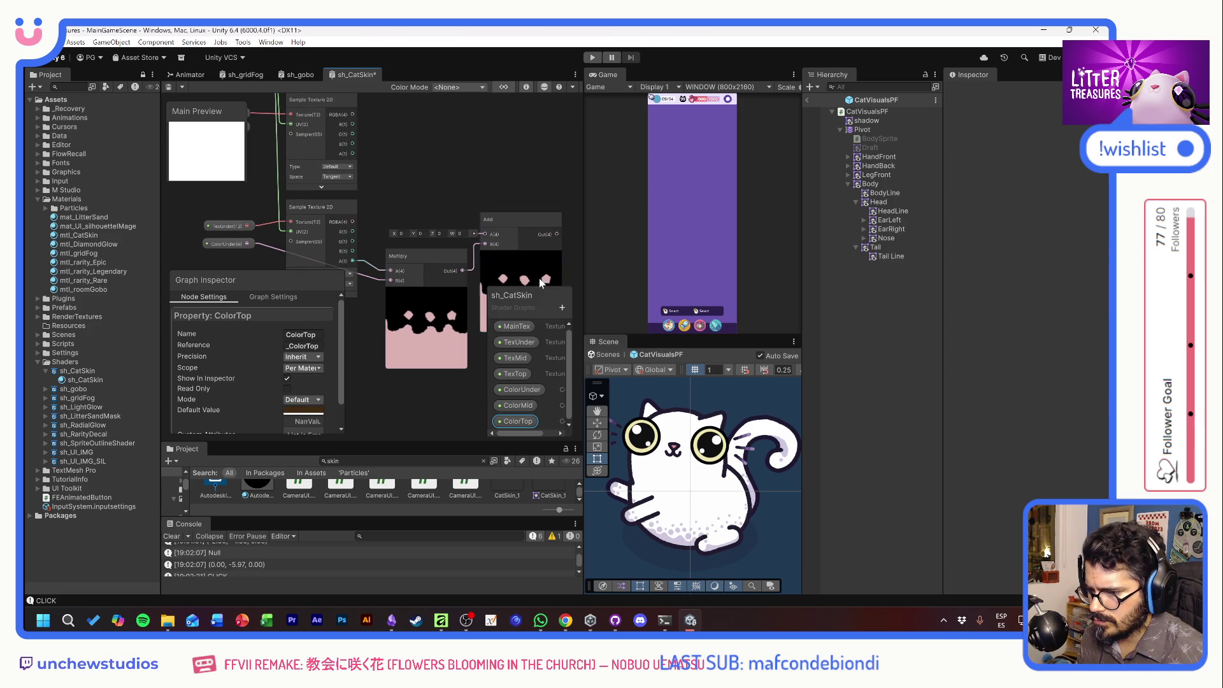
pyautogui.moveTo(520, 248); pyautogui.dragTo(518, 186)
pyautogui.moveTo(352, 154)
pyautogui.mouseDown()
pyautogui.moveTo(454, 199)
pyautogui.moveTo(480, 197)
pyautogui.mouseUp()
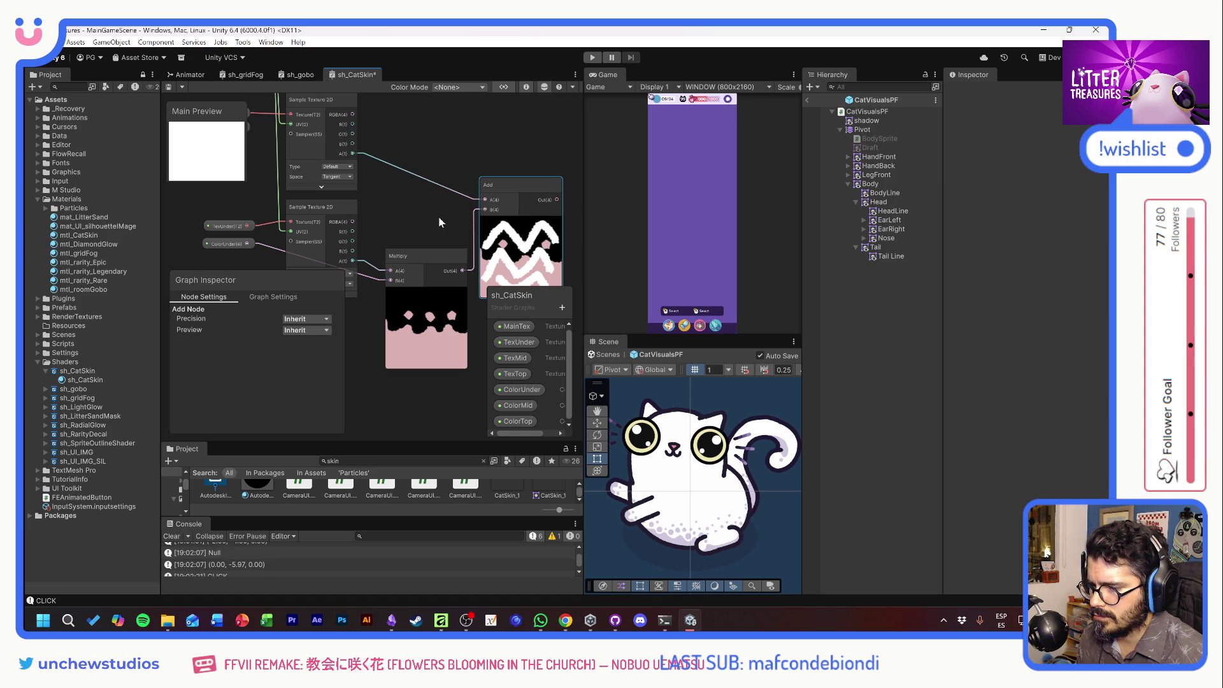
pyautogui.moveTo(441, 216); pyautogui.dragTo(394, 248)
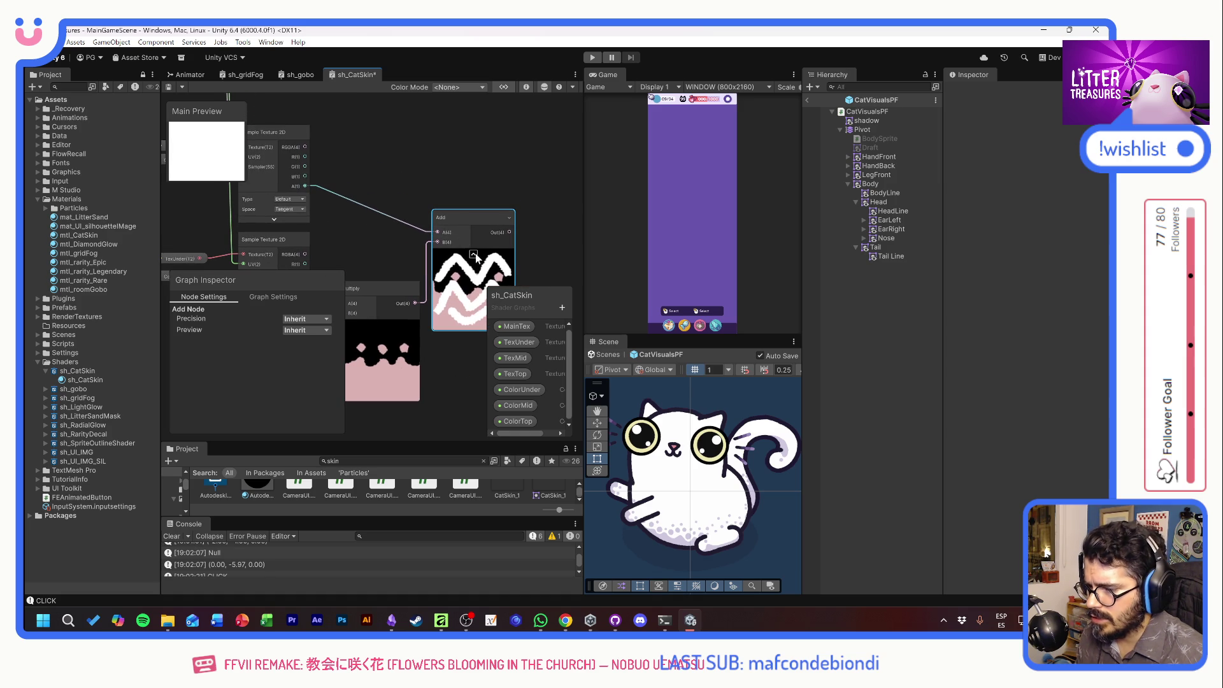
pyautogui.moveTo(430, 185)
pyautogui.mouseDown()
pyautogui.moveTo(465, 204)
pyautogui.moveTo(456, 196)
pyautogui.moveTo(495, 185)
pyautogui.moveTo(480, 173)
pyautogui.moveTo(483, 194)
pyautogui.mouseUp()
pyautogui.press('space')
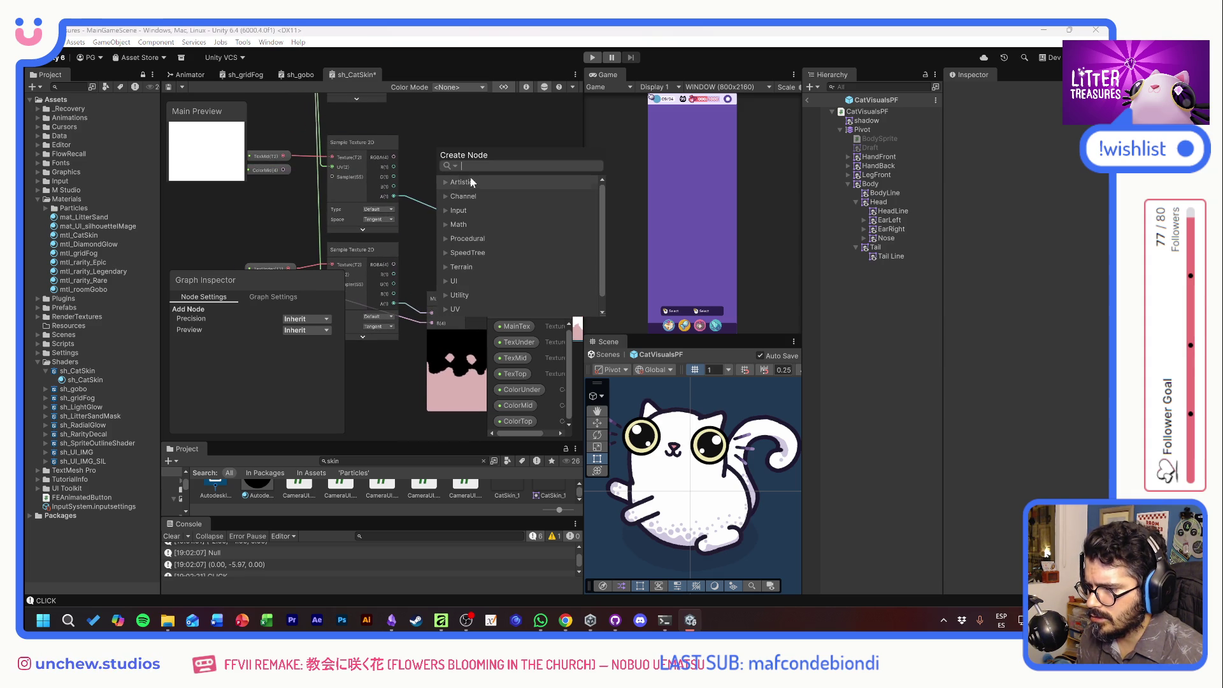
# Create a Multiply node and connect the TexMid mask into it.
pyautogui.write('mult')
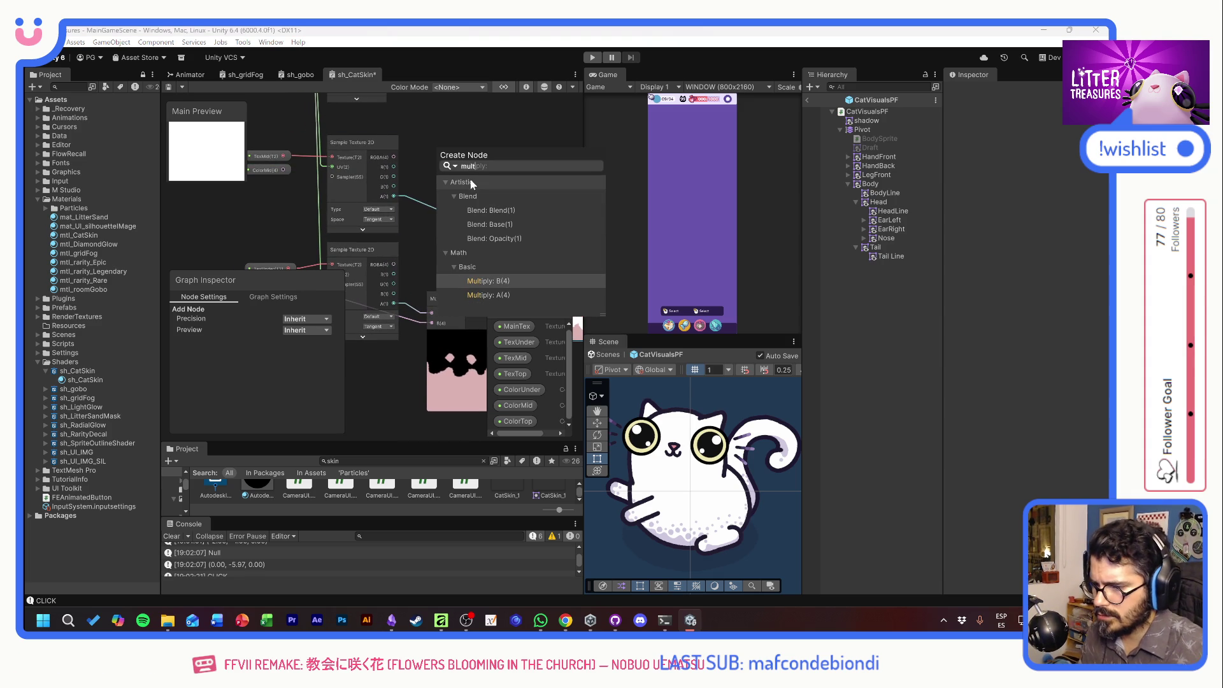
pyautogui.click(476, 293)
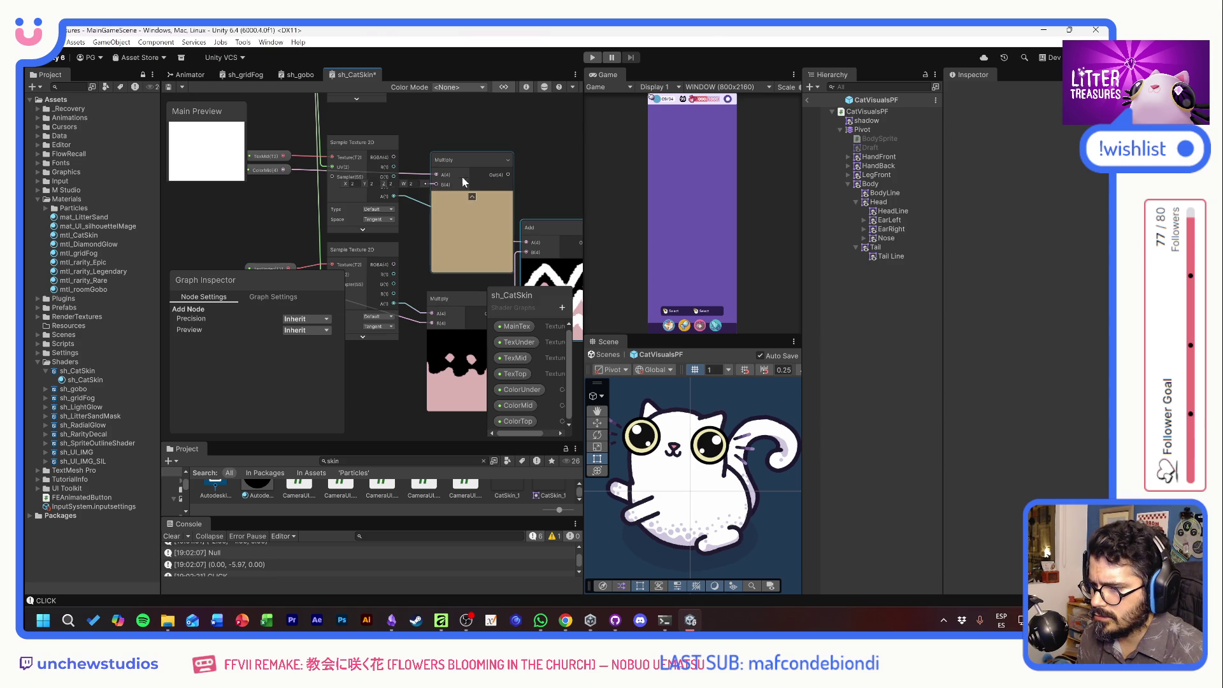
pyautogui.moveTo(476, 165)
pyautogui.mouseDown()
pyautogui.moveTo(513, 164)
pyautogui.moveTo(477, 184)
pyautogui.mouseUp()
pyautogui.click(459, 223)
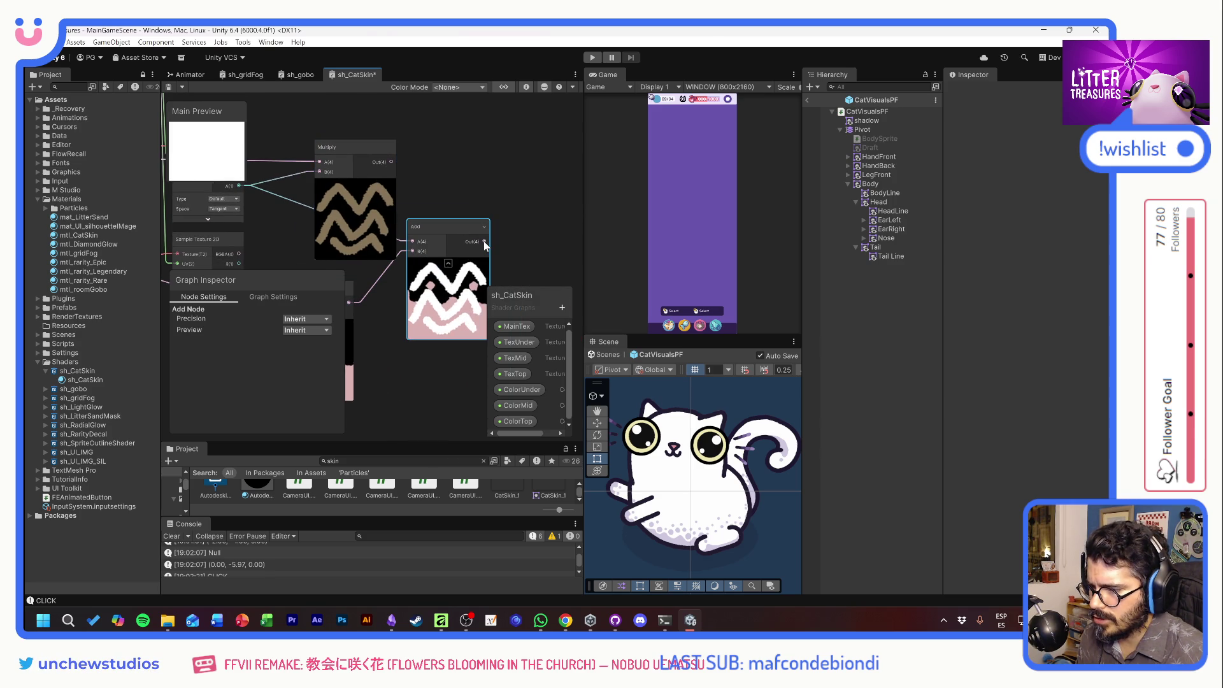
# Add another Multiply node fed by the Add output, placed beside the Add.
pyautogui.moveTo(484, 241); pyautogui.dragTo(514, 236)
pyautogui.write('mult')
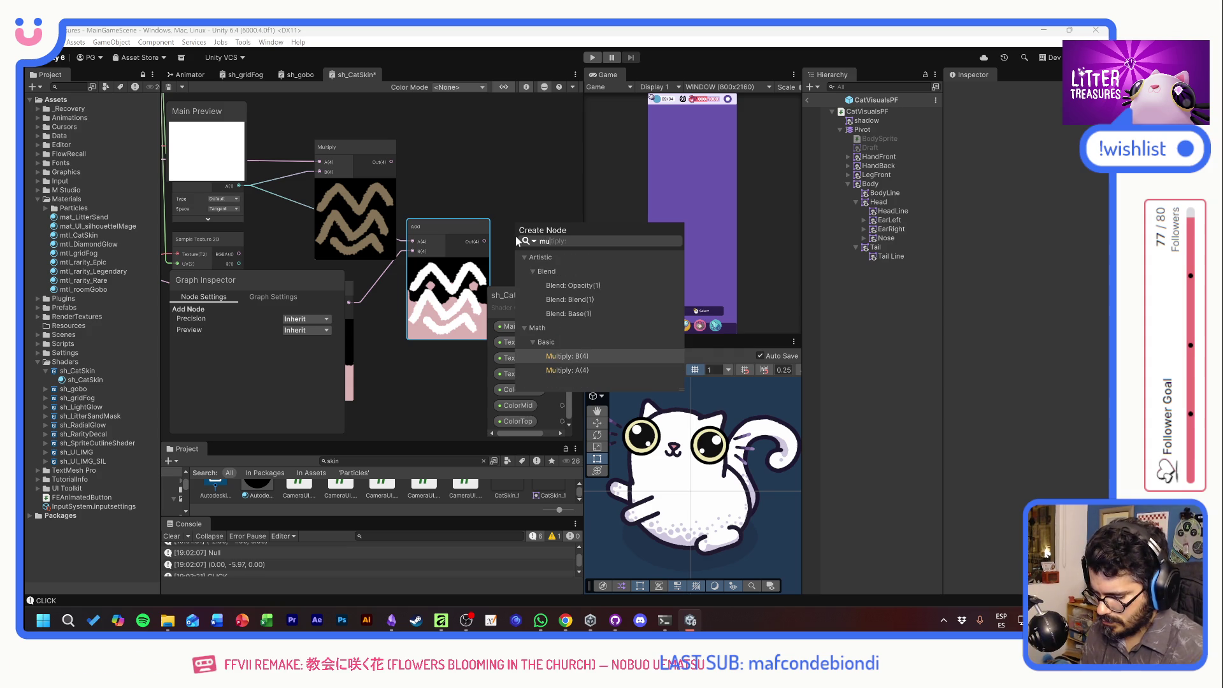
pyautogui.click(574, 369)
pyautogui.moveTo(535, 230)
pyautogui.mouseDown()
pyautogui.moveTo(496, 181)
pyautogui.moveTo(476, 194)
pyautogui.mouseUp()
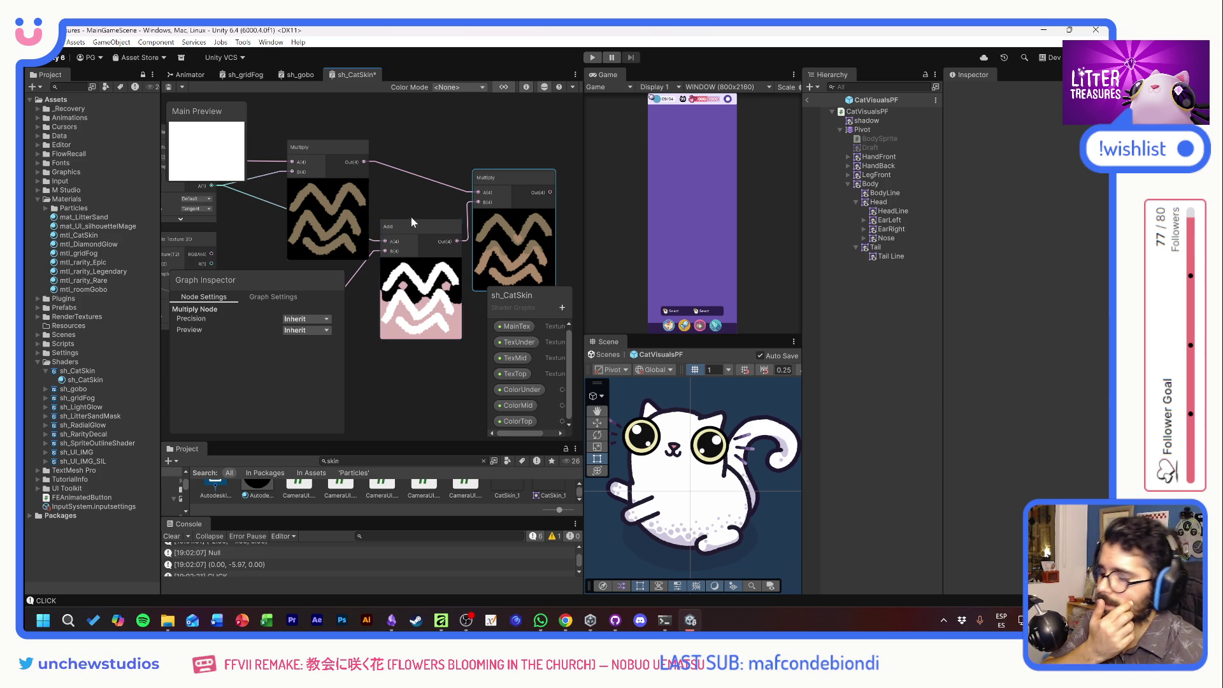
# Pan the graph, move the top Multiply node, and drag from the texture's A(1) output.
pyautogui.moveTo(392, 191); pyautogui.dragTo(512, 183)
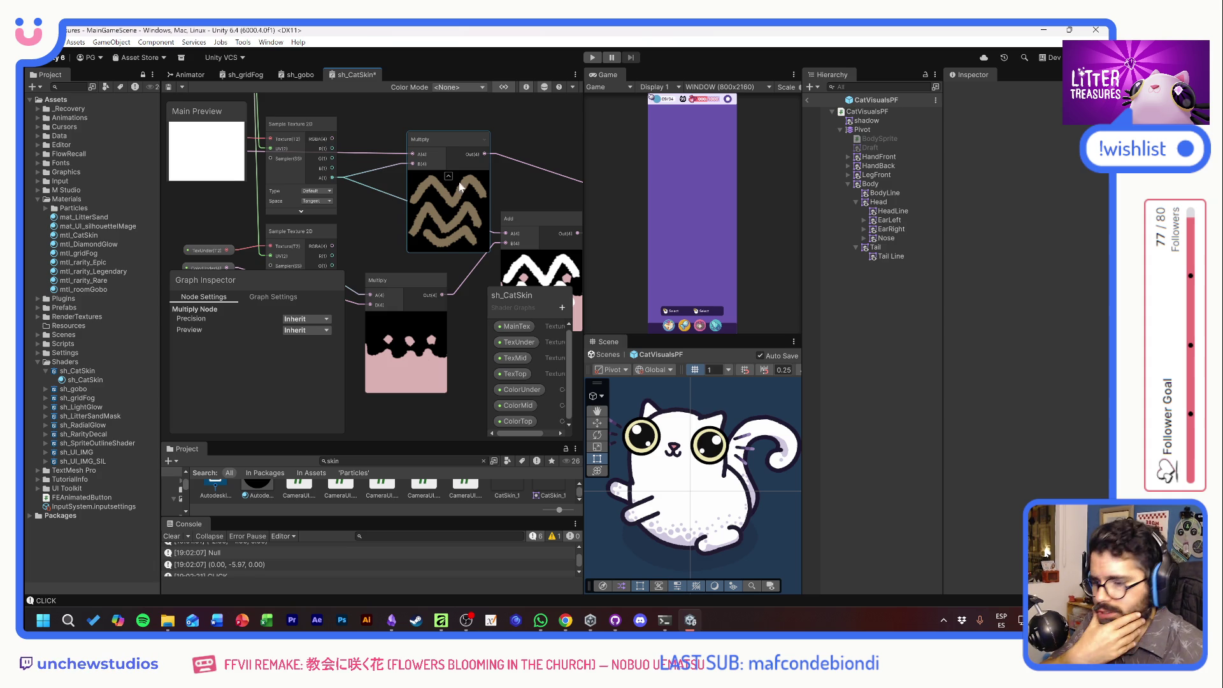
pyautogui.moveTo(397, 216); pyautogui.dragTo(487, 137)
pyautogui.moveTo(535, 247); pyautogui.dragTo(370, 260)
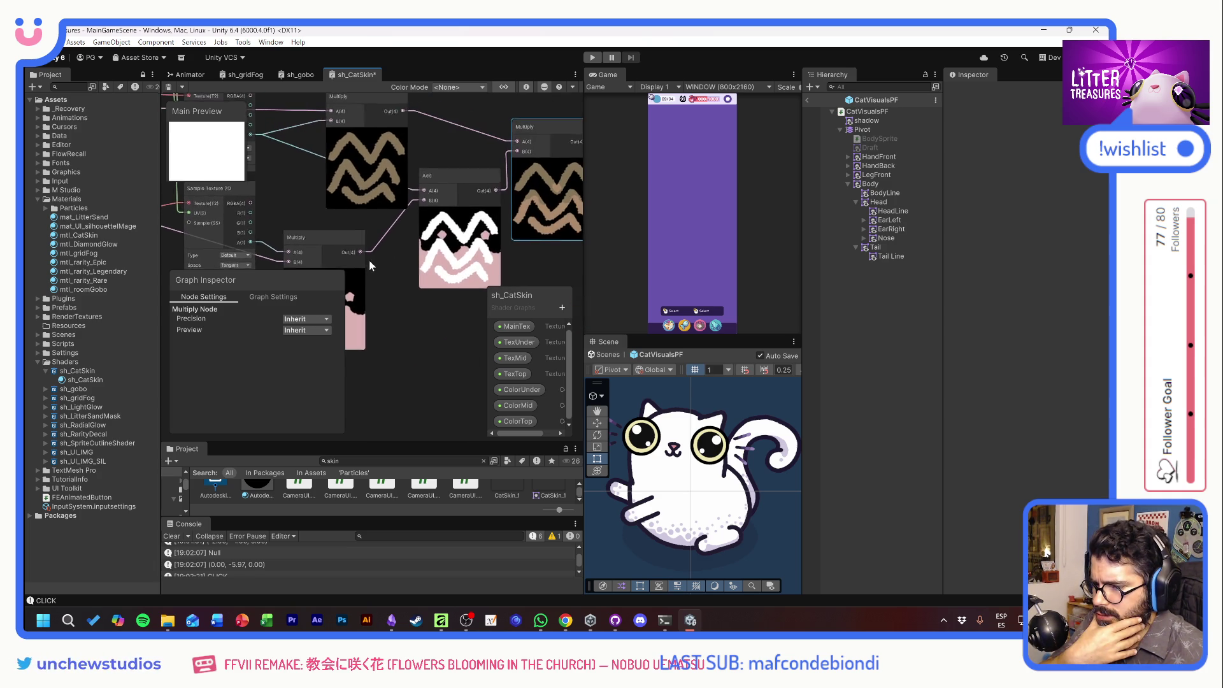
pyautogui.scroll(3, 467, 253)
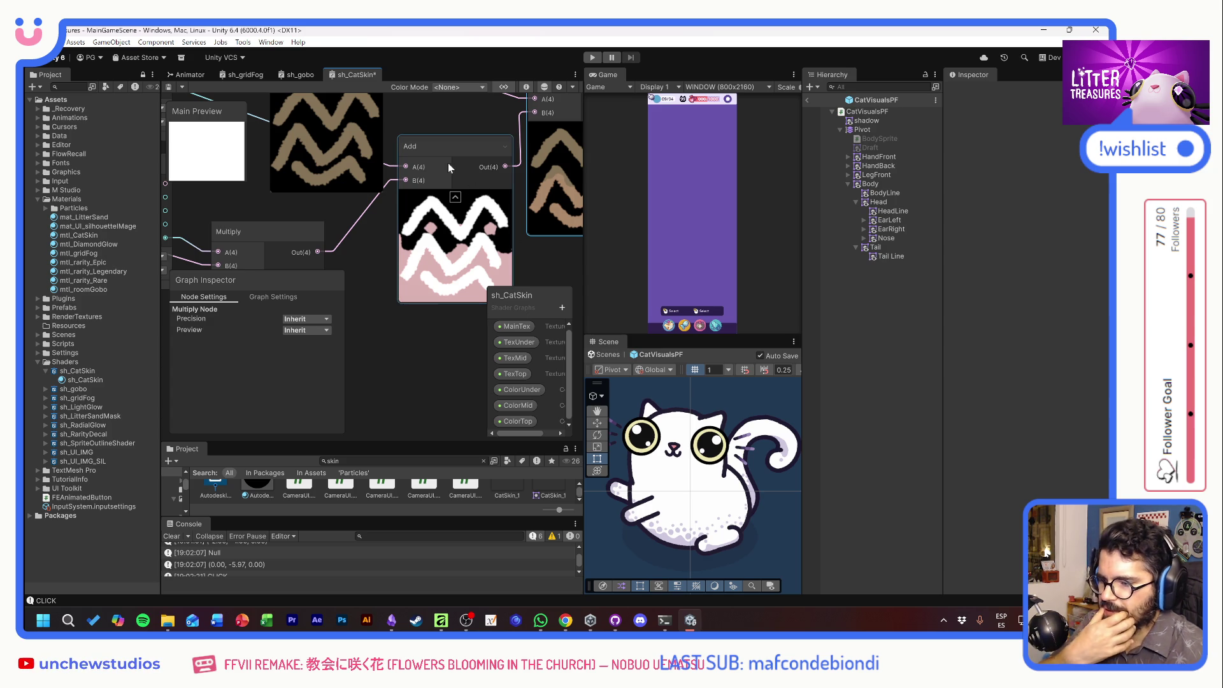
pyautogui.moveTo(448, 123); pyautogui.dragTo(464, 158)
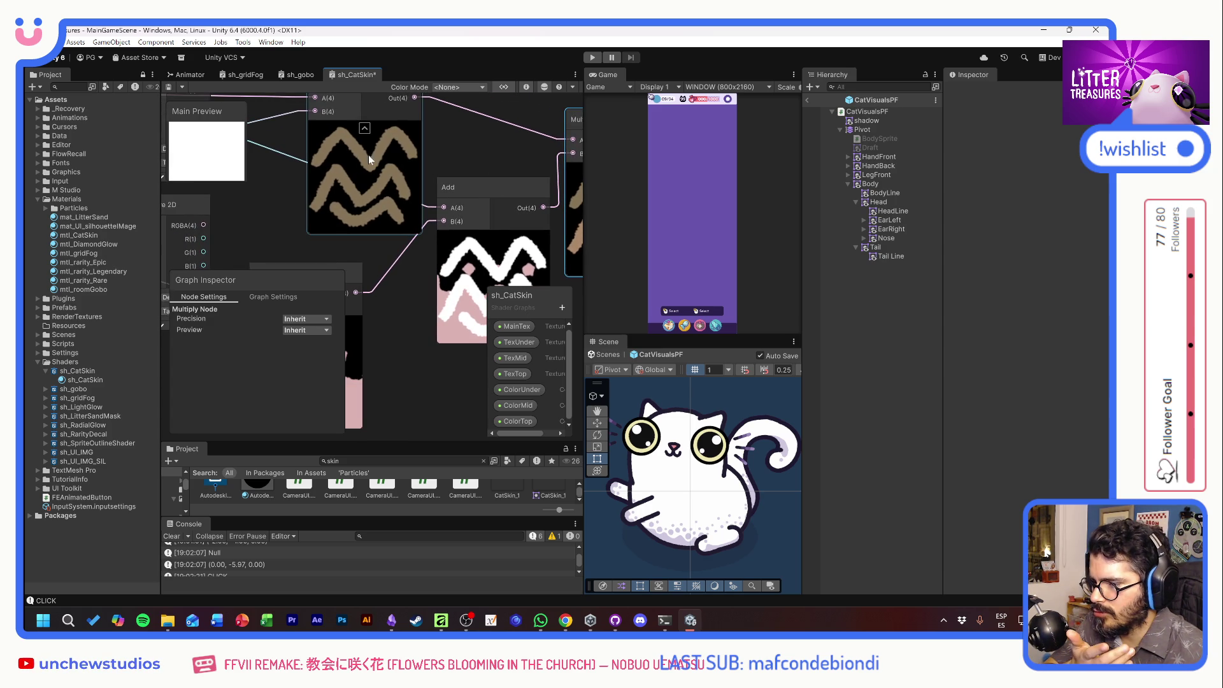
pyautogui.moveTo(505, 158)
pyautogui.mouseDown()
pyautogui.moveTo(365, 163)
pyautogui.moveTo(350, 177)
pyautogui.moveTo(458, 176)
pyautogui.moveTo(441, 178)
pyautogui.mouseUp()
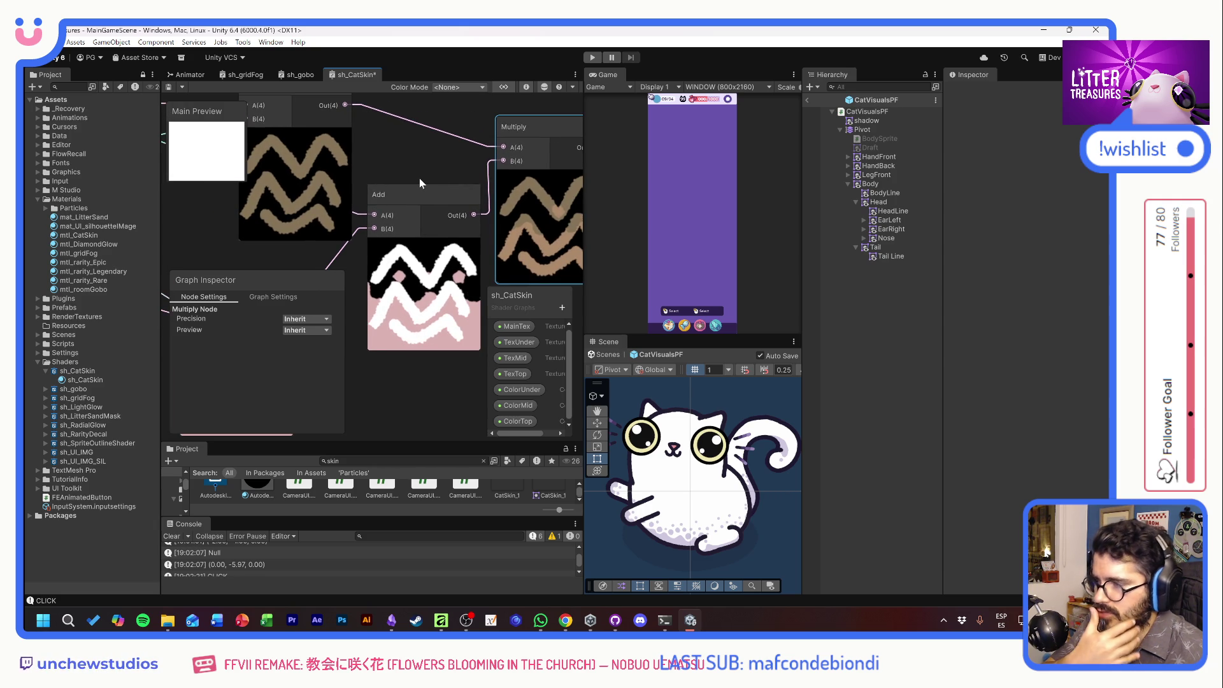
pyautogui.moveTo(402, 173)
pyautogui.mouseDown()
pyautogui.moveTo(395, 203)
pyautogui.moveTo(444, 174)
pyautogui.mouseUp()
pyautogui.scroll(-2, 395, 203)
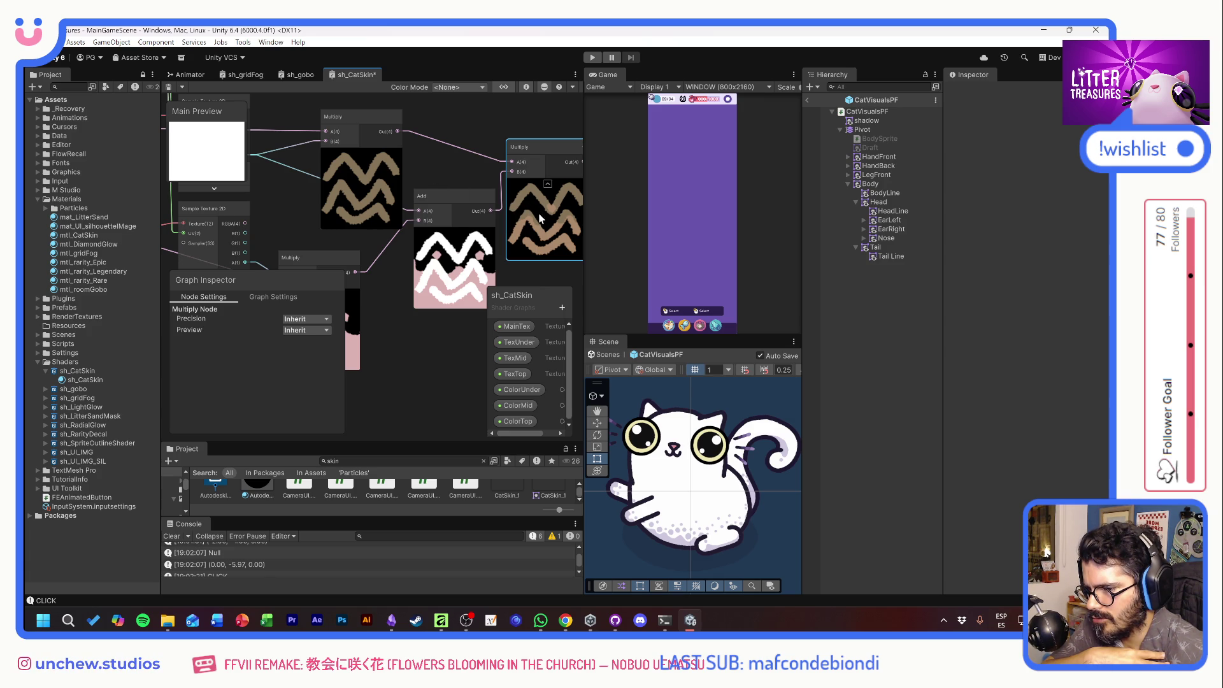
pyautogui.moveTo(417, 181); pyautogui.dragTo(502, 189)
pyautogui.moveTo(446, 151)
pyautogui.mouseDown()
pyautogui.moveTo(420, 128)
pyautogui.moveTo(427, 161)
pyautogui.mouseUp()
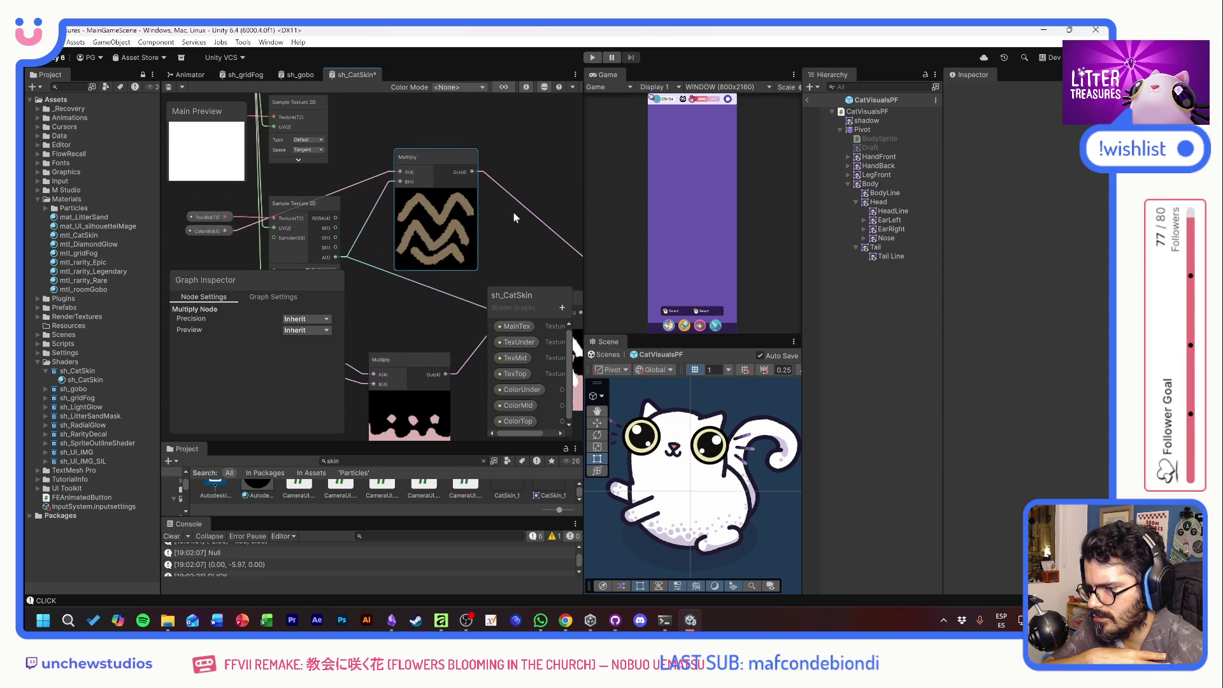
pyautogui.moveTo(513, 212); pyautogui.dragTo(479, 149)
pyautogui.moveTo(300, 193); pyautogui.dragTo(358, 211)
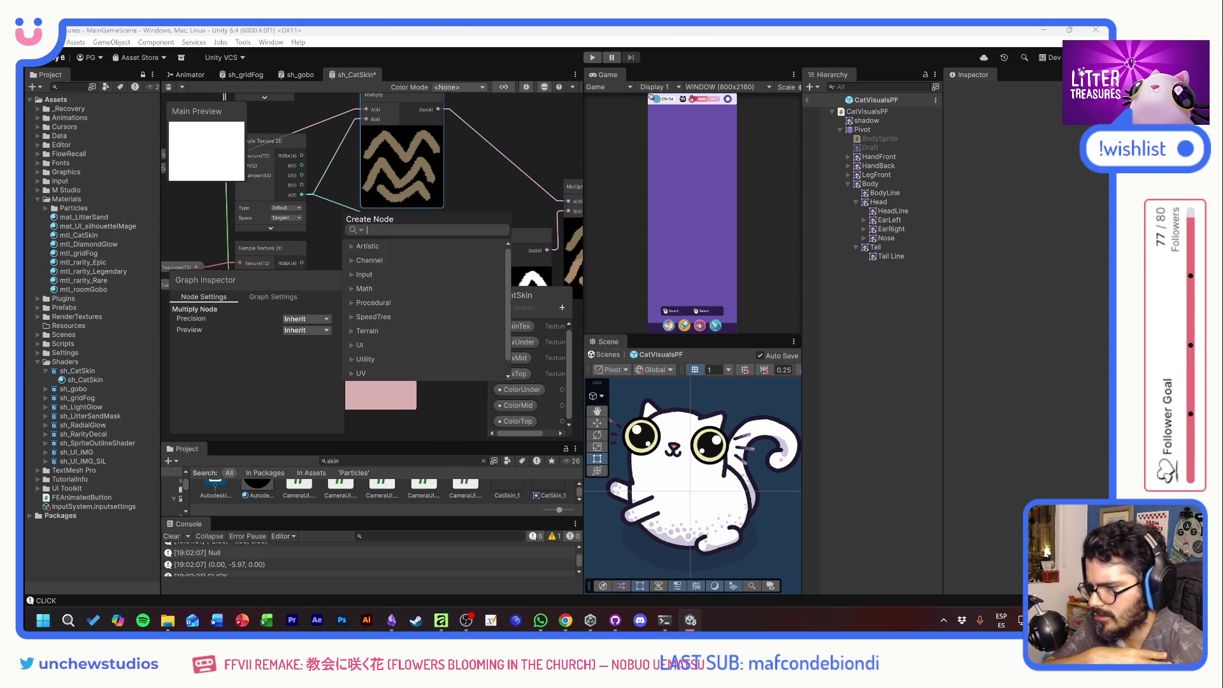
# Add a One Minus node fed by the texture's alpha.
pyautogui.write('one')
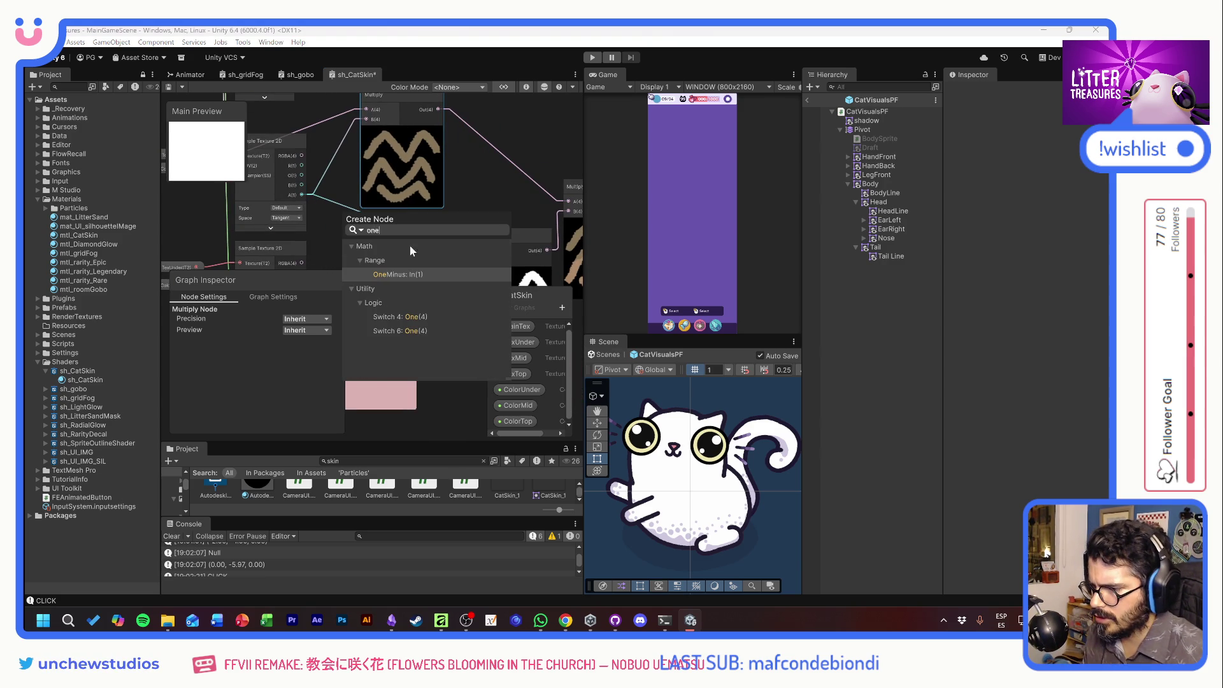
pyautogui.click(393, 274)
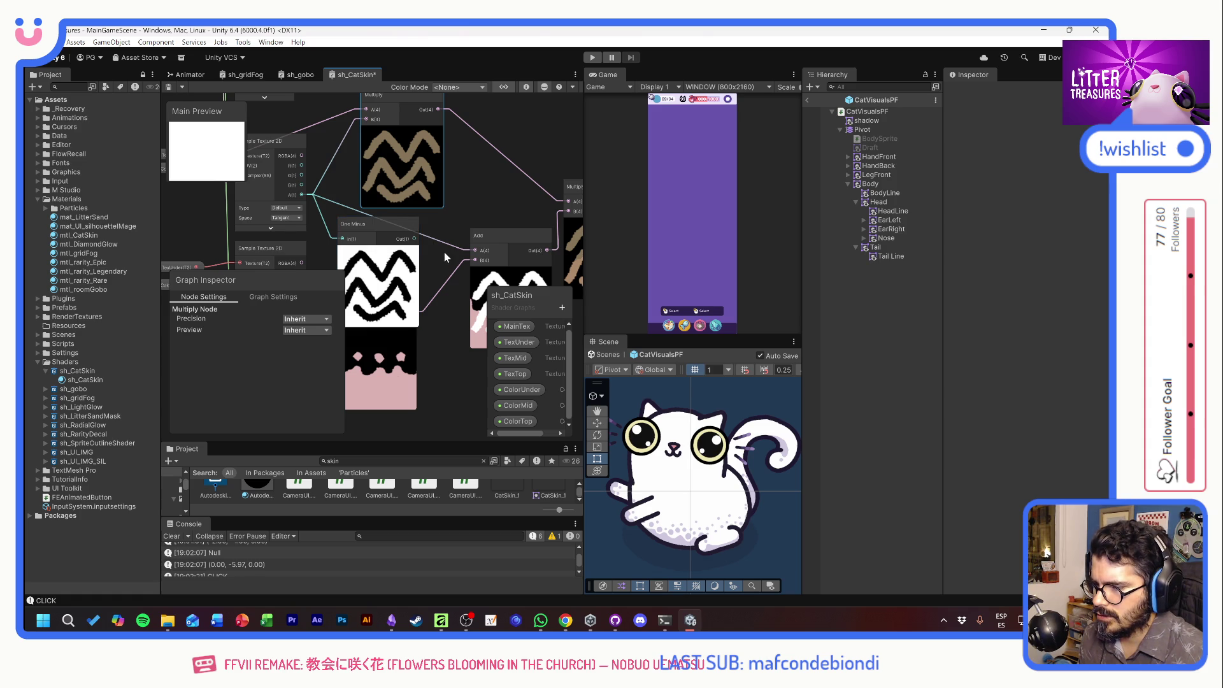
pyautogui.moveTo(445, 251); pyautogui.dragTo(423, 258)
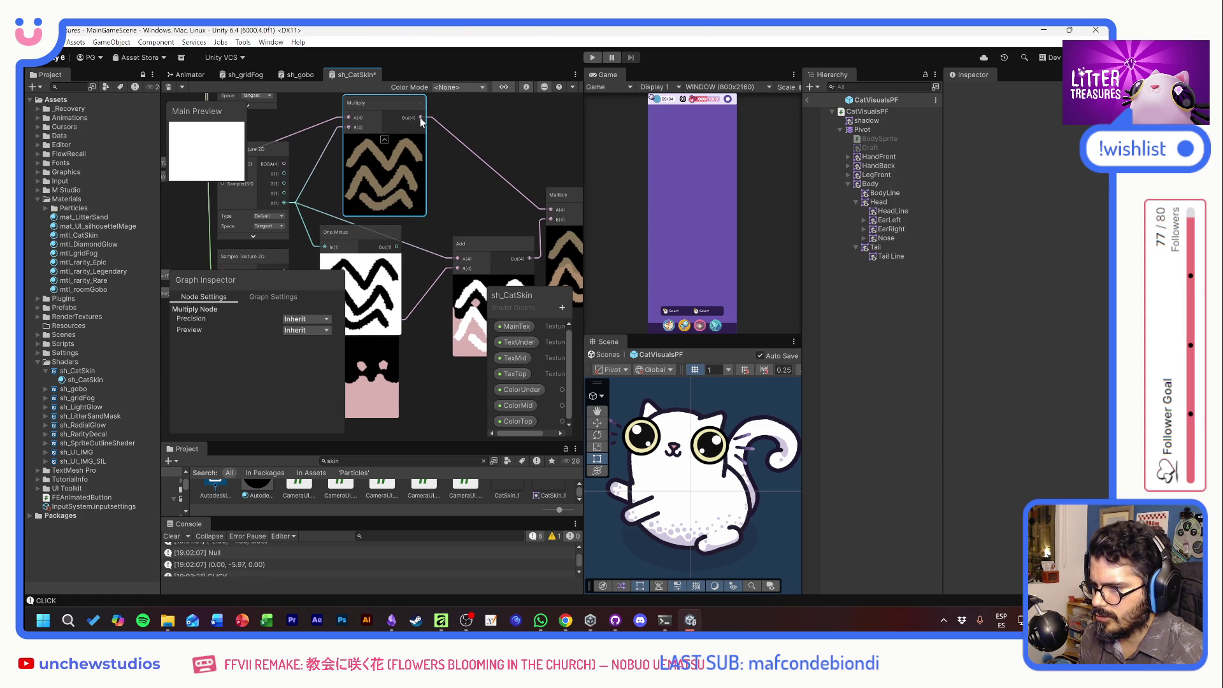
# Add an Add node fed by the One Minus output and position it near the Multiply.
pyautogui.moveTo(423, 118); pyautogui.dragTo(423, 148)
pyautogui.press('space')
pyautogui.write('add')
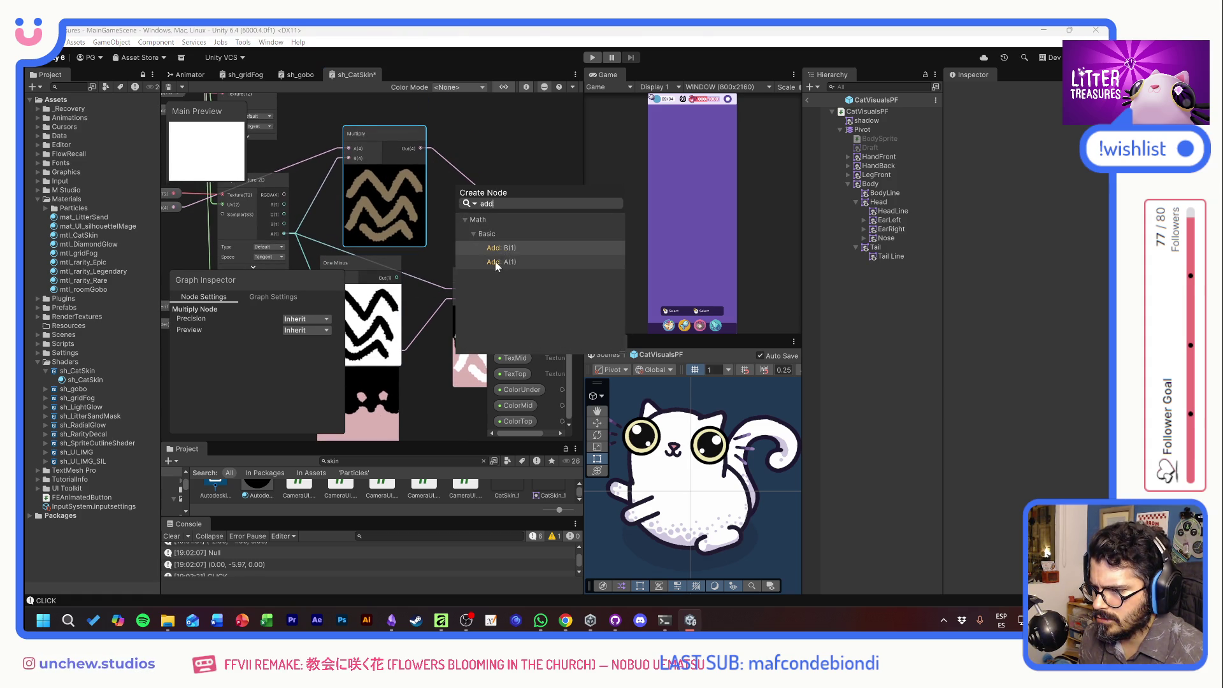
pyautogui.press('Escape')
pyautogui.moveTo(495, 273); pyautogui.dragTo(493, 195)
pyautogui.moveTo(396, 277)
pyautogui.mouseDown()
pyautogui.moveTo(456, 222)
pyautogui.moveTo(373, 229)
pyautogui.moveTo(353, 154)
pyautogui.moveTo(433, 191)
pyautogui.moveTo(443, 215)
pyautogui.mouseUp()
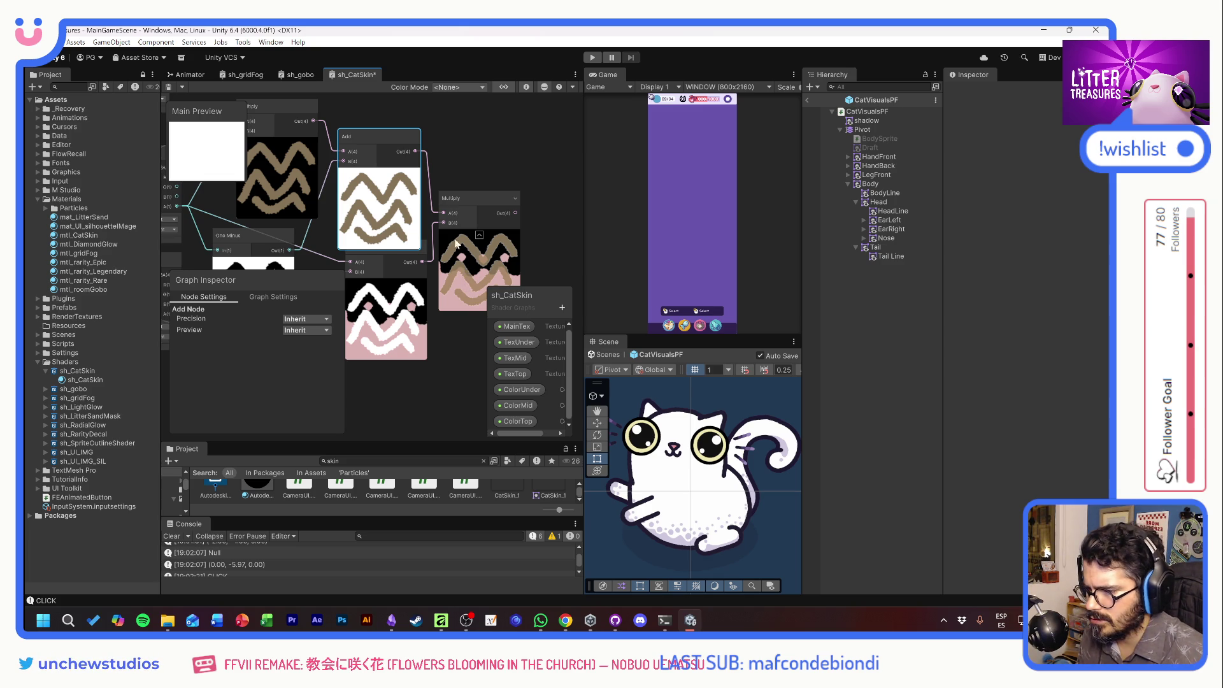
pyautogui.moveTo(381, 136); pyautogui.dragTo(385, 166)
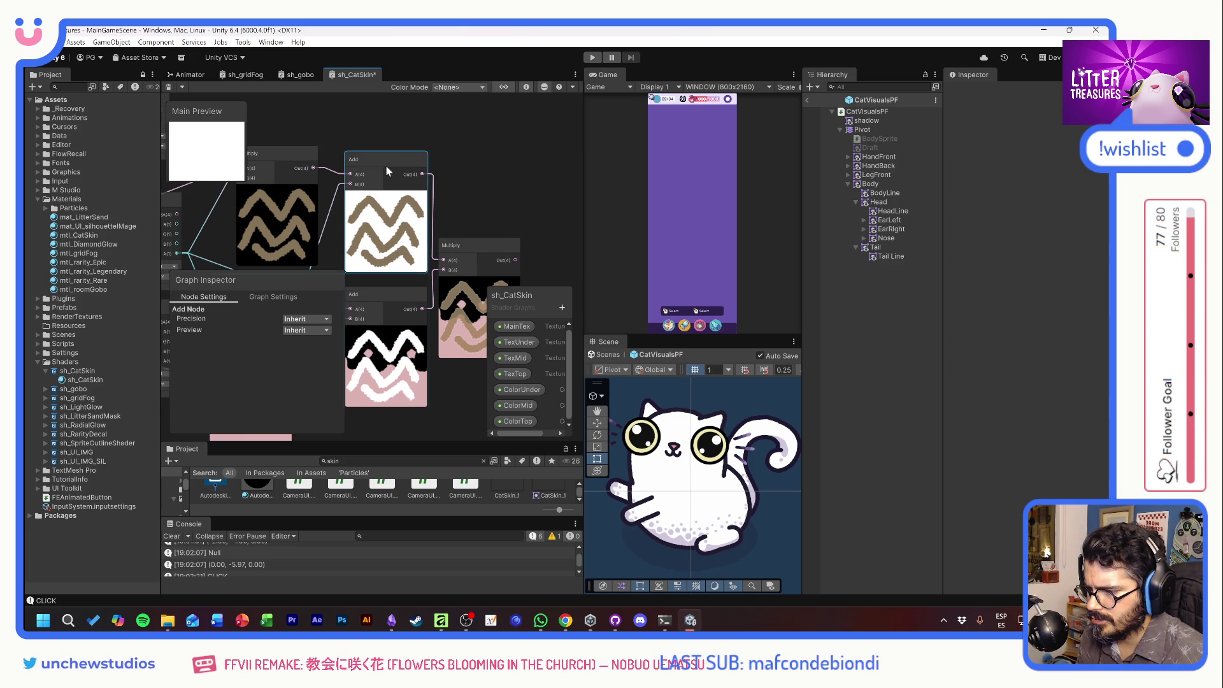
pyautogui.scroll(8, 421, 242)
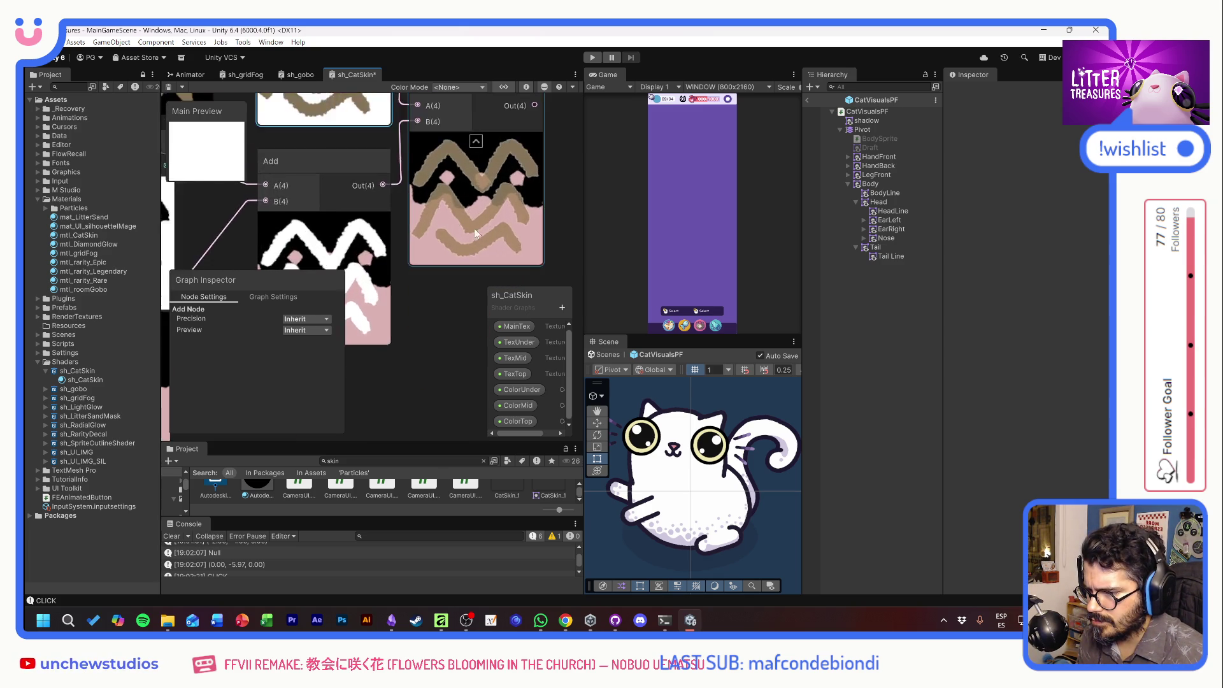
pyautogui.scroll(-7, 472, 210)
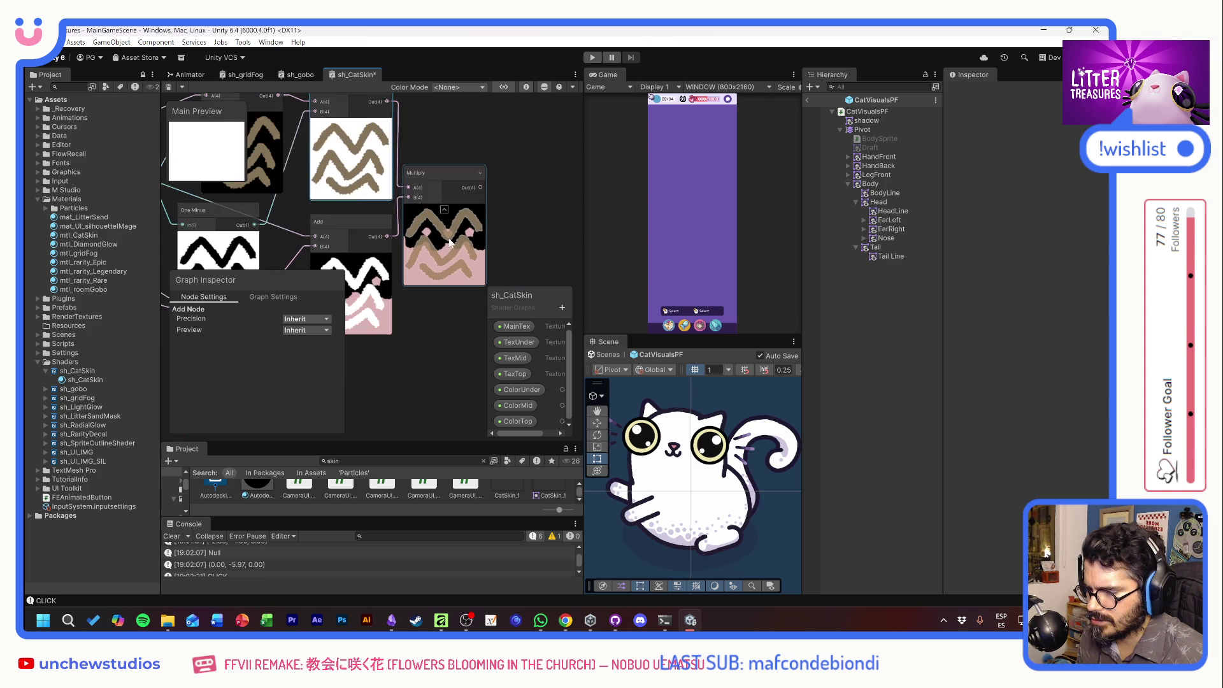
pyautogui.click(415, 256)
pyautogui.moveTo(414, 256); pyautogui.dragTo(489, 231)
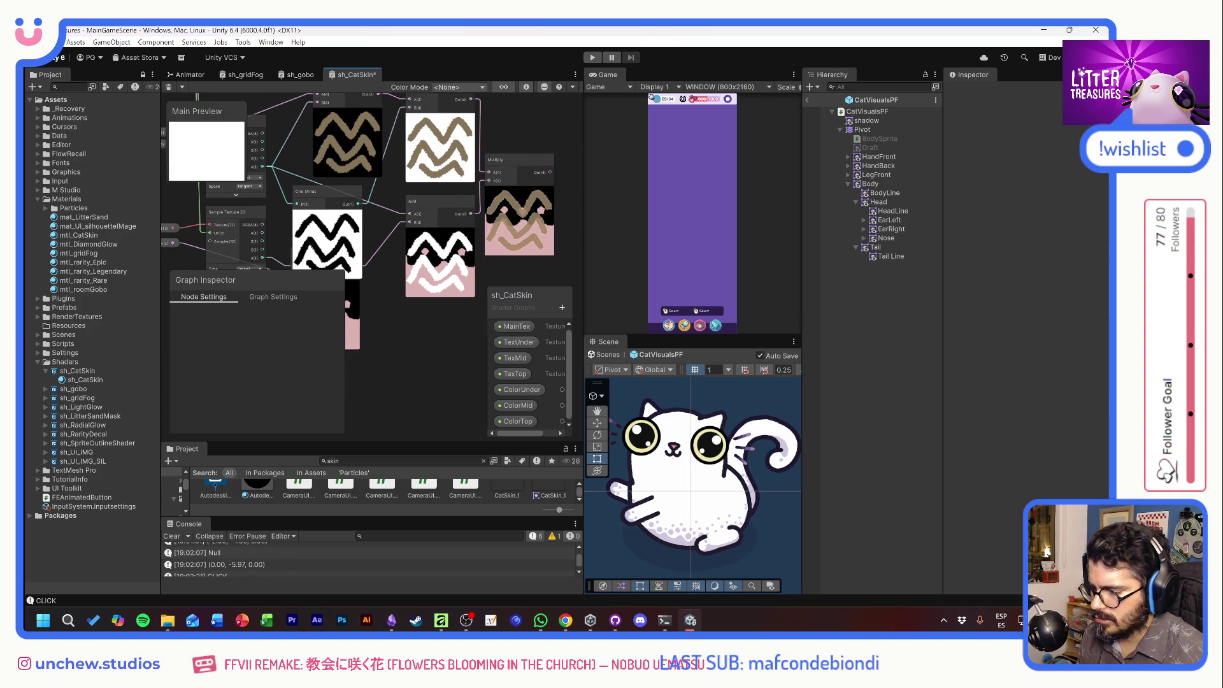
pyautogui.click(143, 620)
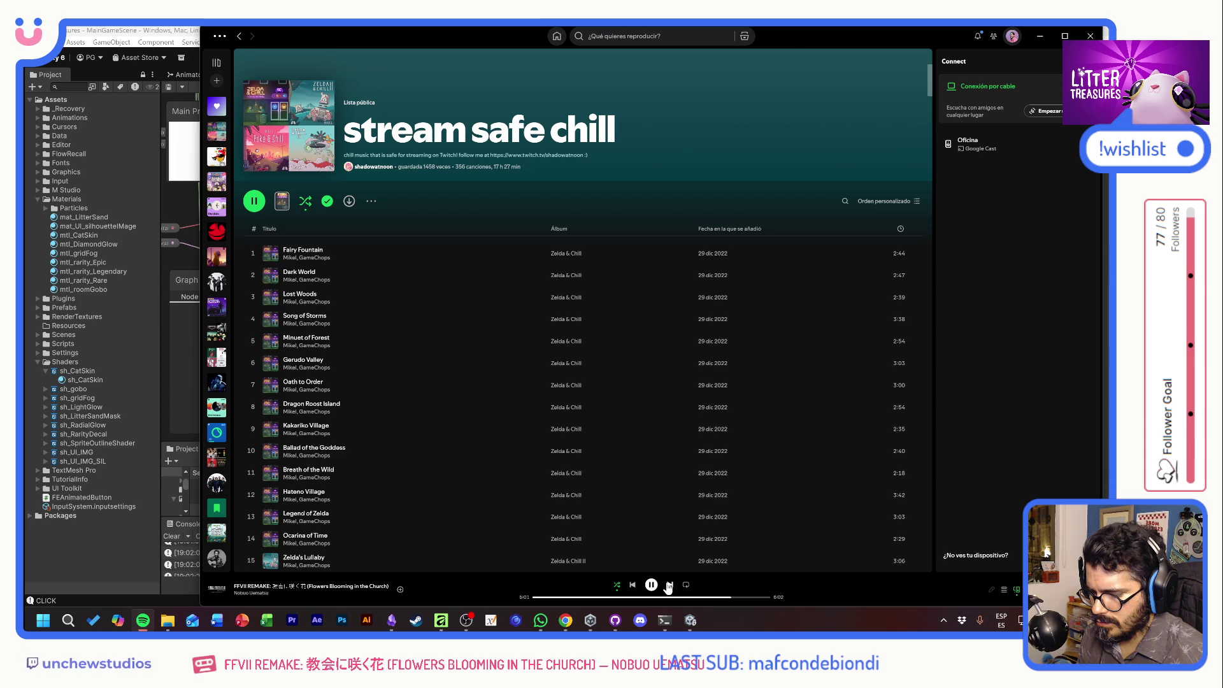
pyautogui.click(1044, 36)
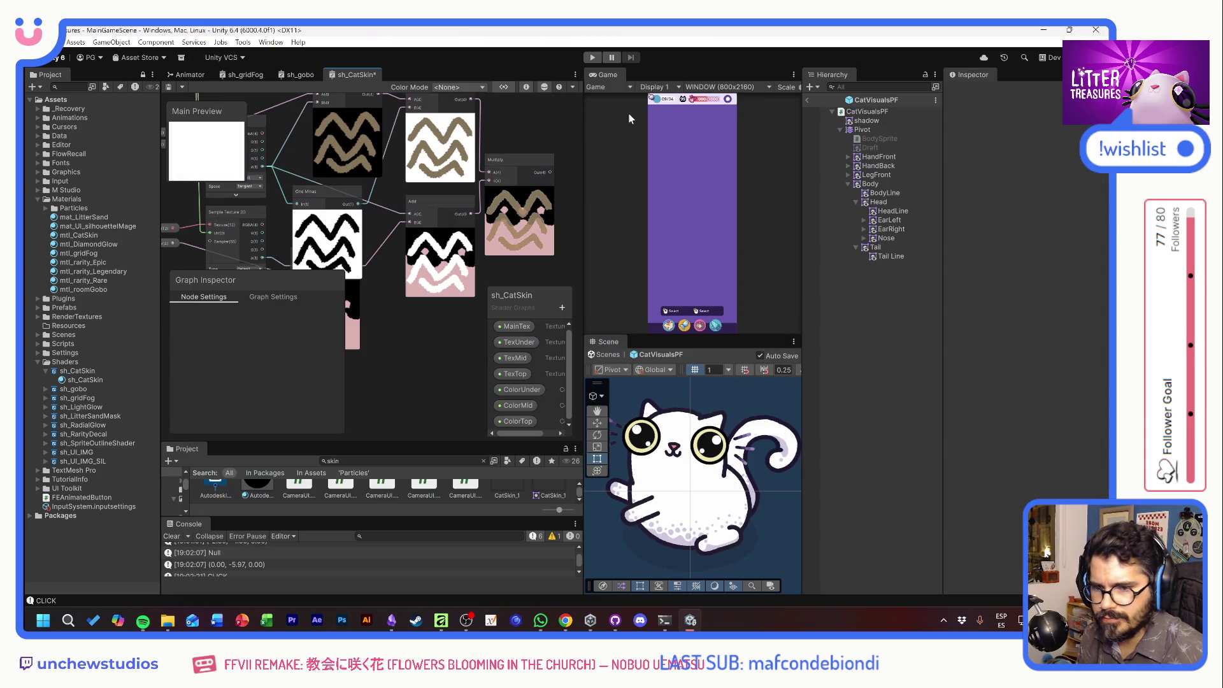
# Collapse the One Minus and Multiply previews and arrange them below the texture sampler.
pyautogui.scroll(5, 474, 248)
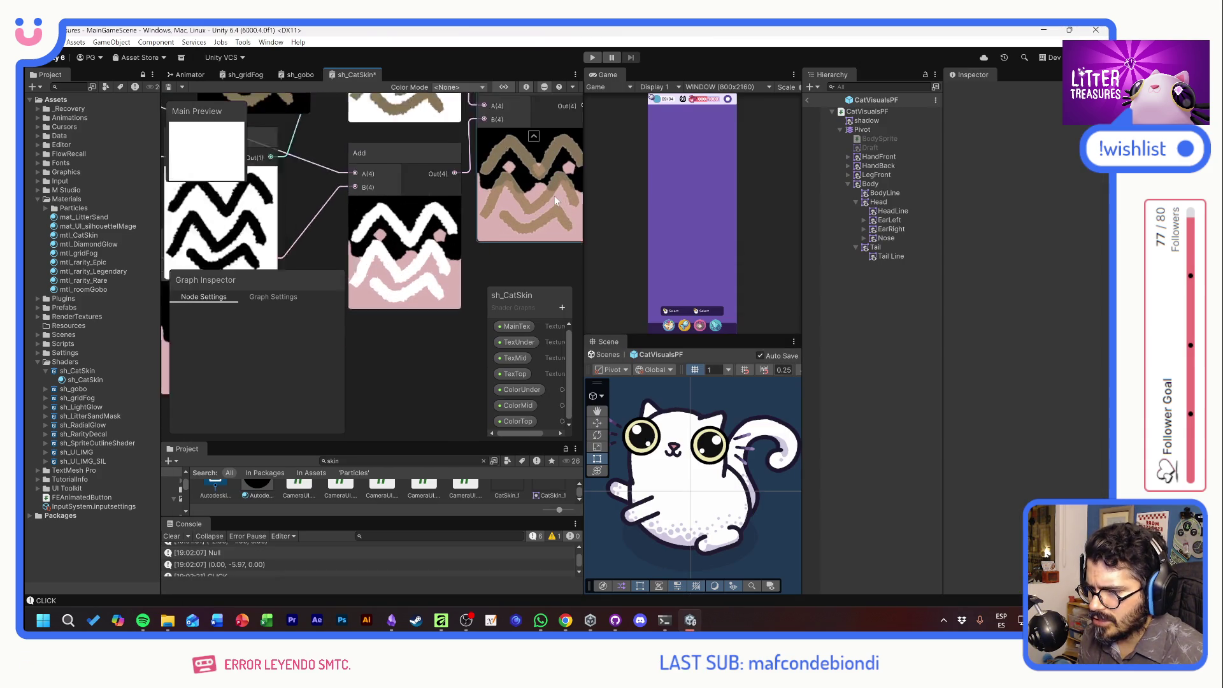
pyautogui.scroll(-5, 469, 217)
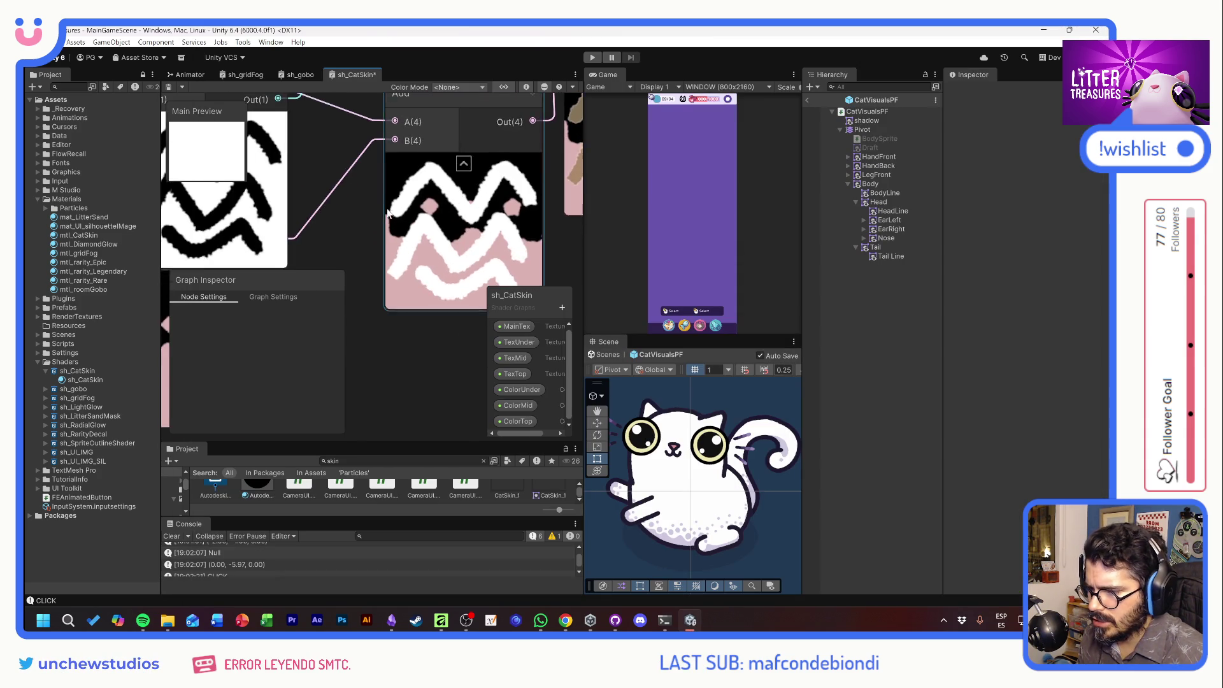
pyautogui.moveTo(354, 240)
pyautogui.mouseDown()
pyautogui.moveTo(408, 216)
pyautogui.moveTo(418, 241)
pyautogui.mouseUp()
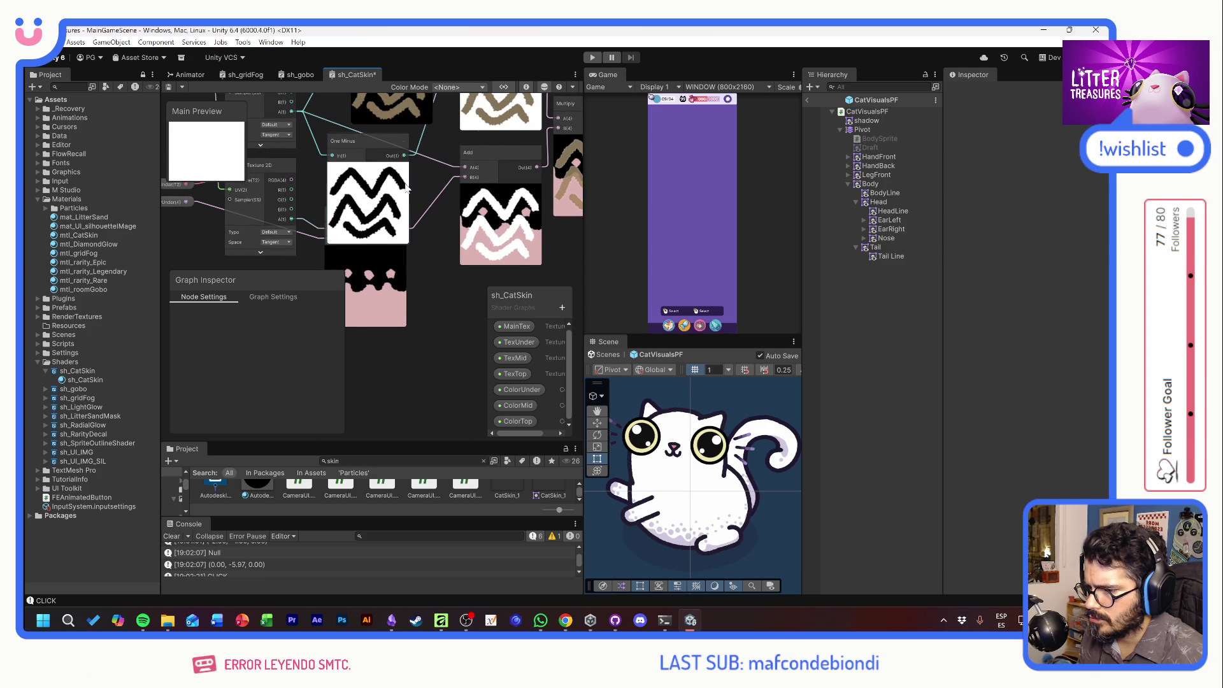
pyautogui.click(369, 168)
pyautogui.moveTo(398, 179); pyautogui.dragTo(420, 299)
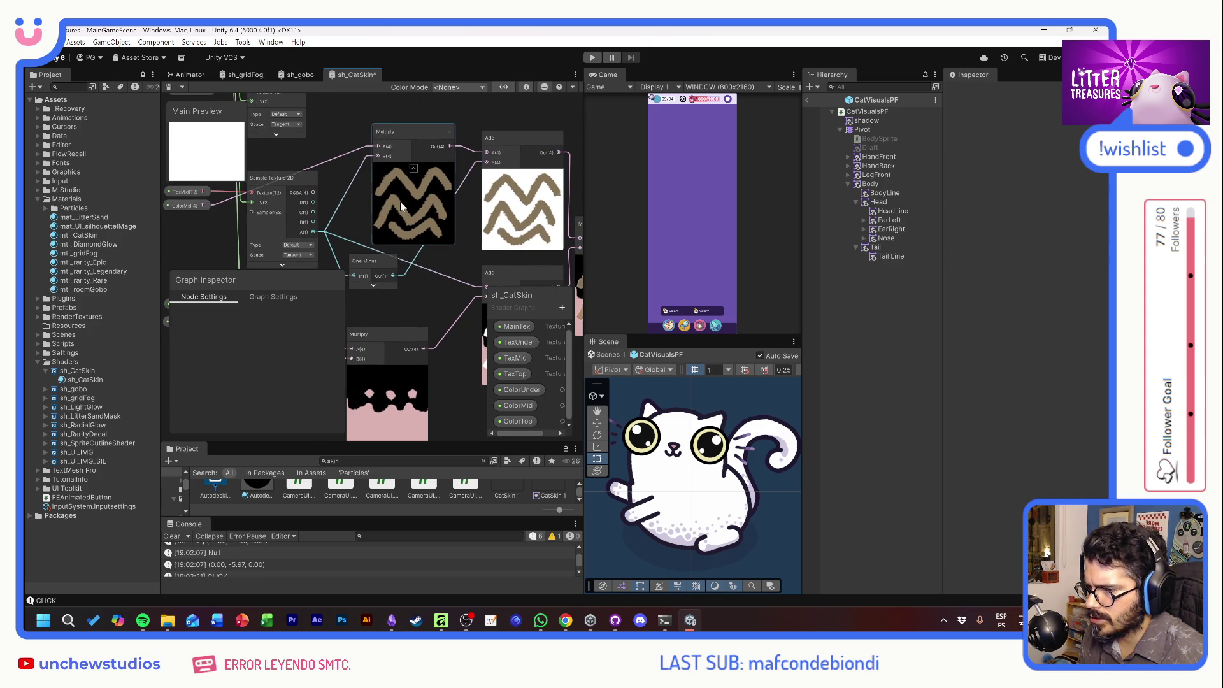
pyautogui.click(414, 170)
pyautogui.moveTo(386, 136); pyautogui.dragTo(360, 197)
pyautogui.click(373, 255)
pyautogui.moveTo(373, 255); pyautogui.dragTo(374, 248)
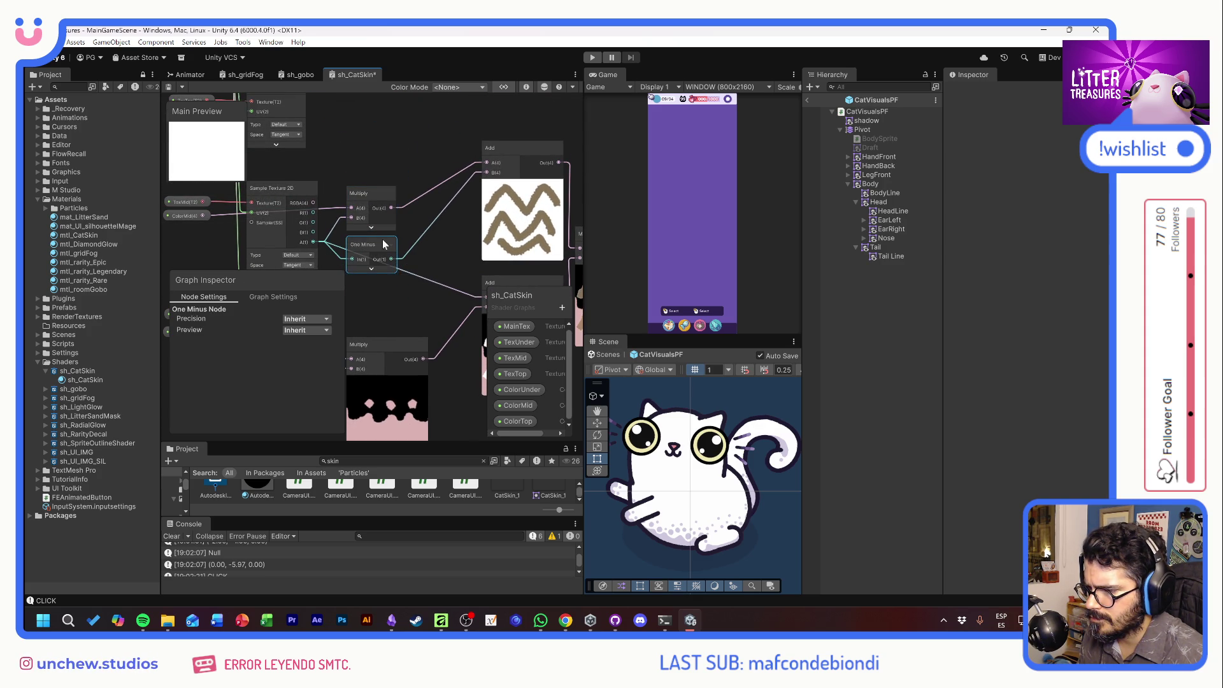
# Move both Add nodes beside the Multiply, keeping the upper Add preview expanded.
pyautogui.moveTo(443, 179); pyautogui.dragTo(383, 163)
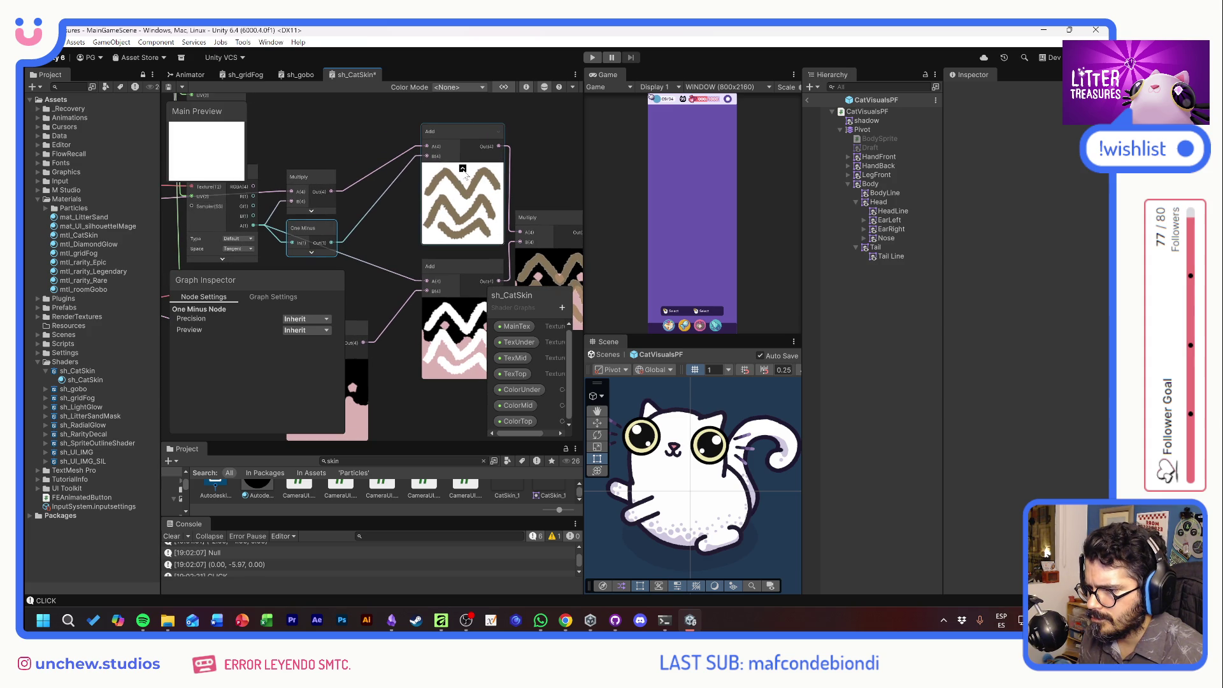
pyautogui.click(463, 169)
pyautogui.moveTo(442, 130)
pyautogui.mouseDown()
pyautogui.moveTo(383, 192)
pyautogui.moveTo(377, 181)
pyautogui.mouseUp()
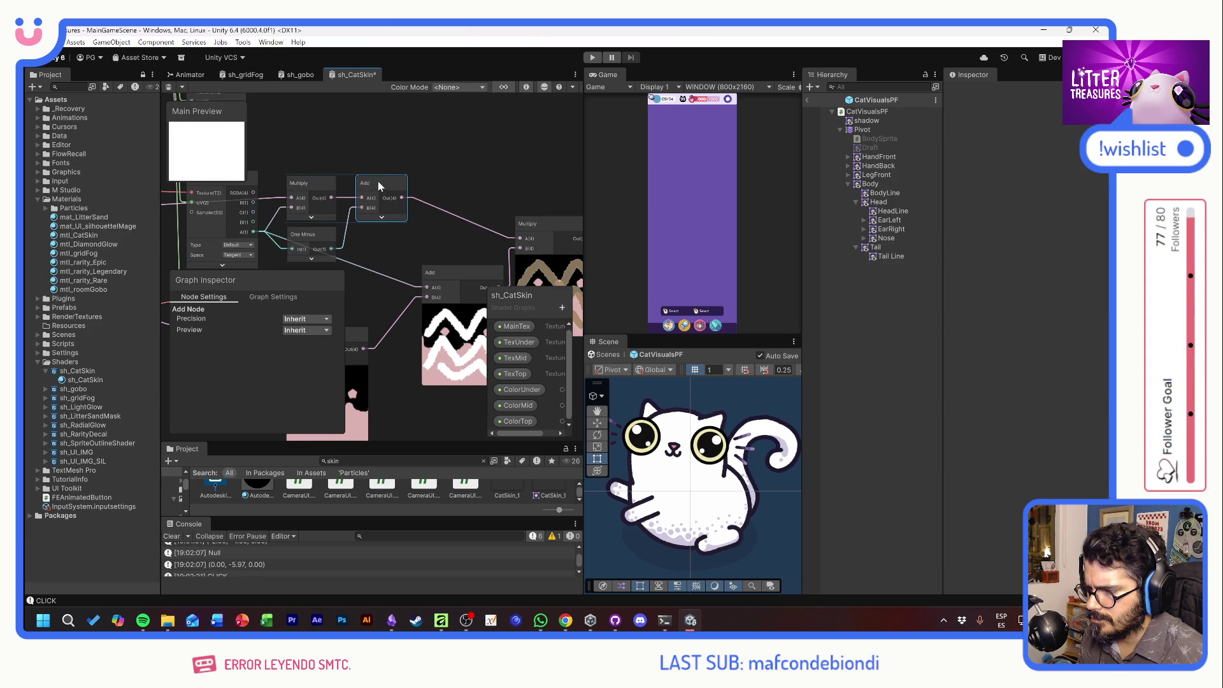
pyautogui.click(382, 217)
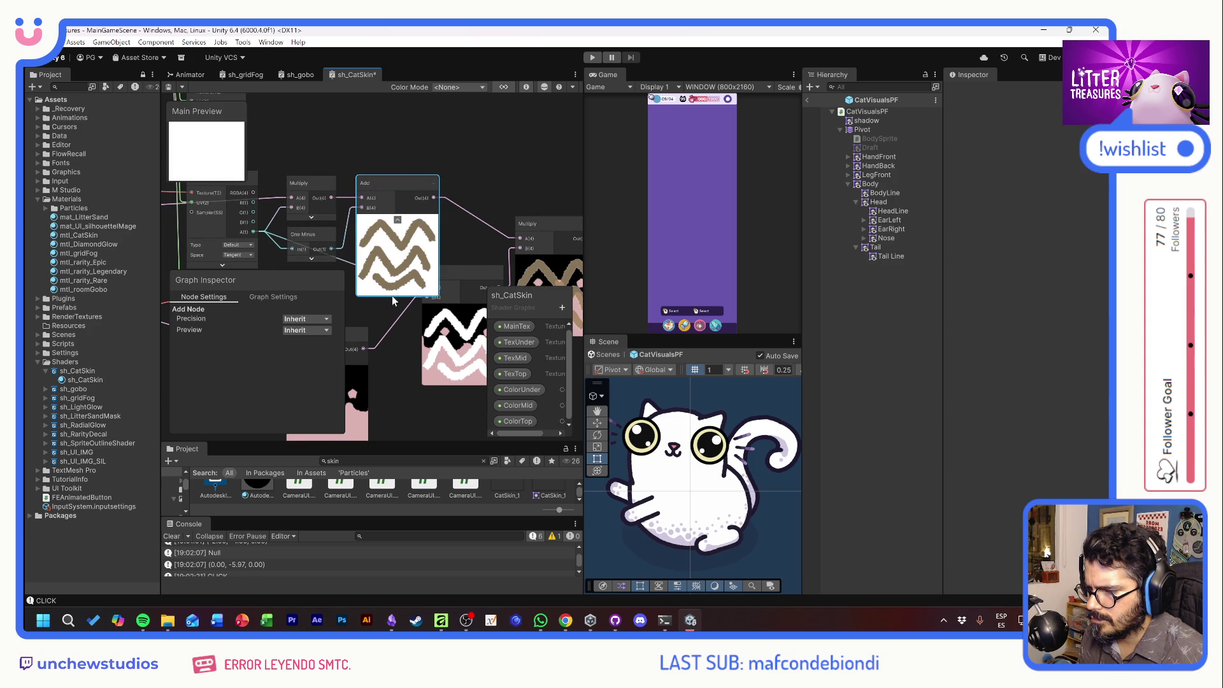
pyautogui.moveTo(490, 284)
pyautogui.mouseDown()
pyautogui.moveTo(490, 200)
pyautogui.moveTo(467, 215)
pyautogui.moveTo(454, 252)
pyautogui.mouseUp()
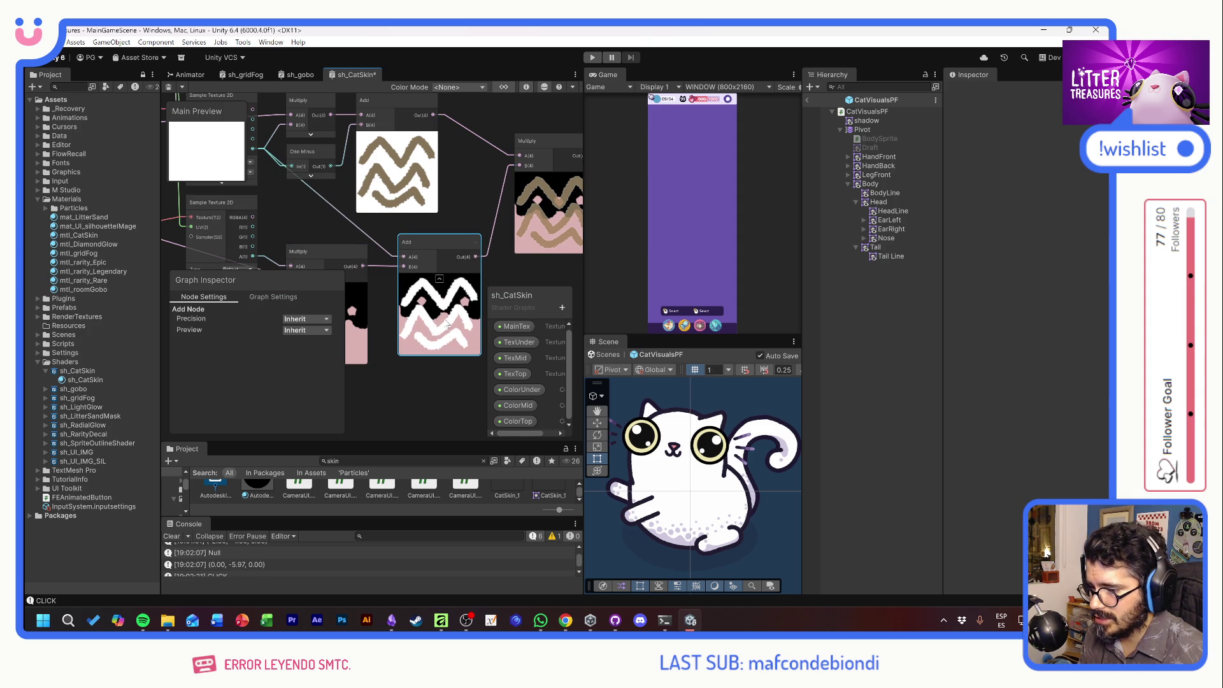
pyautogui.moveTo(413, 325); pyautogui.dragTo(365, 337)
pyautogui.click(493, 147)
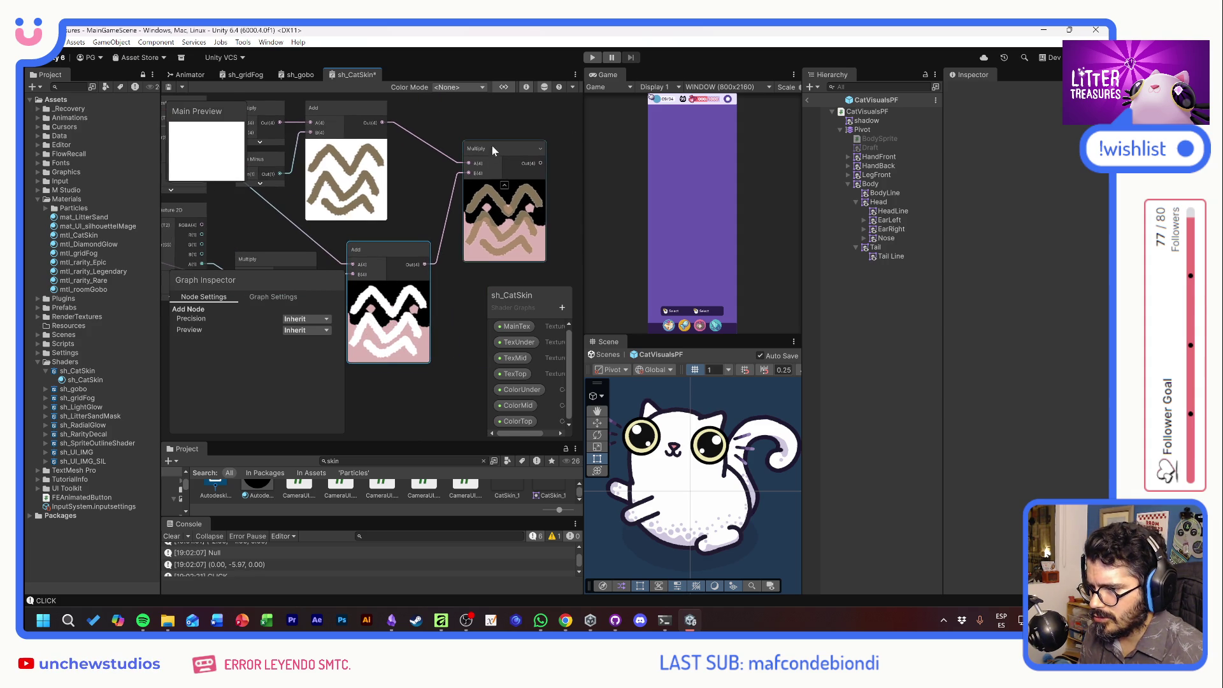
# Insert a Clamp node feeding the right Multiply's B input.
pyautogui.moveTo(493, 146); pyautogui.dragTo(522, 152)
pyautogui.press('space')
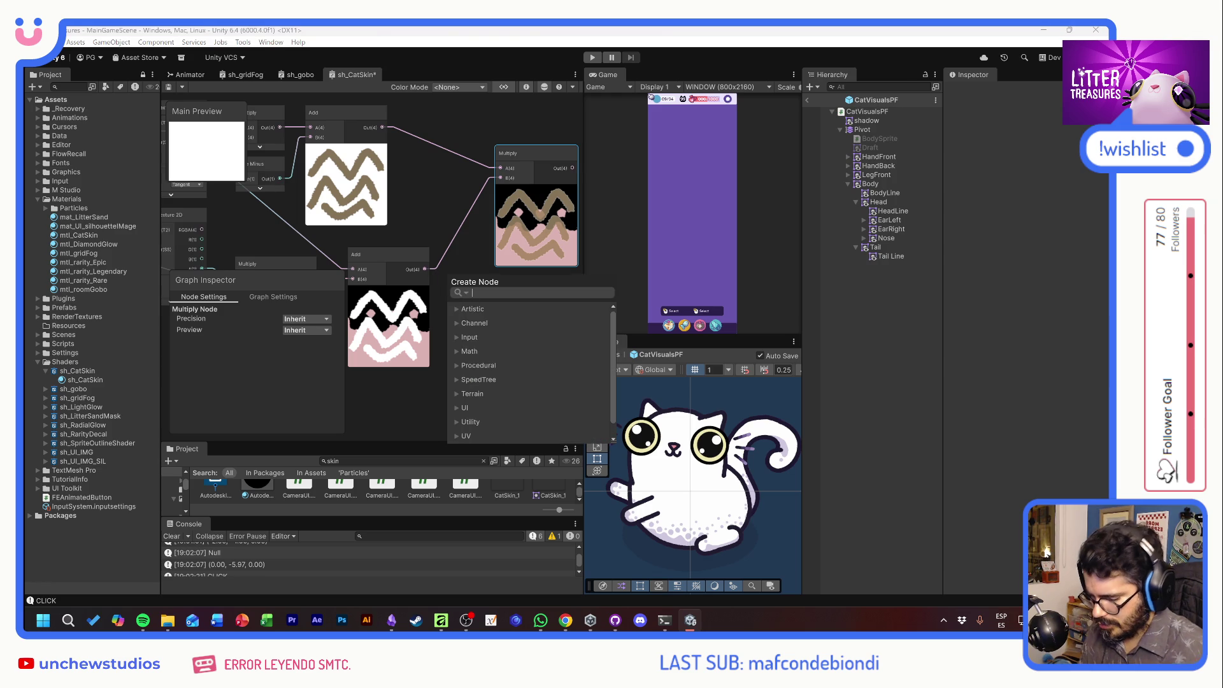
pyautogui.write('clamp')
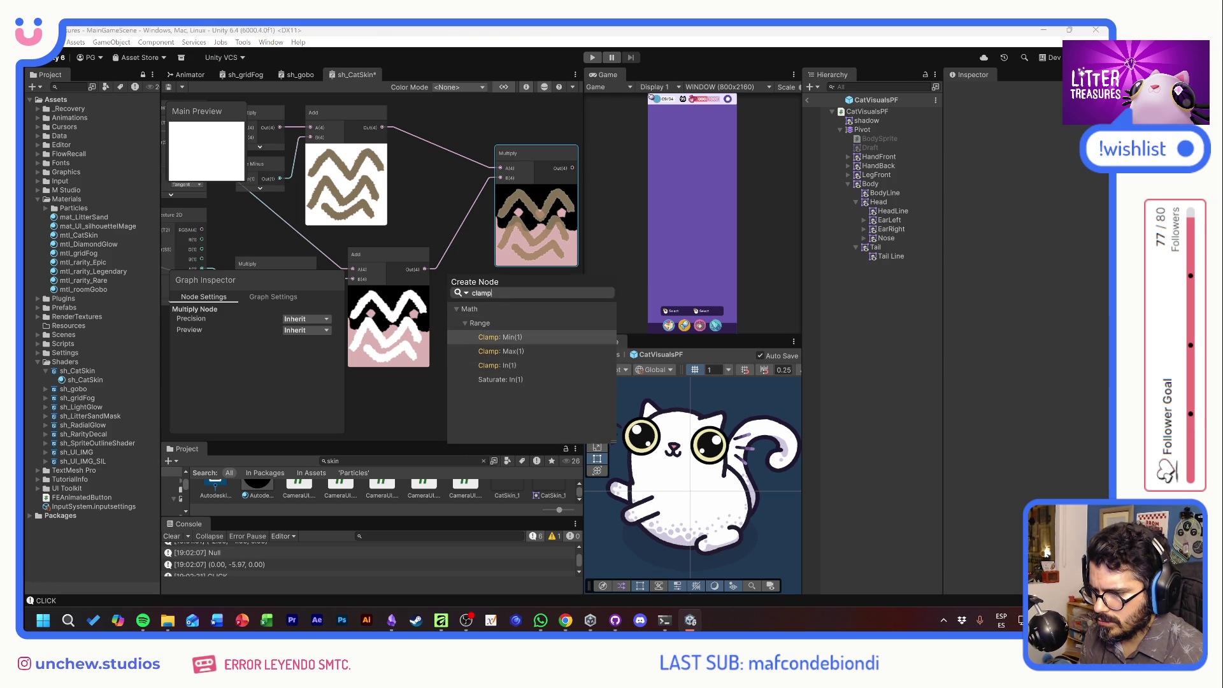
pyautogui.click(503, 364)
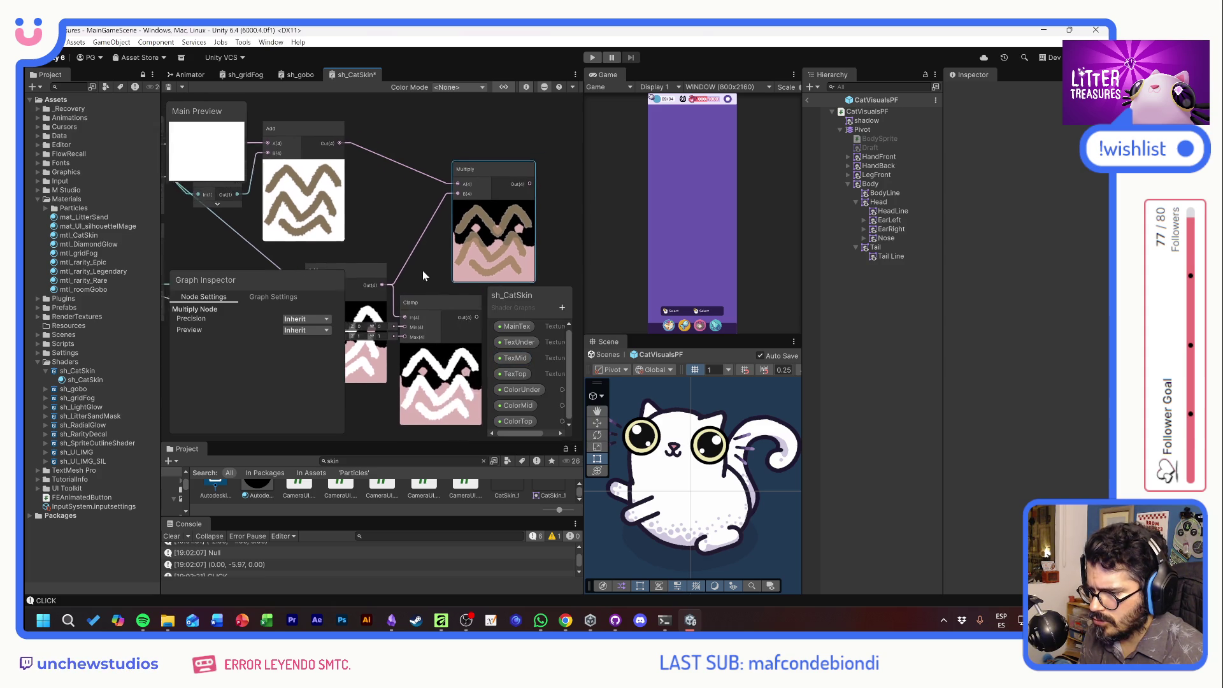
pyautogui.moveTo(456, 339); pyautogui.dragTo(426, 217)
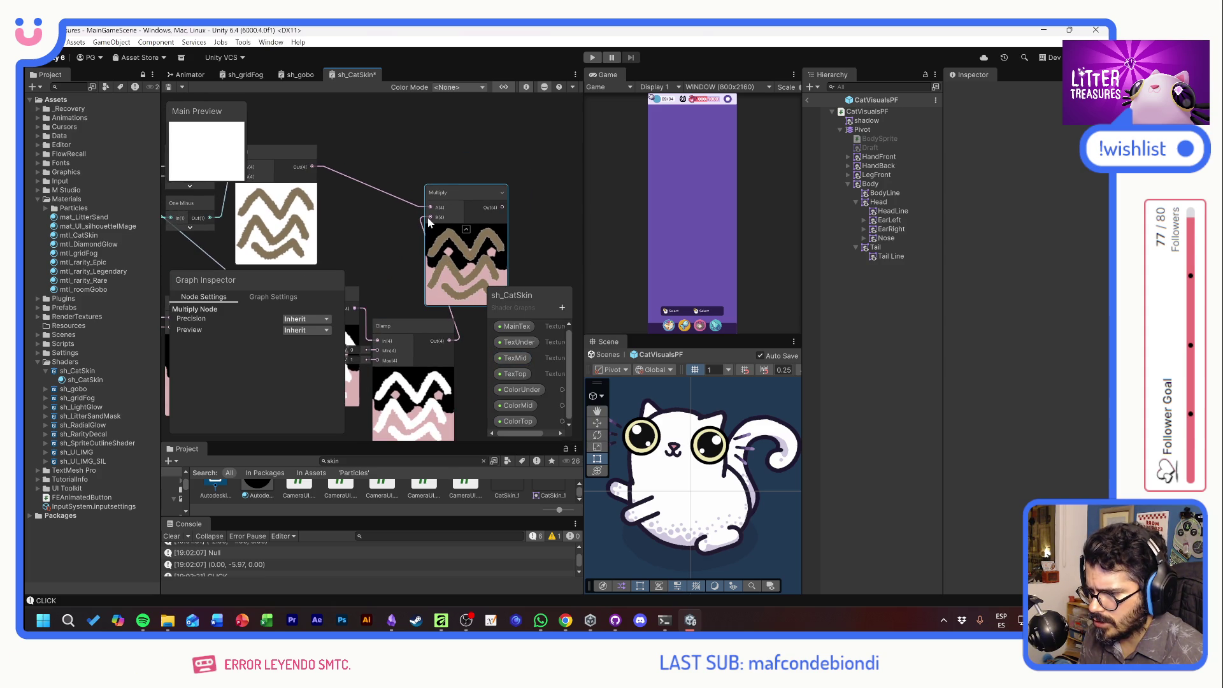
pyautogui.scroll(3, 456, 284)
pyautogui.scroll(1, 442, 239)
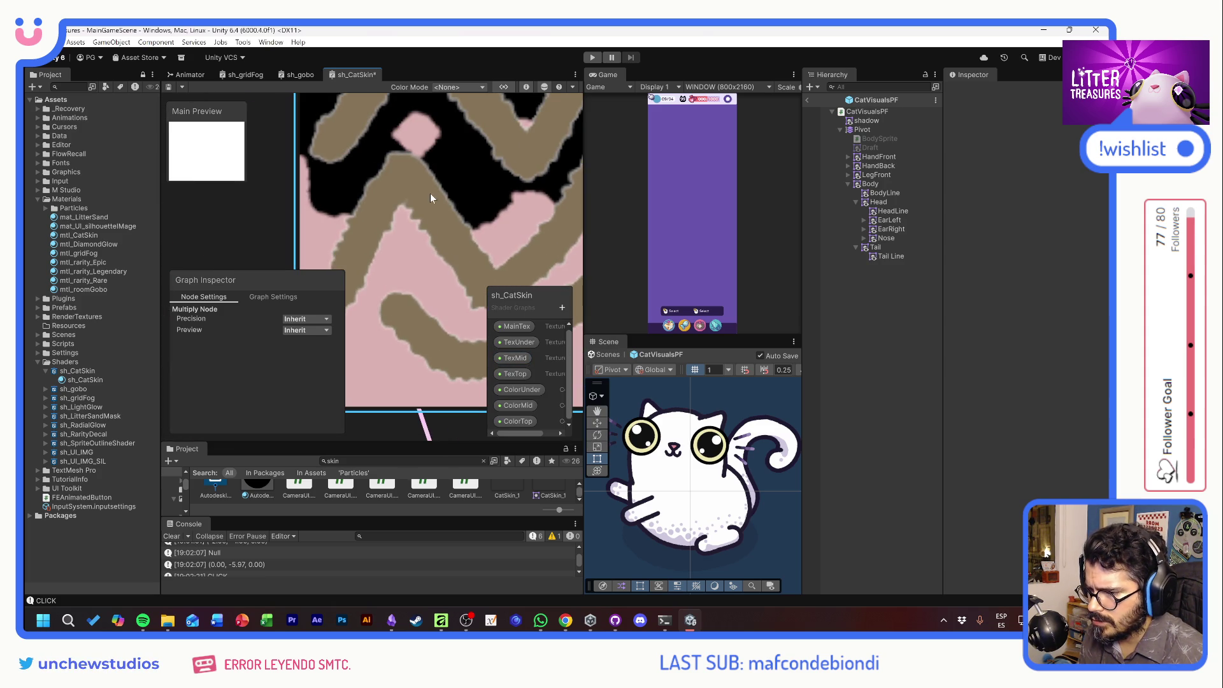
pyautogui.scroll(-5, 408, 234)
pyautogui.scroll(2, 446, 240)
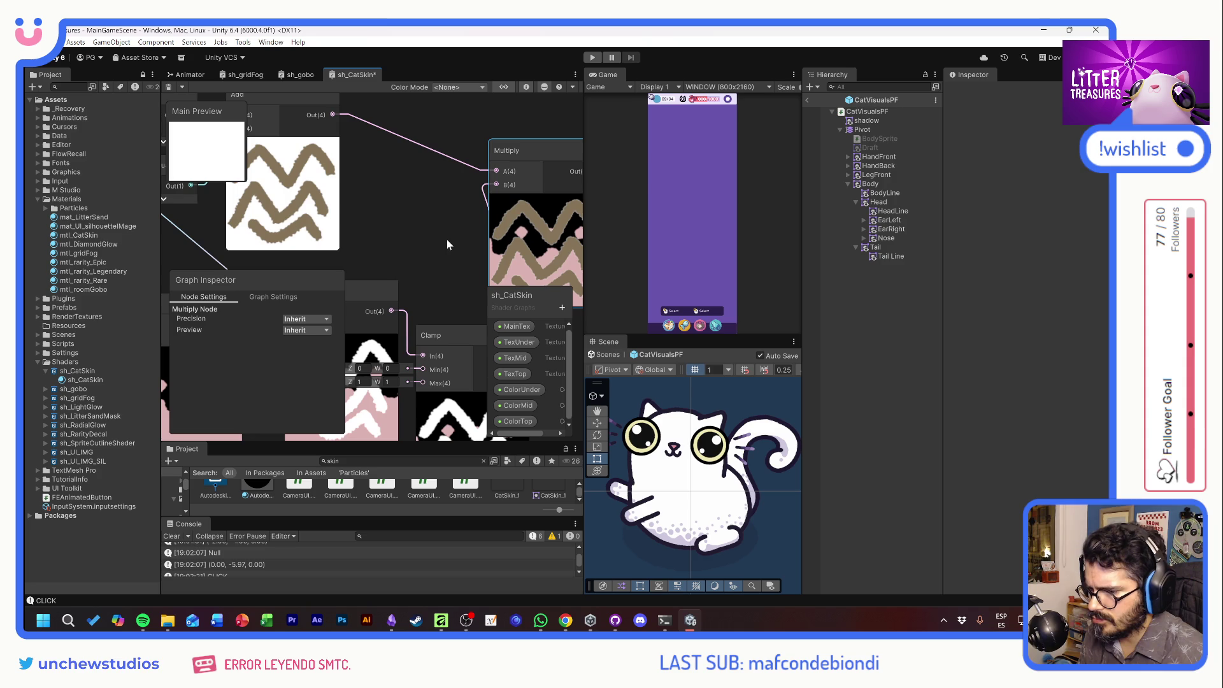
pyautogui.click(447, 244)
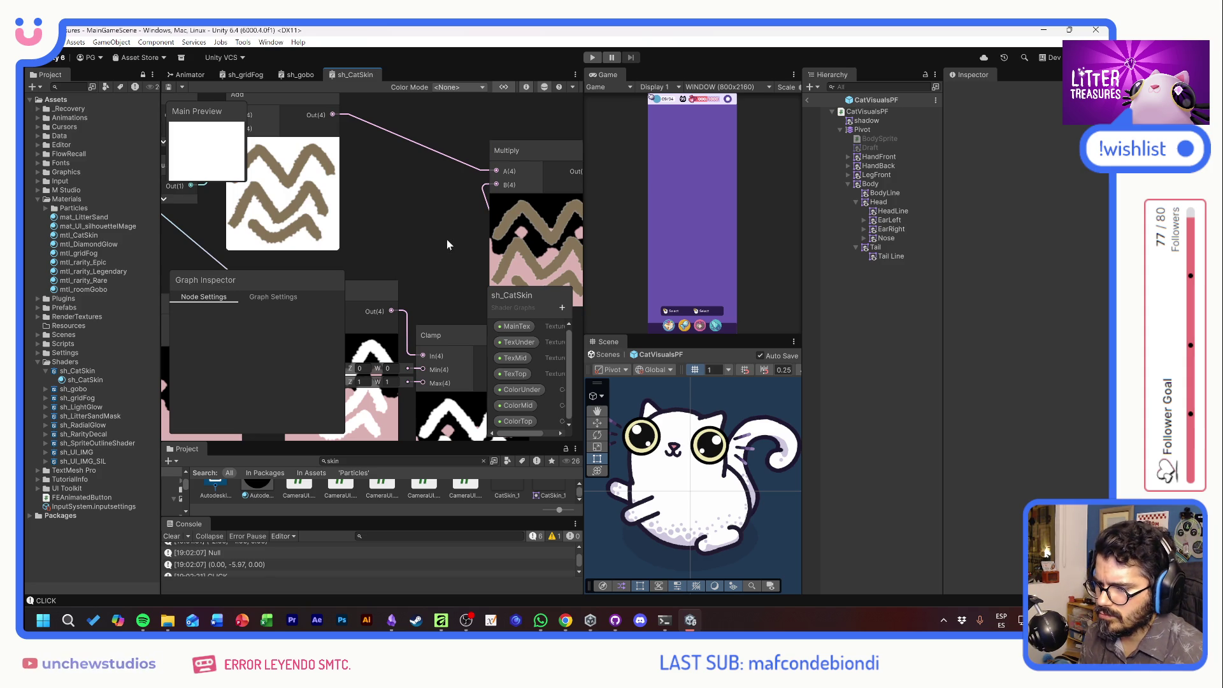
# Inspect the Add, Clamp and Multiply nodes and rework the connections around One Minus.
pyautogui.scroll(-2, 447, 244)
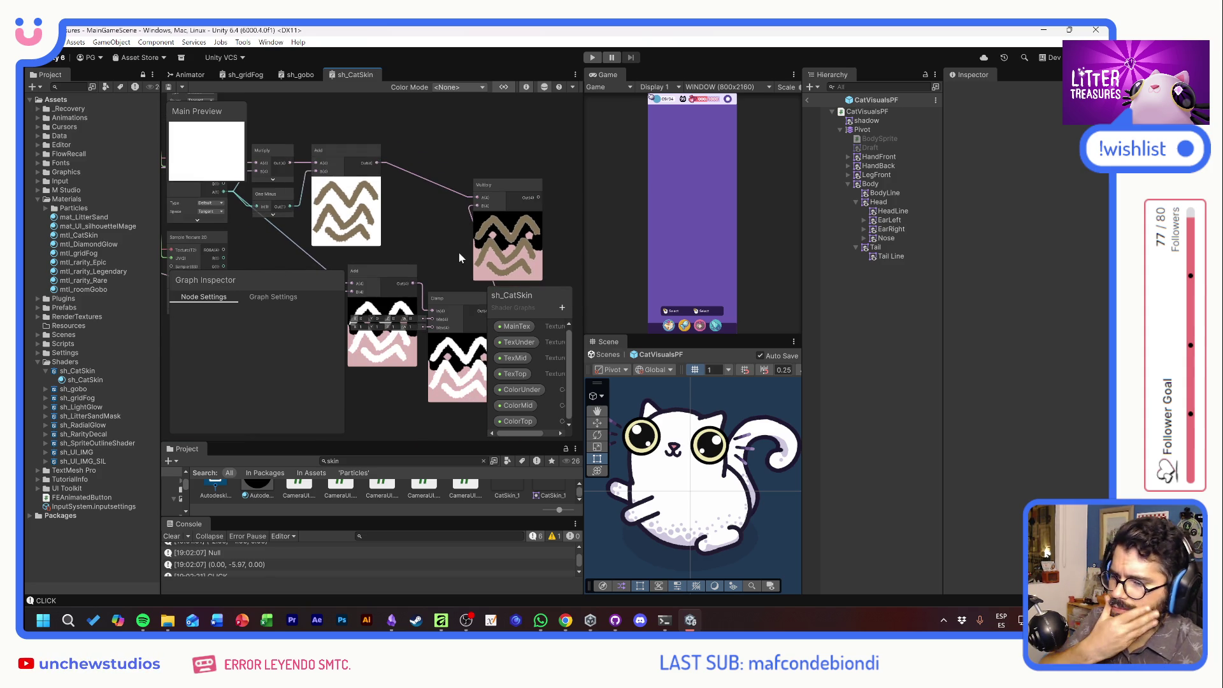
pyautogui.scroll(5, 519, 242)
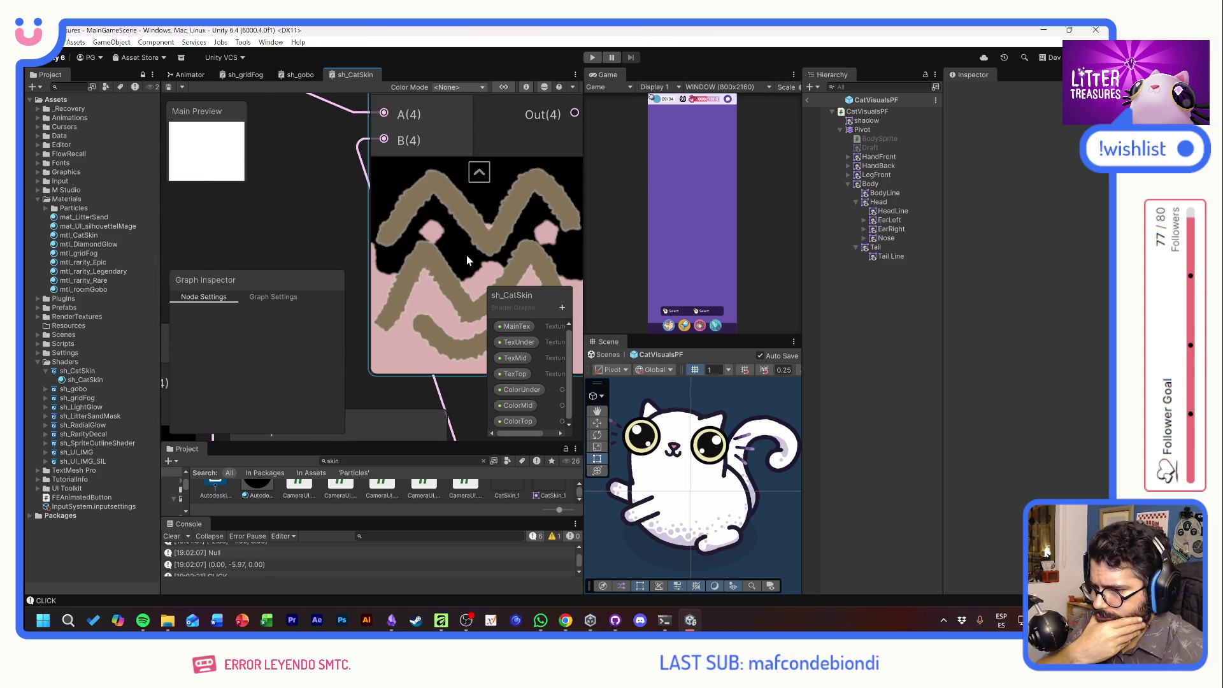
pyautogui.scroll(-3, 467, 255)
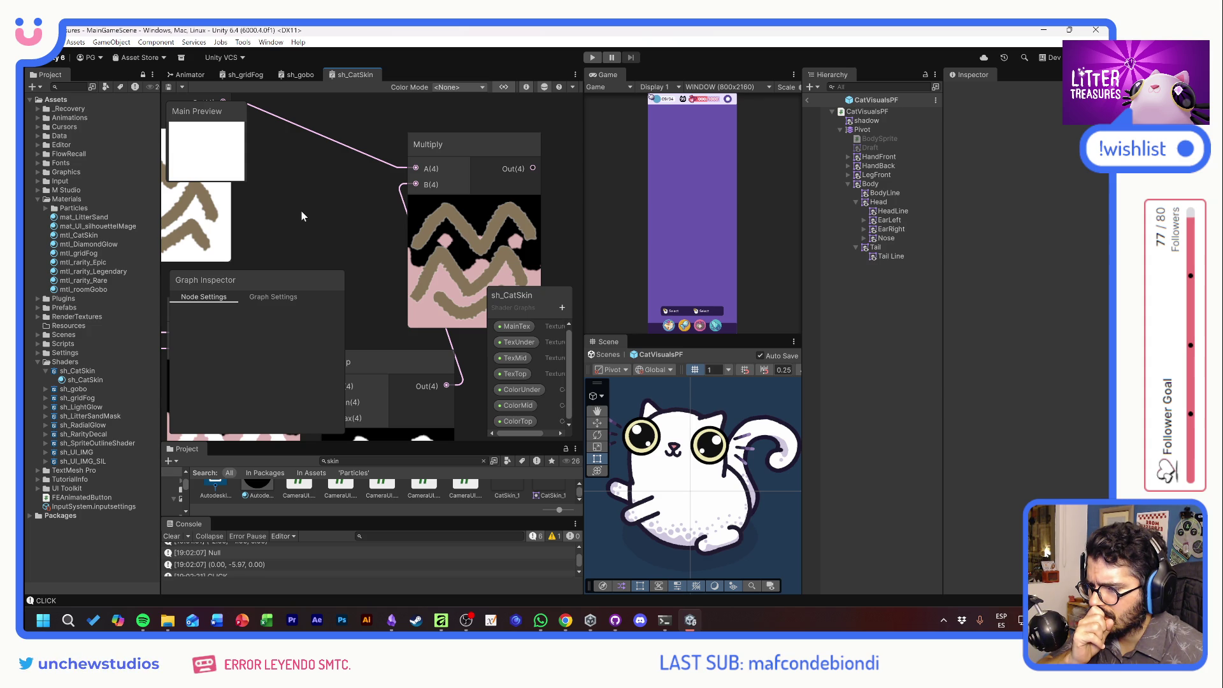
pyautogui.scroll(-4, 312, 210)
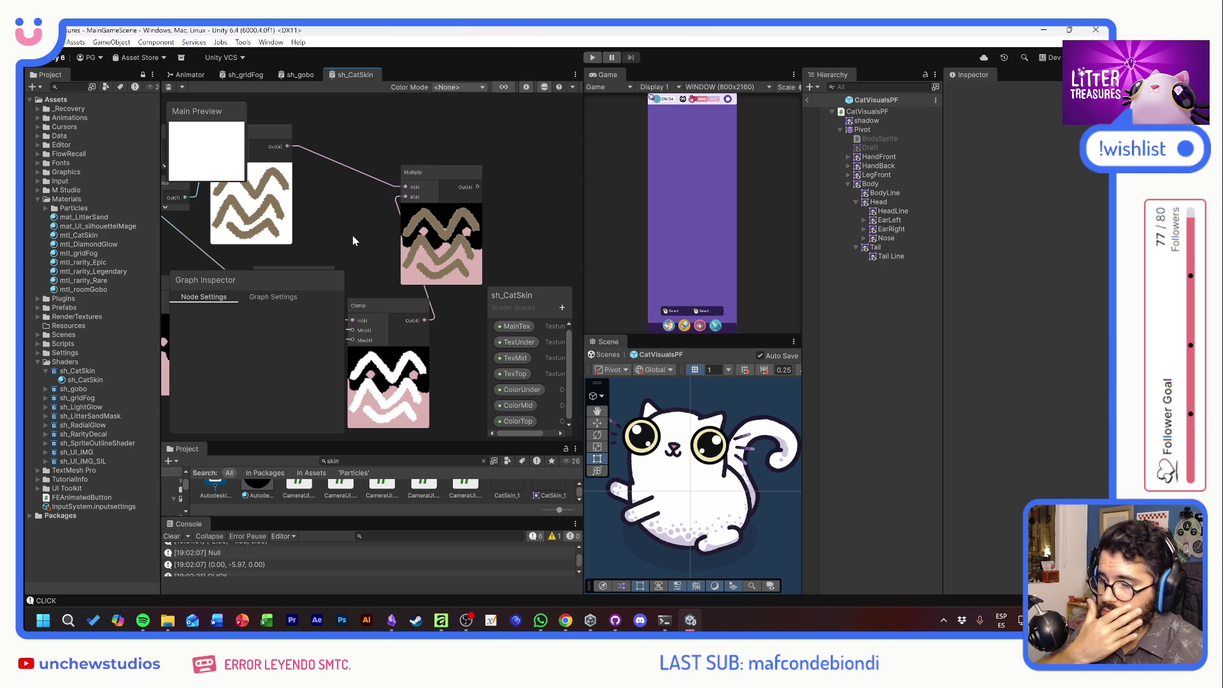
pyautogui.moveTo(348, 239)
pyautogui.mouseDown()
pyautogui.moveTo(469, 199)
pyautogui.moveTo(502, 251)
pyautogui.moveTo(540, 266)
pyautogui.moveTo(422, 262)
pyautogui.moveTo(456, 208)
pyautogui.moveTo(563, 289)
pyautogui.moveTo(529, 241)
pyautogui.moveTo(395, 152)
pyautogui.mouseUp()
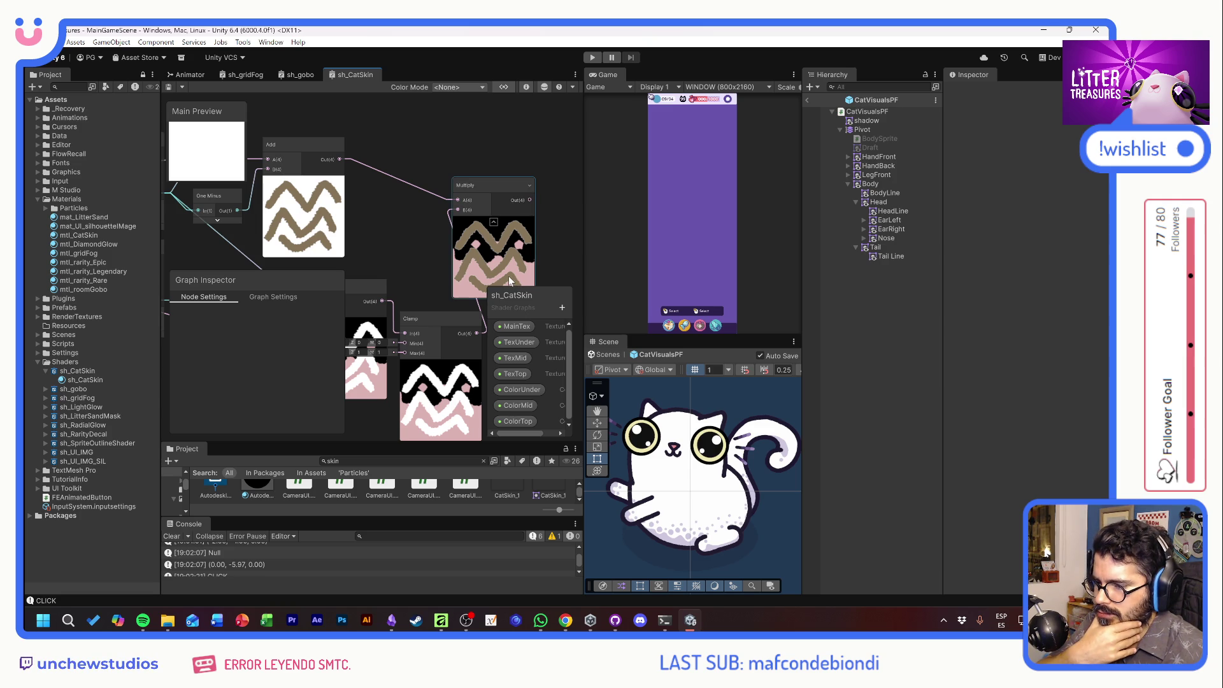
pyautogui.moveTo(386, 221); pyautogui.dragTo(517, 158)
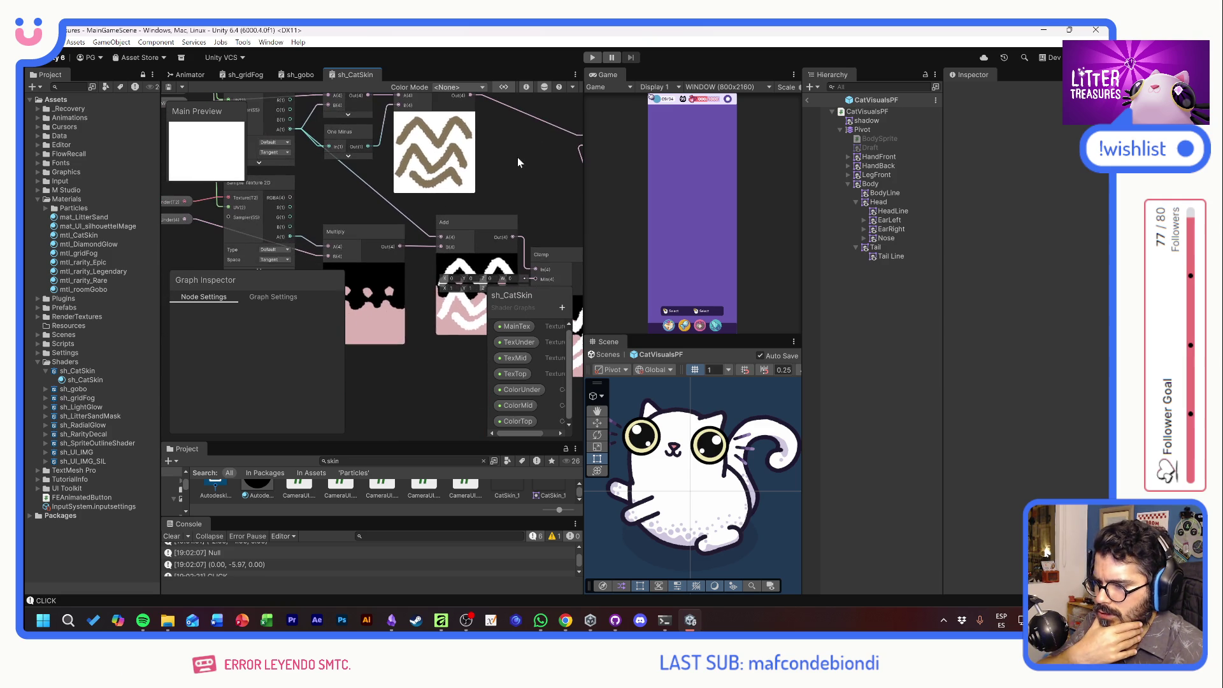
pyautogui.scroll(3, 456, 324)
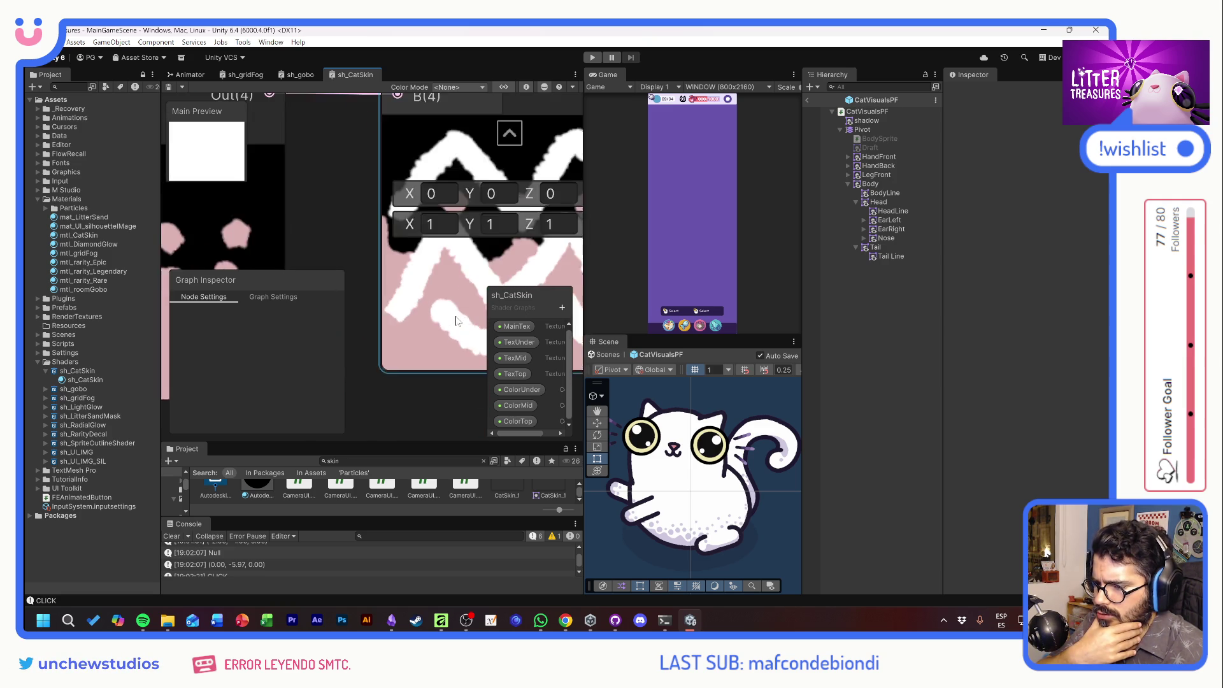
pyautogui.moveTo(426, 346); pyautogui.dragTo(389, 294)
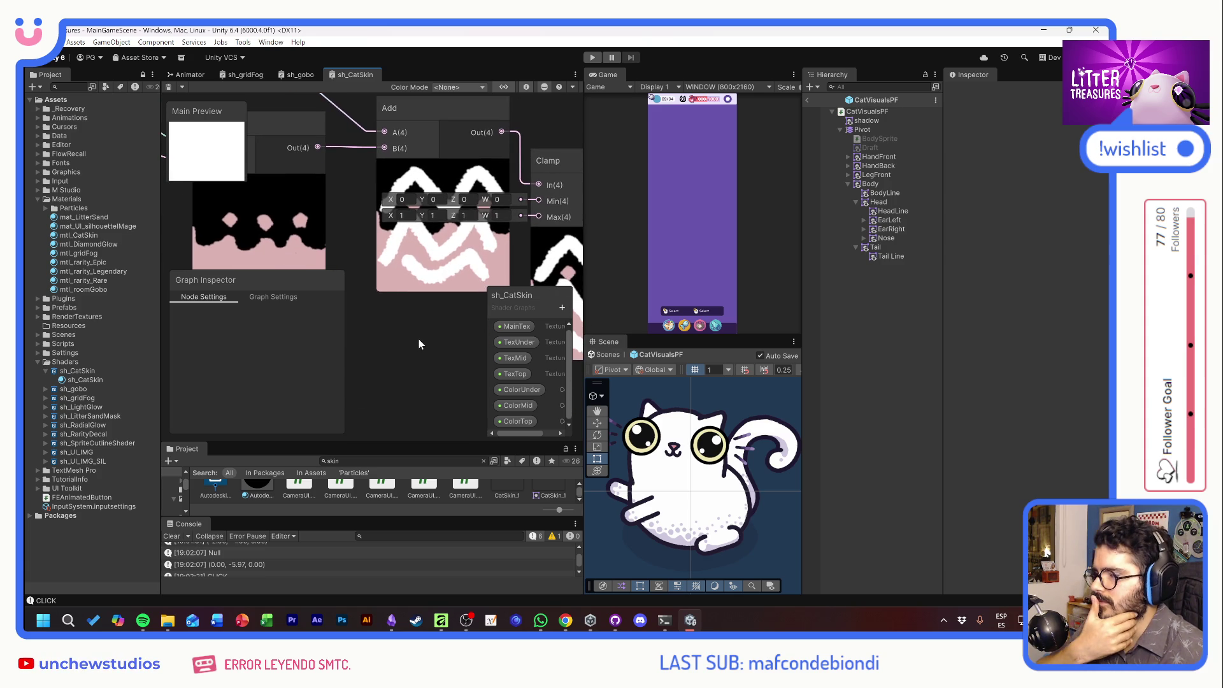
pyautogui.scroll(-5, 434, 387)
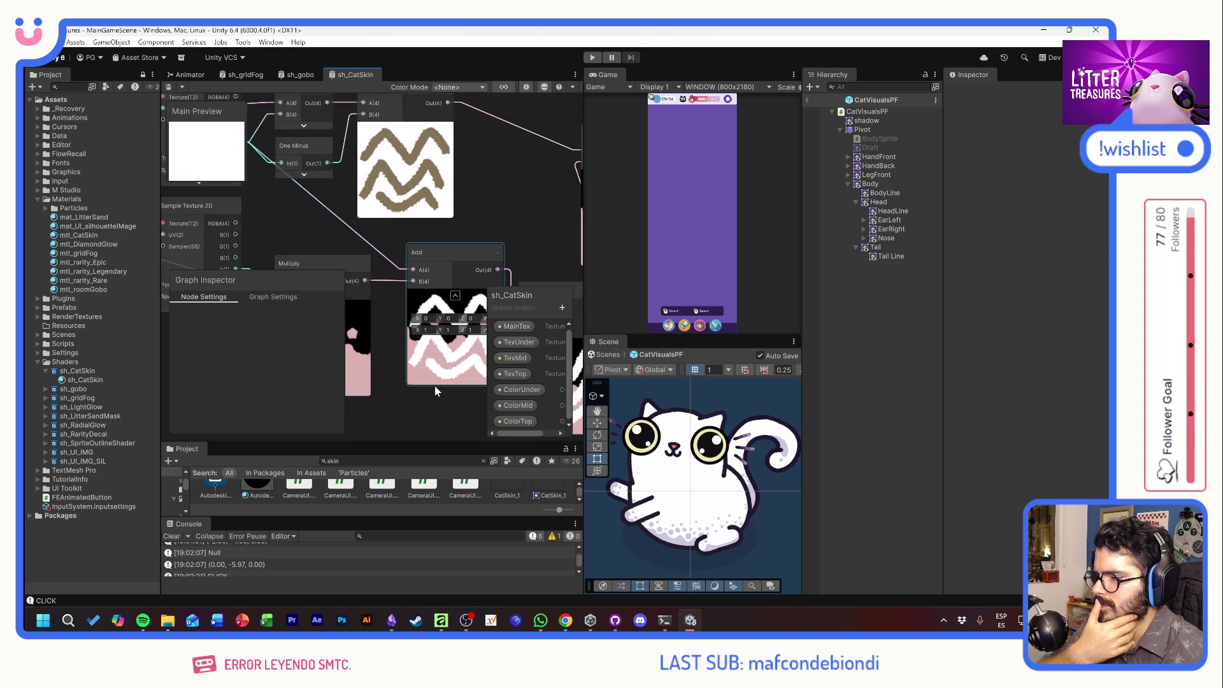
pyautogui.moveTo(434, 385)
pyautogui.mouseDown()
pyautogui.moveTo(415, 297)
pyautogui.moveTo(411, 323)
pyautogui.mouseUp()
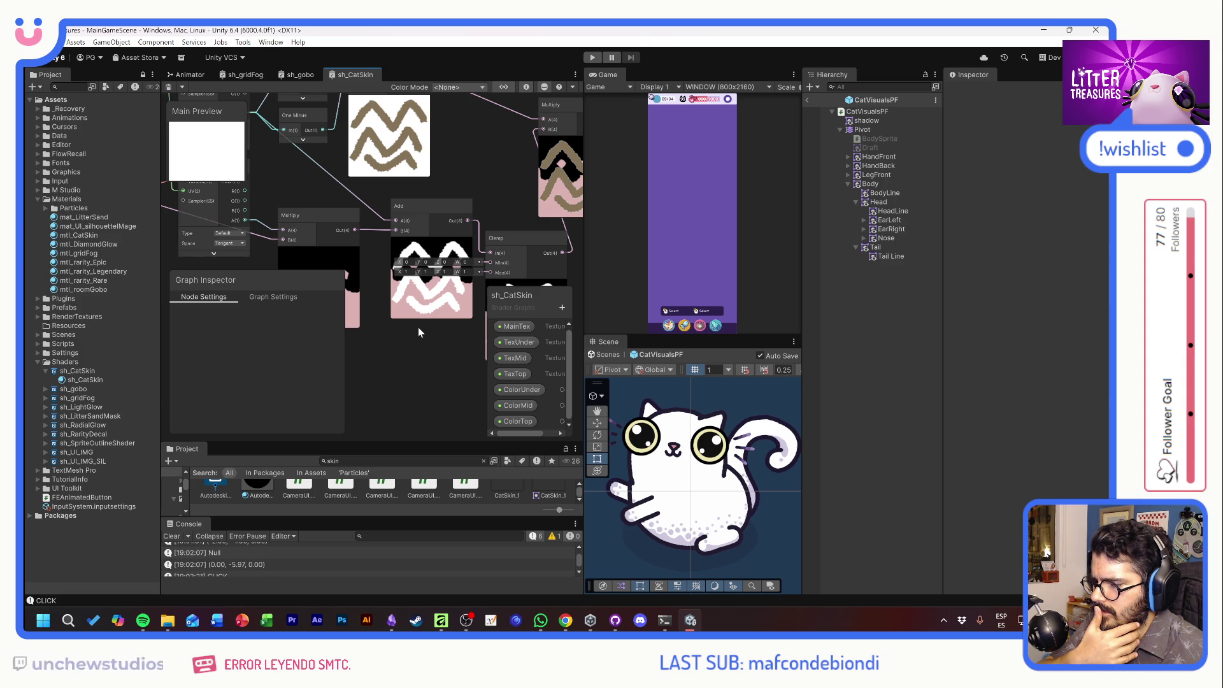
pyautogui.moveTo(388, 220)
pyautogui.mouseDown()
pyautogui.moveTo(400, 205)
pyautogui.moveTo(328, 172)
pyautogui.mouseUp()
pyautogui.moveTo(484, 201)
pyautogui.mouseDown()
pyautogui.moveTo(455, 174)
pyautogui.moveTo(440, 213)
pyautogui.mouseUp()
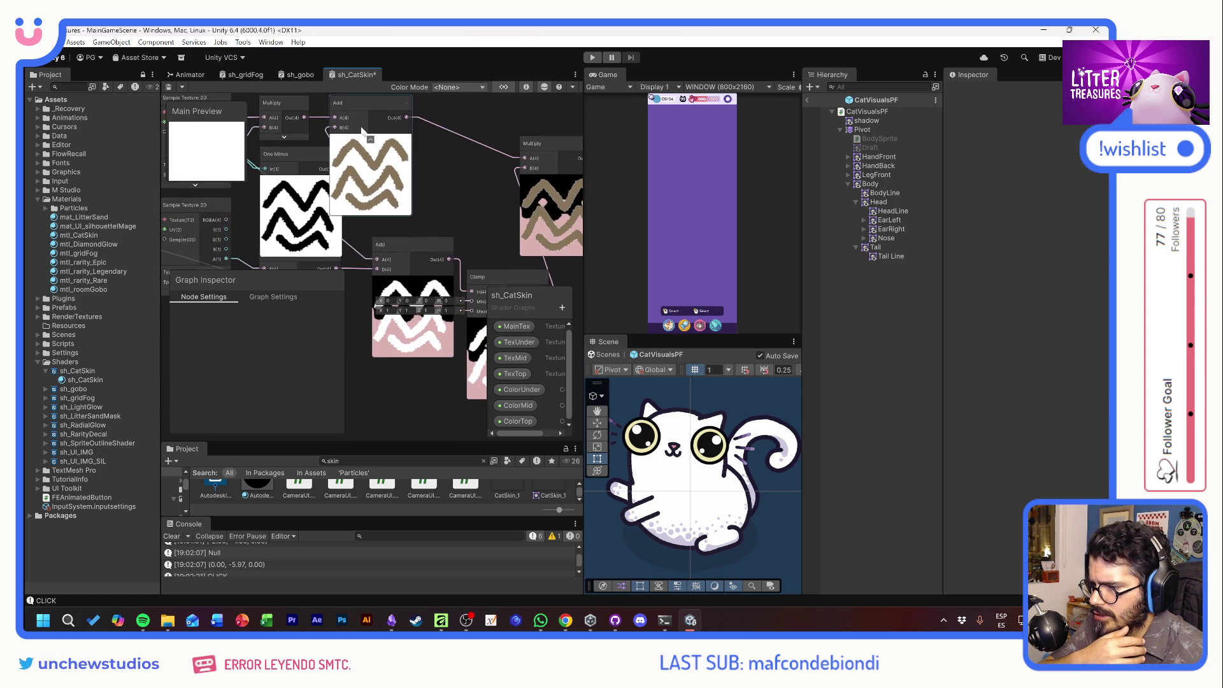
# Delete both Add nodes from the graph.
pyautogui.click(354, 102)
pyautogui.press('Delete')
pyautogui.moveTo(510, 261)
pyautogui.mouseDown()
pyautogui.moveTo(431, 152)
pyautogui.moveTo(541, 192)
pyautogui.moveTo(526, 196)
pyautogui.mouseUp()
pyautogui.click(426, 176)
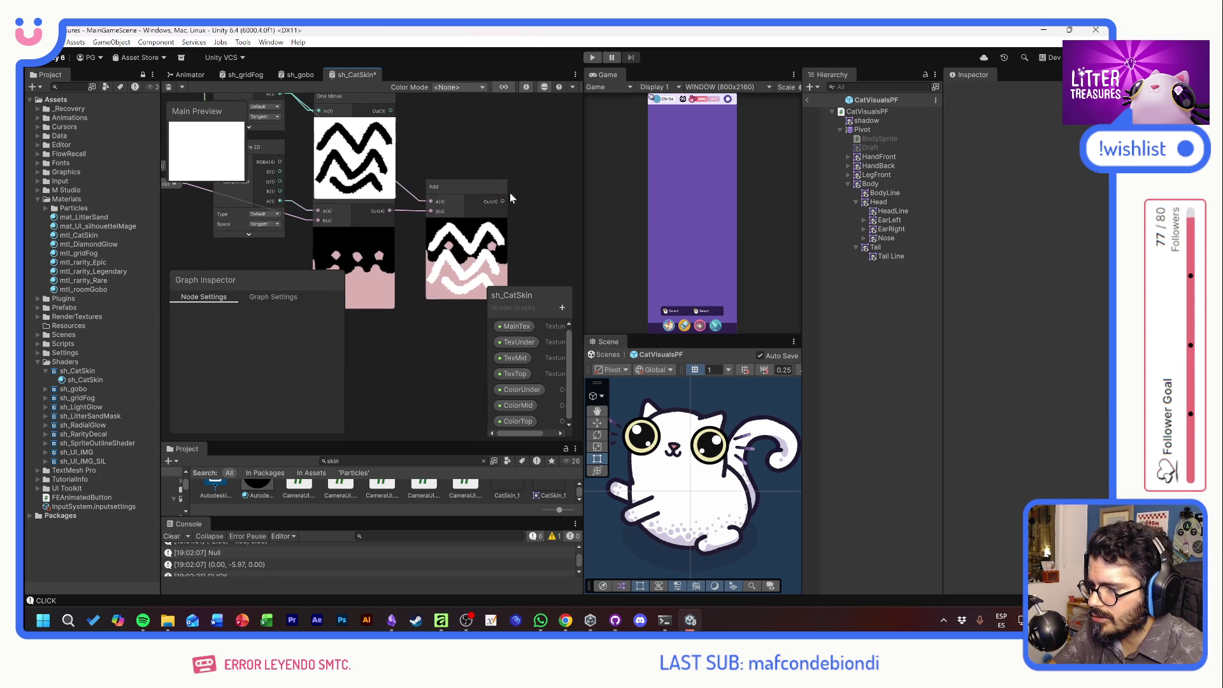
pyautogui.click(460, 184)
pyautogui.press('Delete')
pyautogui.moveTo(361, 208); pyautogui.dragTo(361, 235)
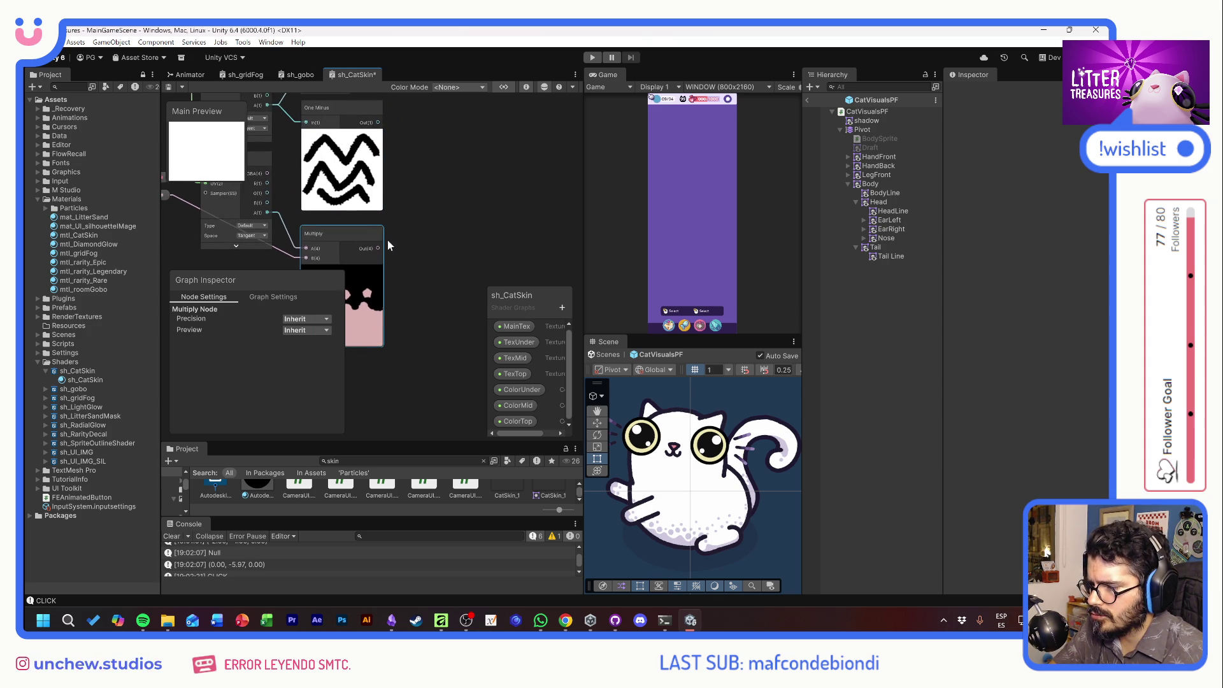
# Add a Multiply node taking One Minus in A and the first Multiply in B.
pyautogui.press('space')
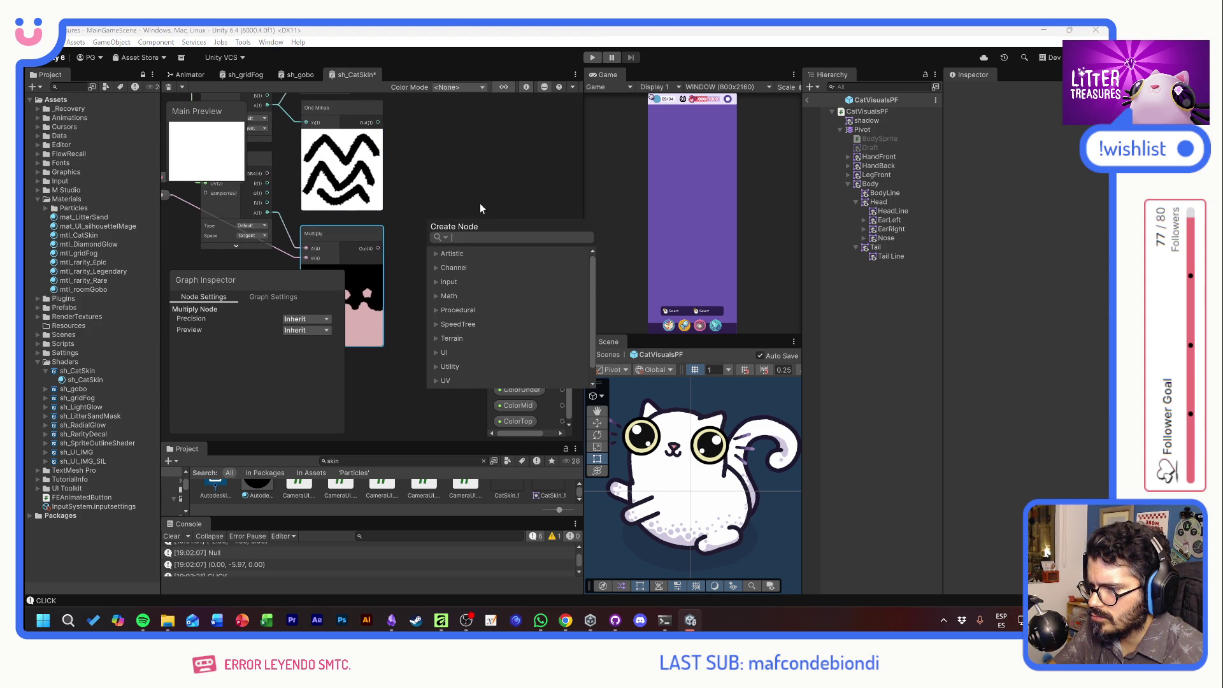
pyautogui.write('mult')
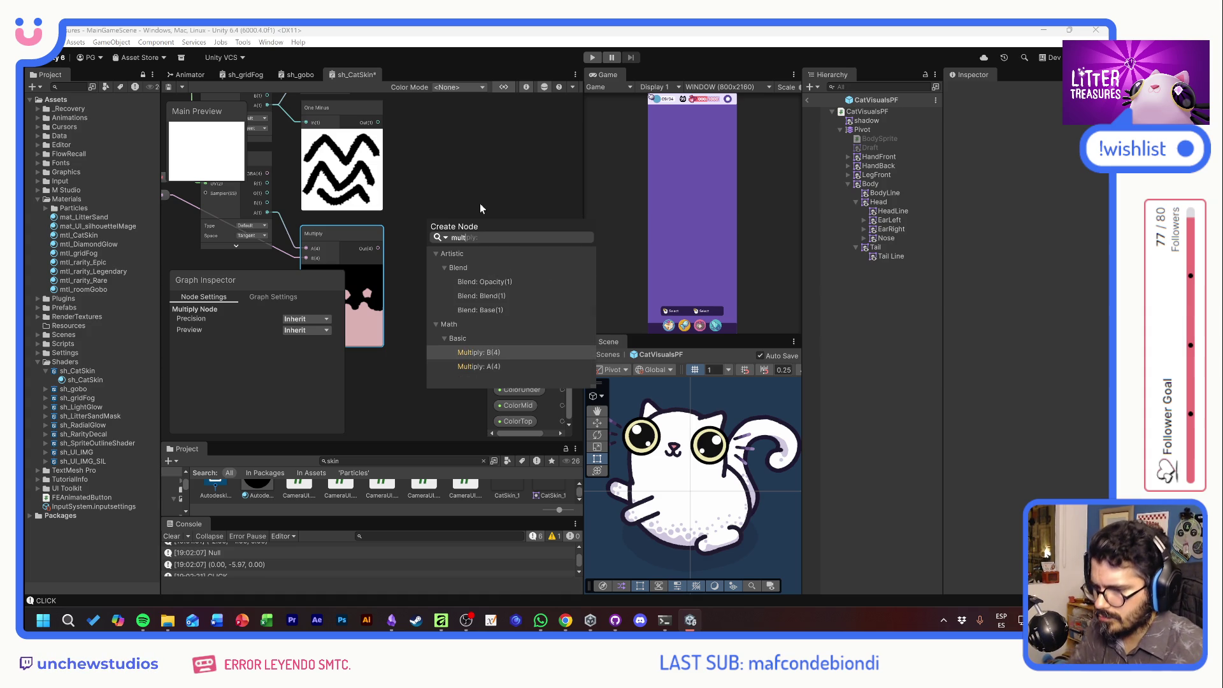
pyautogui.click(479, 366)
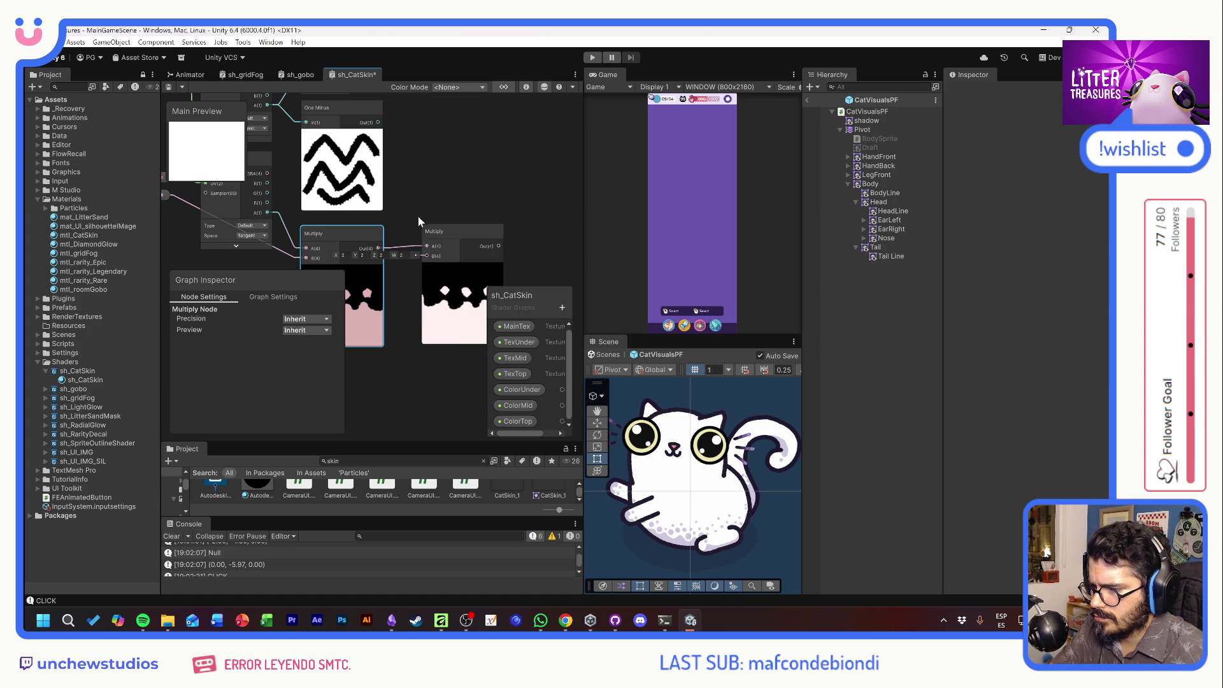
pyautogui.moveTo(378, 247)
pyautogui.mouseDown()
pyautogui.moveTo(426, 255)
pyautogui.moveTo(448, 171)
pyautogui.mouseUp()
pyautogui.moveTo(378, 122); pyautogui.dragTo(423, 202)
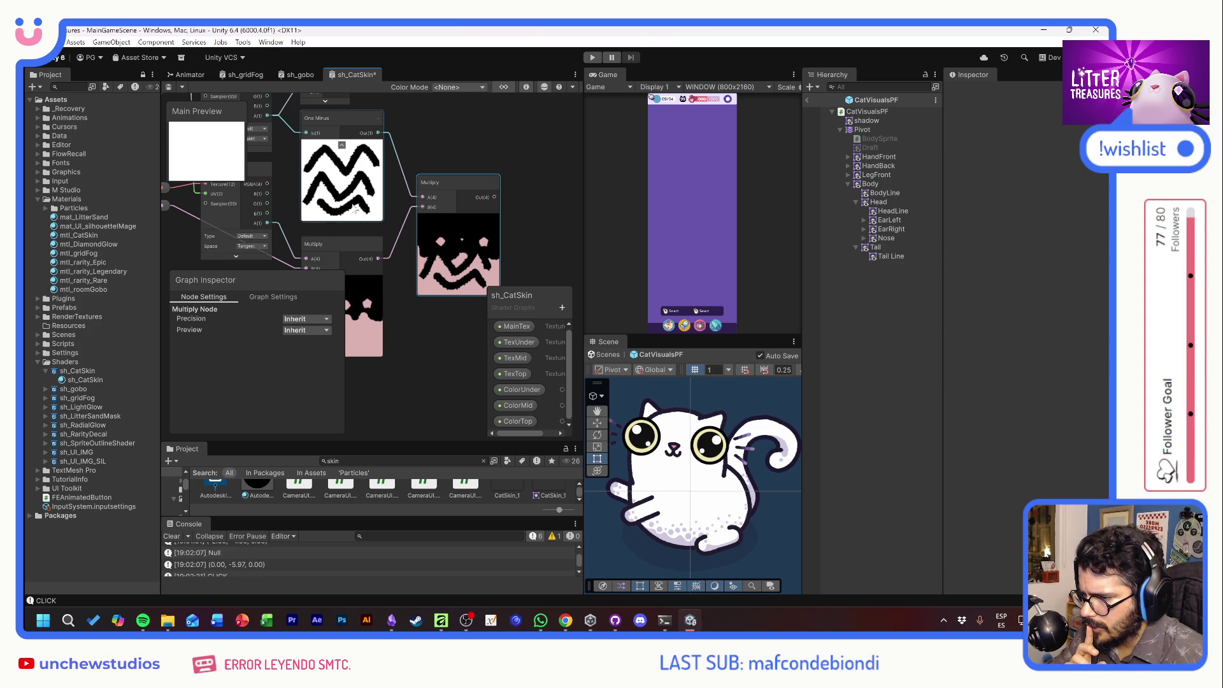
pyautogui.moveTo(406, 273); pyautogui.dragTo(472, 206)
pyautogui.moveTo(481, 144); pyautogui.dragTo(480, 176)
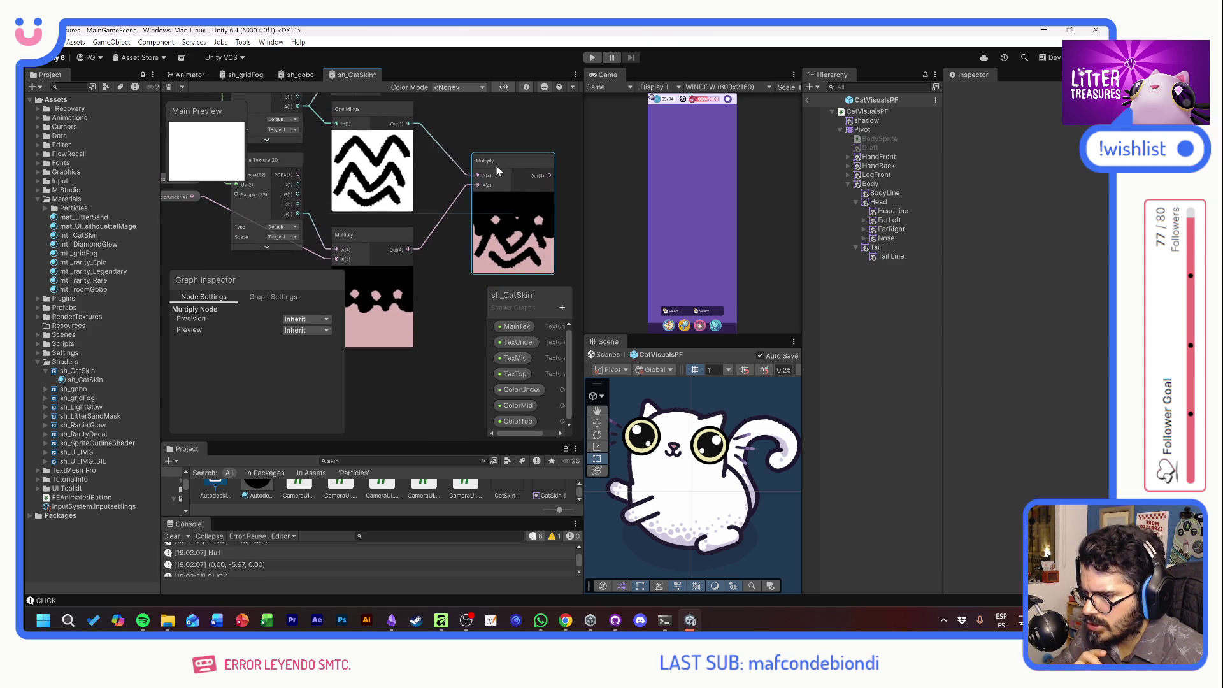
# Add a trial Clamp node after the new Multiply.
pyautogui.press('space')
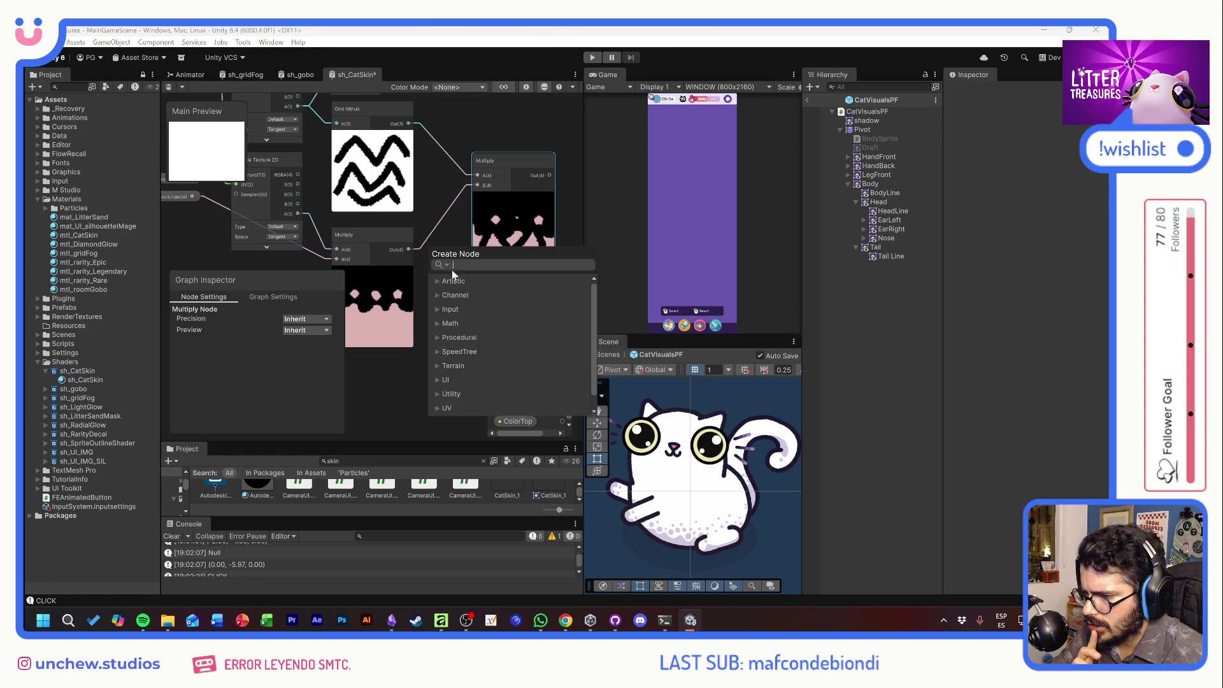
pyautogui.write('cl')
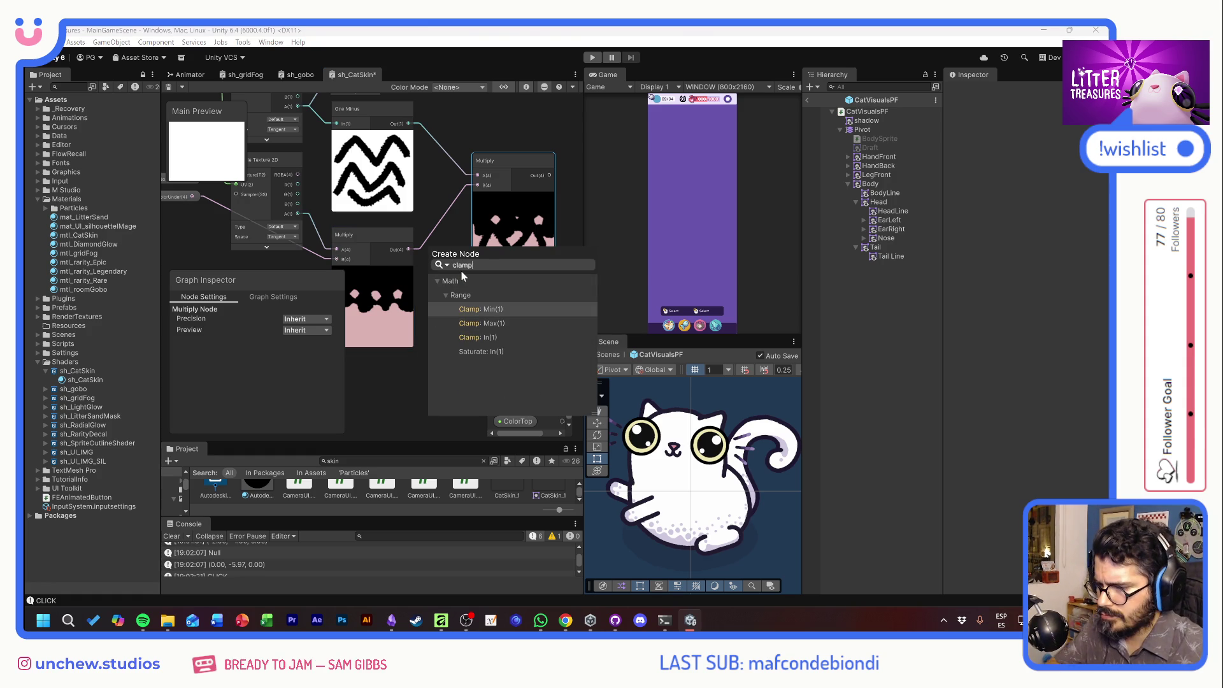
pyautogui.write('amp')
pyautogui.click(457, 318)
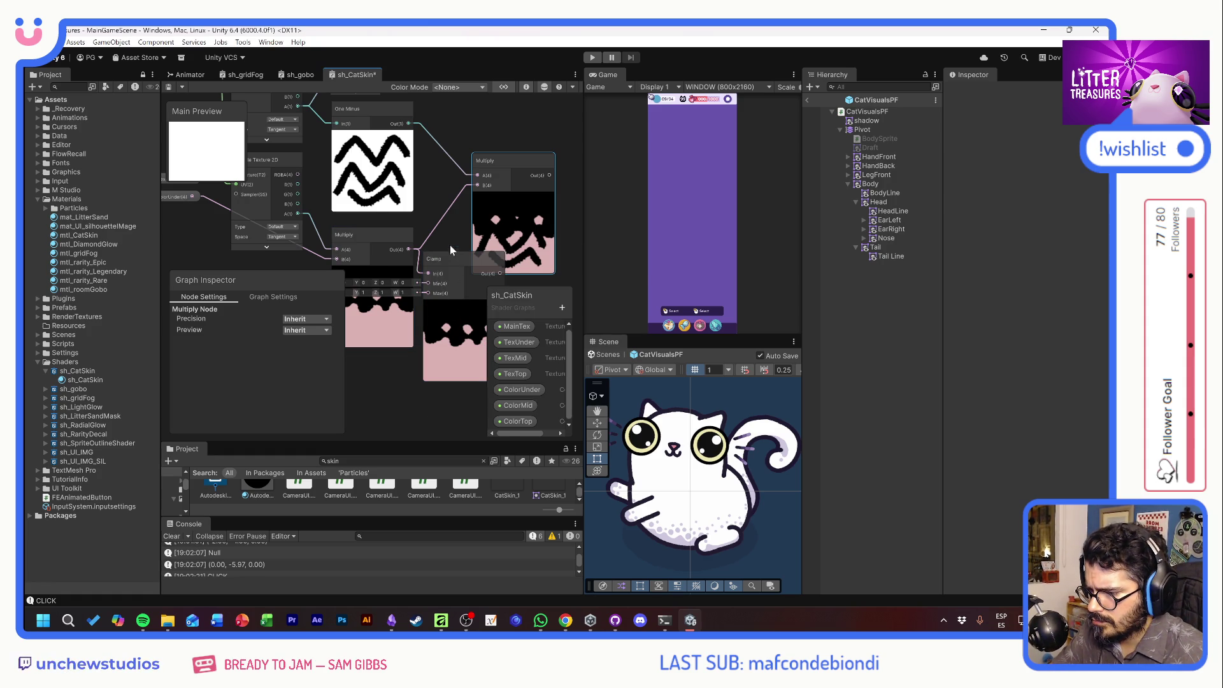
pyautogui.moveTo(449, 231)
pyautogui.mouseDown()
pyautogui.moveTo(410, 247)
pyautogui.moveTo(426, 255)
pyautogui.mouseUp()
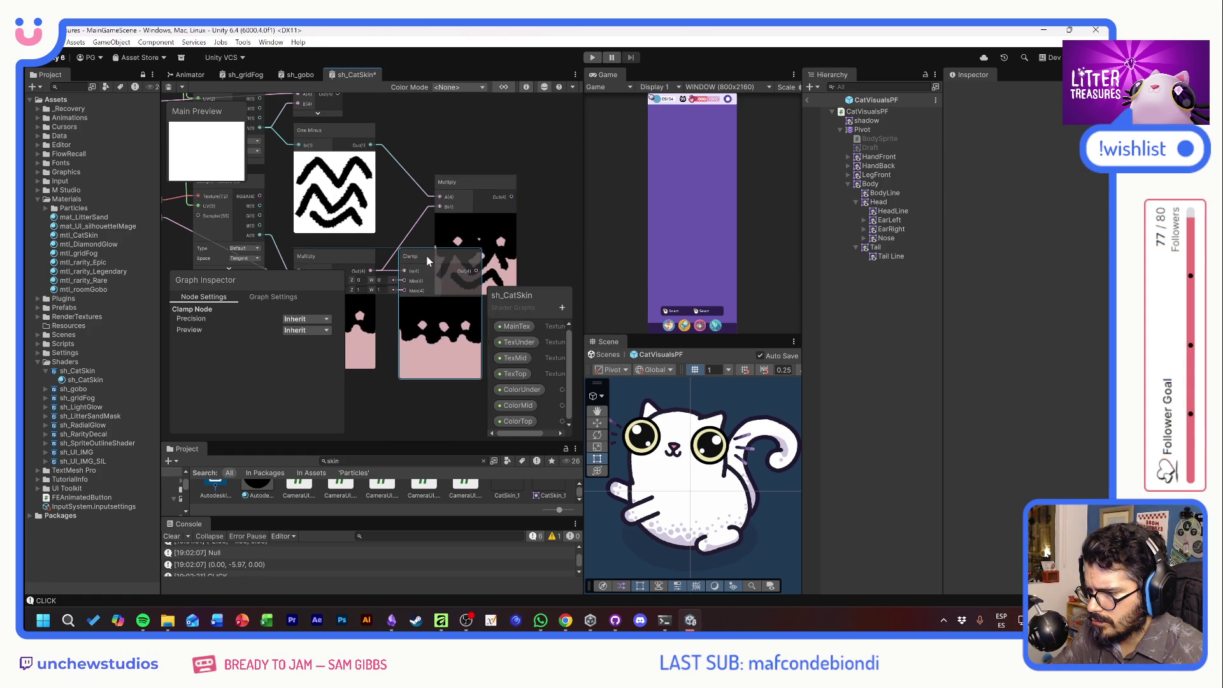
pyautogui.scroll(2, 407, 266)
pyautogui.scroll(-2, 374, 253)
# Delete the Clamp node and place the zigzag Multiply node beside One Minus.
pyautogui.moveTo(444, 179)
pyautogui.mouseDown()
pyautogui.moveTo(548, 167)
pyautogui.moveTo(479, 170)
pyautogui.mouseUp()
pyautogui.moveTo(372, 238); pyautogui.dragTo(453, 238)
pyautogui.click(454, 238)
pyautogui.press('Delete')
pyautogui.click(541, 159)
pyautogui.moveTo(540, 159)
pyautogui.mouseDown()
pyautogui.moveTo(405, 209)
pyautogui.moveTo(391, 239)
pyautogui.moveTo(441, 151)
pyautogui.mouseUp()
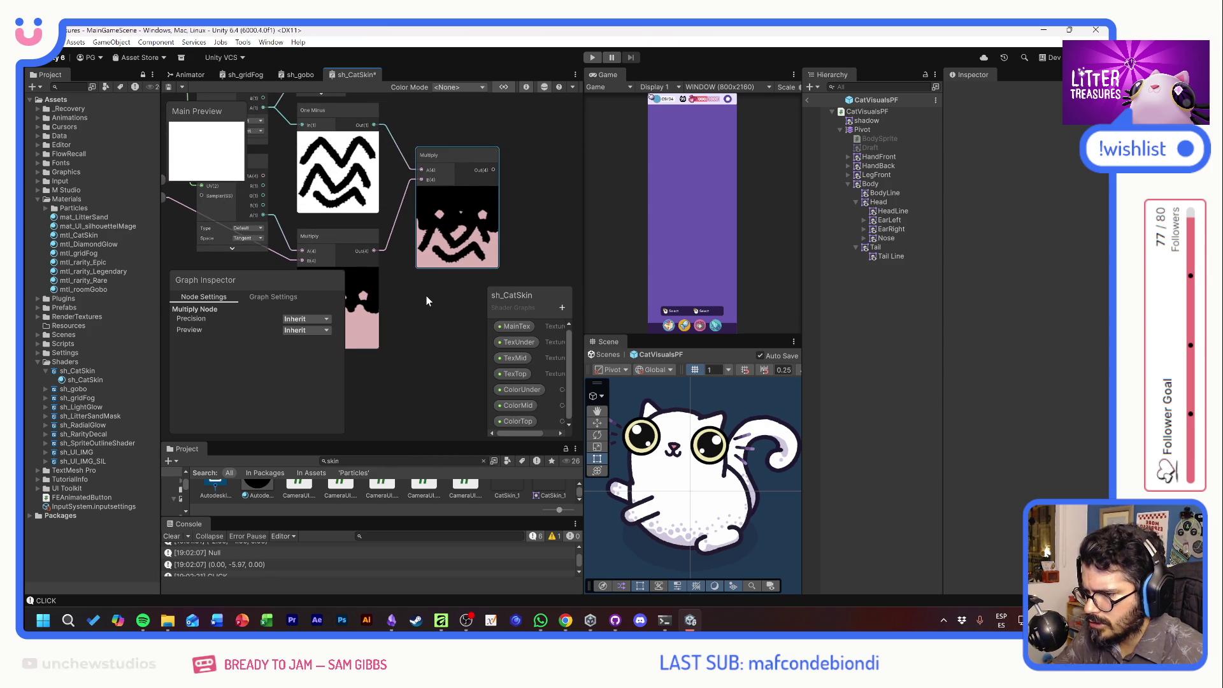
pyautogui.moveTo(426, 296); pyautogui.dragTo(413, 334)
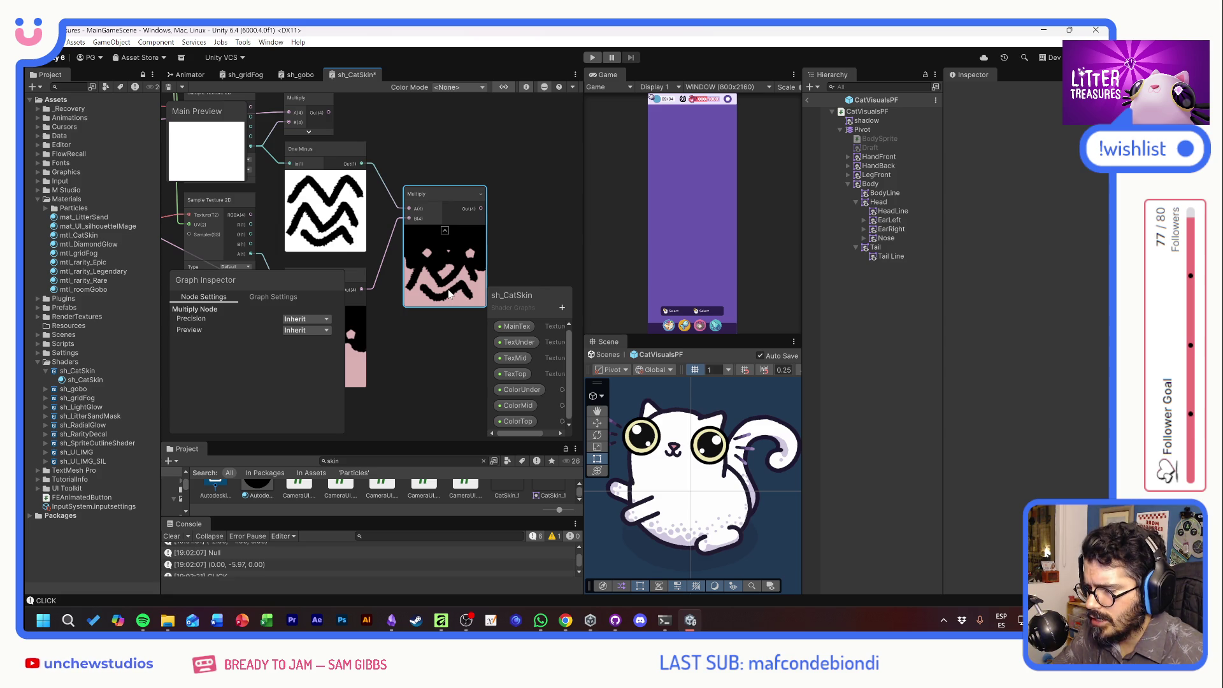
pyautogui.moveTo(407, 143); pyautogui.dragTo(429, 190)
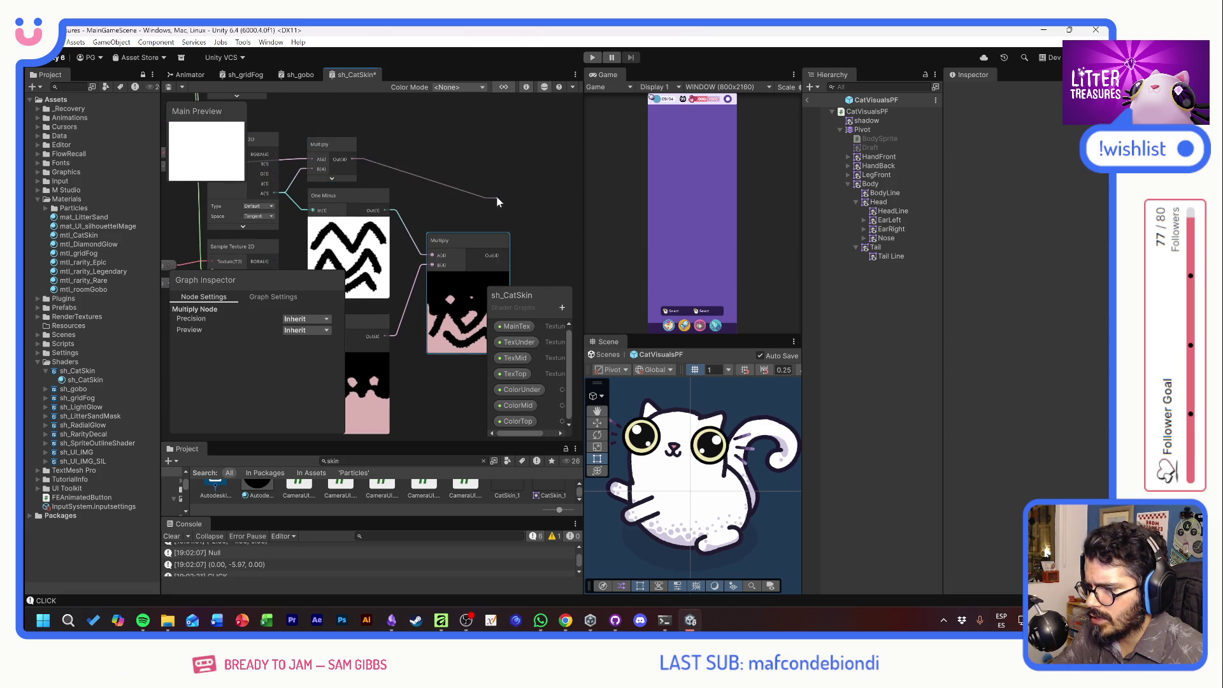
# Add an Add node wired from the Multiply output and position it.
pyautogui.moveTo(497, 198); pyautogui.dragTo(498, 198)
pyautogui.write('a')
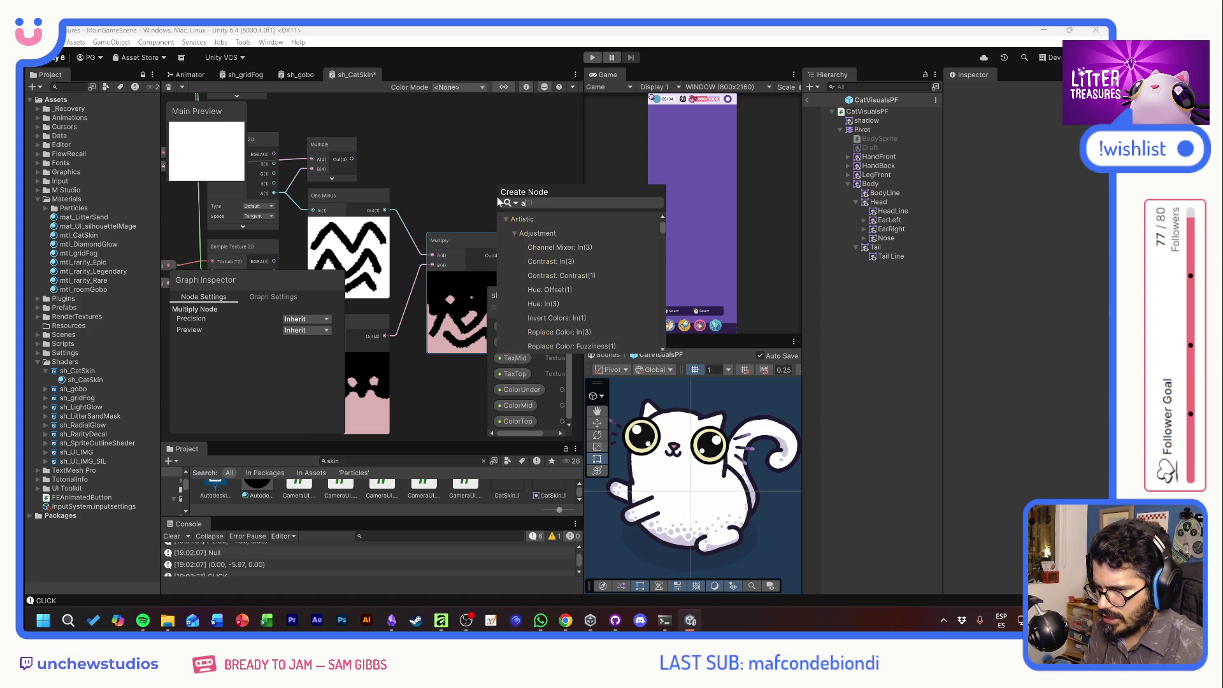
pyautogui.write('dd')
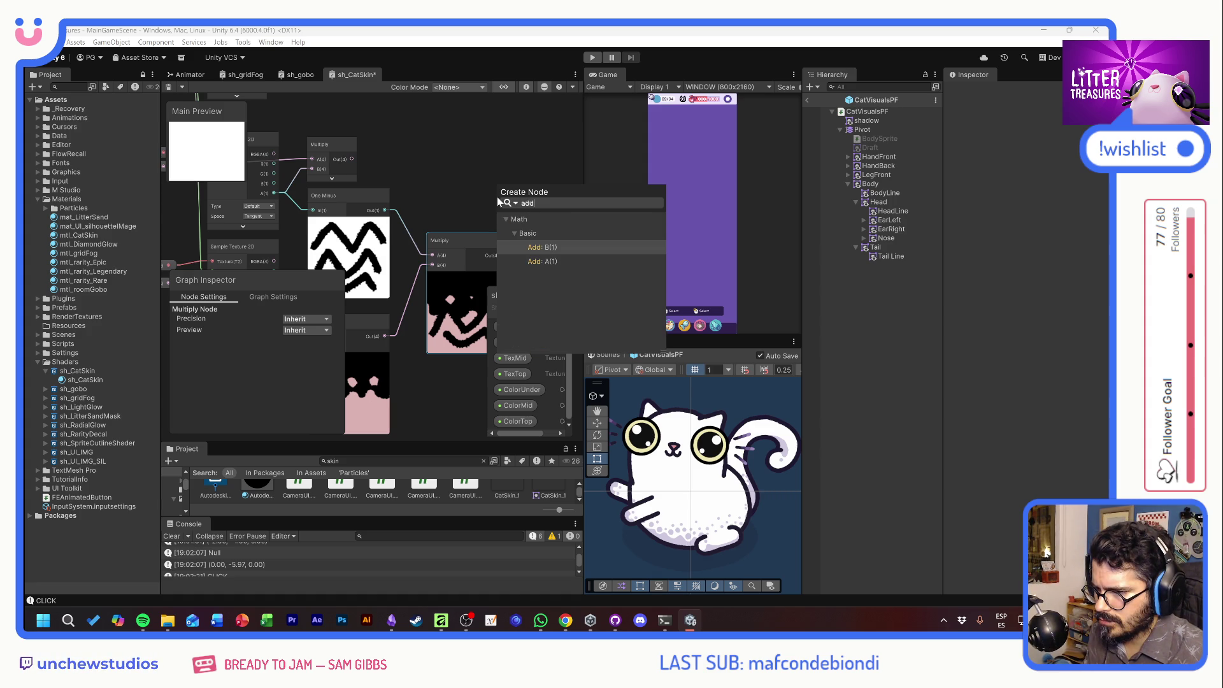
pyautogui.click(543, 262)
pyautogui.moveTo(533, 201); pyautogui.dragTo(523, 165)
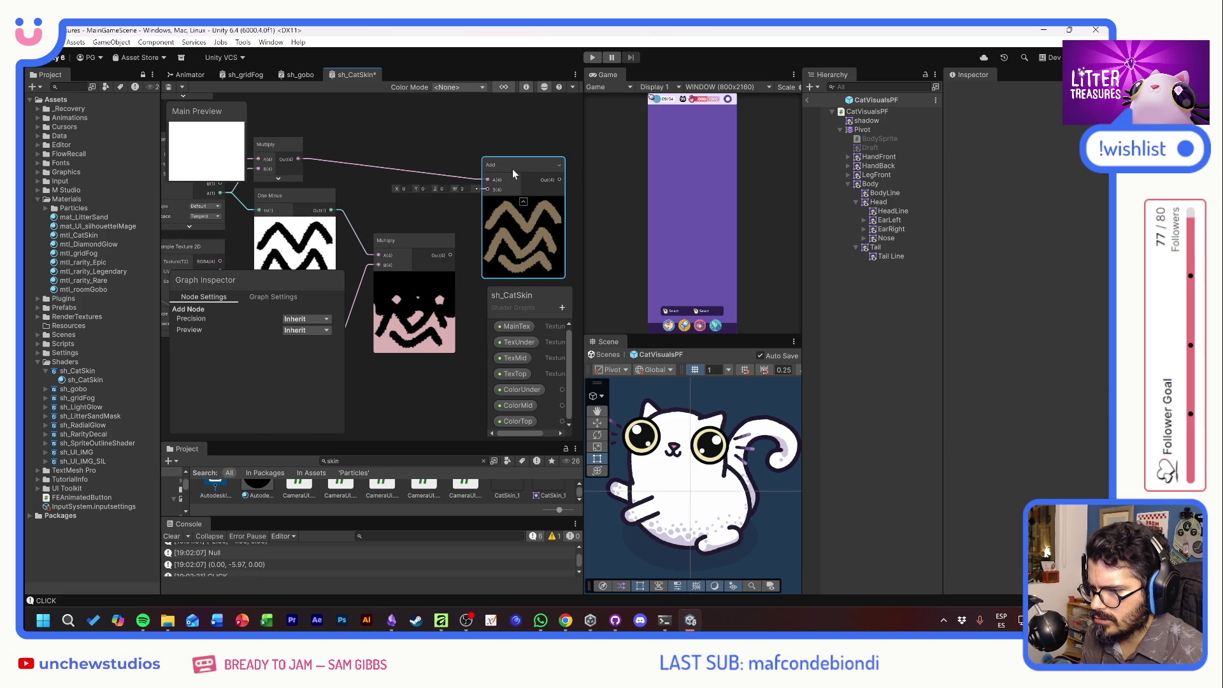
pyautogui.moveTo(510, 169)
pyautogui.mouseDown()
pyautogui.moveTo(507, 197)
pyautogui.moveTo(483, 218)
pyautogui.mouseUp()
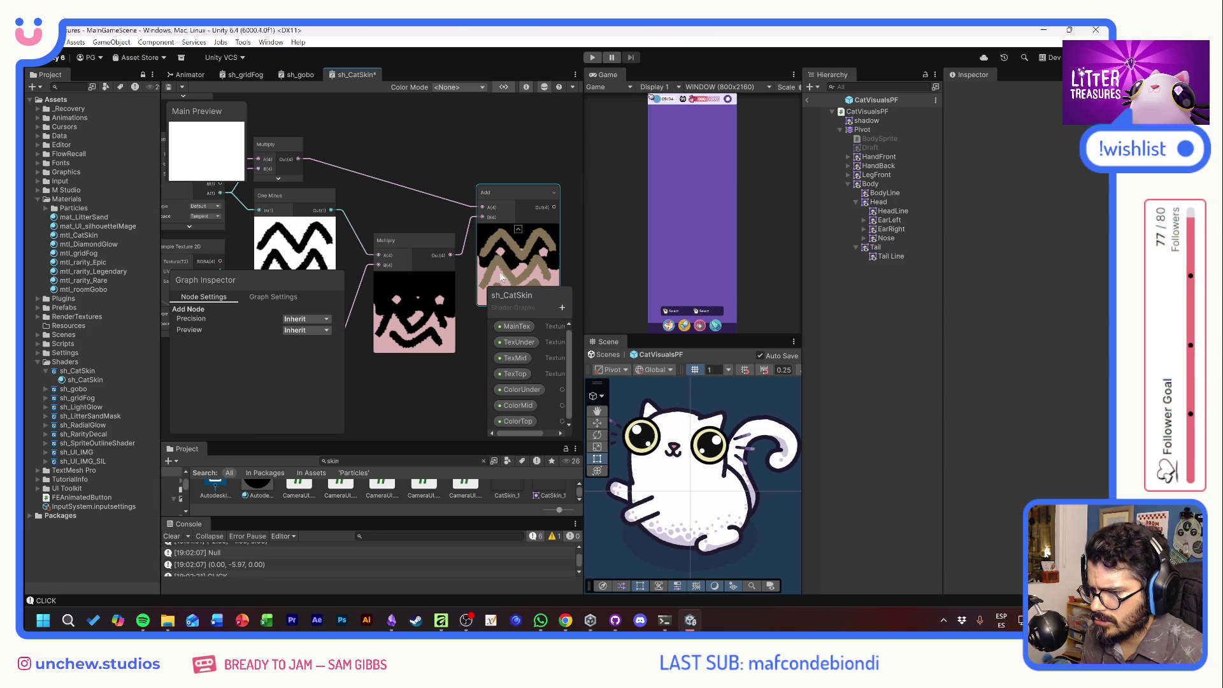
pyautogui.scroll(5, 499, 273)
pyautogui.scroll(-5, 462, 277)
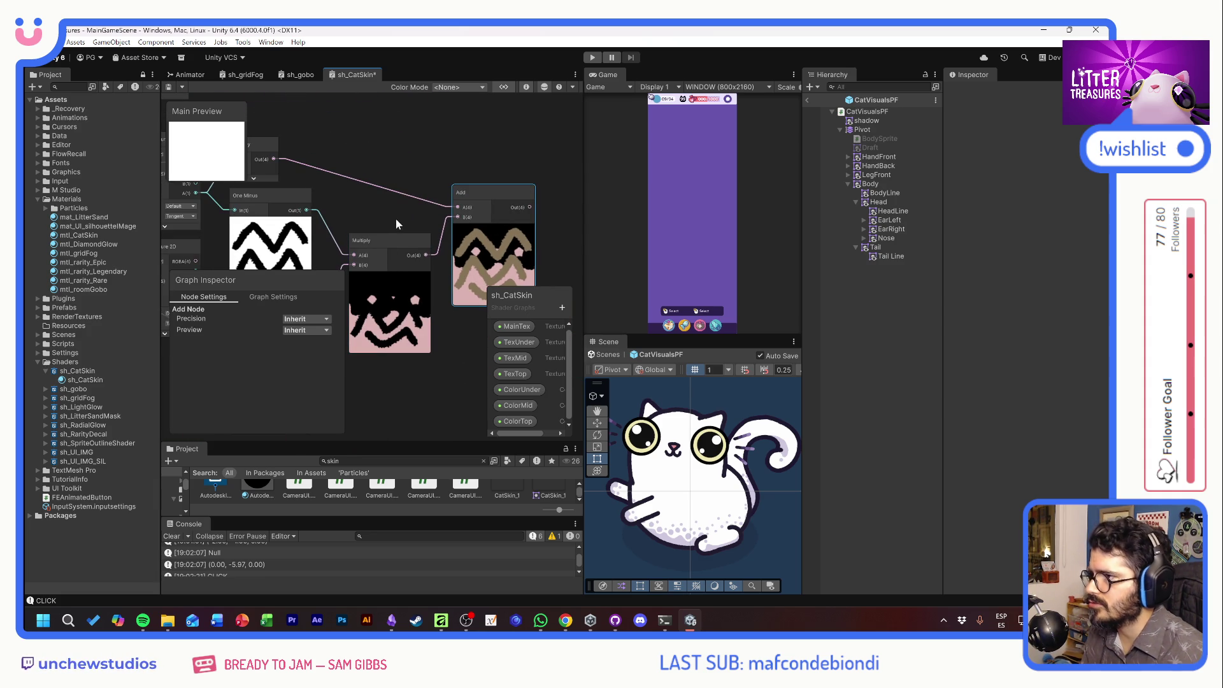
# Duplicate the Multiply node with Ctrl+D for the top texture layer.
pyautogui.moveTo(238, 223); pyautogui.dragTo(330, 203)
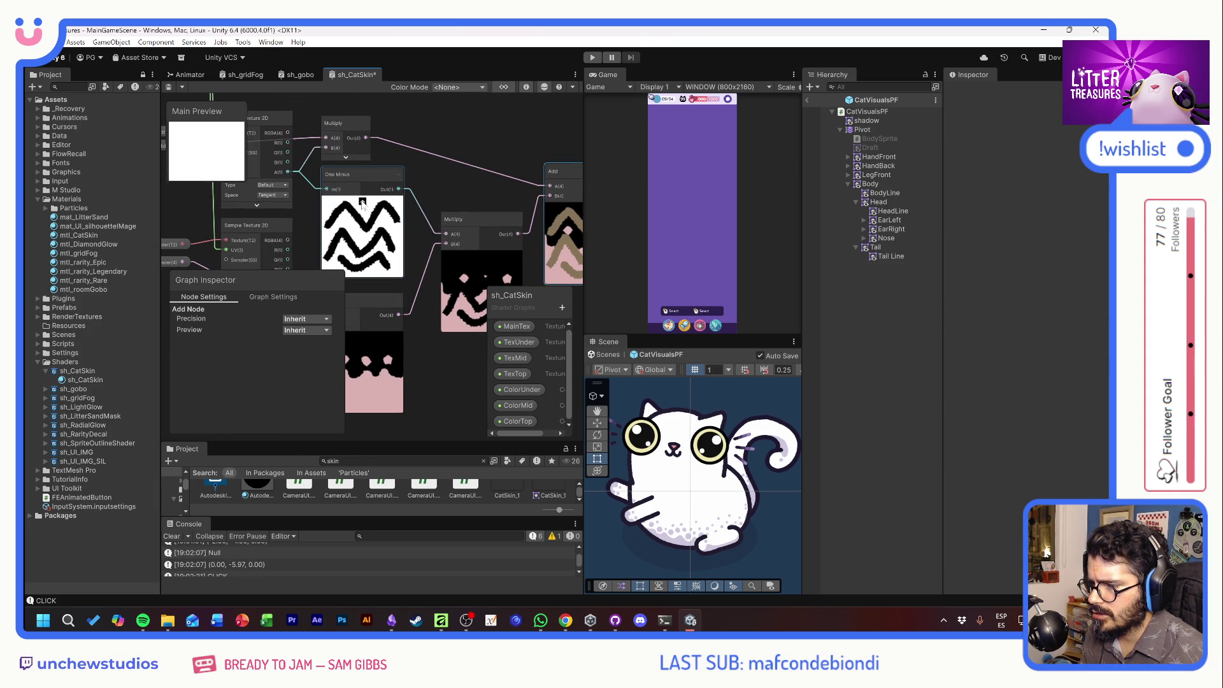
pyautogui.moveTo(425, 188); pyautogui.dragTo(316, 169)
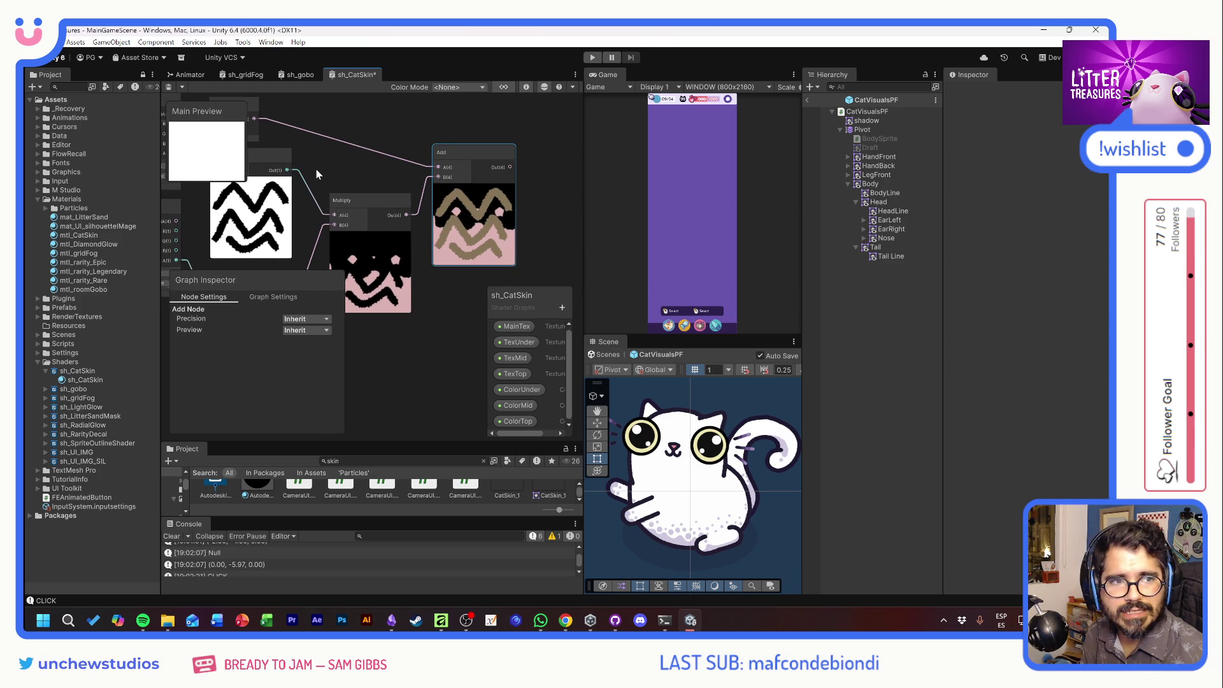
pyautogui.moveTo(457, 193)
pyautogui.mouseDown()
pyautogui.moveTo(439, 233)
pyautogui.moveTo(473, 243)
pyautogui.moveTo(497, 191)
pyautogui.moveTo(458, 194)
pyautogui.moveTo(450, 227)
pyautogui.moveTo(427, 143)
pyautogui.moveTo(429, 177)
pyautogui.mouseUp()
pyautogui.click(433, 243)
pyautogui.hotkey('ctrl', 'd')
pyautogui.moveTo(262, 194); pyautogui.dragTo(403, 193)
# Wire the TexTop sample's RGBA into the copied Multiply's A and ColorTop into B, collapsing its preview.
pyautogui.click(288, 236)
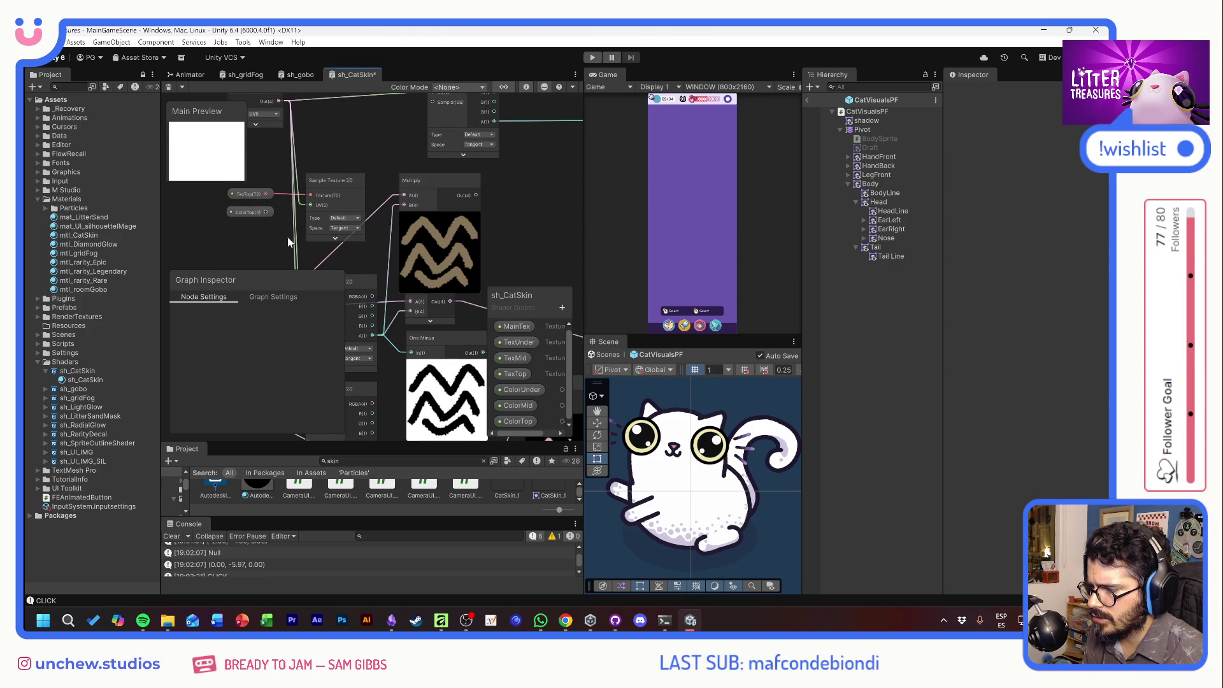
pyautogui.click(361, 180)
pyautogui.moveTo(373, 196); pyautogui.dragTo(401, 195)
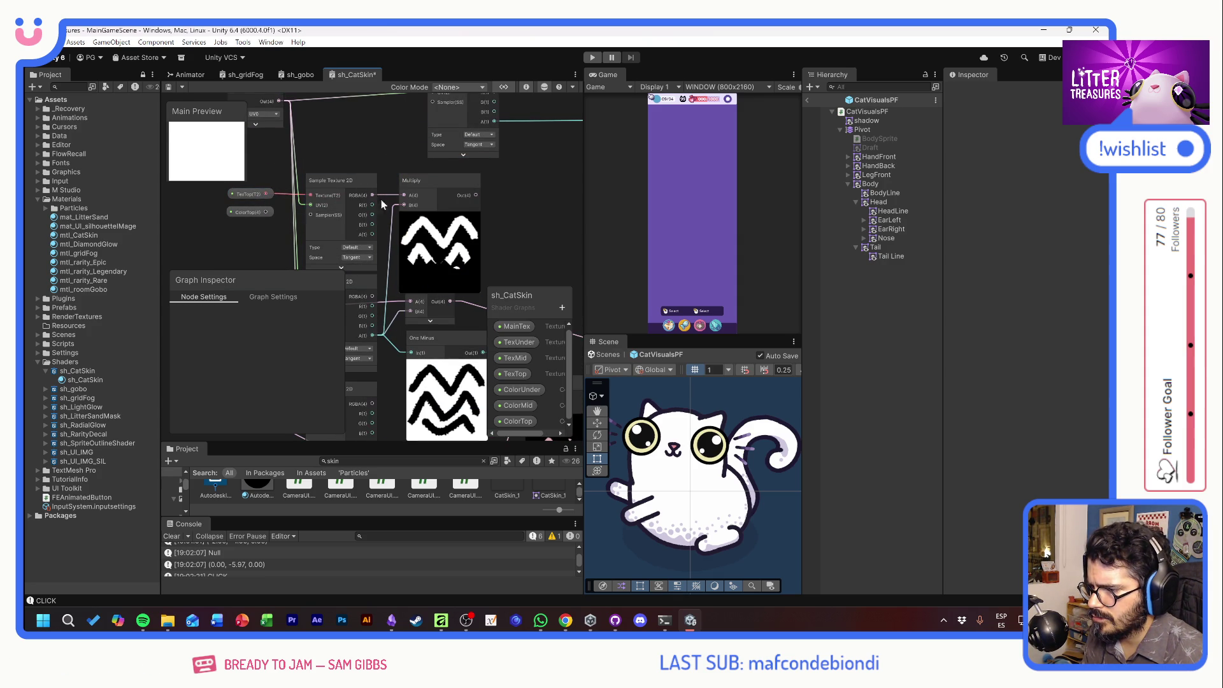
pyautogui.moveTo(266, 210)
pyautogui.mouseDown()
pyautogui.moveTo(404, 205)
pyautogui.moveTo(330, 221)
pyautogui.mouseUp()
pyautogui.moveTo(483, 211); pyautogui.dragTo(465, 202)
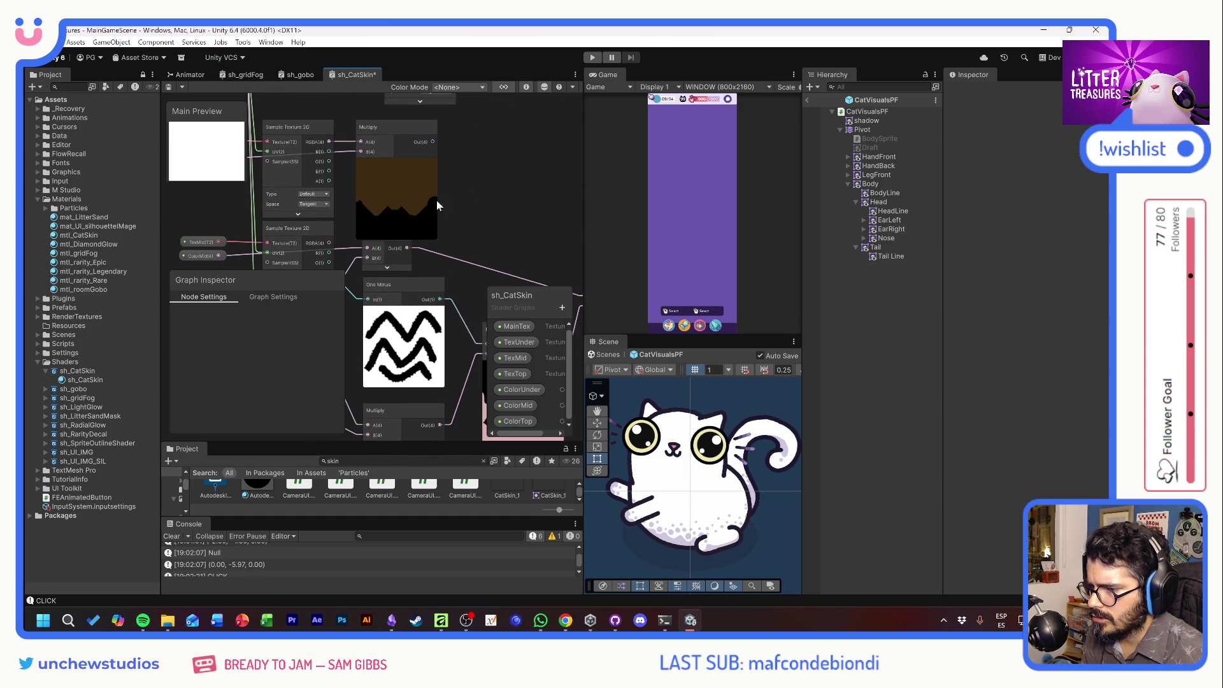
pyautogui.click(394, 162)
pyautogui.moveTo(420, 181)
pyautogui.mouseDown()
pyautogui.moveTo(430, 127)
pyautogui.moveTo(424, 148)
pyautogui.mouseUp()
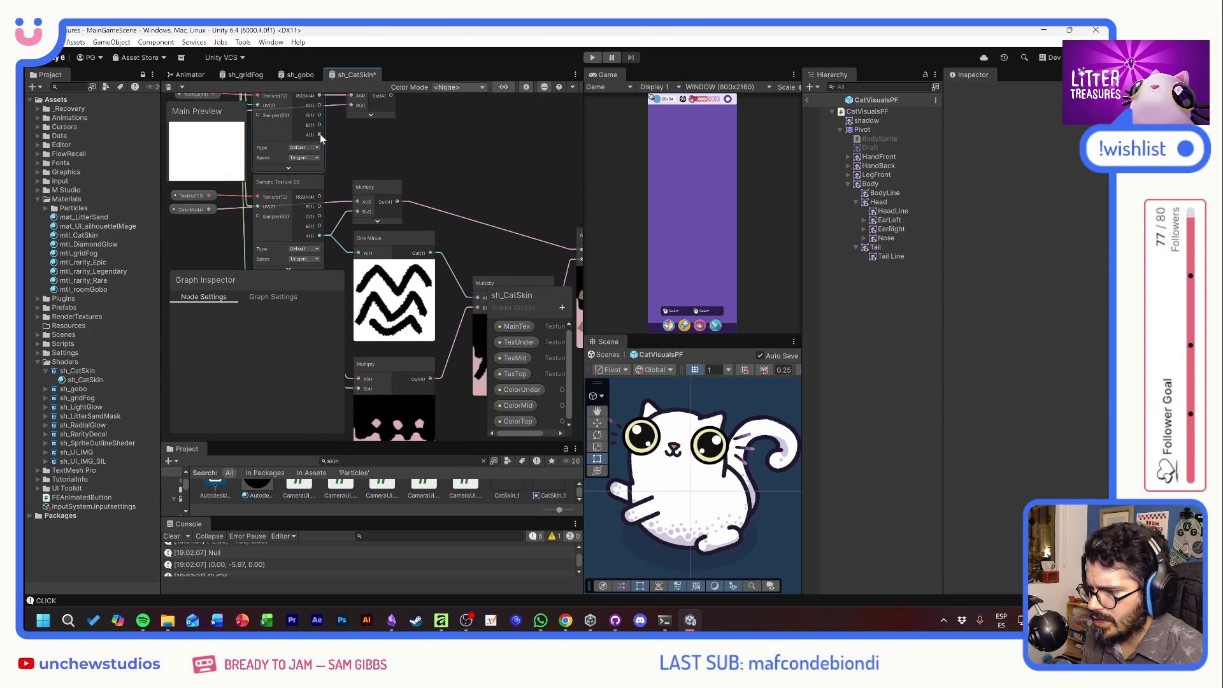
# Add a One Minus node inverting the top texture mask.
pyautogui.press('space')
pyautogui.write('one')
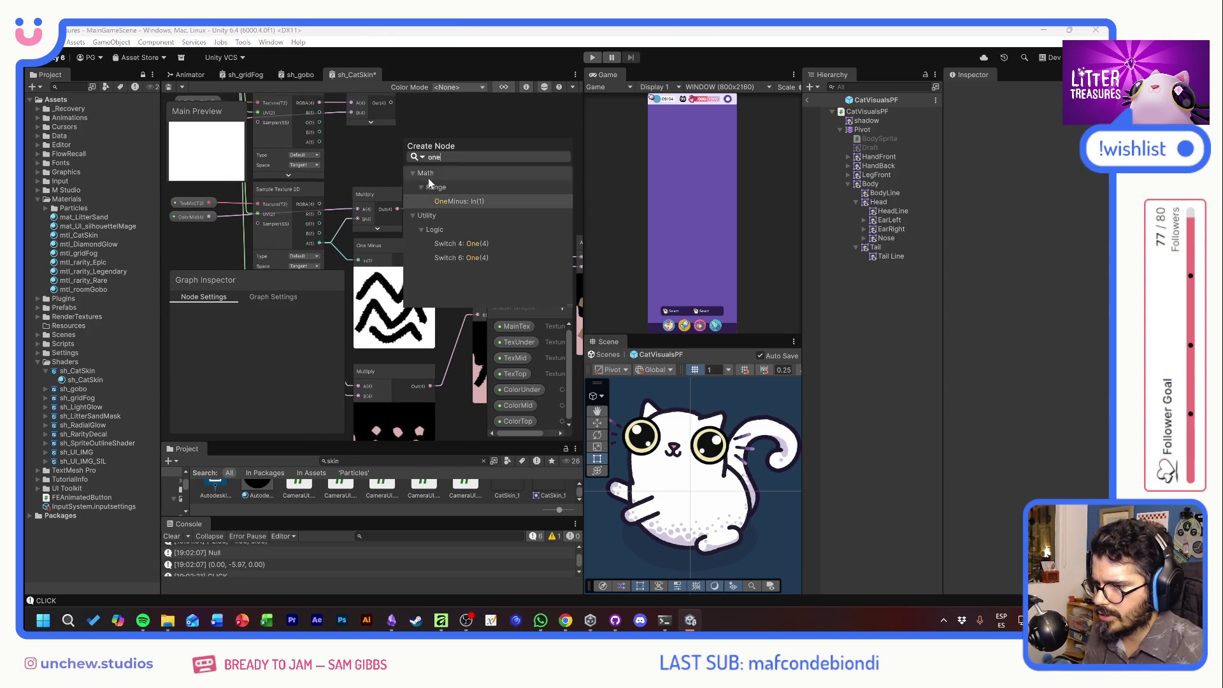
pyautogui.click(449, 201)
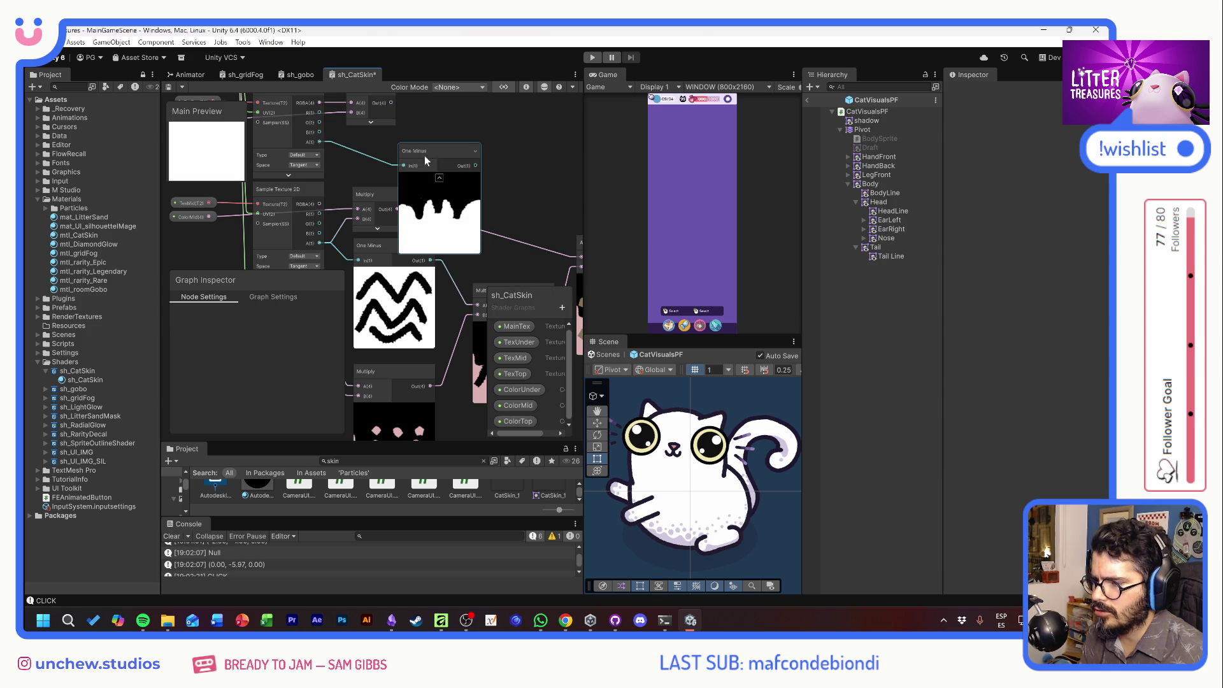
pyautogui.moveTo(434, 153)
pyautogui.mouseDown()
pyautogui.moveTo(389, 148)
pyautogui.moveTo(388, 178)
pyautogui.mouseUp()
pyautogui.moveTo(459, 197); pyautogui.dragTo(412, 134)
pyautogui.moveTo(399, 231)
pyautogui.mouseDown()
pyautogui.moveTo(465, 176)
pyautogui.moveTo(435, 225)
pyautogui.moveTo(443, 263)
pyautogui.mouseUp()
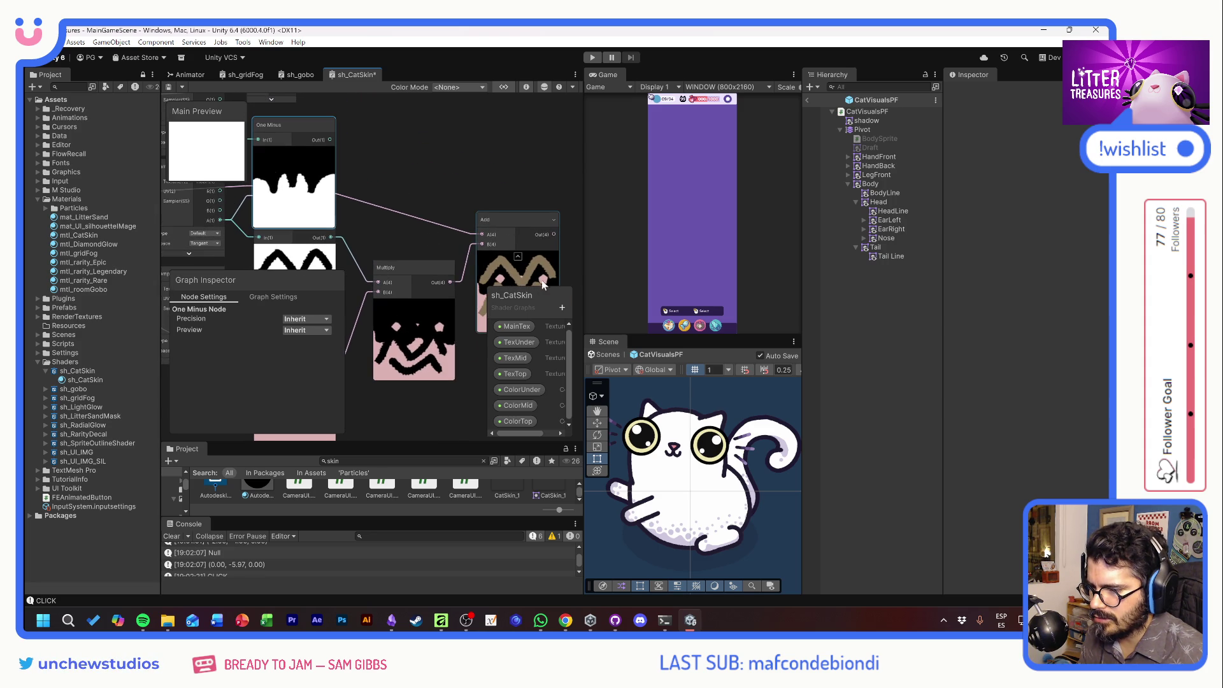
pyautogui.moveTo(412, 179)
pyautogui.mouseDown()
pyautogui.moveTo(489, 112)
pyautogui.moveTo(446, 183)
pyautogui.moveTo(479, 153)
pyautogui.moveTo(390, 268)
pyautogui.mouseUp()
# Multiply the inverted top mask by the lower layers' Add result.
pyautogui.moveTo(358, 146); pyautogui.dragTo(445, 160)
pyautogui.write('mult')
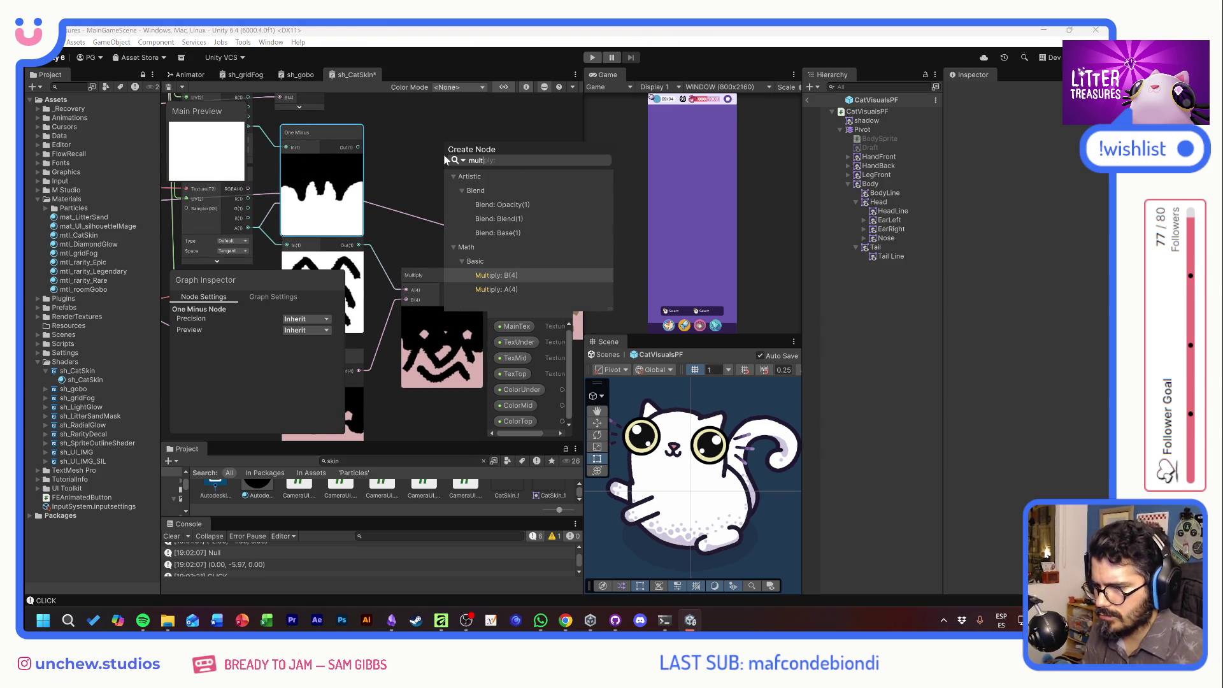
pyautogui.moveTo(477, 159)
pyautogui.mouseDown()
pyautogui.moveTo(488, 158)
pyautogui.moveTo(414, 169)
pyautogui.moveTo(542, 175)
pyautogui.moveTo(491, 162)
pyautogui.mouseUp()
pyautogui.moveTo(425, 249); pyautogui.dragTo(451, 177)
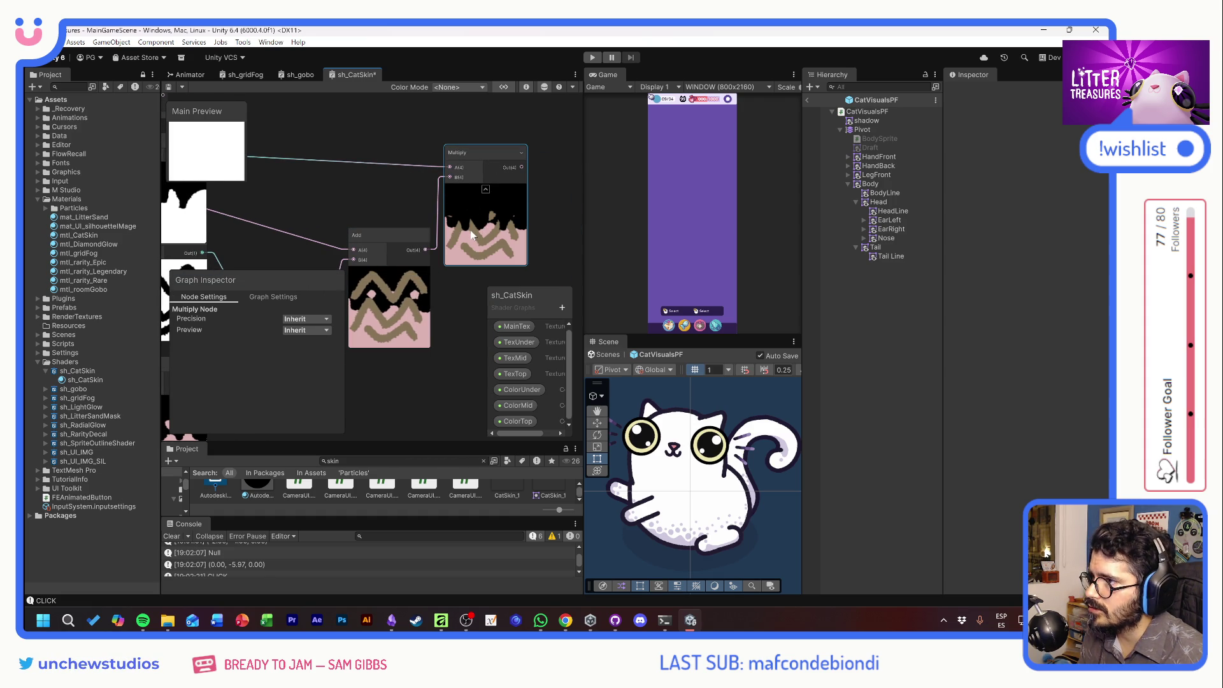
pyautogui.moveTo(422, 200)
pyautogui.mouseDown()
pyautogui.moveTo(465, 269)
pyautogui.moveTo(513, 266)
pyautogui.moveTo(445, 145)
pyautogui.moveTo(439, 186)
pyautogui.moveTo(480, 185)
pyautogui.moveTo(345, 147)
pyautogui.moveTo(367, 123)
pyautogui.moveTo(402, 194)
pyautogui.mouseUp()
# Add an Add node combining the masked lower layers with the tinted top layer.
pyautogui.moveTo(304, 165); pyautogui.dragTo(426, 170)
pyautogui.write('add')
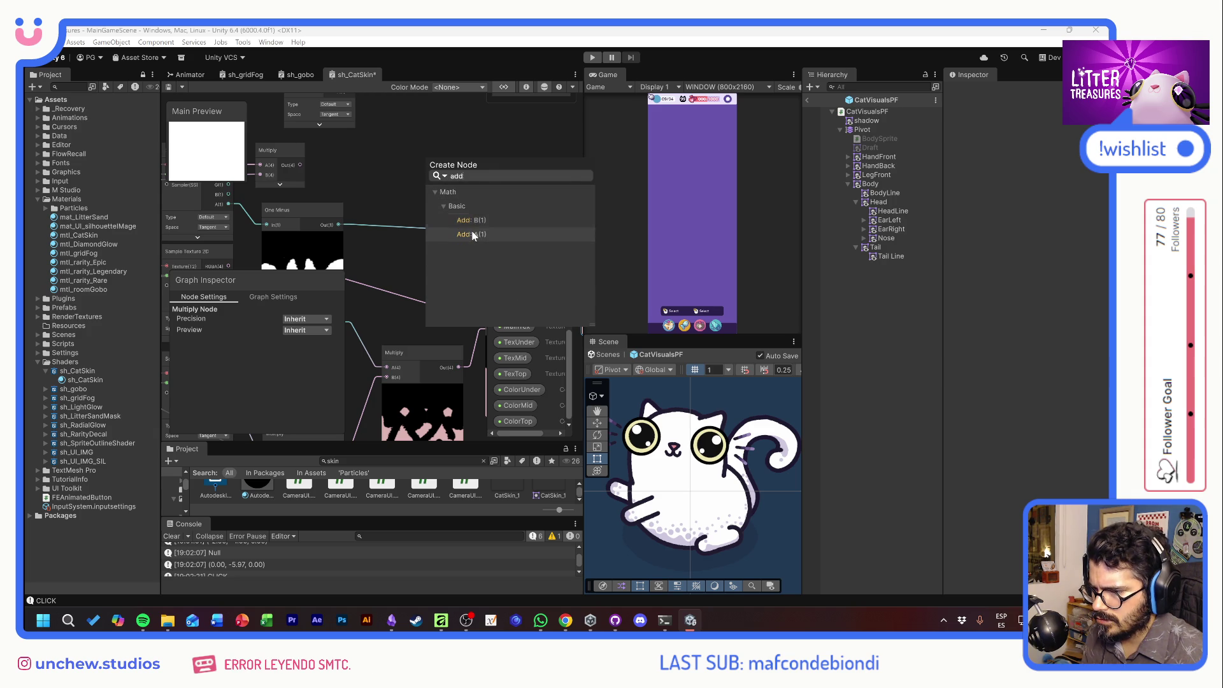
pyautogui.click(472, 233)
pyautogui.moveTo(499, 185)
pyautogui.mouseDown()
pyautogui.moveTo(358, 184)
pyautogui.moveTo(366, 153)
pyautogui.moveTo(558, 156)
pyautogui.moveTo(479, 177)
pyautogui.mouseUp()
pyautogui.click(375, 197)
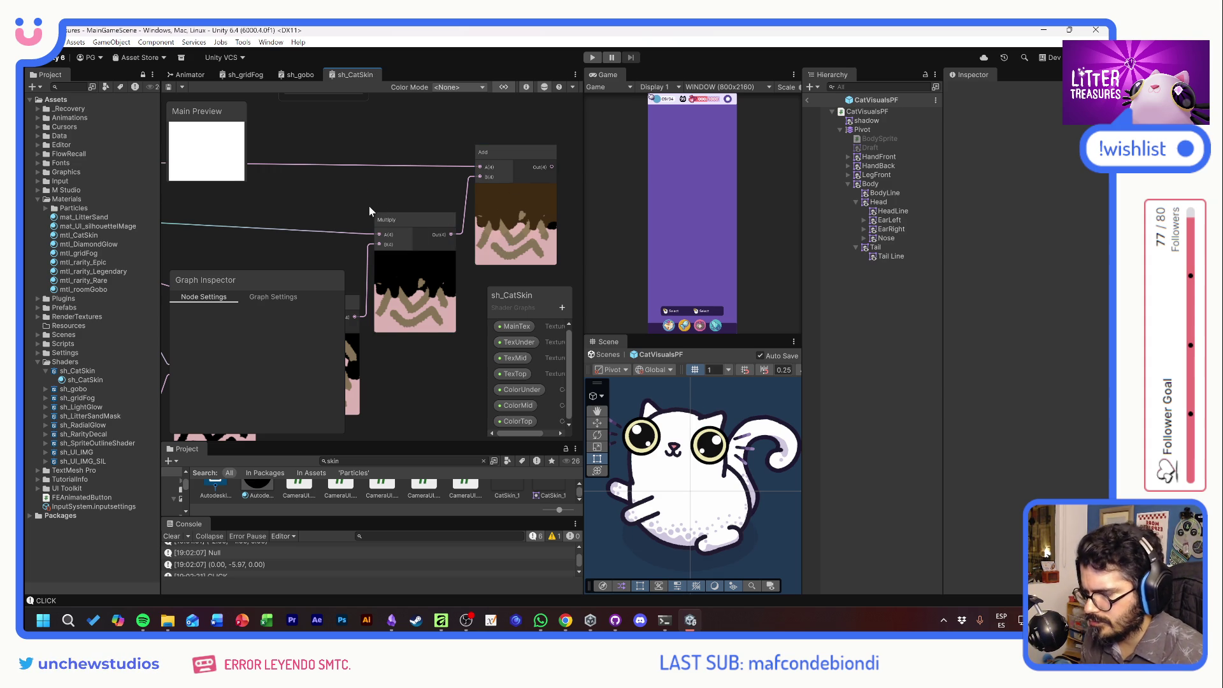
# Connect the final Add result to the Fragment Base Color.
pyautogui.scroll(-3, 342, 212)
pyautogui.moveTo(332, 213)
pyautogui.mouseDown()
pyautogui.moveTo(392, 206)
pyautogui.moveTo(383, 184)
pyautogui.moveTo(356, 232)
pyautogui.mouseUp()
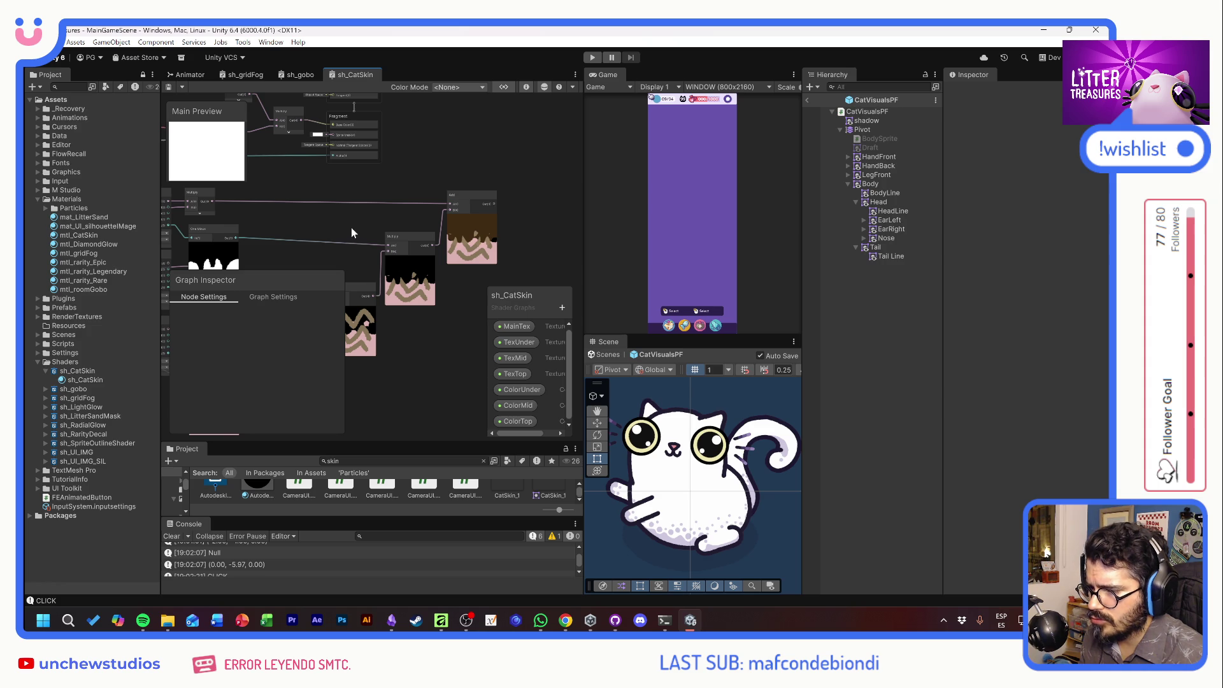
pyautogui.moveTo(352, 232); pyautogui.dragTo(435, 168)
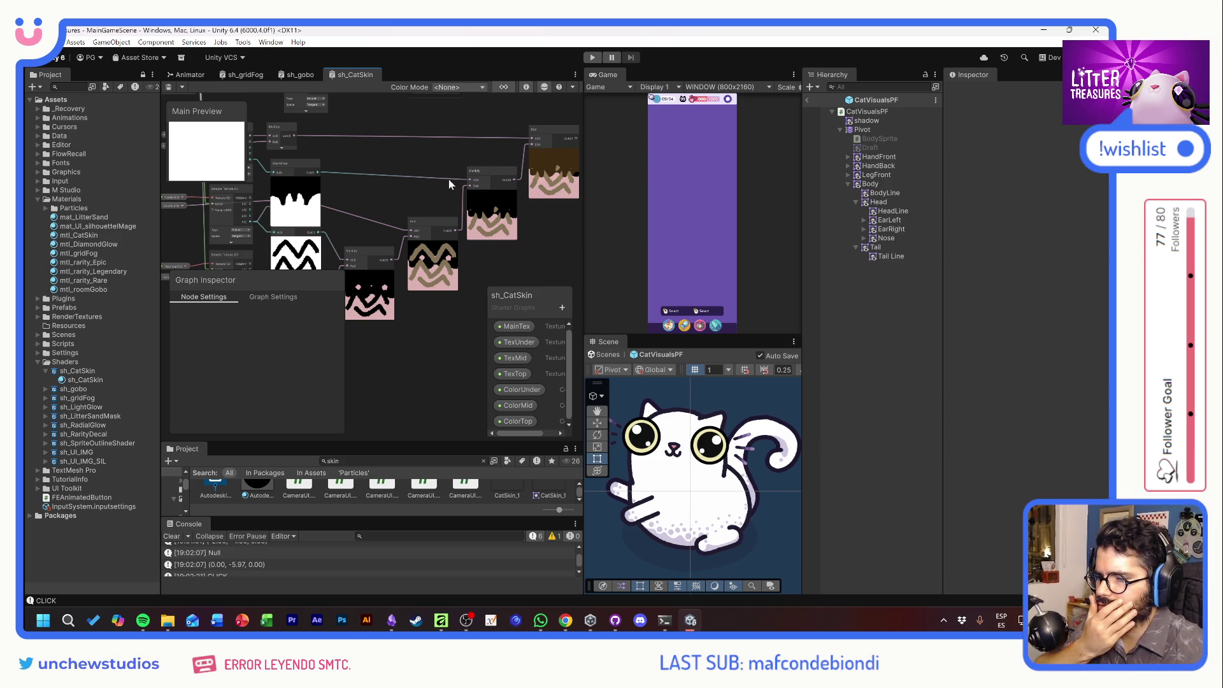
pyautogui.scroll(5, 537, 167)
pyautogui.moveTo(536, 167); pyautogui.dragTo(301, 204)
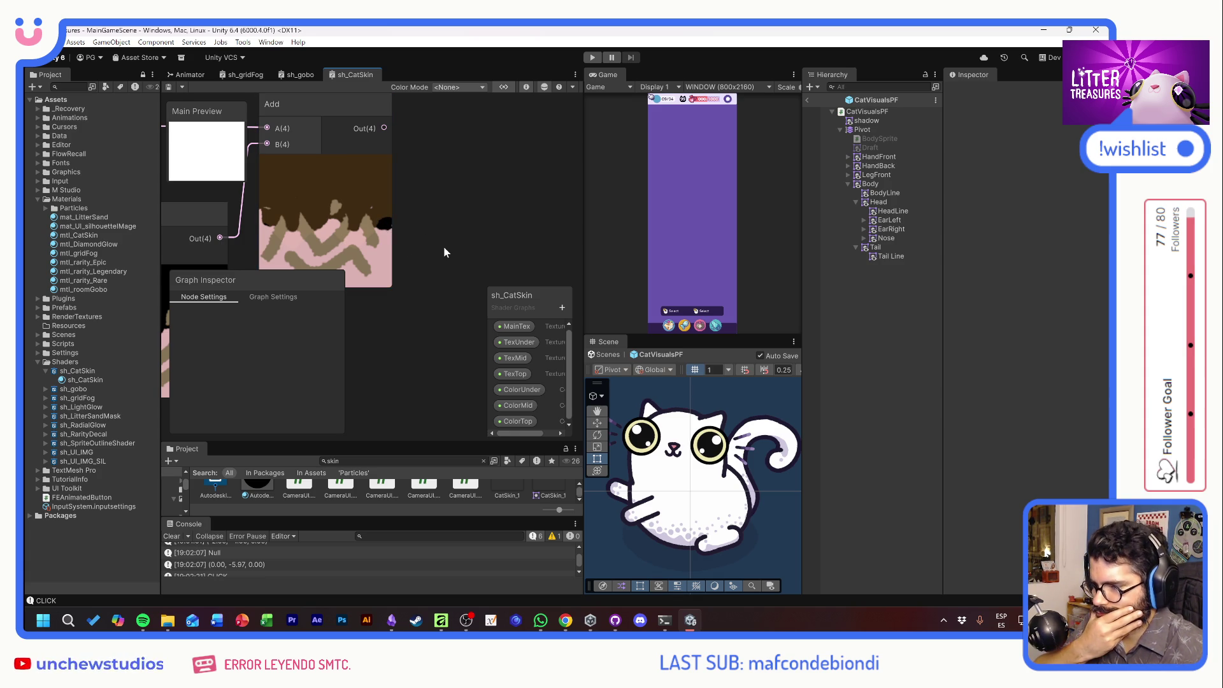
pyautogui.scroll(-8, 426, 239)
pyautogui.moveTo(411, 159)
pyautogui.mouseDown()
pyautogui.moveTo(517, 199)
pyautogui.moveTo(519, 178)
pyautogui.mouseUp()
pyautogui.moveTo(527, 232); pyautogui.dragTo(408, 171)
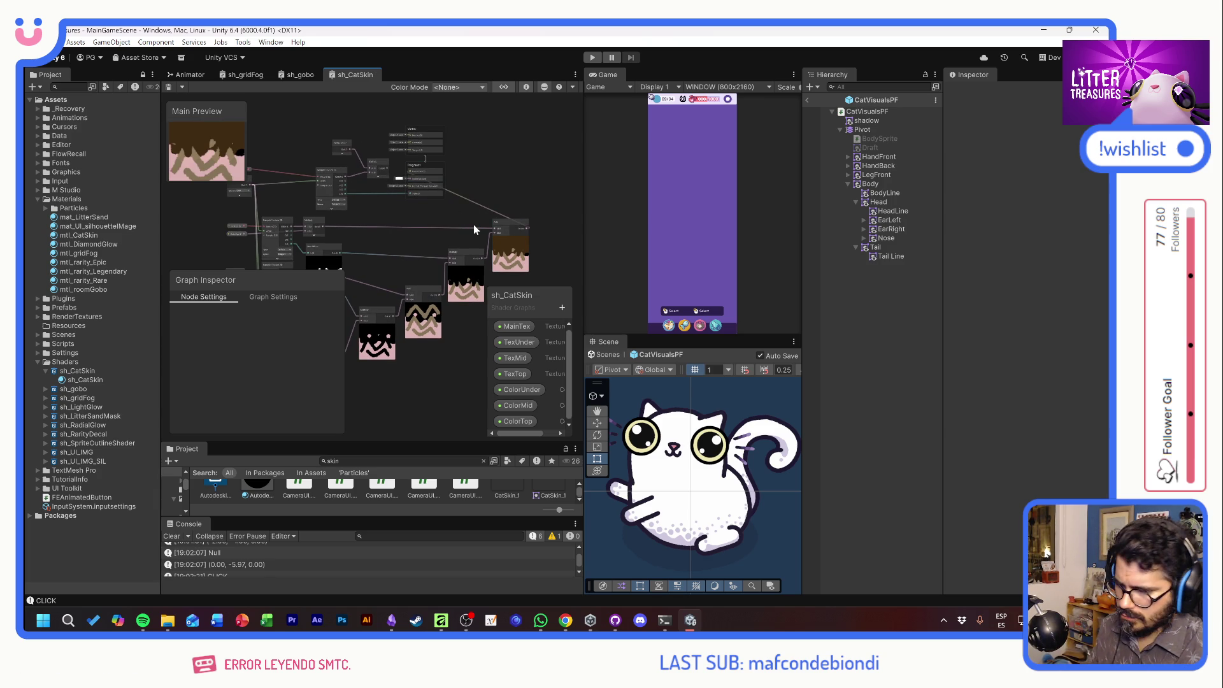
# Save sh_CatSkin, then select mtl_CatSkin in the Materials folder to show its properties.
pyautogui.hotkey('ctrl', 's')
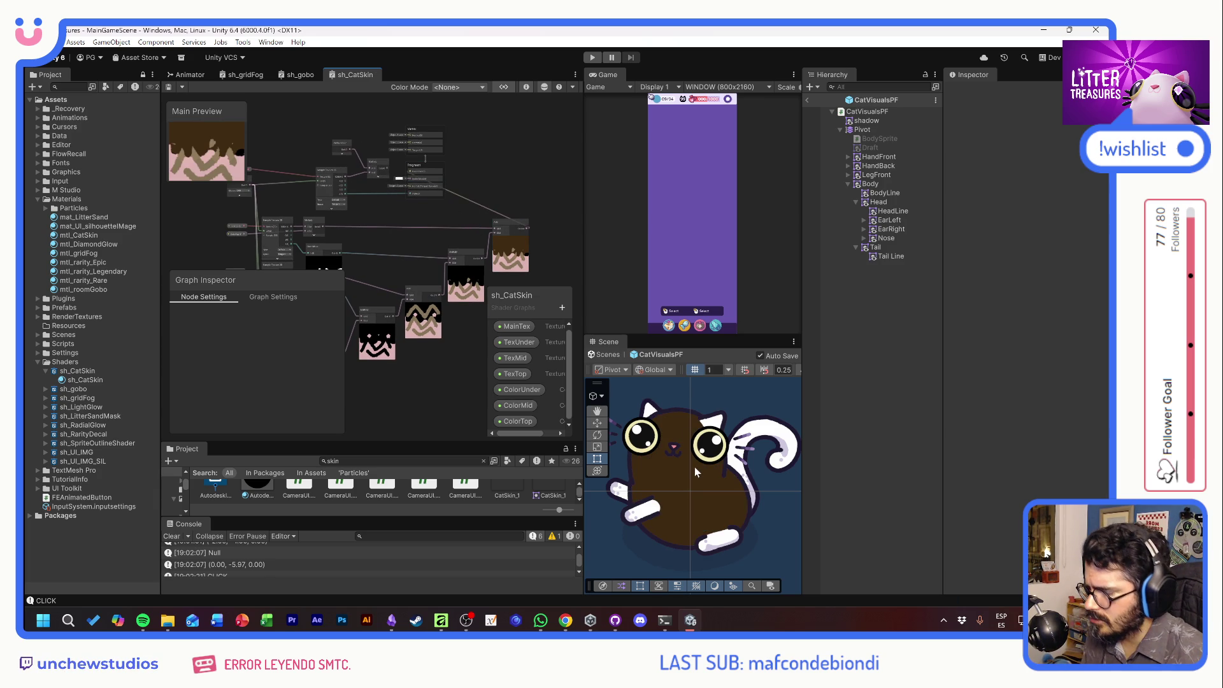
pyautogui.scroll(5, 324, 200)
pyautogui.scroll(2, 356, 199)
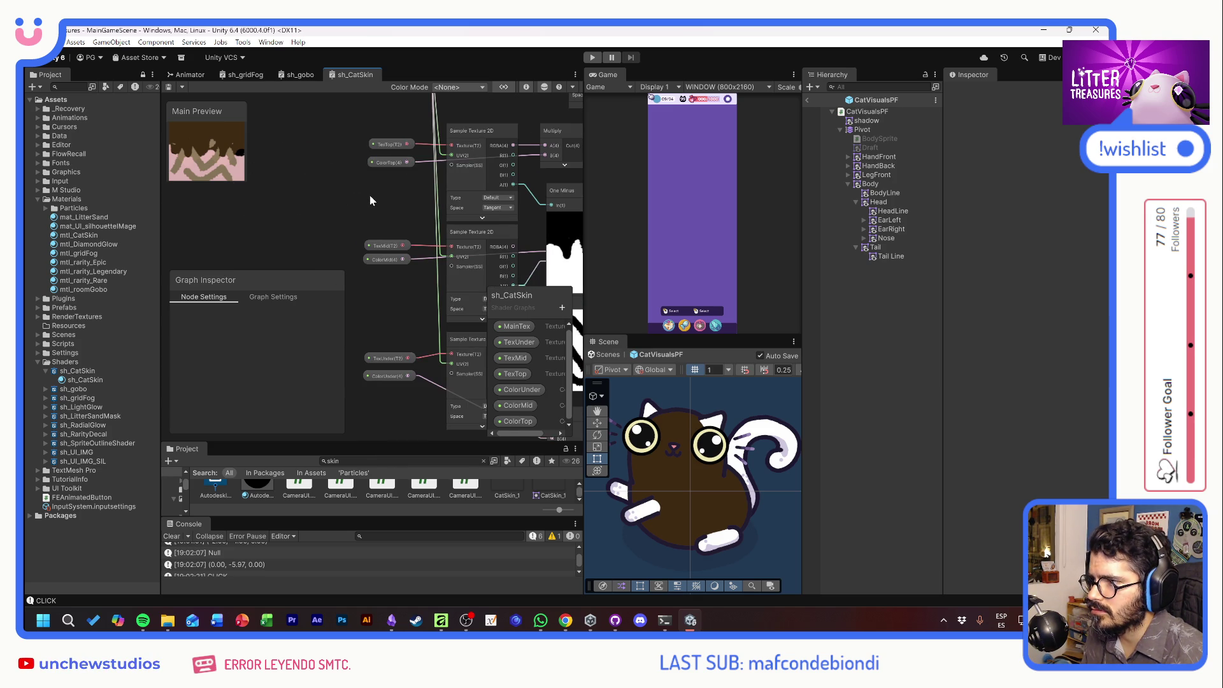
pyautogui.moveTo(368, 204); pyautogui.dragTo(335, 206)
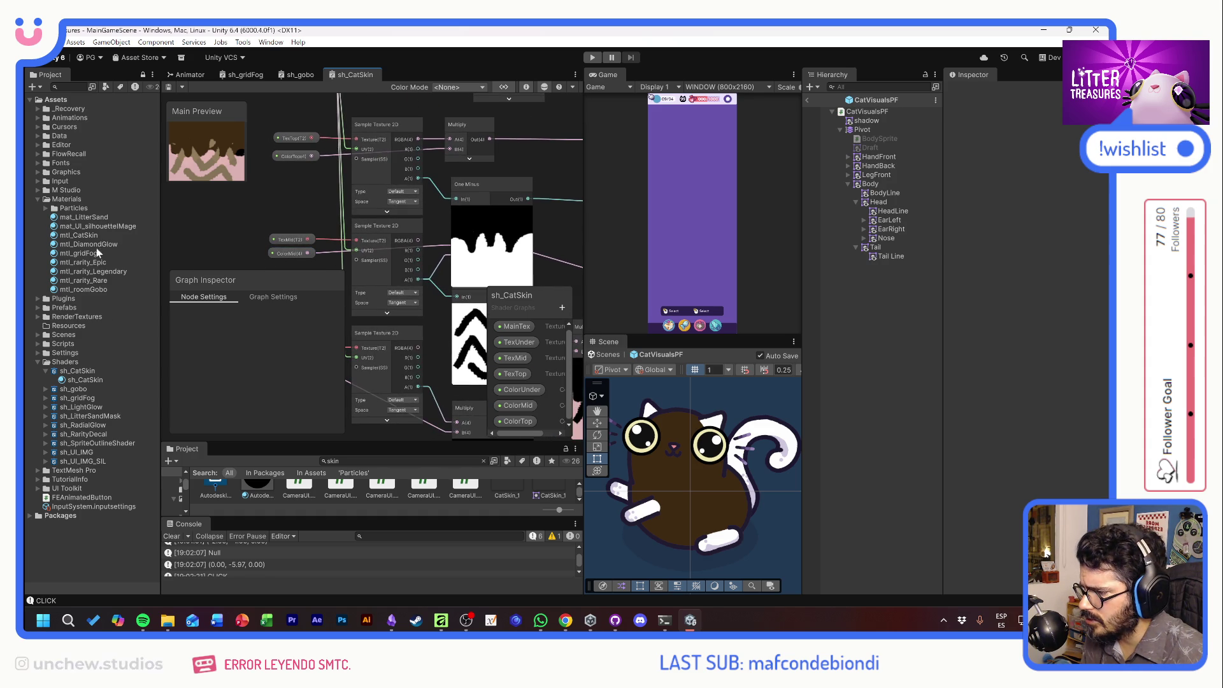
pyautogui.click(79, 235)
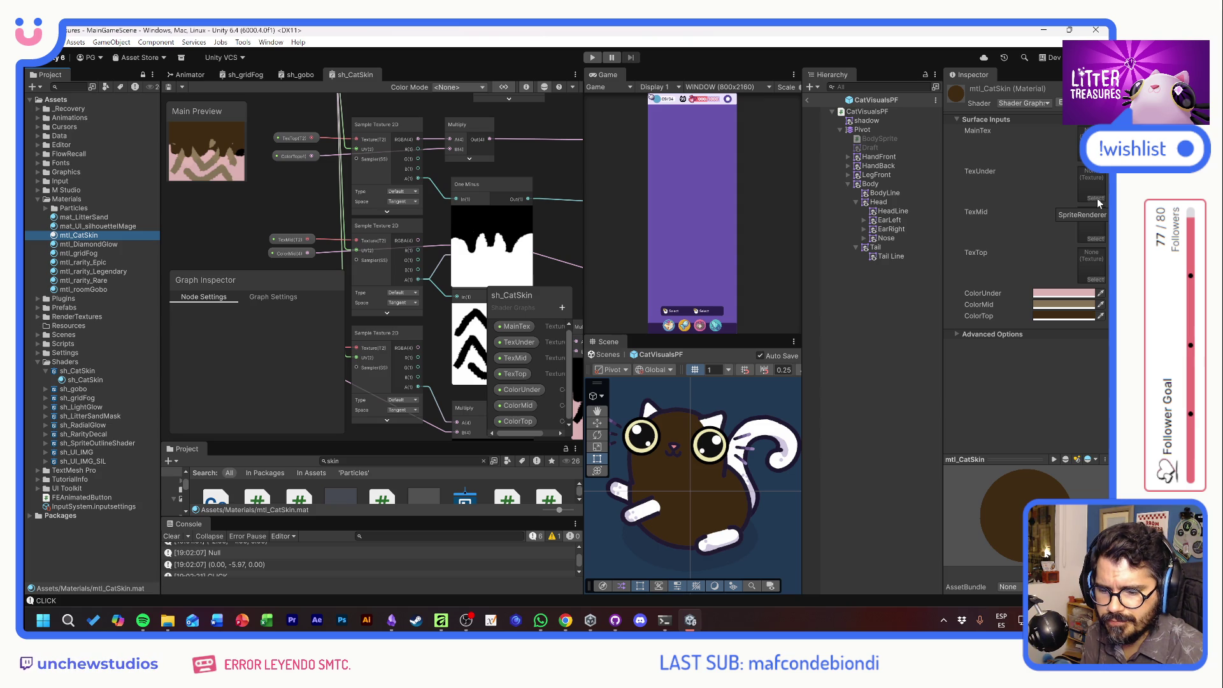
# Try CatSkin_3 in the TexUnder slot, remove it, then view the MainTex property's settings.
pyautogui.click(1096, 199)
pyautogui.scroll(-5, 967, 315)
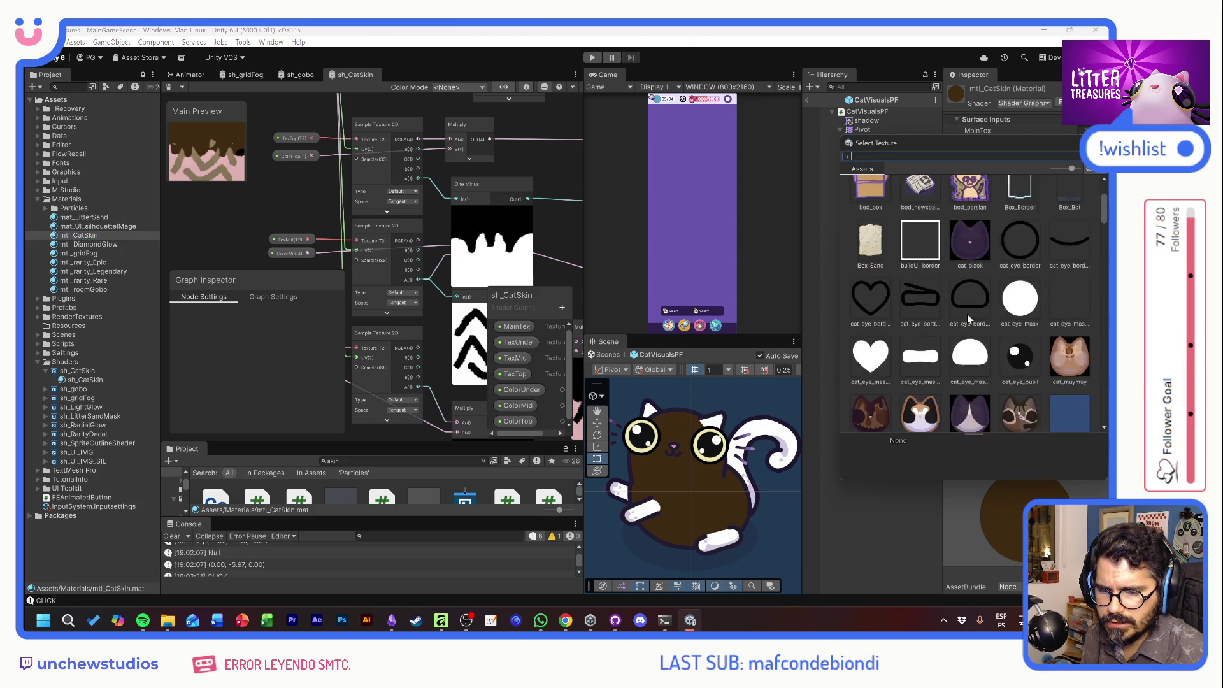
pyautogui.doubleClick(1022, 261)
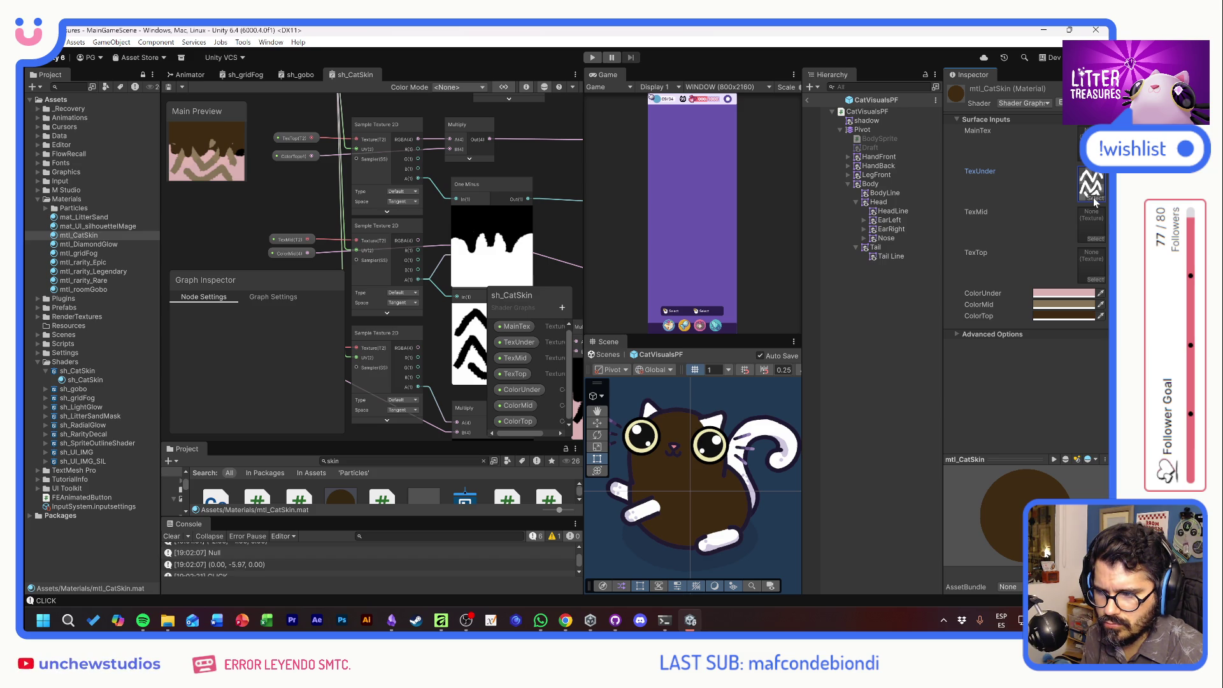
pyautogui.press('Delete')
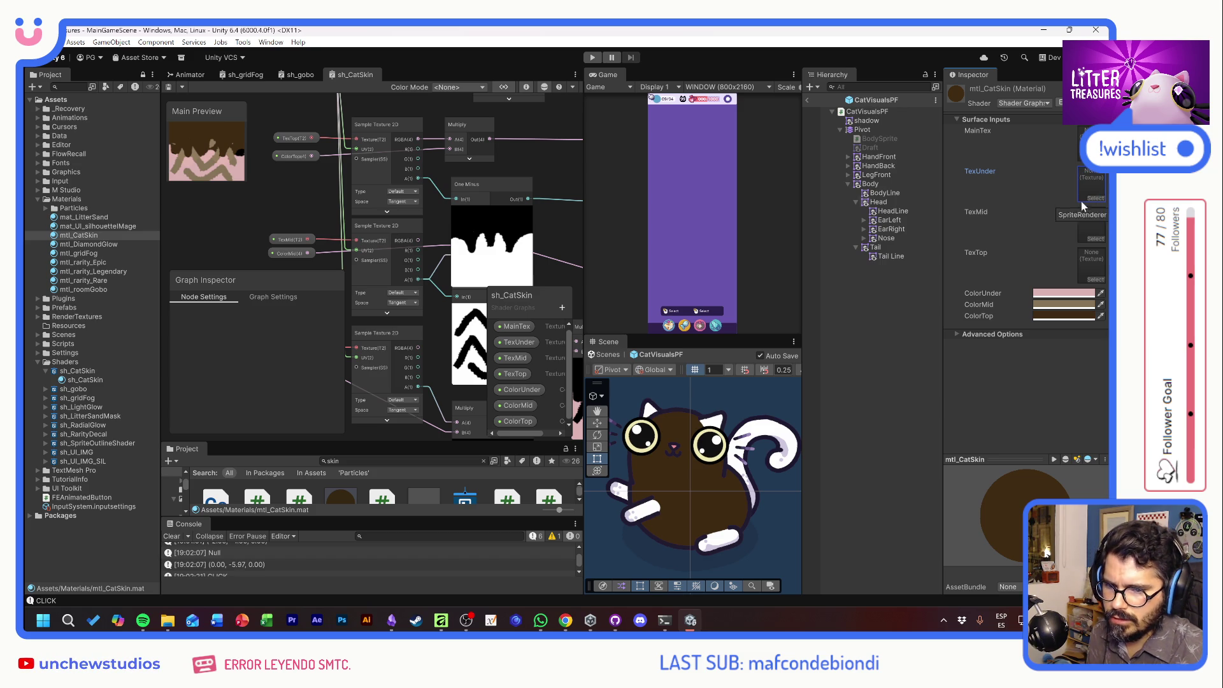
pyautogui.click(511, 326)
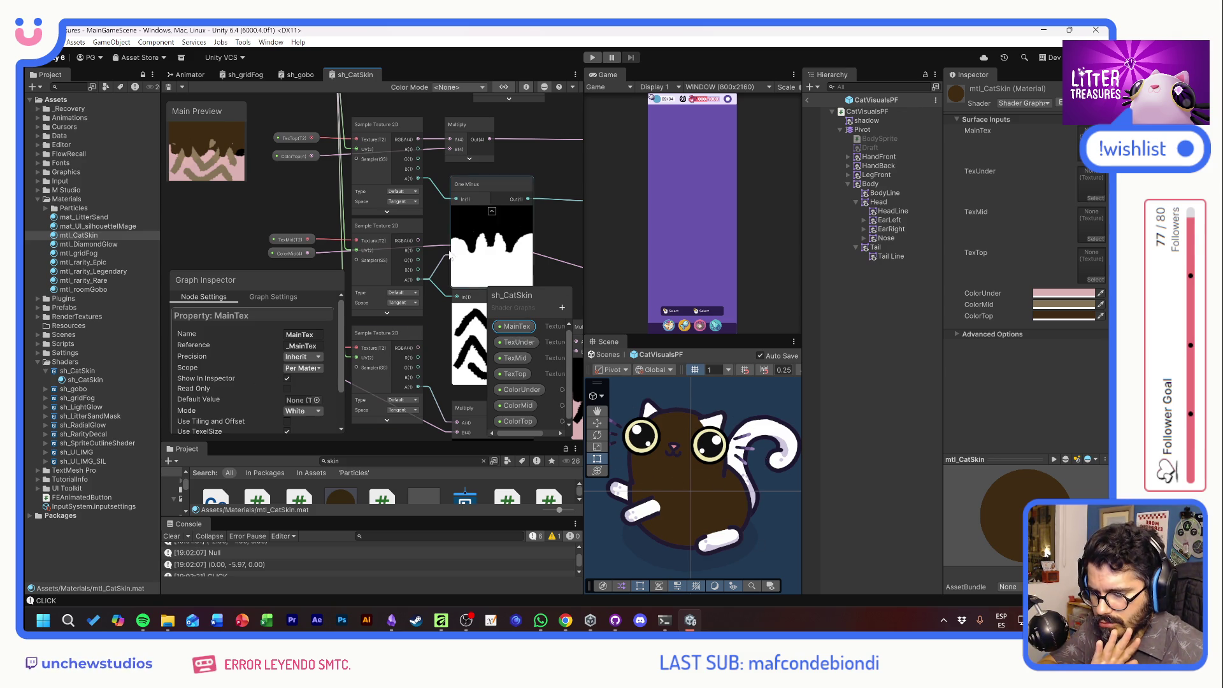
pyautogui.moveTo(255, 184); pyautogui.dragTo(298, 162)
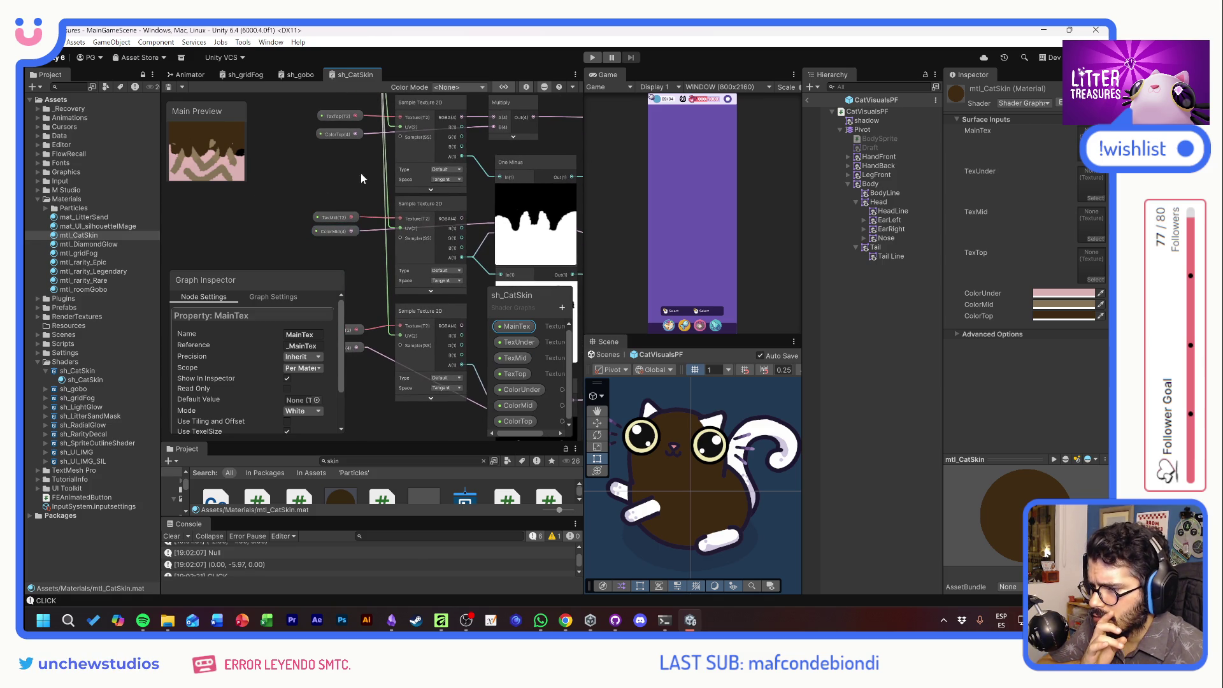
# Add a Tiling And Offset node next to the relocated UV node.
pyautogui.scroll(-3, 360, 173)
pyautogui.scroll(3, 374, 204)
pyautogui.click(381, 203)
pyautogui.moveTo(381, 202); pyautogui.dragTo(297, 200)
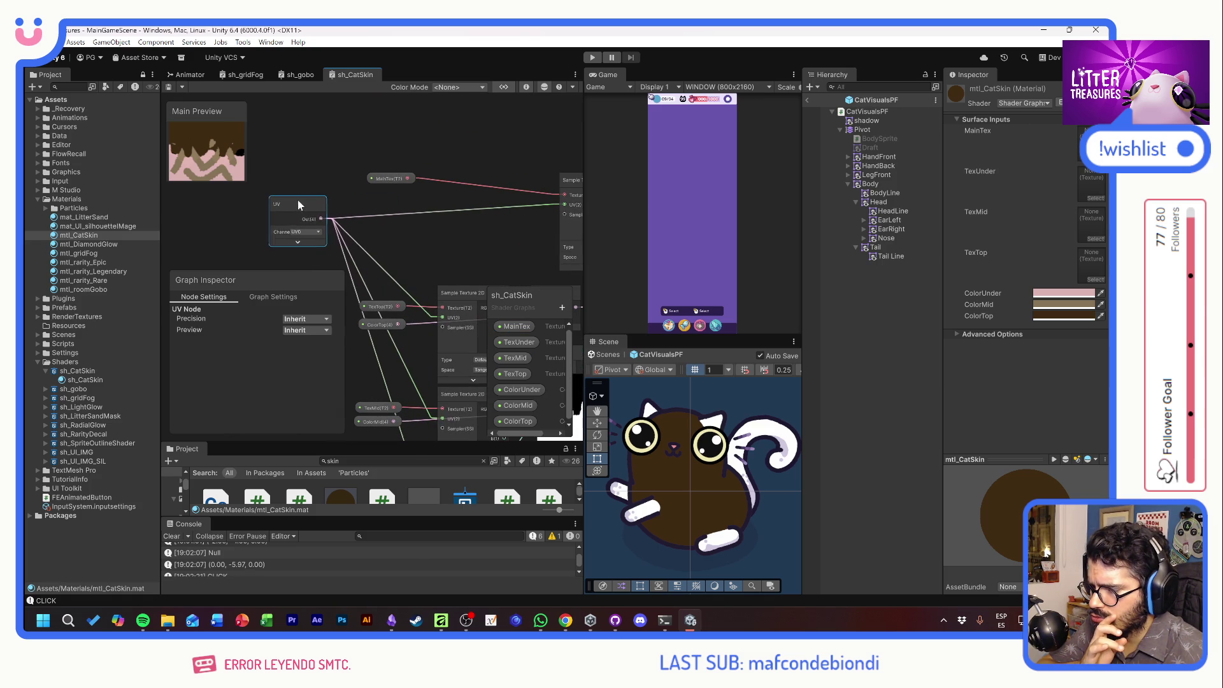
pyautogui.press('space')
pyautogui.write('tiling')
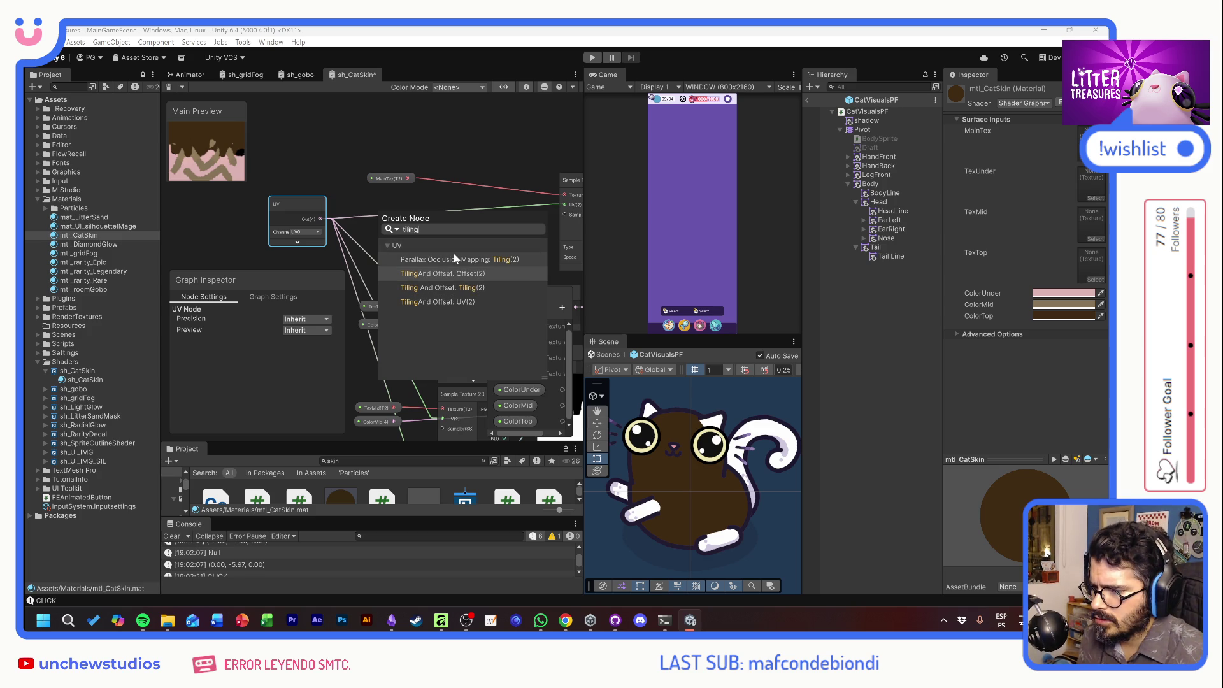
pyautogui.doubleClick(445, 289)
pyautogui.moveTo(399, 223)
pyautogui.mouseDown()
pyautogui.moveTo(357, 215)
pyautogui.moveTo(379, 205)
pyautogui.mouseUp()
pyautogui.moveTo(478, 247)
pyautogui.mouseDown()
pyautogui.moveTo(351, 214)
pyautogui.moveTo(414, 201)
pyautogui.moveTo(415, 181)
pyautogui.moveTo(386, 241)
pyautogui.moveTo(394, 253)
pyautogui.mouseUp()
pyautogui.scroll(-3, 352, 220)
pyautogui.click(365, 201)
pyautogui.scroll(2, 415, 181)
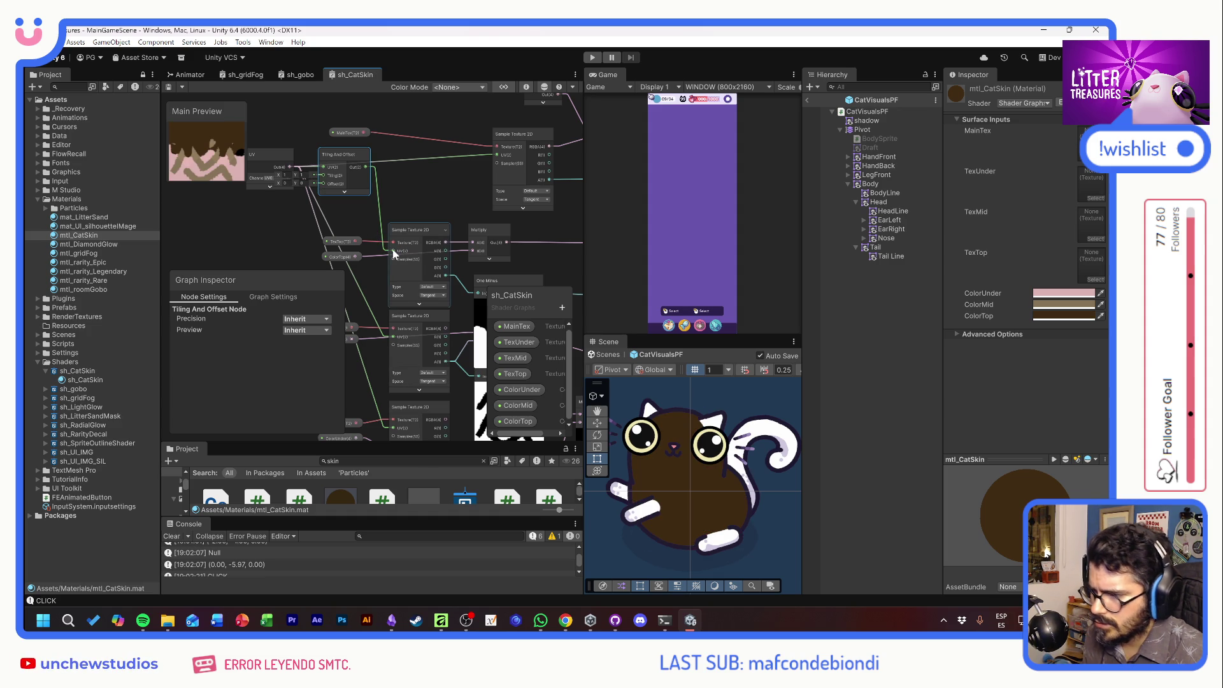
# Feed the shared tiled UVs into the lower texture sample and move the copied Tiling And Offset aside.
pyautogui.moveTo(368, 168); pyautogui.dragTo(395, 334)
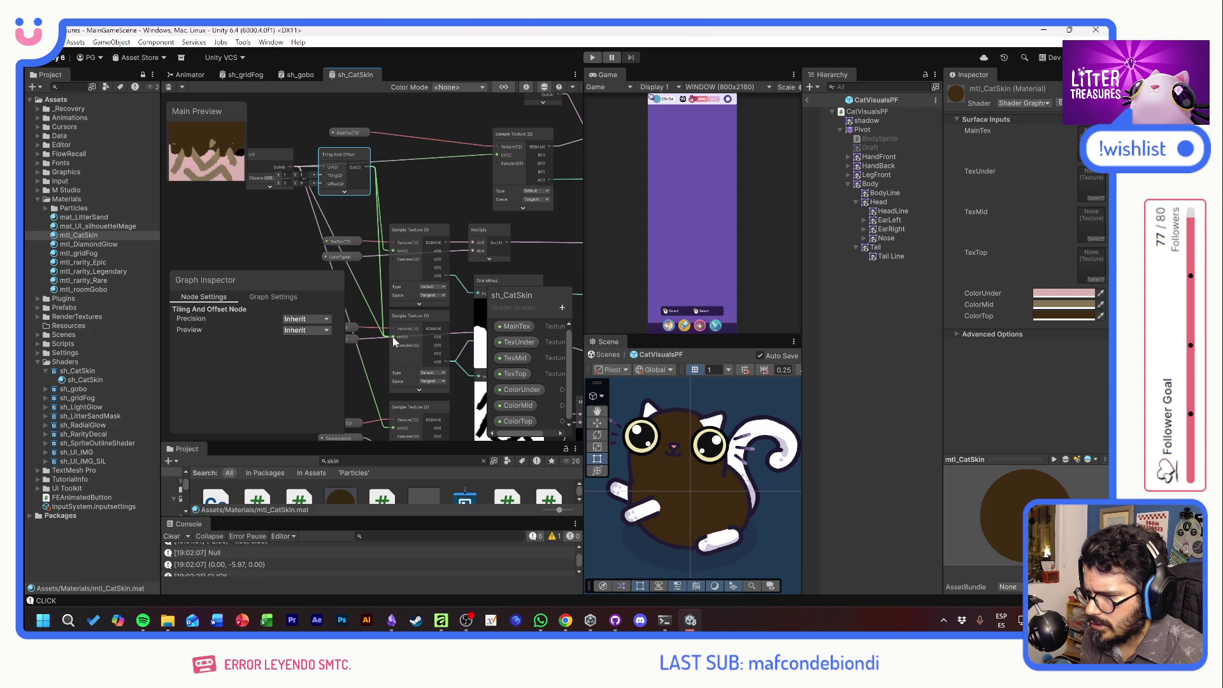
pyautogui.press('space')
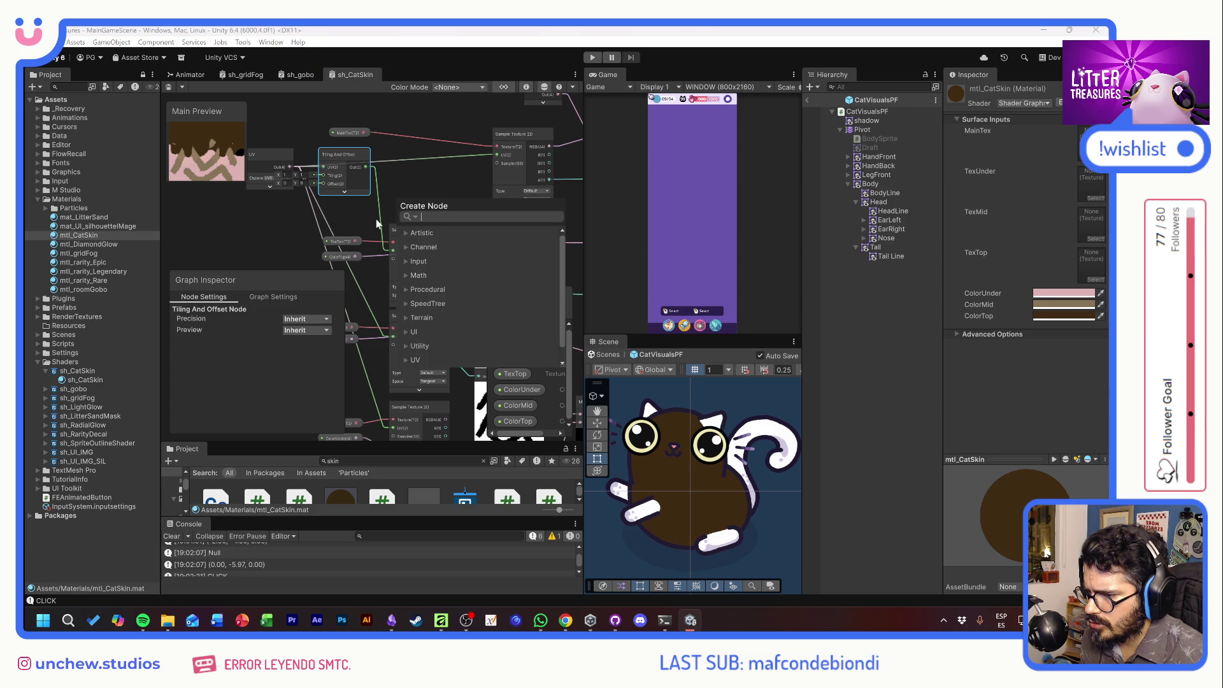
pyautogui.click(371, 217)
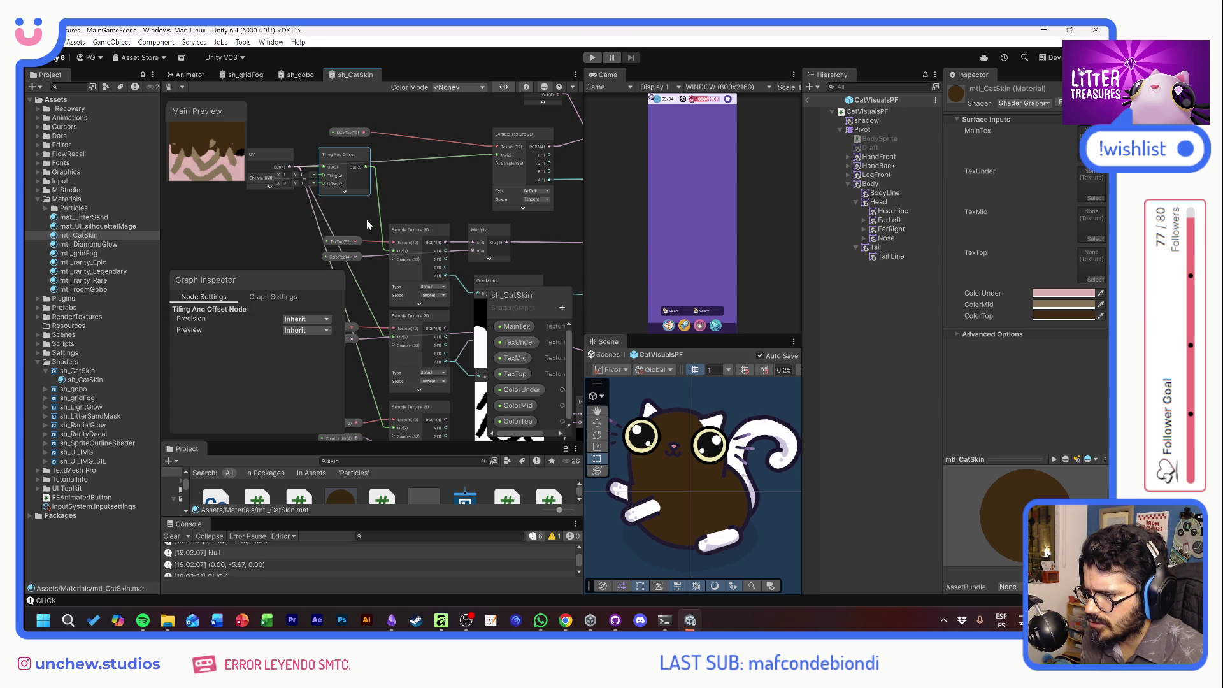
pyautogui.moveTo(367, 224); pyautogui.dragTo(439, 187)
pyautogui.click(414, 155)
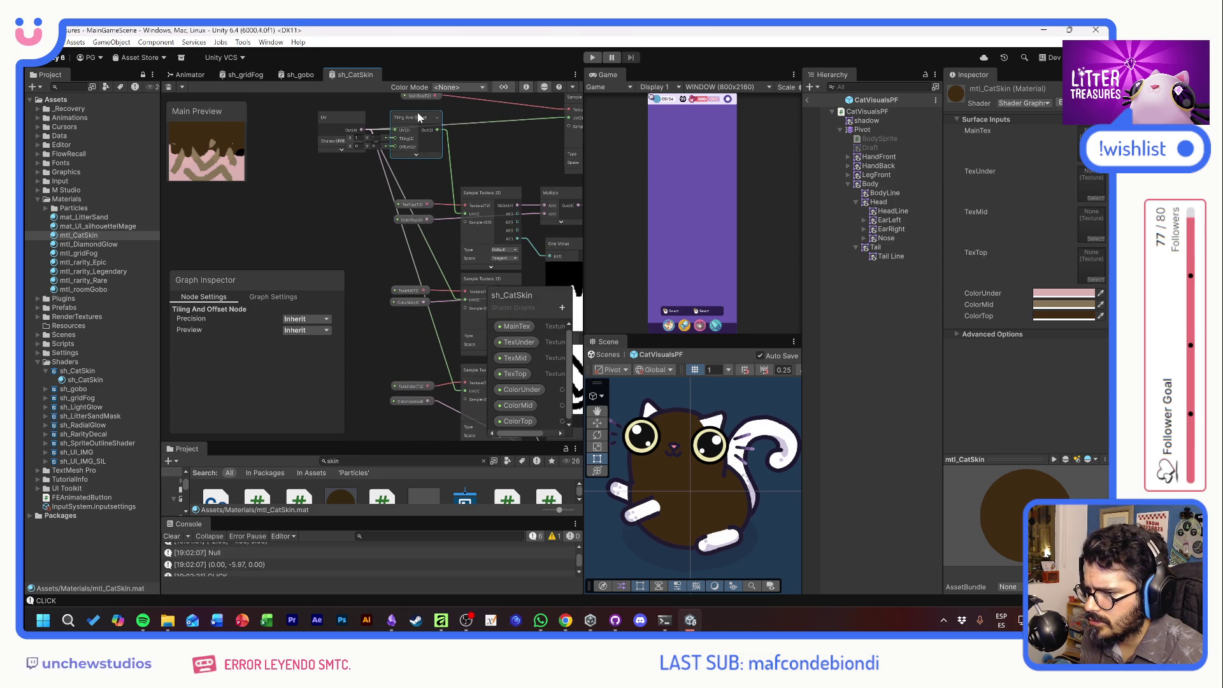
pyautogui.moveTo(451, 139); pyautogui.dragTo(427, 198)
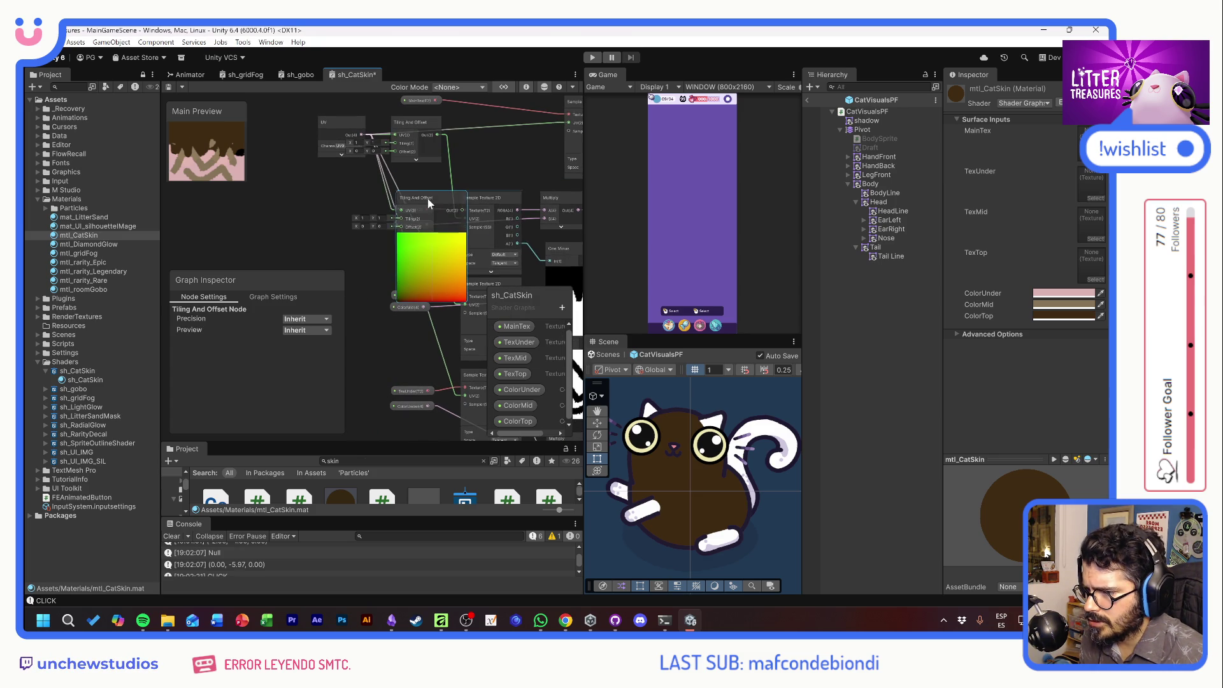
pyautogui.moveTo(437, 241)
pyautogui.mouseDown()
pyautogui.moveTo(411, 254)
pyautogui.moveTo(216, 250)
pyautogui.mouseUp()
# Reposition the ColorTop and ColorUnder nodes and delete the extra Tiling And Offset node.
pyautogui.moveTo(395, 199)
pyautogui.mouseDown()
pyautogui.moveTo(445, 316)
pyautogui.moveTo(331, 307)
pyautogui.mouseUp()
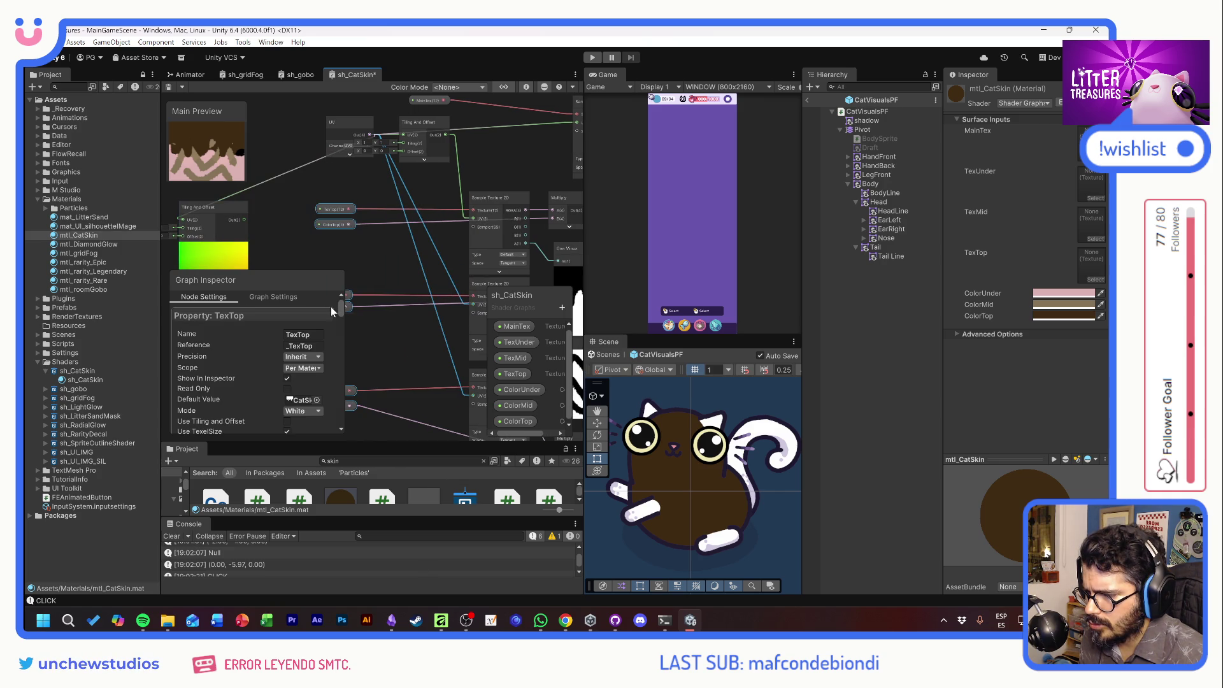
pyautogui.click(318, 227)
pyautogui.moveTo(316, 228); pyautogui.dragTo(329, 256)
pyautogui.scroll(-3, 329, 256)
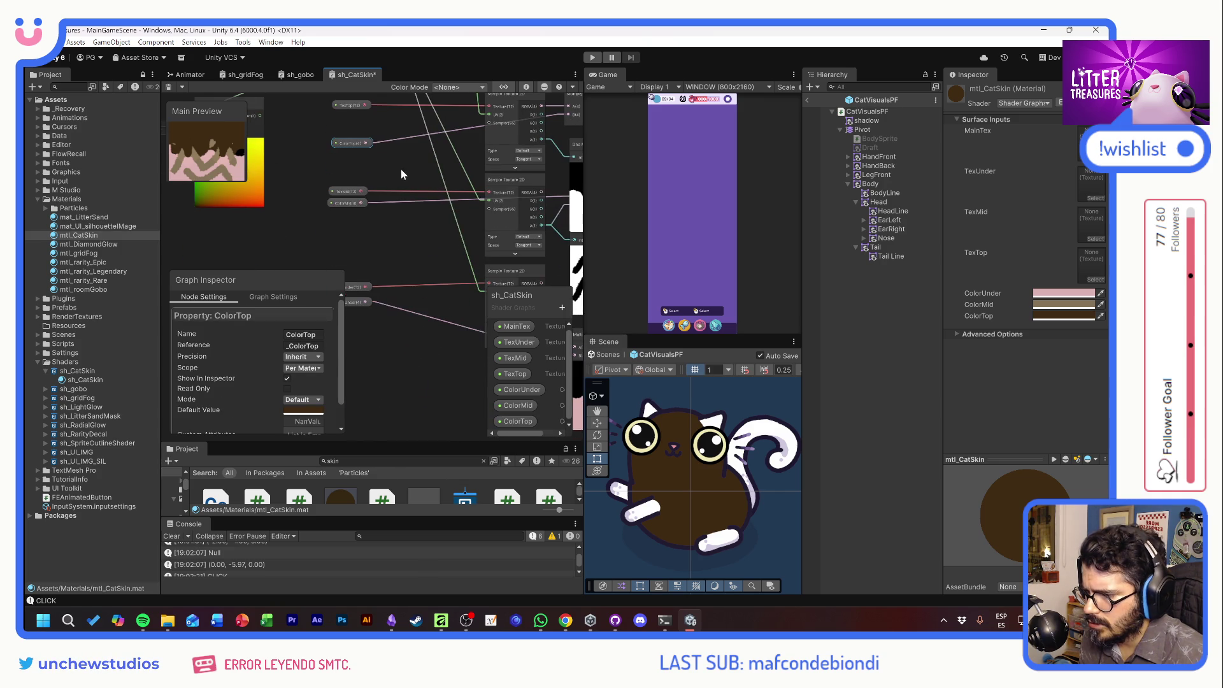
pyautogui.moveTo(360, 305); pyautogui.dragTo(360, 319)
pyautogui.moveTo(416, 203); pyautogui.dragTo(400, 251)
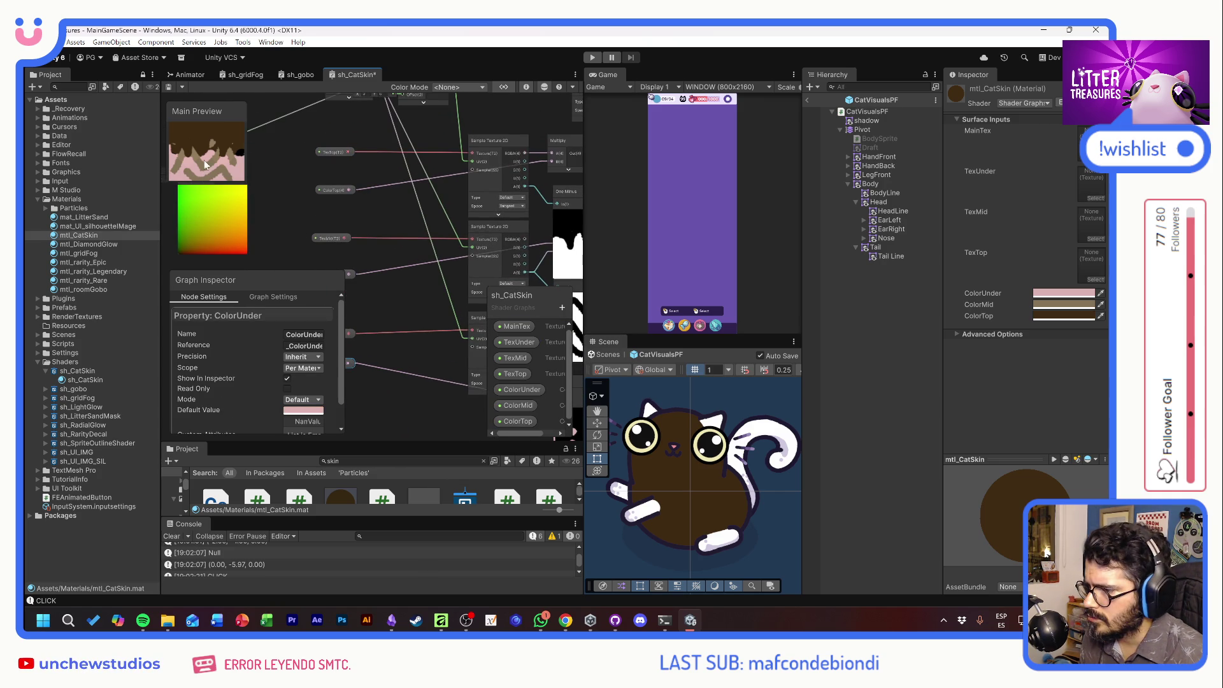
pyautogui.moveTo(238, 176)
pyautogui.mouseDown()
pyautogui.moveTo(257, 212)
pyautogui.moveTo(392, 195)
pyautogui.moveTo(418, 236)
pyautogui.moveTo(441, 190)
pyautogui.mouseUp()
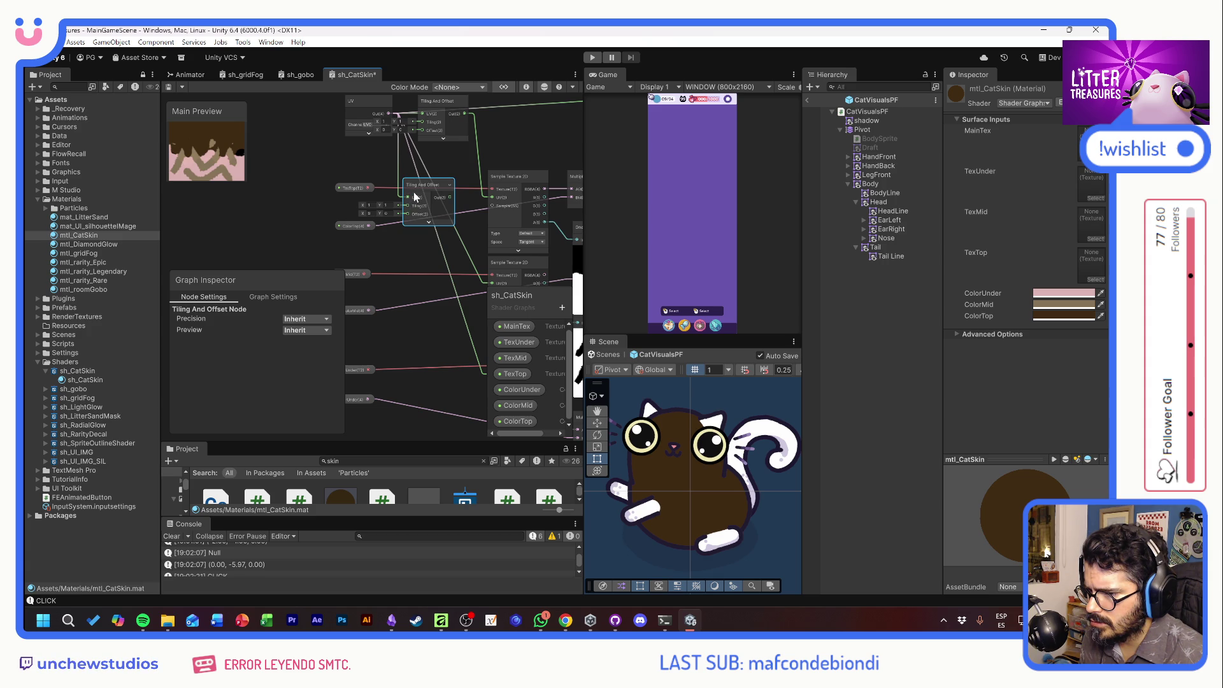
pyautogui.press('Delete')
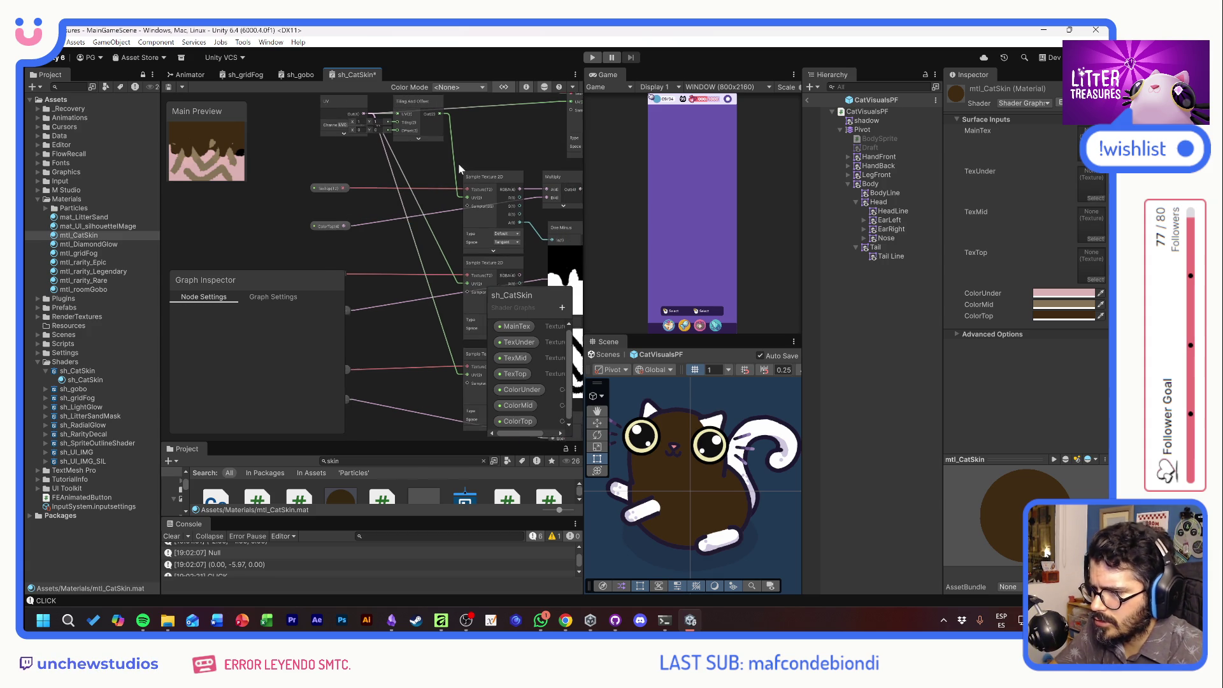
# Set the Tiling And Offset tiling Y to 0.52 and save the graph.
pyautogui.moveTo(426, 121); pyautogui.dragTo(424, 135)
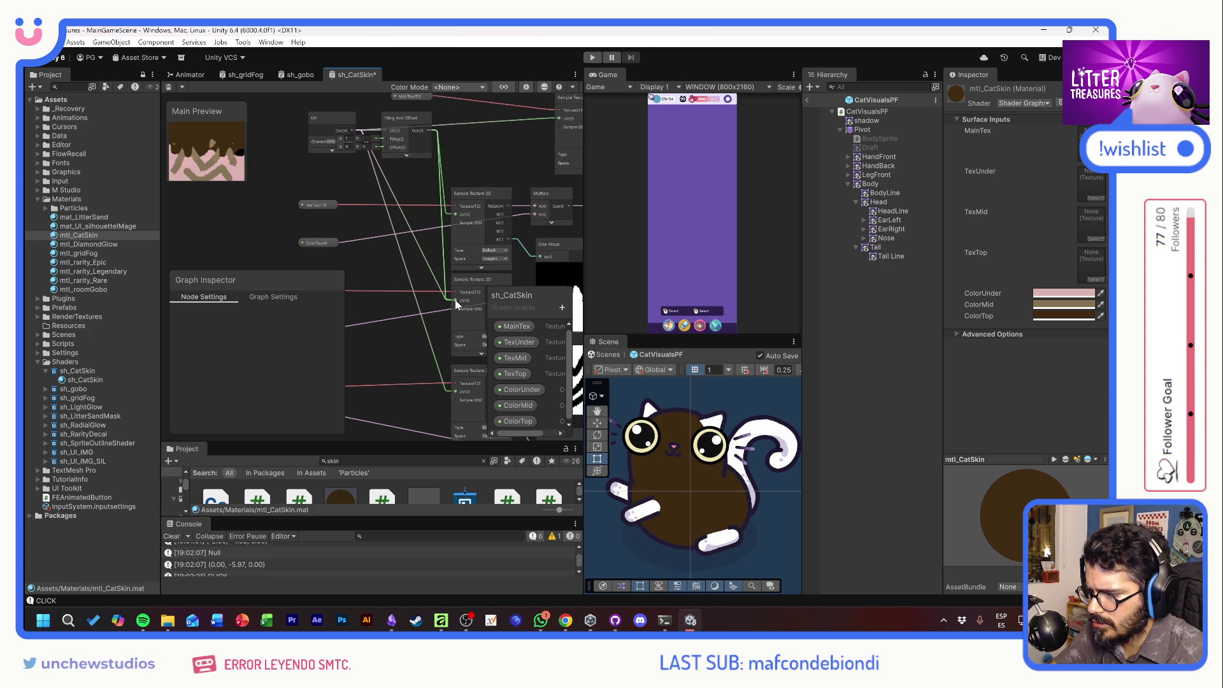
pyautogui.moveTo(449, 416); pyautogui.dragTo(452, 372)
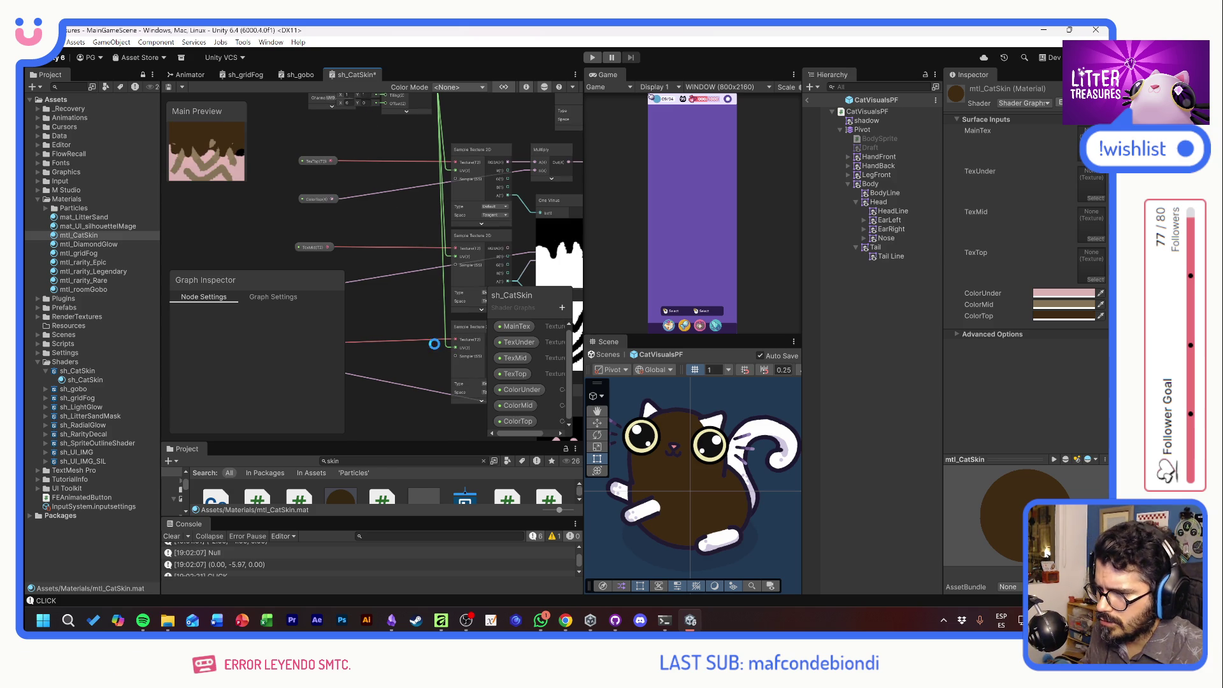
pyautogui.moveTo(423, 226)
pyautogui.mouseDown()
pyautogui.moveTo(408, 247)
pyautogui.moveTo(345, 235)
pyautogui.moveTo(377, 236)
pyautogui.moveTo(347, 252)
pyautogui.moveTo(358, 254)
pyautogui.moveTo(325, 253)
pyautogui.moveTo(376, 250)
pyautogui.moveTo(354, 254)
pyautogui.mouseUp()
pyautogui.scroll(5, 357, 210)
pyautogui.hotkey('ctrl', 's')
pyautogui.hotkey('ctrl', 's')
pyautogui.click(358, 256)
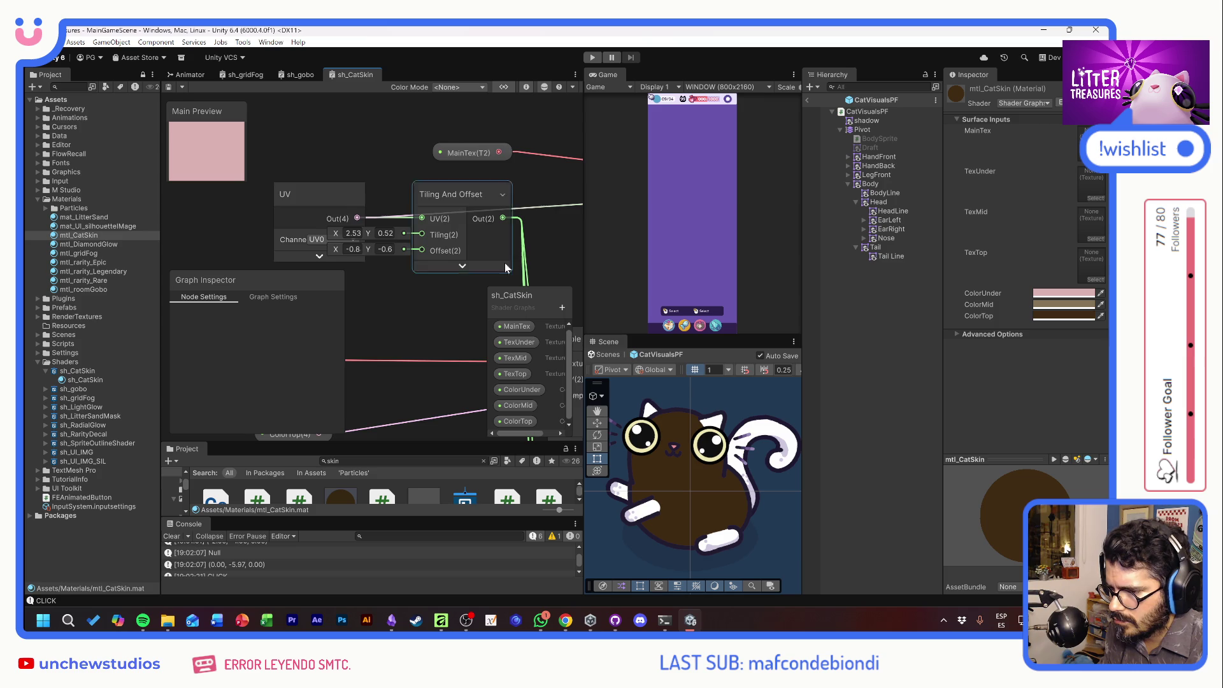
# Set the Tiling And Offset to tiling 1, 1 and offset 0, 0, then save.
pyautogui.scroll(-5, 487, 269)
pyautogui.scroll(3, 459, 227)
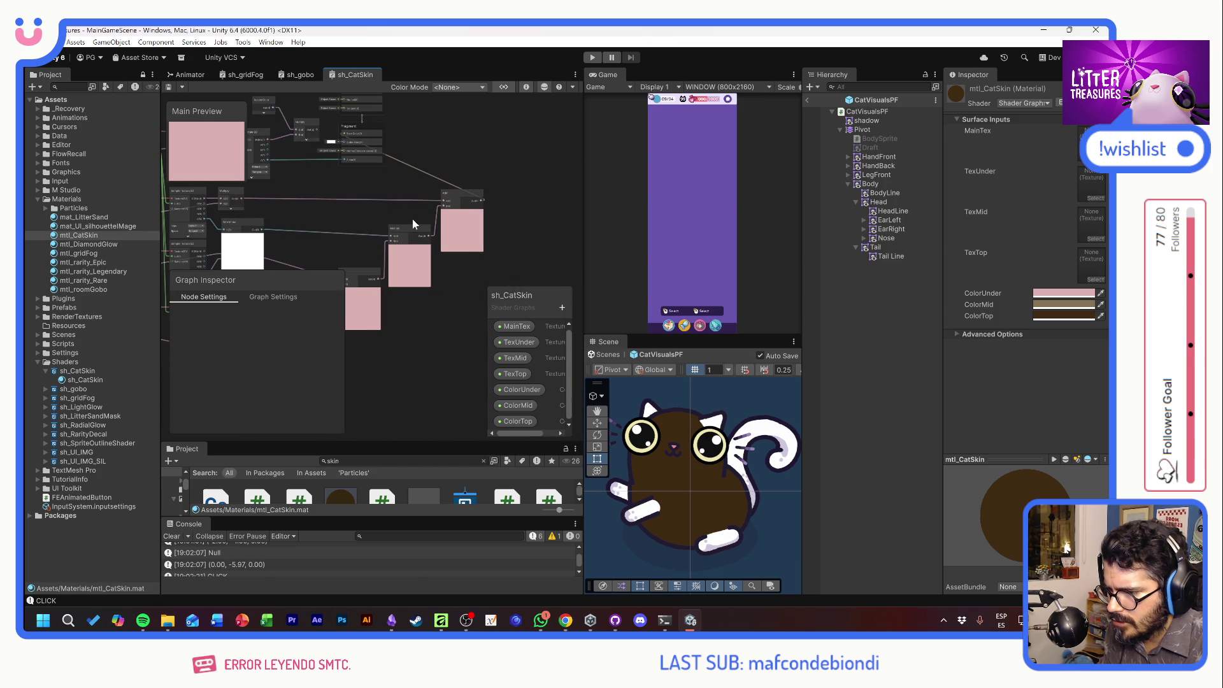
pyautogui.scroll(3, 382, 223)
pyautogui.write('1')
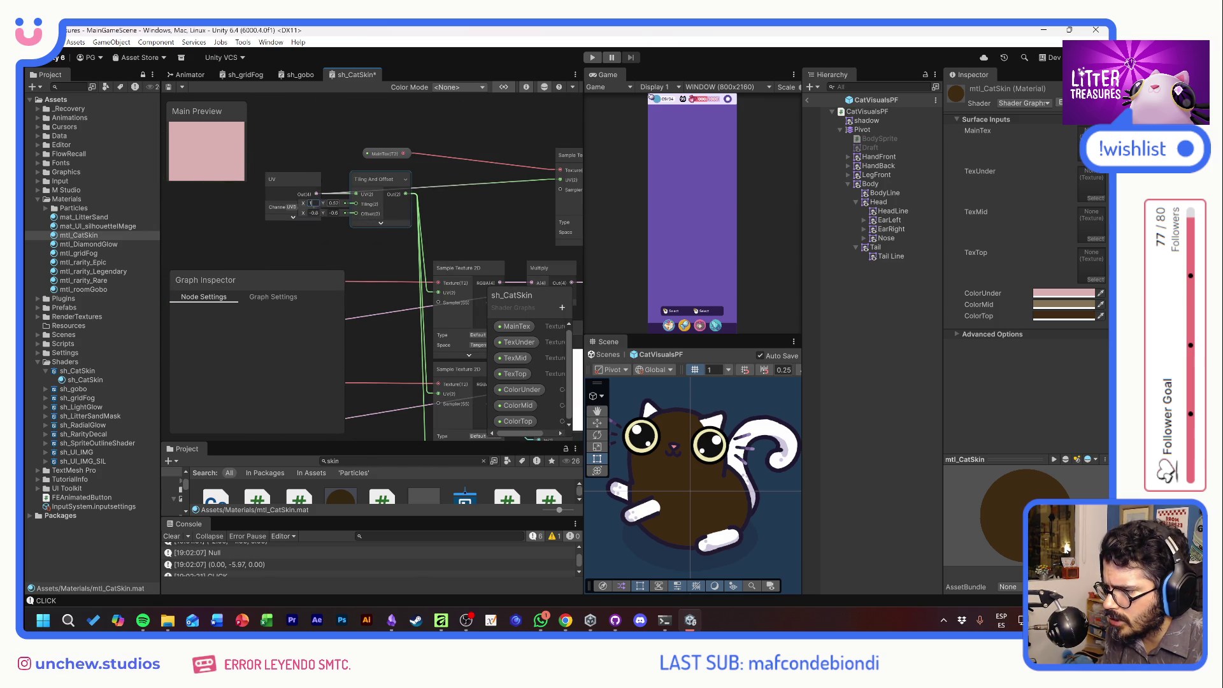
pyautogui.write('1')
pyautogui.write('0')
pyautogui.press('Tab')
pyautogui.write('0')
pyautogui.press('Return')
pyautogui.hotkey('ctrl', 's')
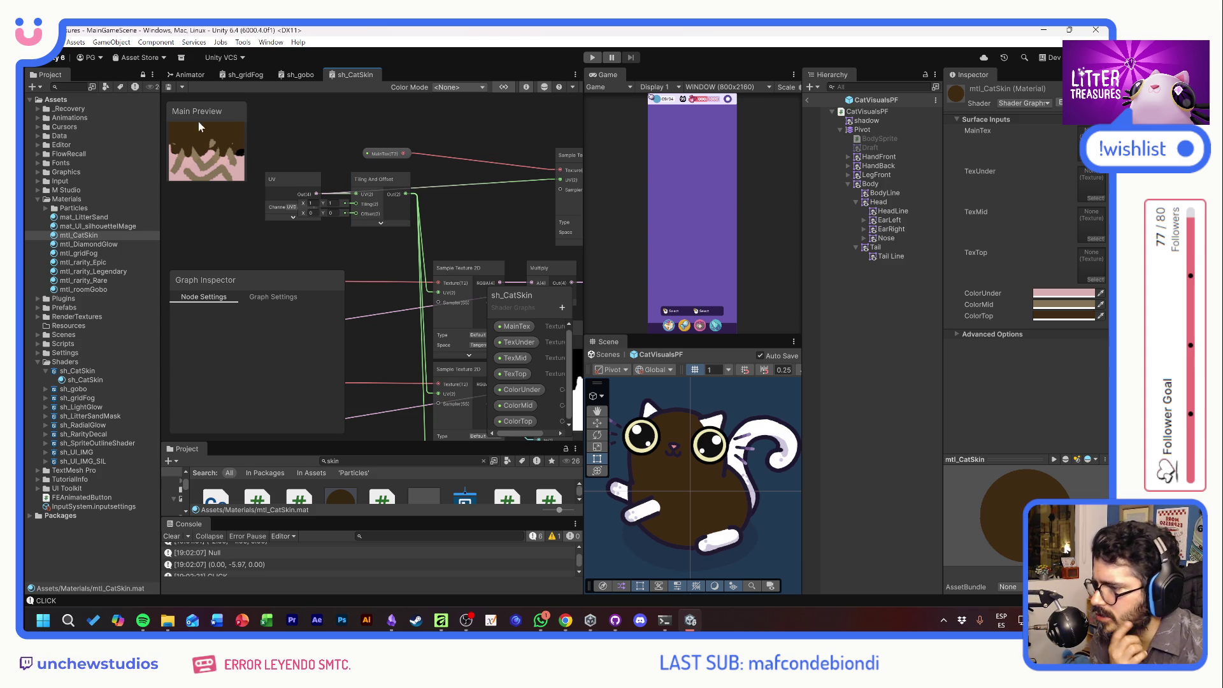
# Try a bright orange as the material colour, then undo back to dark brown.
pyautogui.moveTo(216, 181)
pyautogui.mouseDown()
pyautogui.moveTo(240, 216)
pyautogui.moveTo(227, 199)
pyautogui.mouseUp()
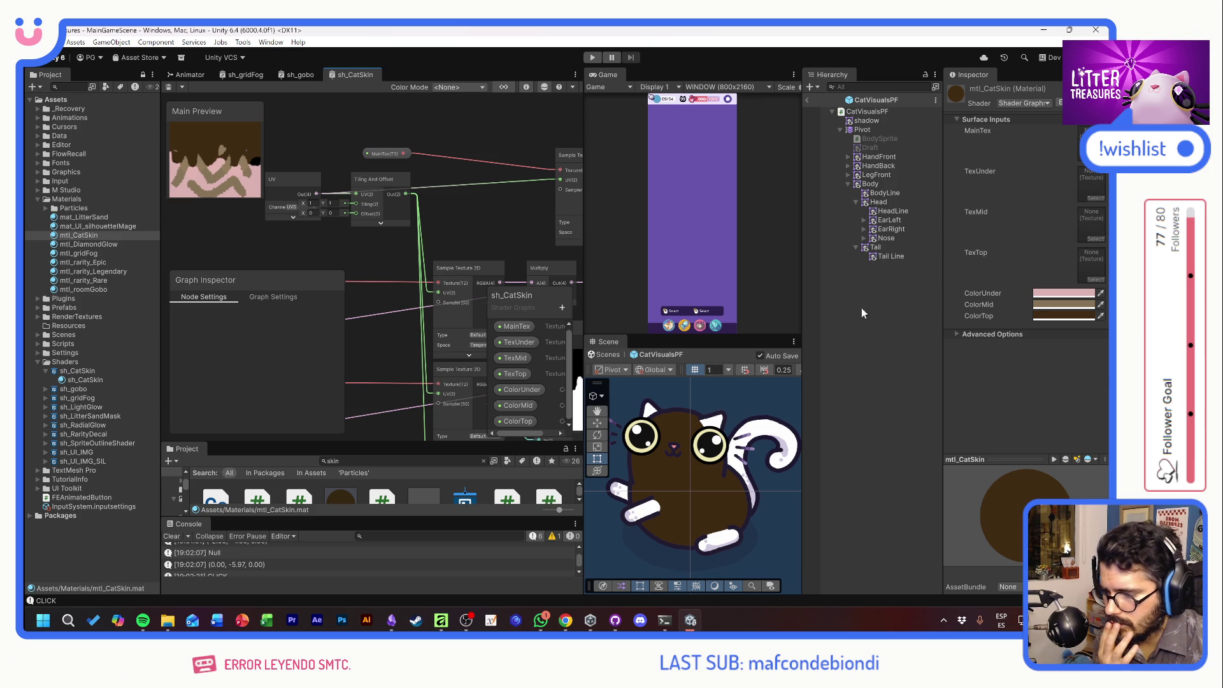
pyautogui.click(1052, 297)
pyautogui.click(1094, 309)
pyautogui.click(1064, 304)
pyautogui.moveTo(1032, 401); pyautogui.dragTo(1059, 384)
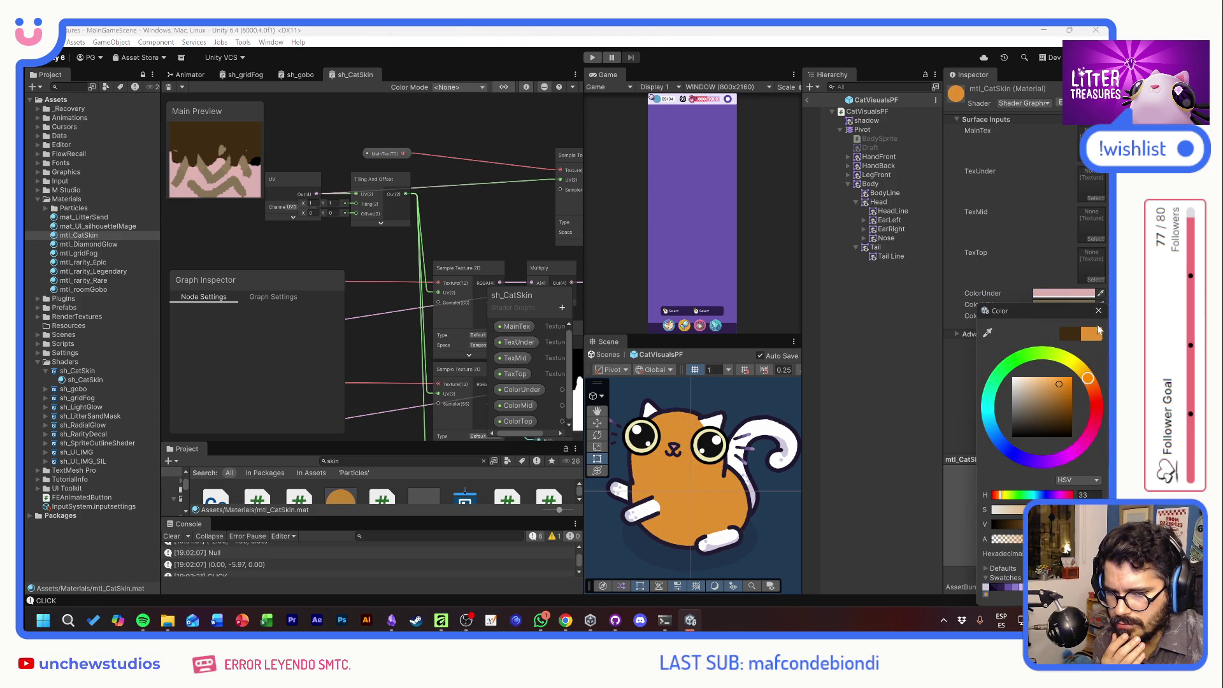
pyautogui.click(1098, 312)
pyautogui.hotkey('ctrl', 'z')
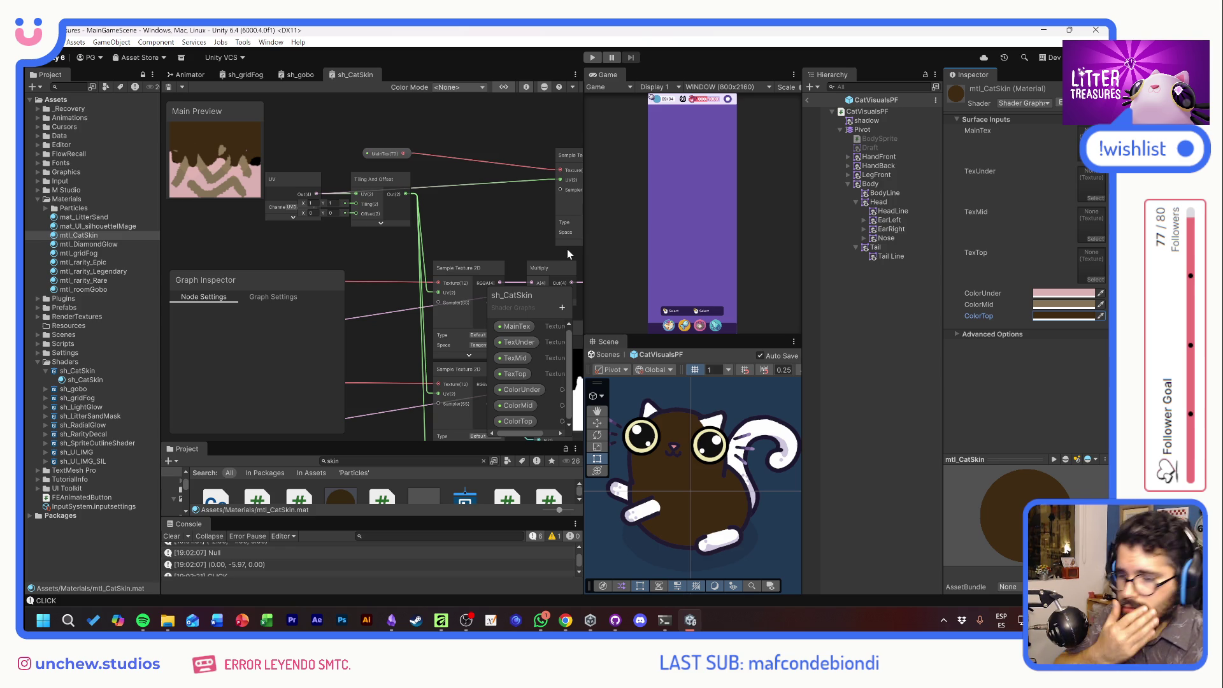
pyautogui.moveTo(507, 229); pyautogui.dragTo(430, 195)
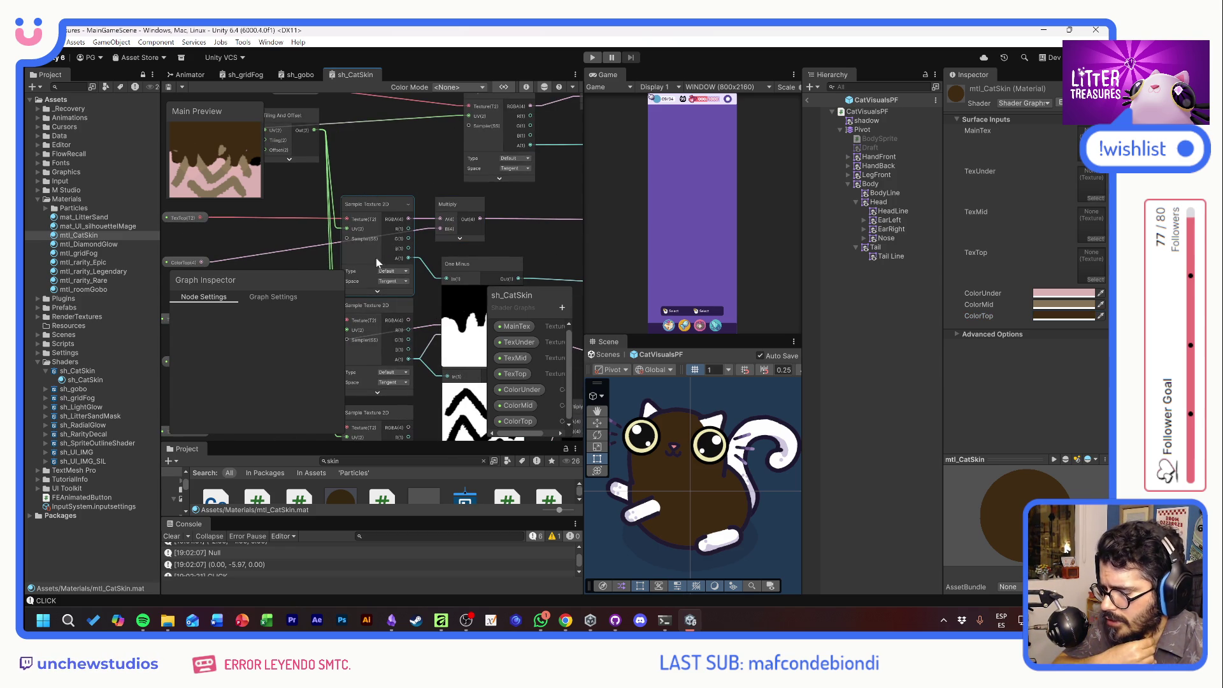
# Connect the textured Multiply output to the Fragment Base Color and save sh_CatSkin.
pyautogui.moveTo(530, 242)
pyautogui.mouseDown()
pyautogui.moveTo(335, 172)
pyautogui.moveTo(436, 178)
pyautogui.moveTo(402, 273)
pyautogui.mouseUp()
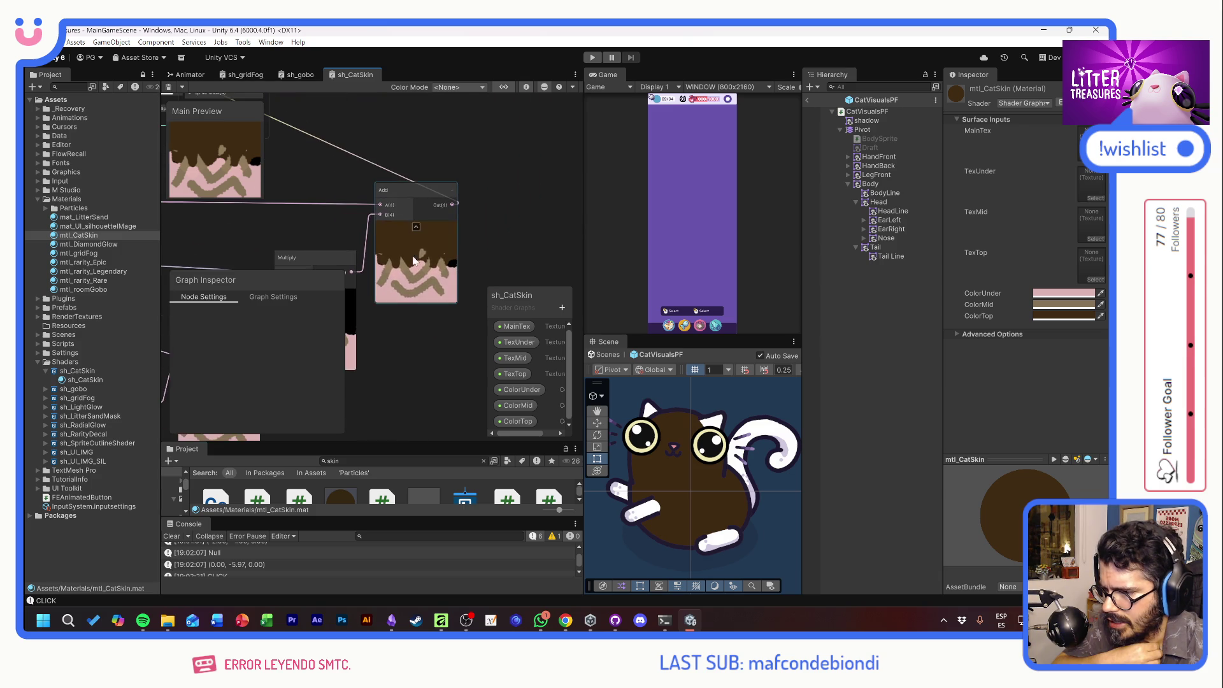
pyautogui.moveTo(351, 164)
pyautogui.mouseDown()
pyautogui.moveTo(480, 261)
pyautogui.moveTo(484, 247)
pyautogui.mouseUp()
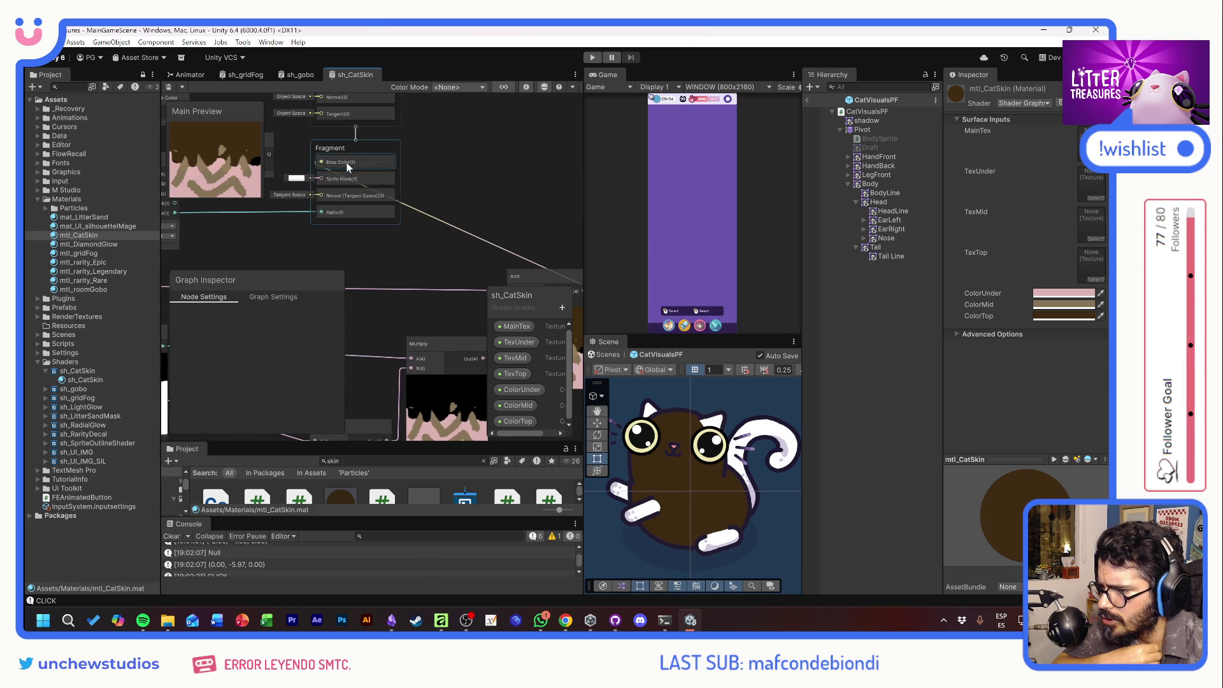
pyautogui.moveTo(326, 241)
pyautogui.mouseDown()
pyautogui.moveTo(417, 241)
pyautogui.moveTo(564, 131)
pyautogui.moveTo(547, 175)
pyautogui.moveTo(343, 238)
pyautogui.moveTo(227, 250)
pyautogui.moveTo(519, 183)
pyautogui.mouseUp()
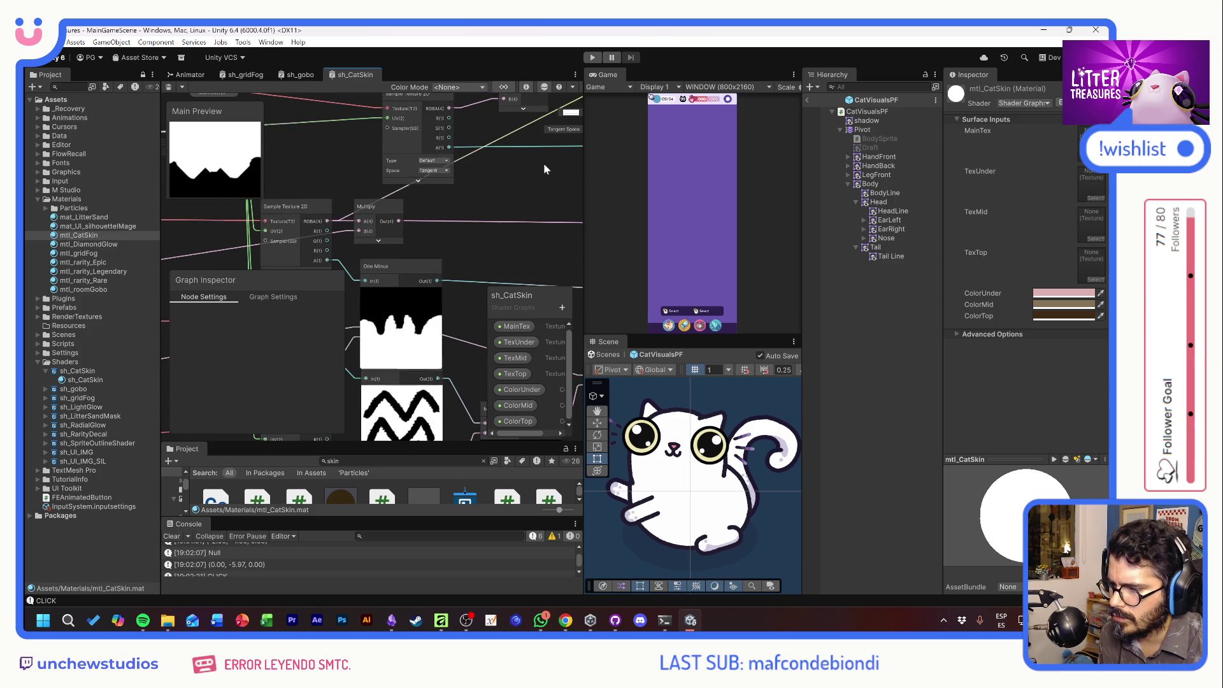
pyautogui.moveTo(544, 163); pyautogui.dragTo(520, 137)
pyautogui.moveTo(354, 233); pyautogui.dragTo(507, 164)
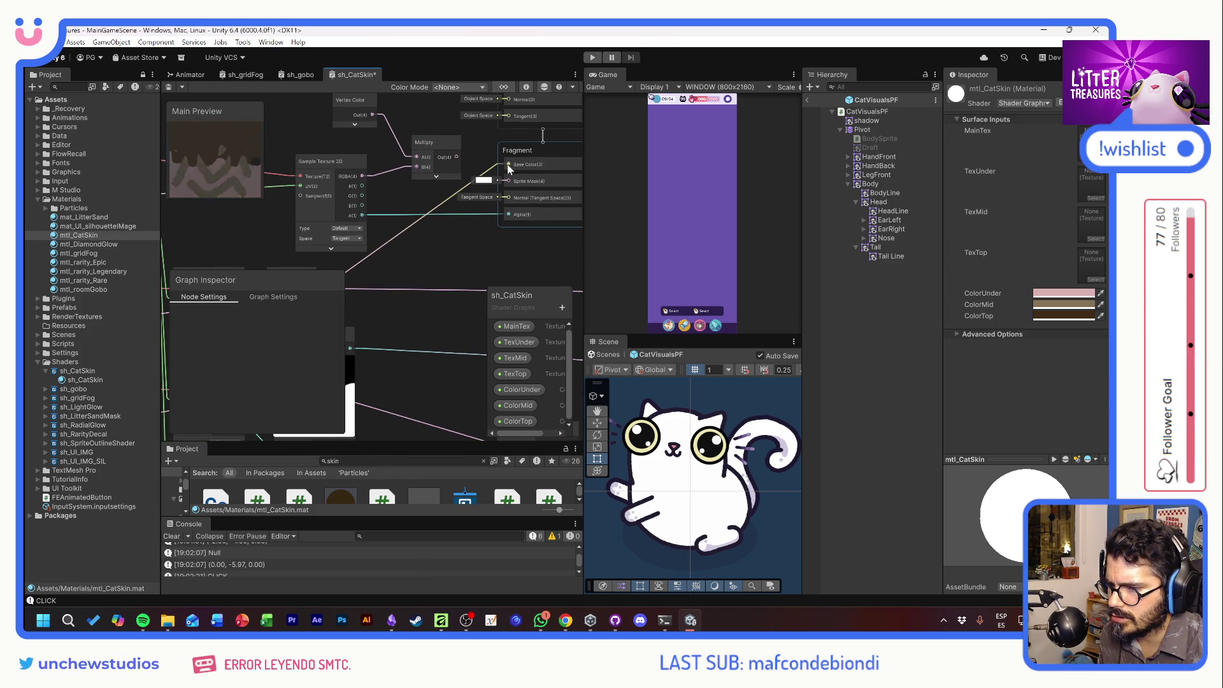
pyautogui.hotkey('ctrl', 's')
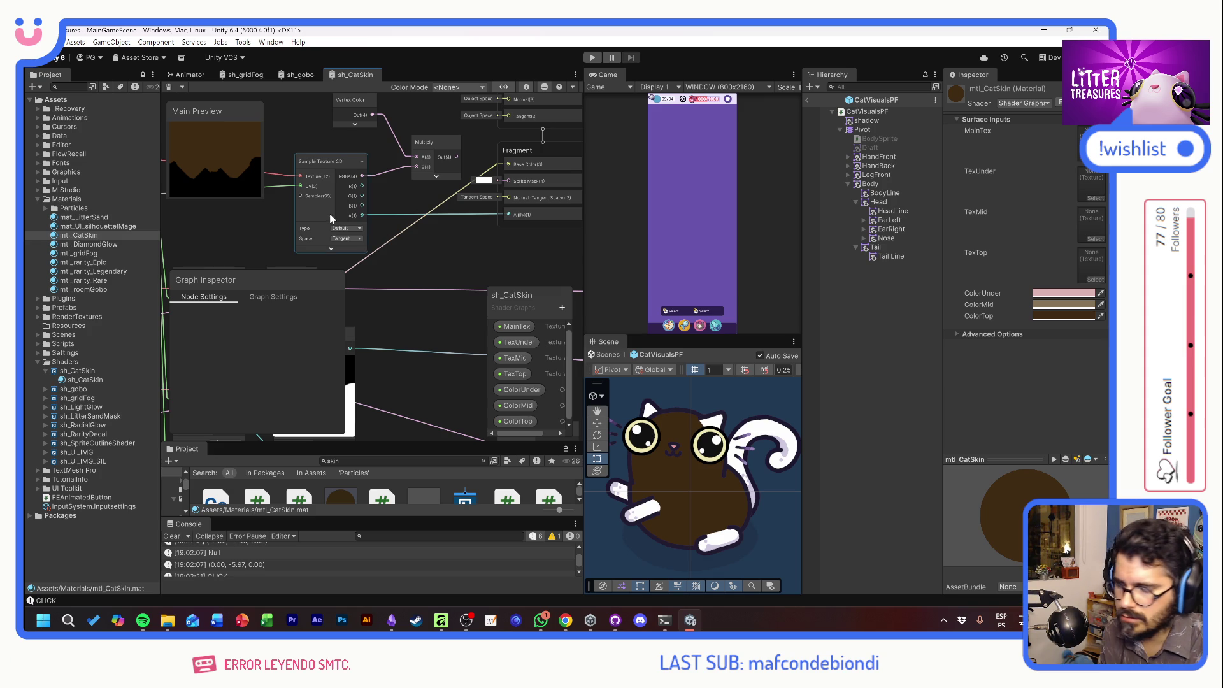
# Select the UV and Tiling And Offset nodes.
pyautogui.moveTo(407, 254)
pyautogui.mouseDown()
pyautogui.moveTo(533, 200)
pyautogui.moveTo(407, 187)
pyautogui.moveTo(447, 243)
pyautogui.mouseUp()
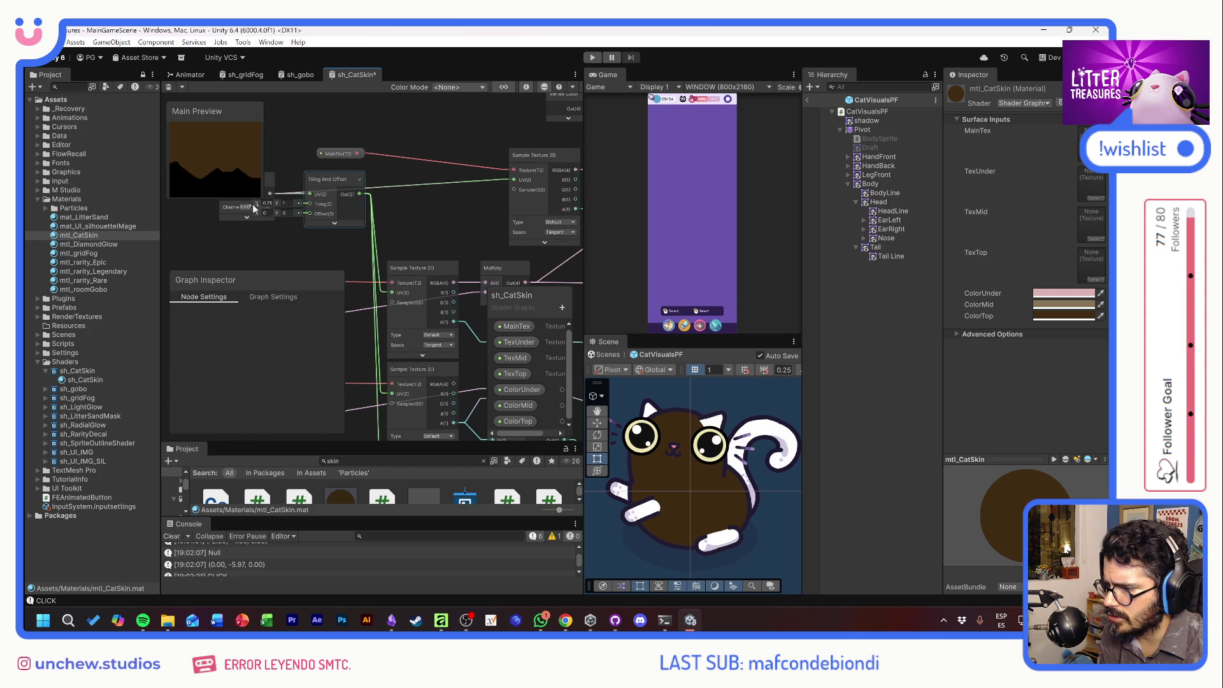
pyautogui.click(274, 205)
pyautogui.click(277, 205)
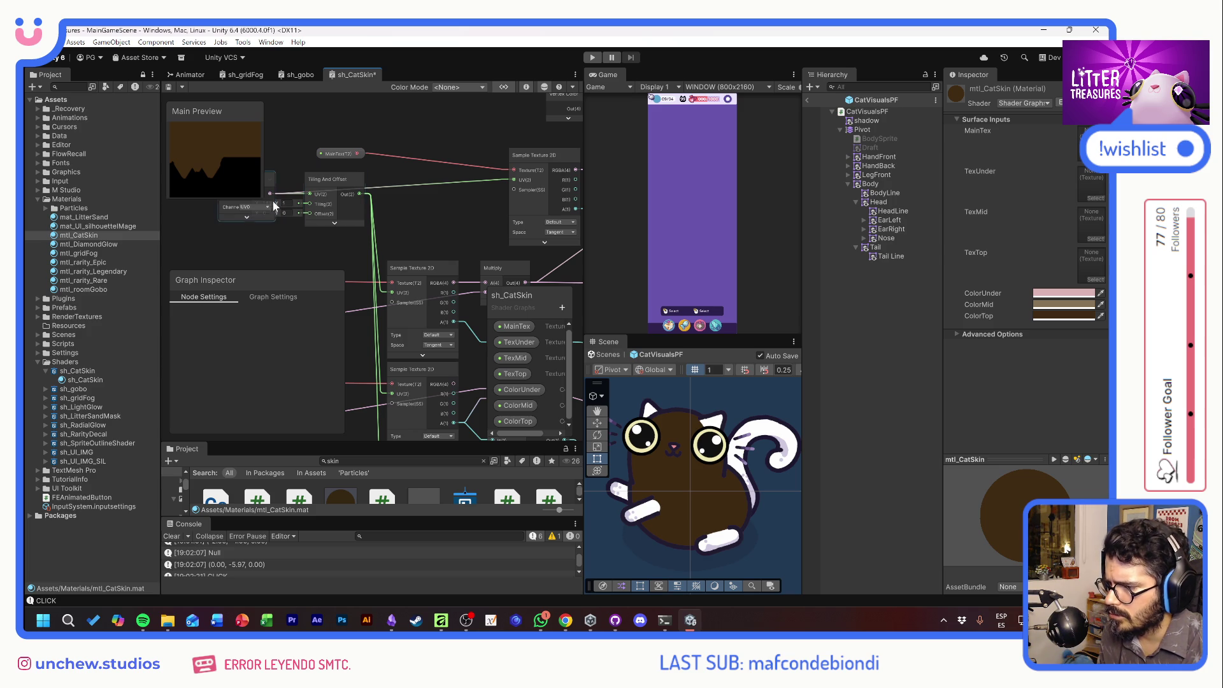